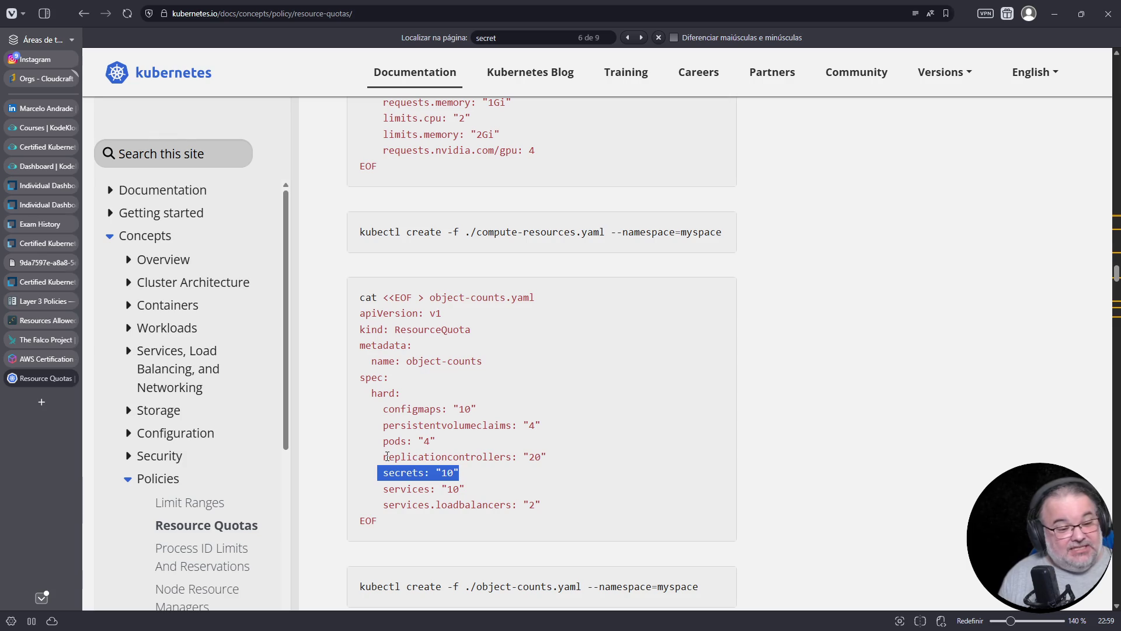
Open a new browser tab and start a search for 'siz'.
key(ctrl+t)
text(siz)
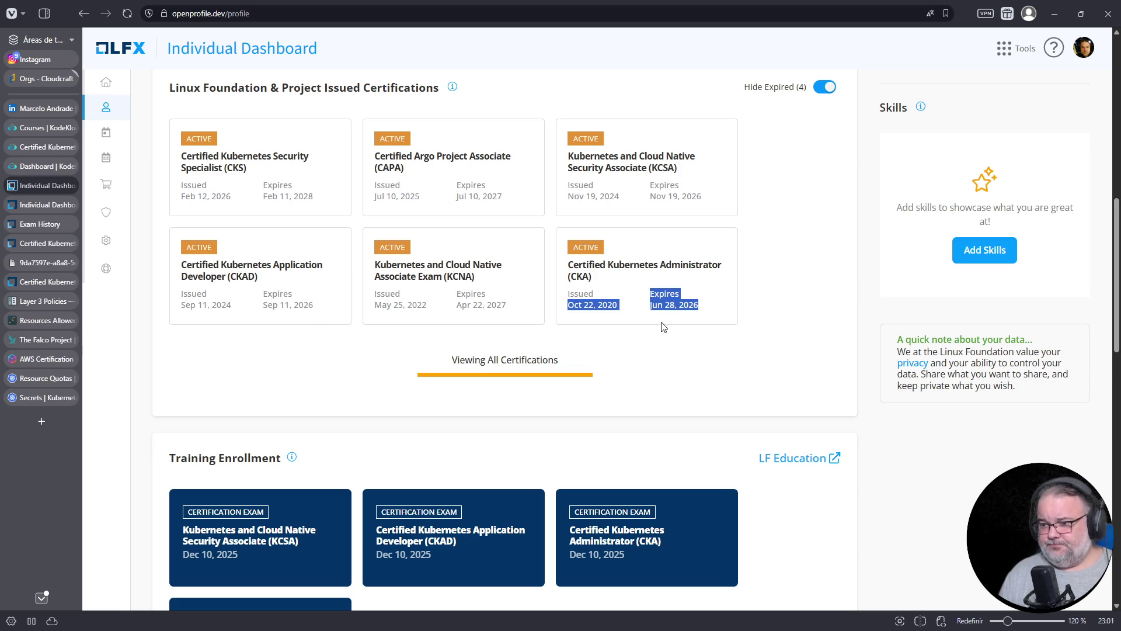
mouse_move(709, 311)
mouse_down()
mouse_move(555, 268)
mouse_move(567, 273)
mouse_up()
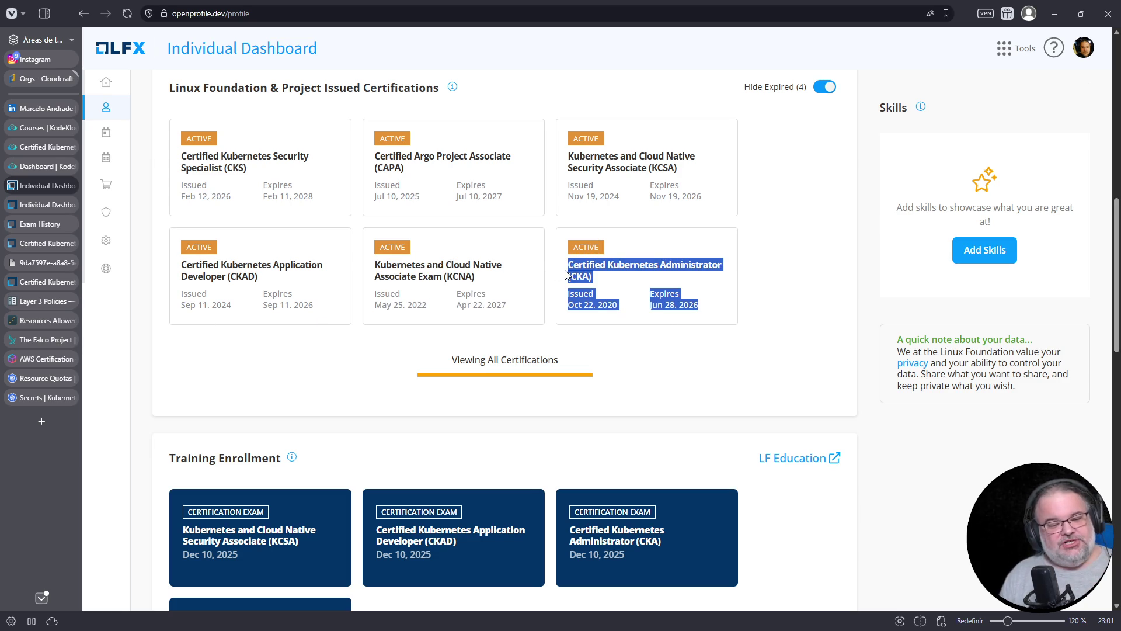
double_click(677, 304)
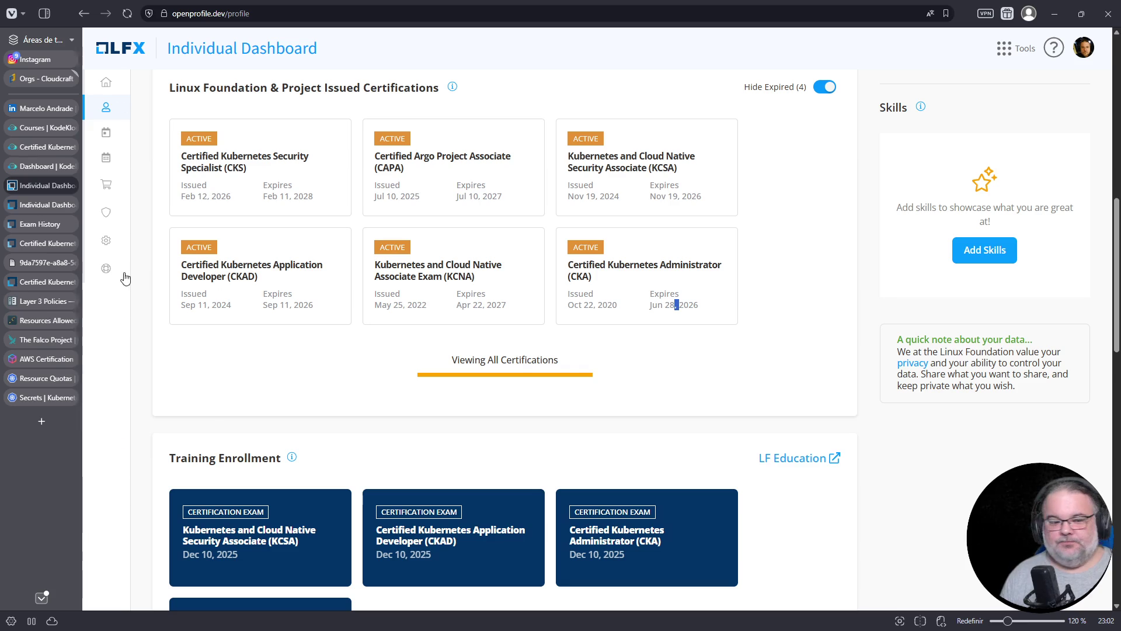
mouse_move(104, 265)
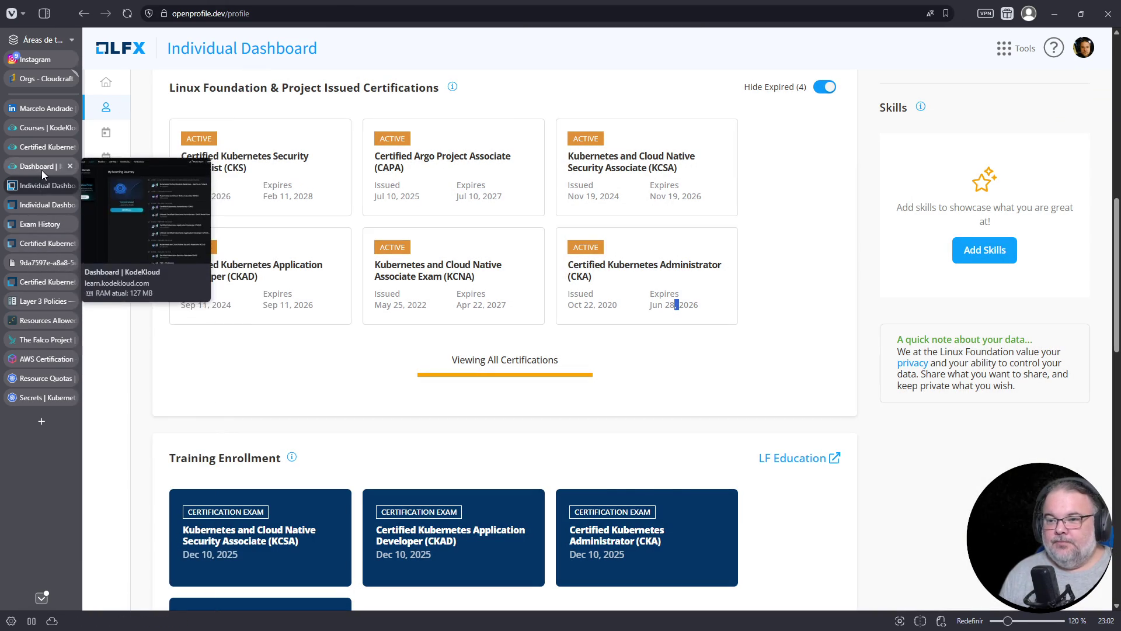
Go back through the KodeKloud dashboard to the Falco lab and focus its terminal.
click(42, 170)
click(43, 149)
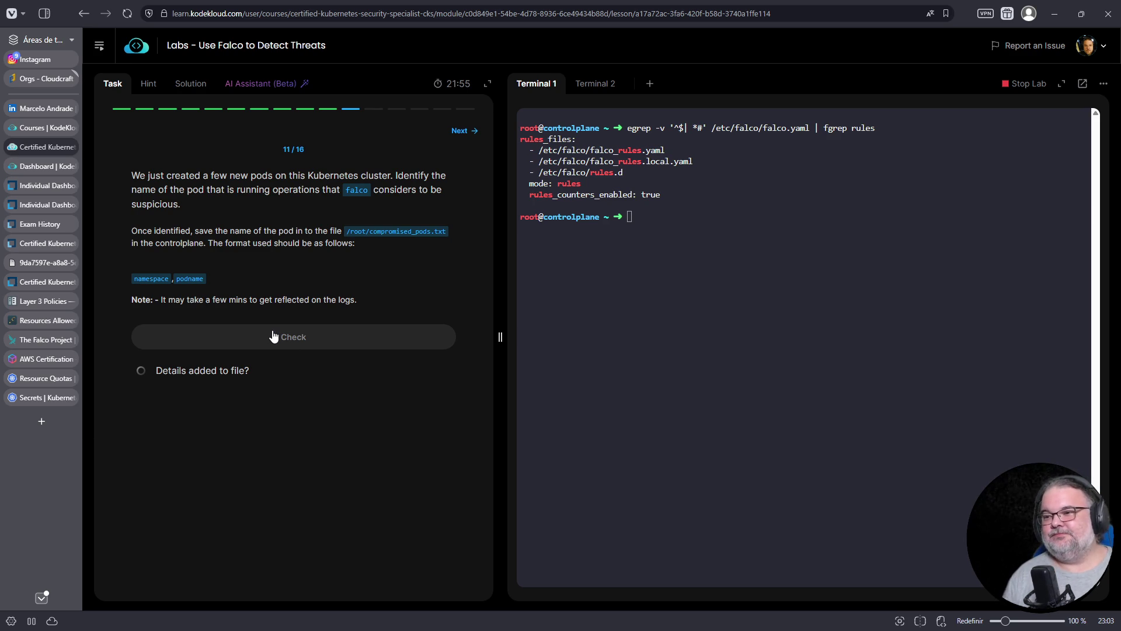
click(702, 217)
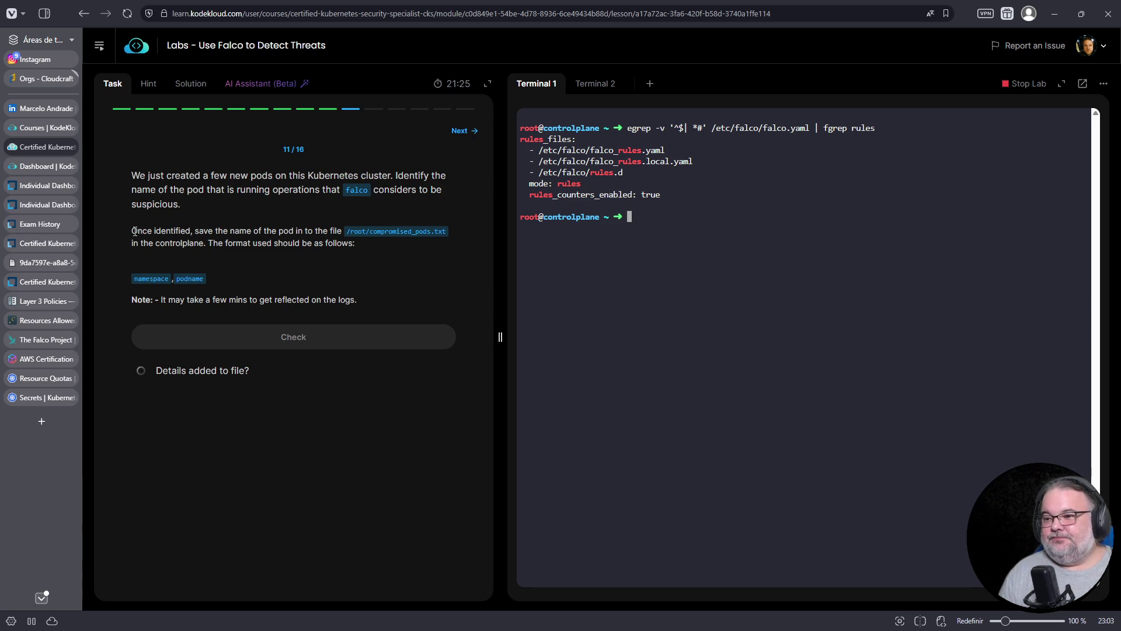
drag(135, 231, 367, 252)
click(597, 420)
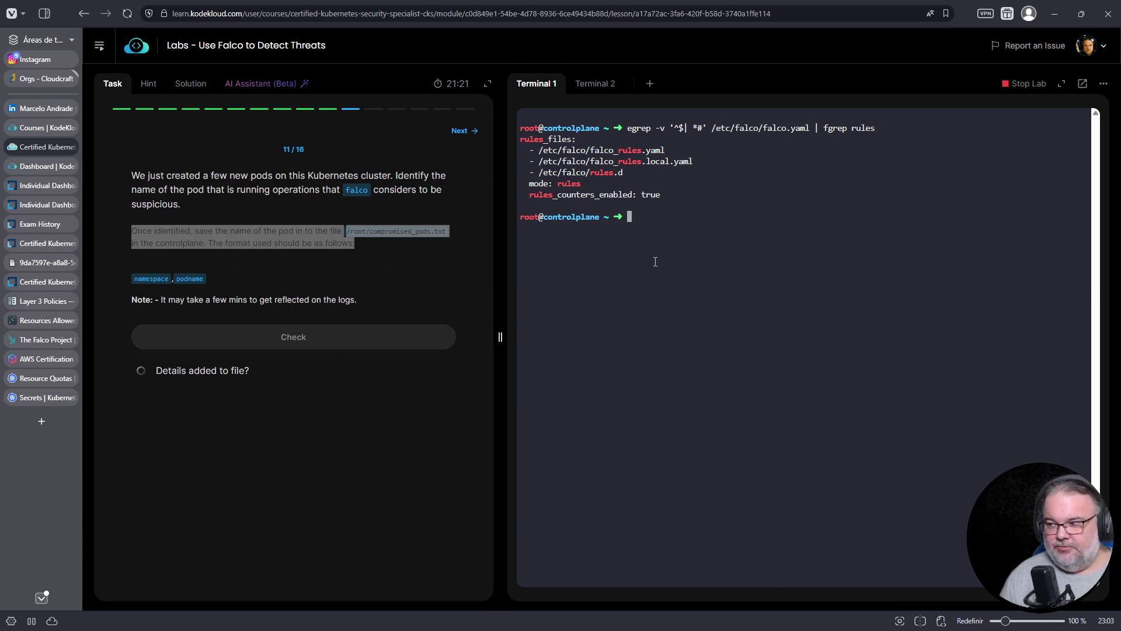
text(jou)
Recall and run journalctl -fu falco-modern-bpf from history to follow the Falco log.
key(ctrl+c)
key(ctrl+r)
text(journalc)
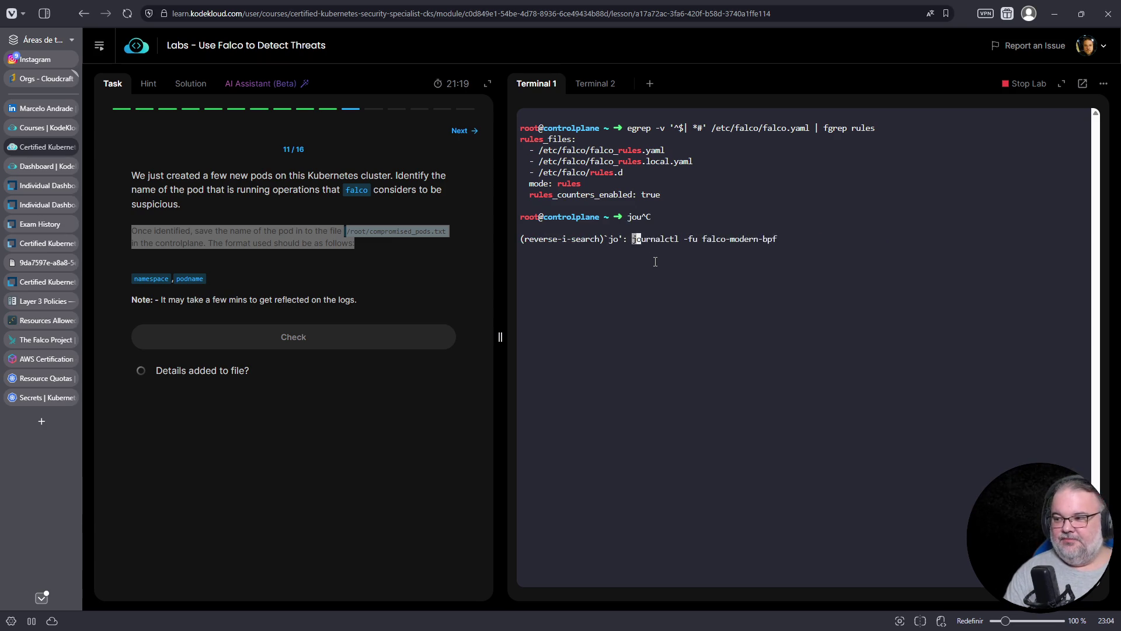
key(Return)
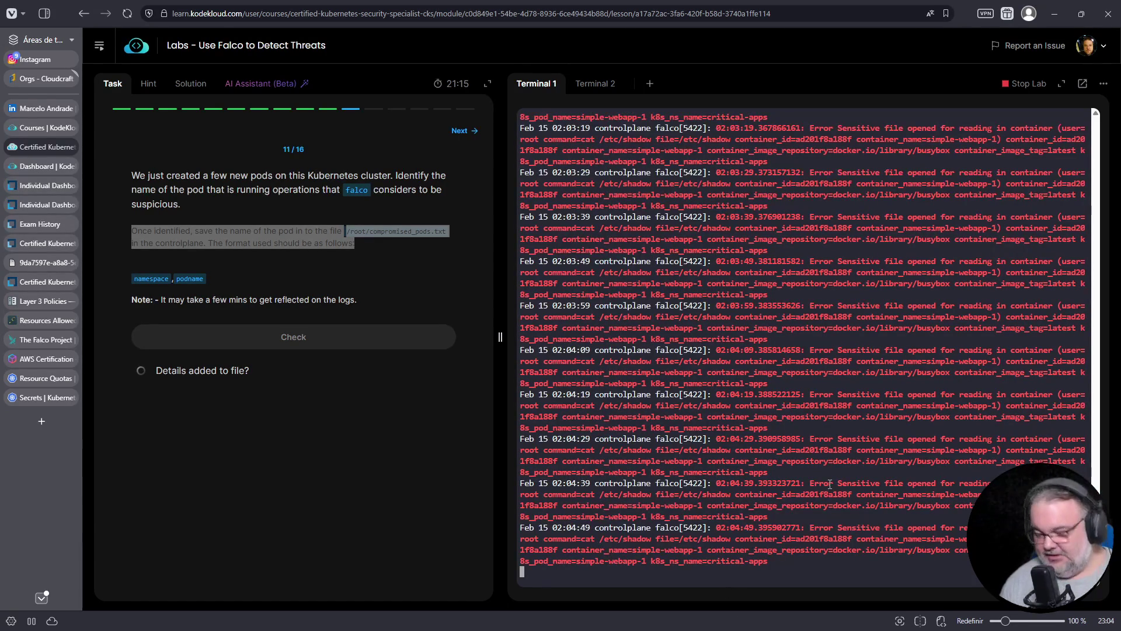
key(Return)
key(Return)
key(Return)
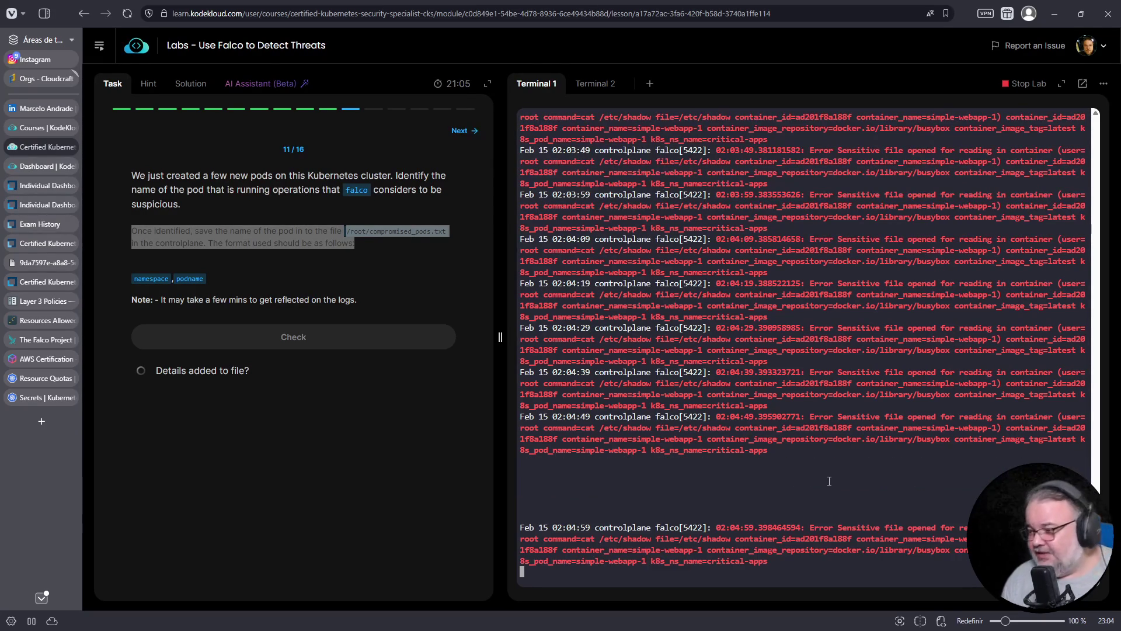
Highlight the alert's Sensitive rule, cat /etc/shadow command, container id, simple-webapp-1 name and namespace.
drag(811, 529, 913, 528)
click(853, 528)
double_click(852, 528)
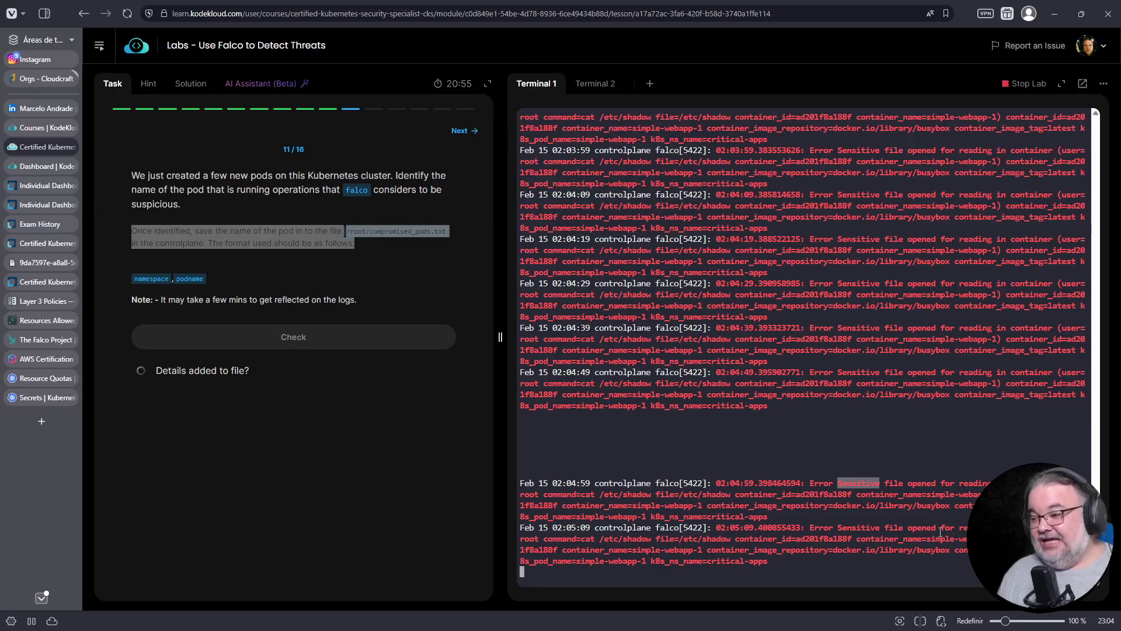
drag(582, 495, 734, 500)
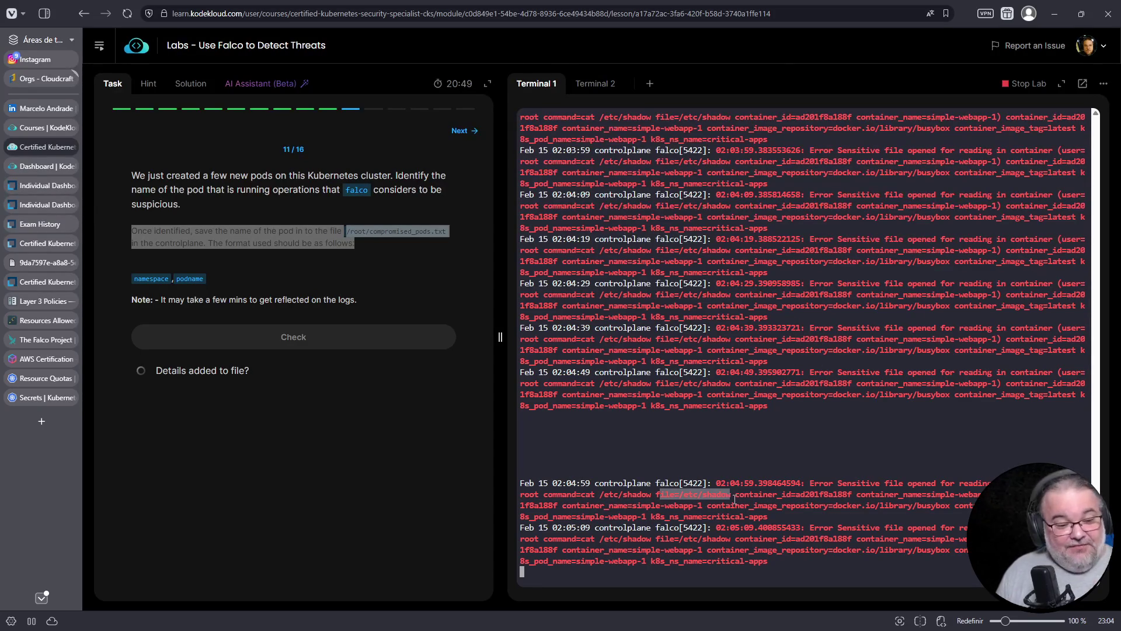
drag(794, 495, 851, 495)
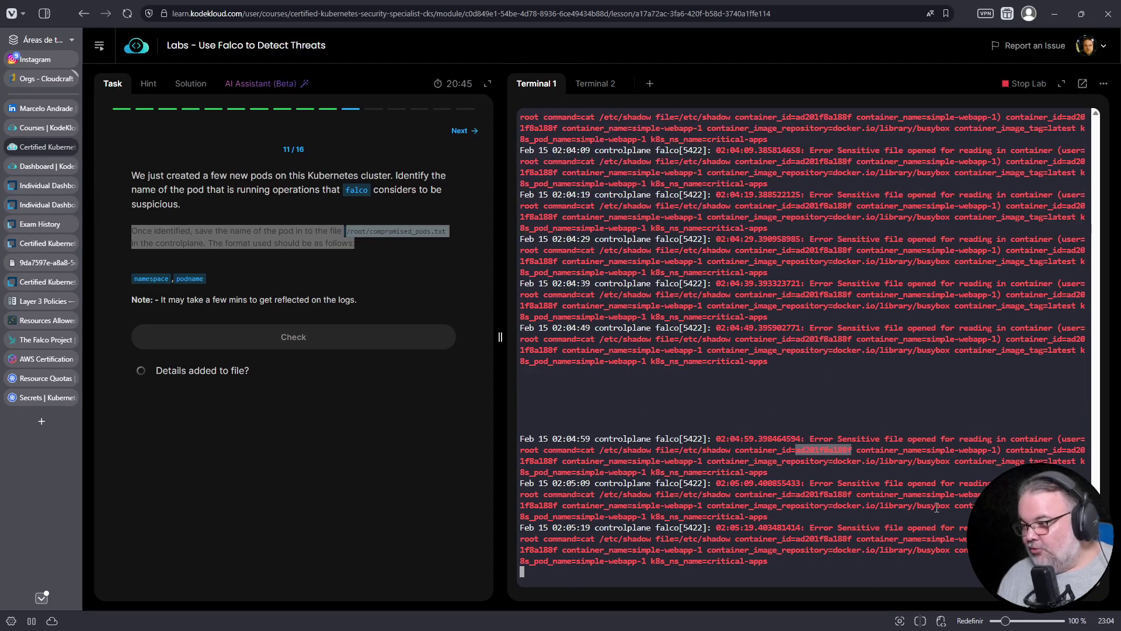
drag(931, 449, 997, 450)
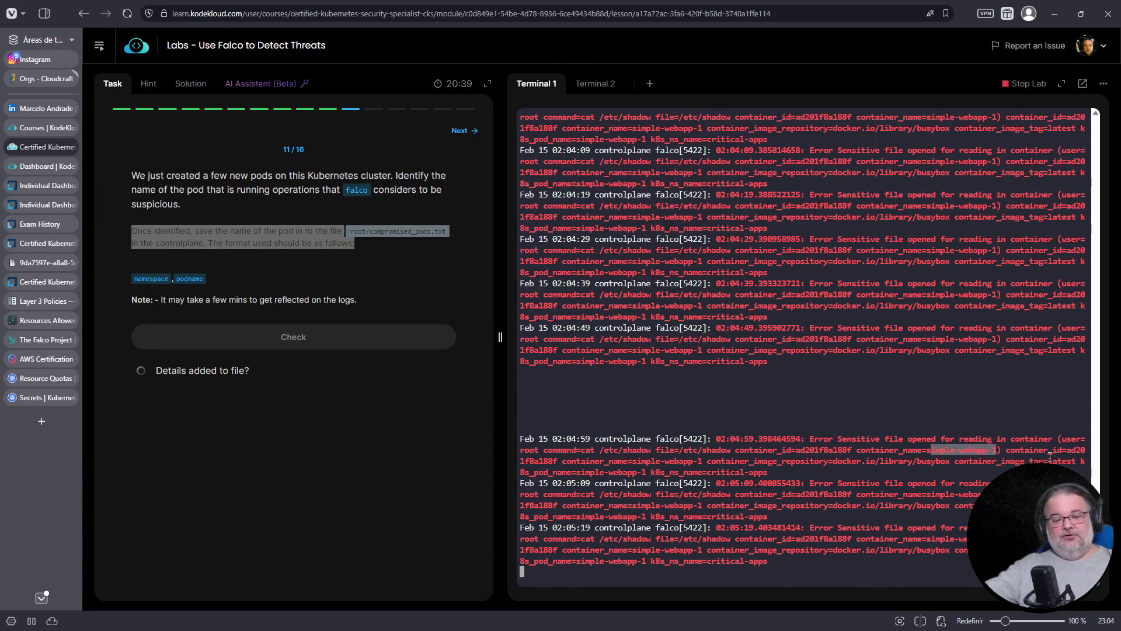
double_click(876, 449)
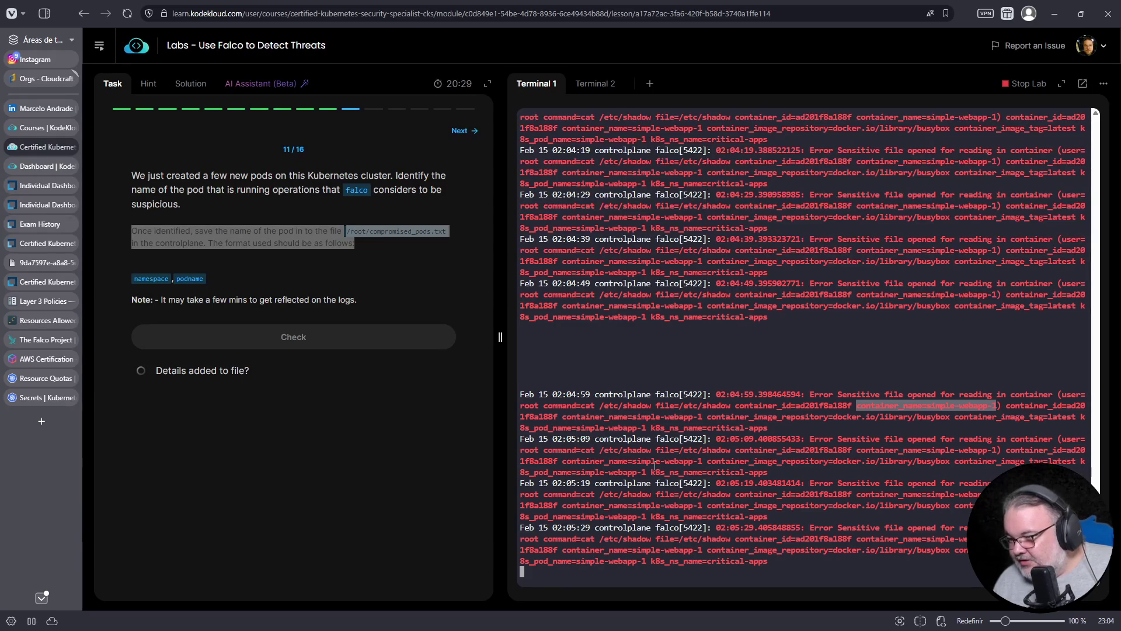
drag(655, 472, 711, 472)
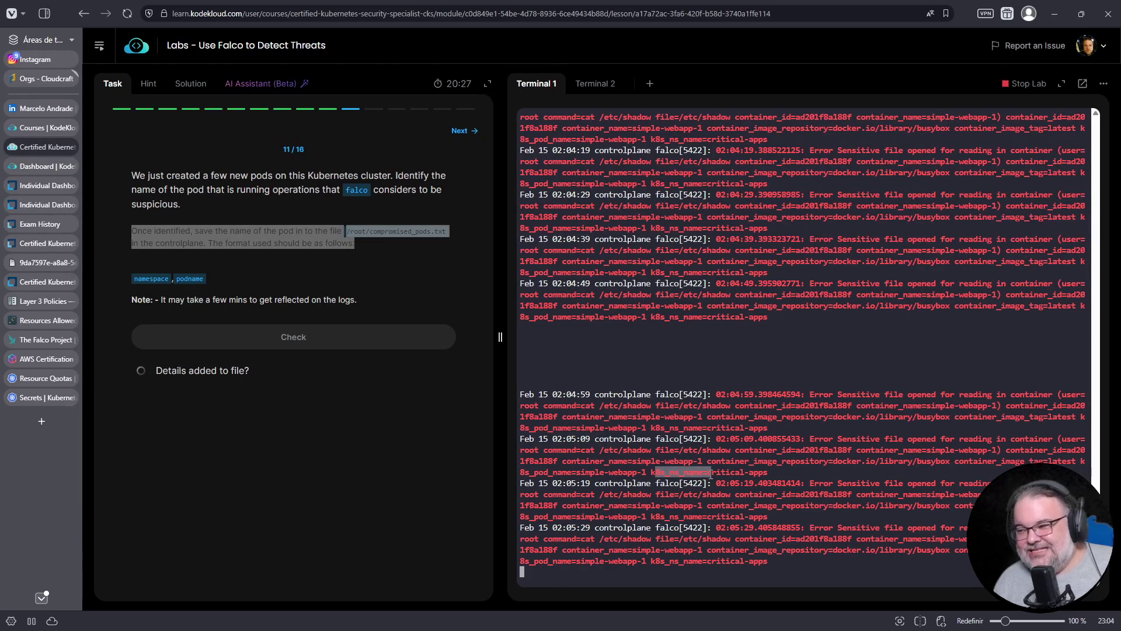
click(595, 88)
List the cluster namespaces and match critical-apps against the Falco alert's namespace field.
click(627, 273)
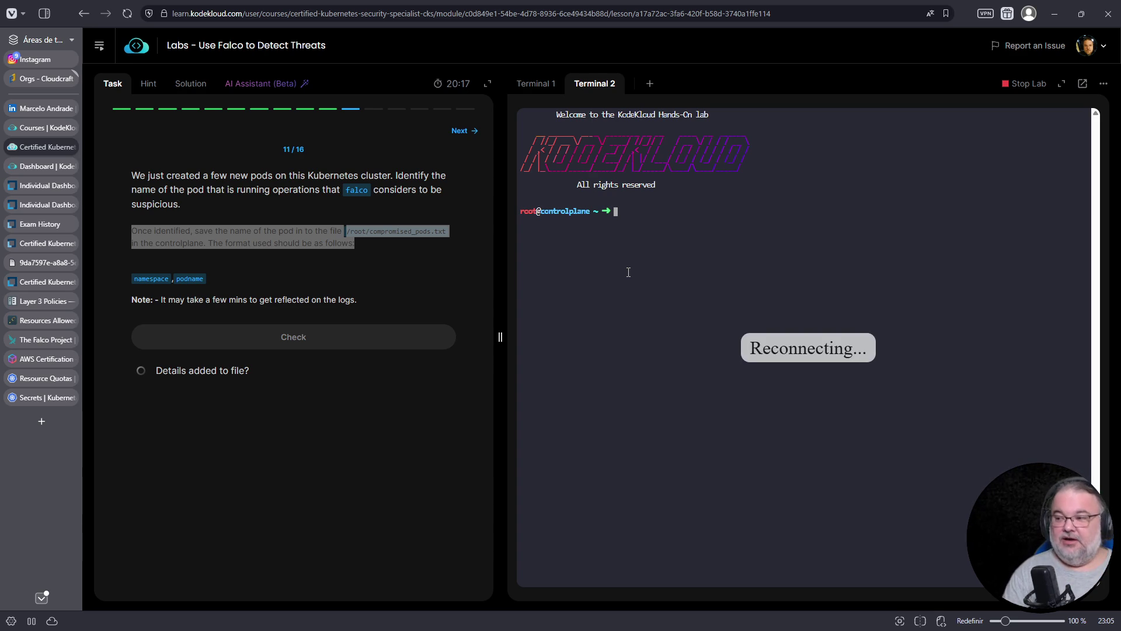
text(kubectl get pod)
key(BackSpace)
key(BackSpace)
key(BackSpace)
text(nemespaces)
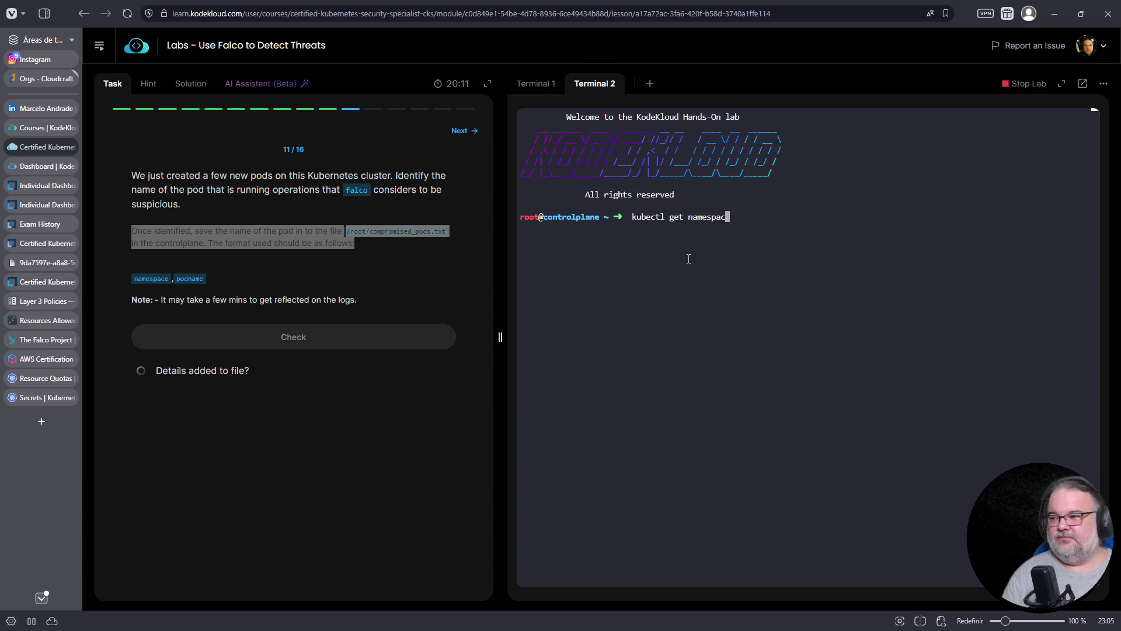
key(Return)
double_click(542, 239)
click(537, 84)
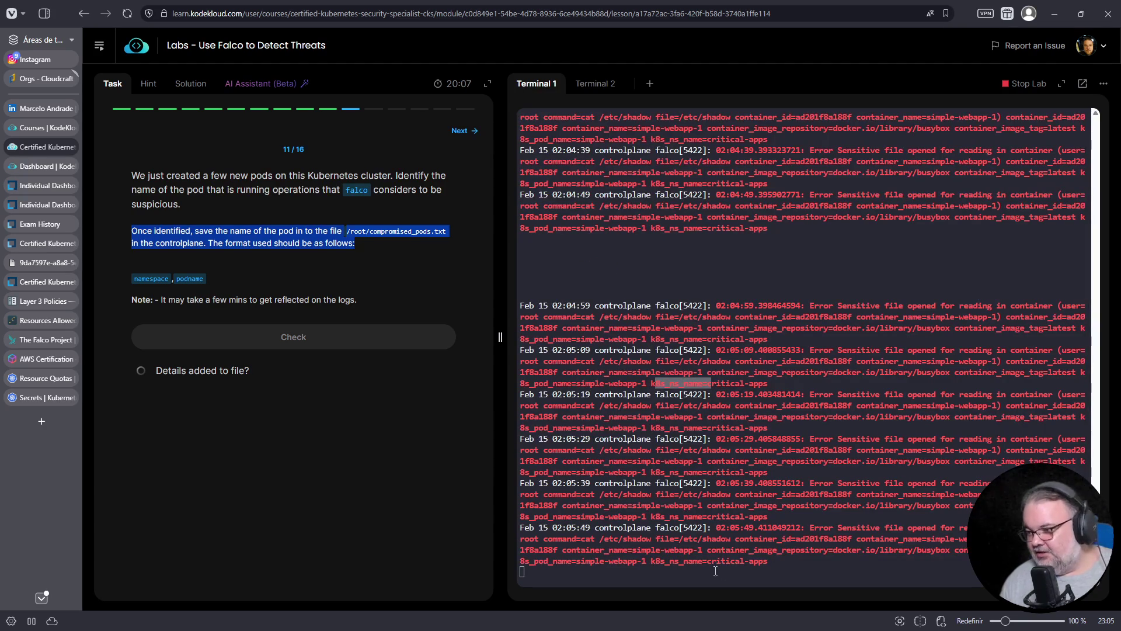
drag(651, 560, 767, 561)
click(602, 86)
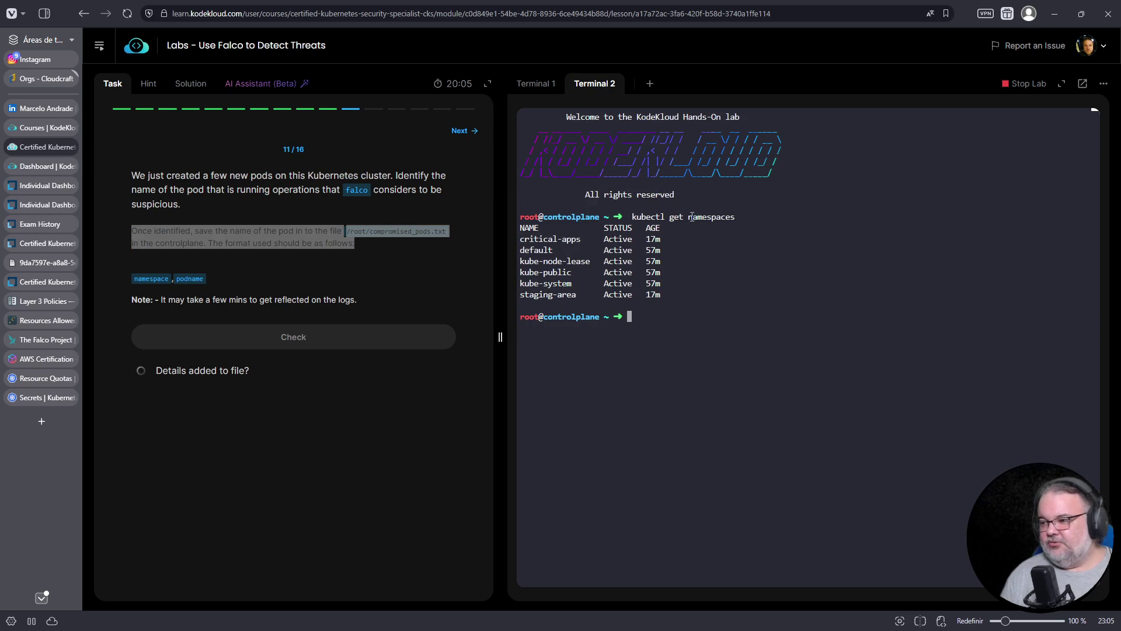
Run k -n critical-apps get pods to list its pods, then clear the screen.
text(-n critical-apops)
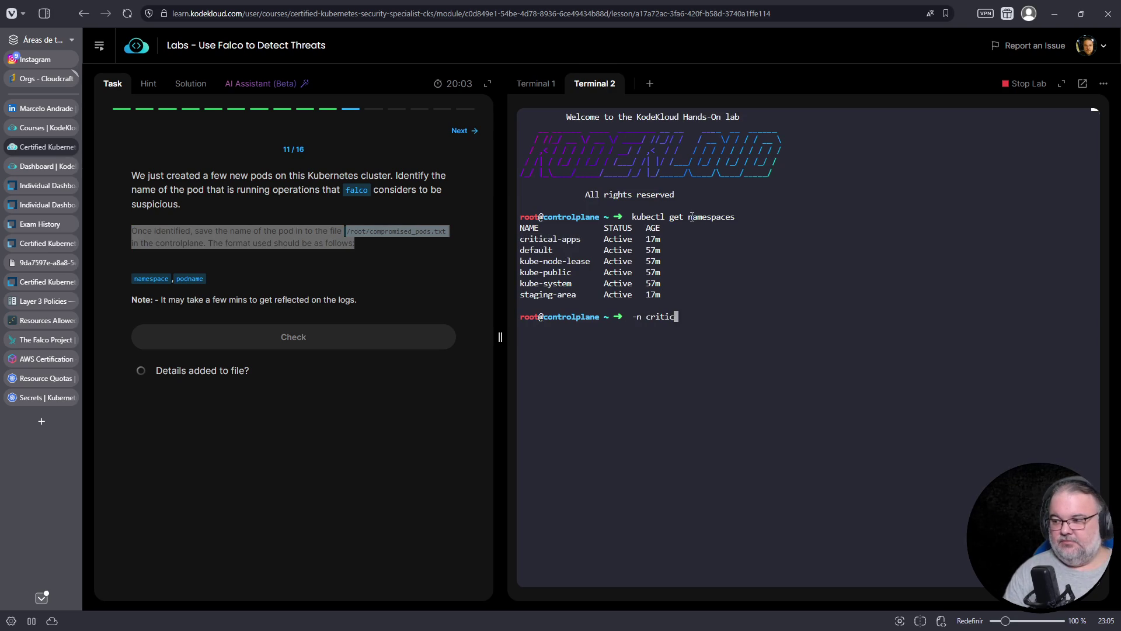
key(ctrl+a)
text(k)
key(ctrl+e)
key(BackSpace)
key(BackSpace)
key(BackSpace)
text(ps)
key(Return)
key(Up)
text(get pods)
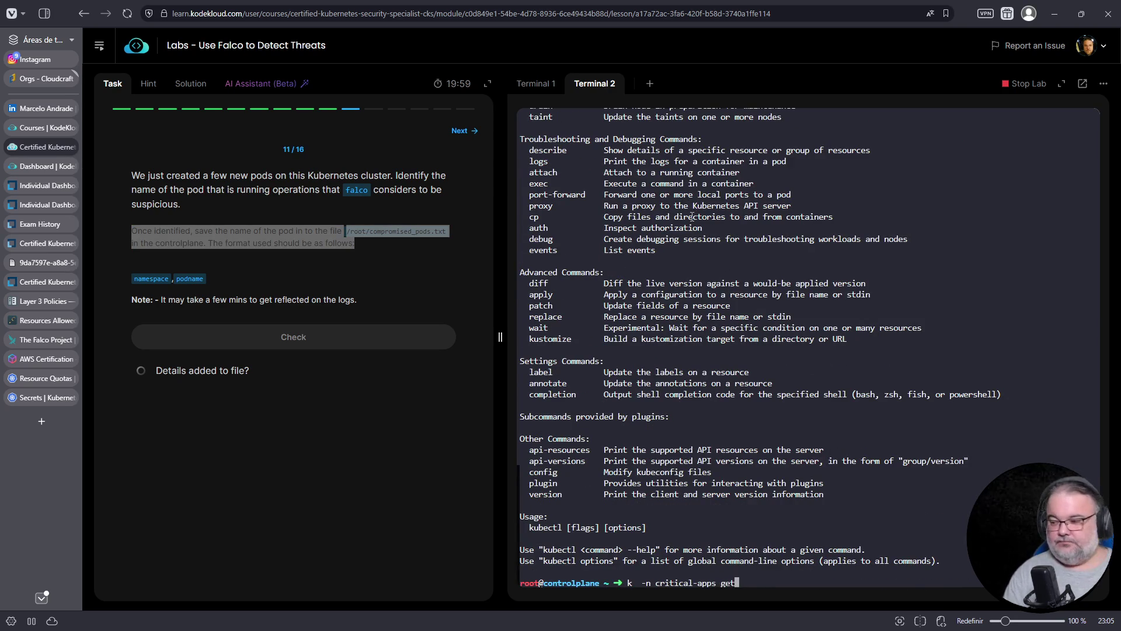
key(Return)
key(ctrl+l)
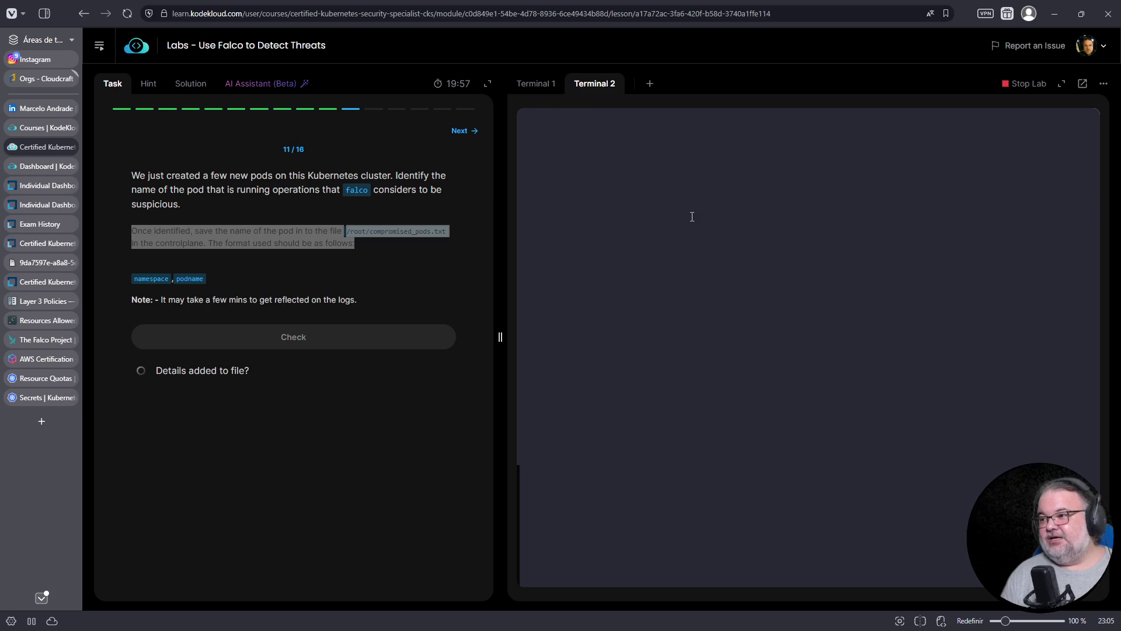
Show the critical-apps pods as YAML with k -n critical-apps get pods -o yaml.
scroll(632, 206, up, 5)
scroll(732, 202, down, 5)
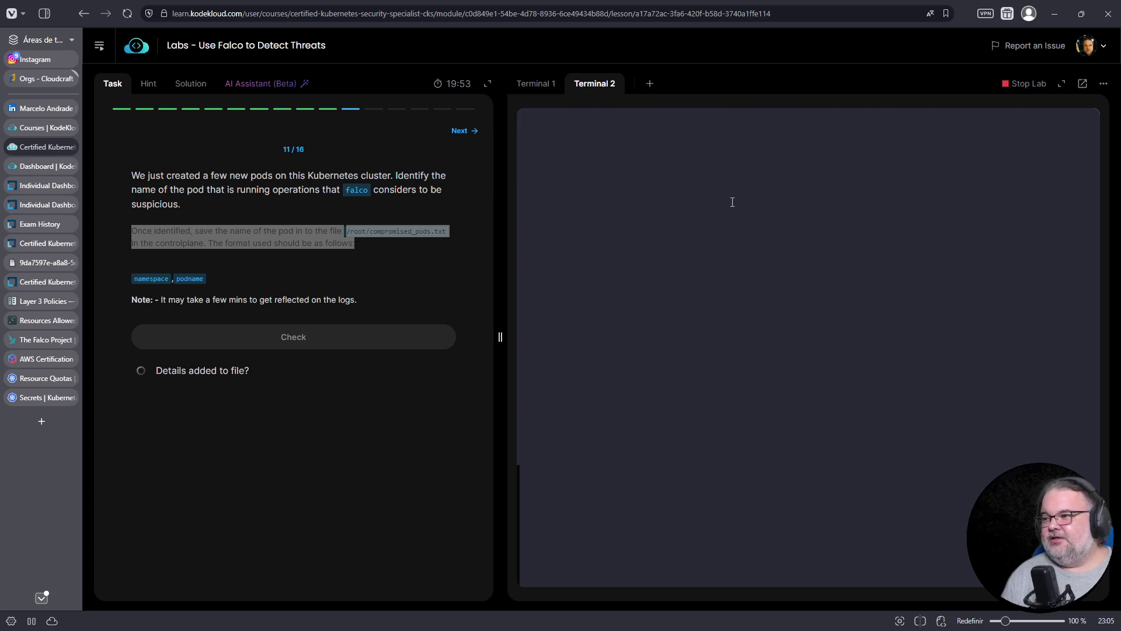
scroll(718, 299, up, 5)
double_click(520, 253)
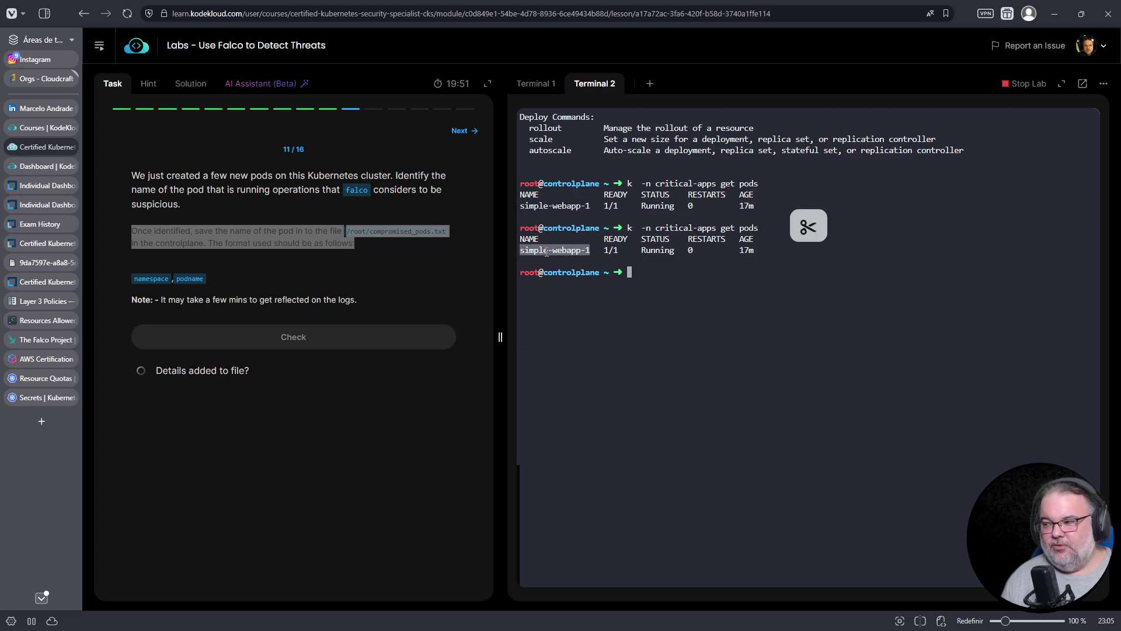
key(Up)
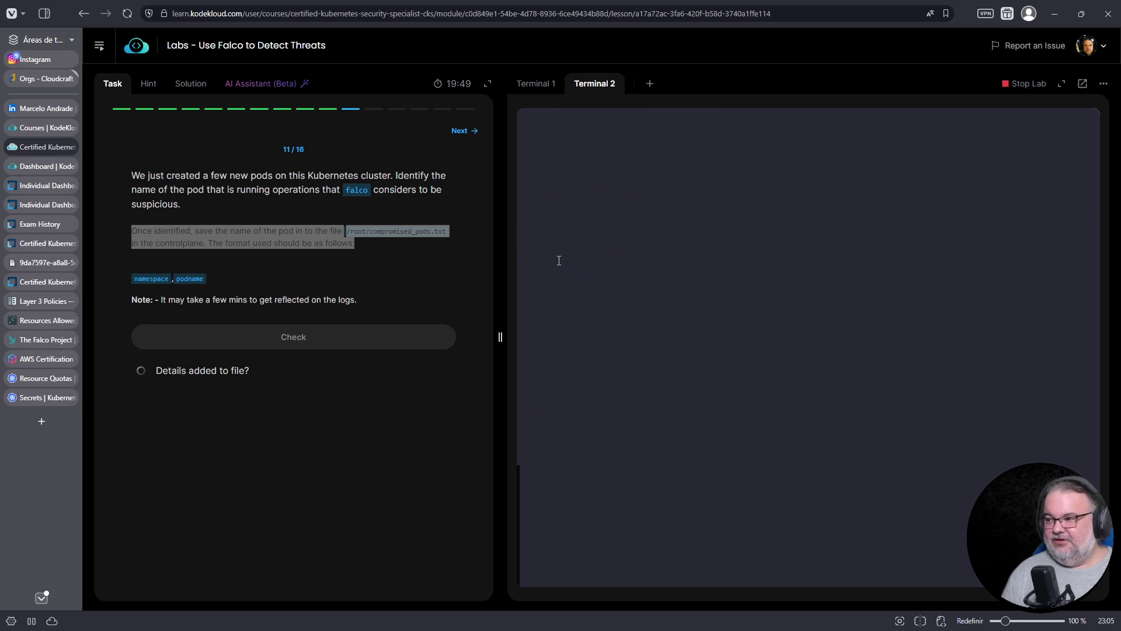
text(-o yaml)
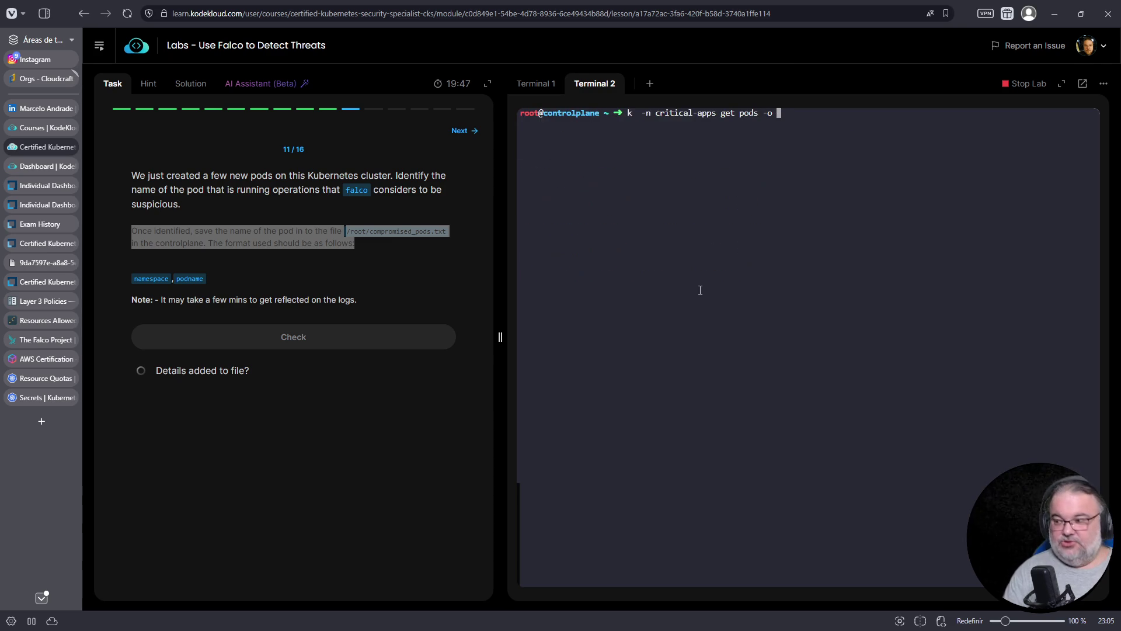
key(Return)
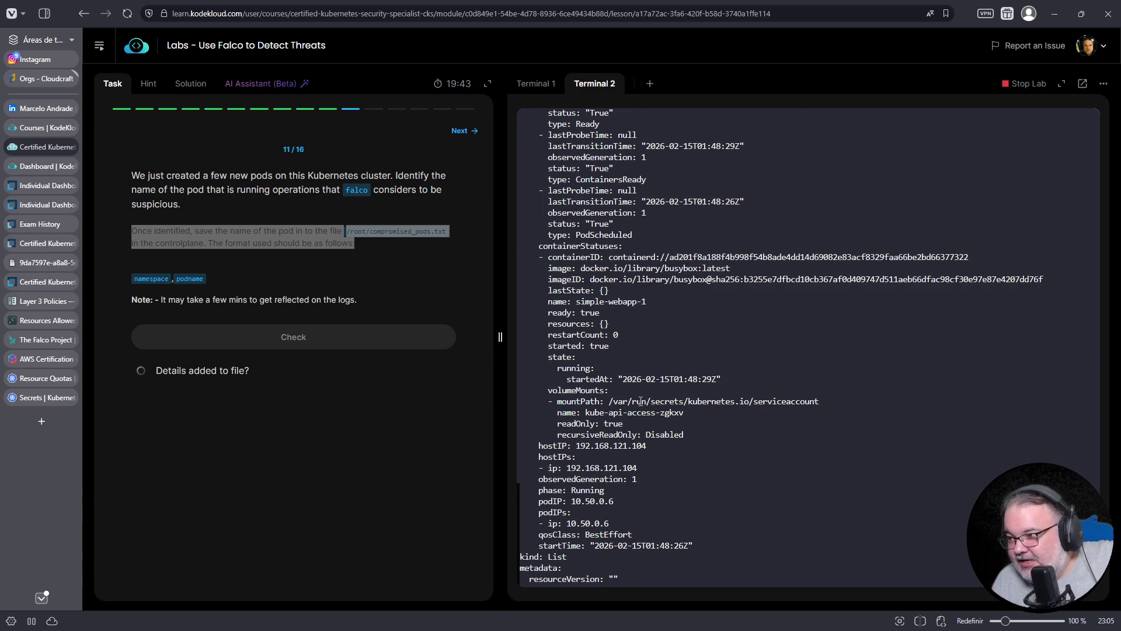
Select the pod's command block that reads /etc/shadow and compare it with the Falco alert log.
scroll(638, 399, up, 5)
scroll(639, 399, up, 5)
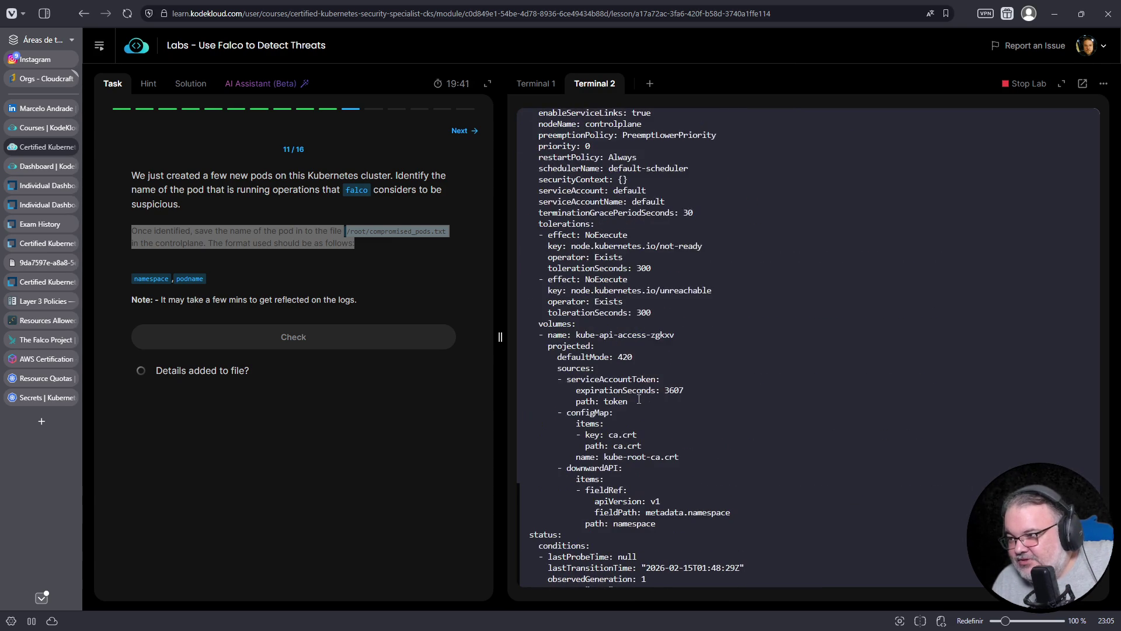
scroll(637, 375, up, 2)
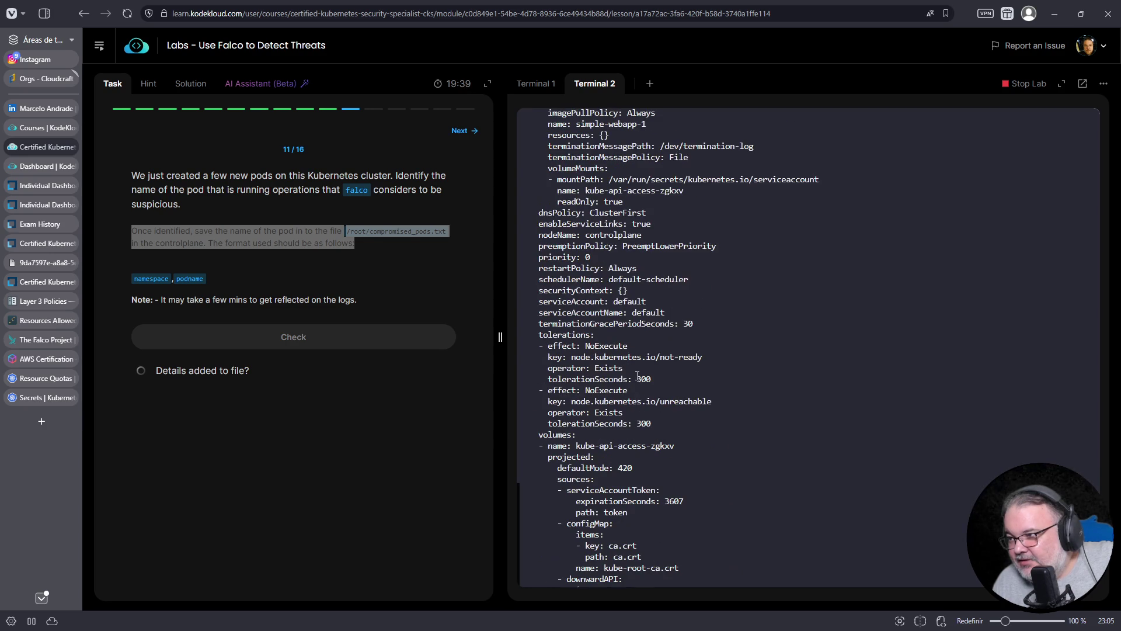
scroll(637, 375, up, 4)
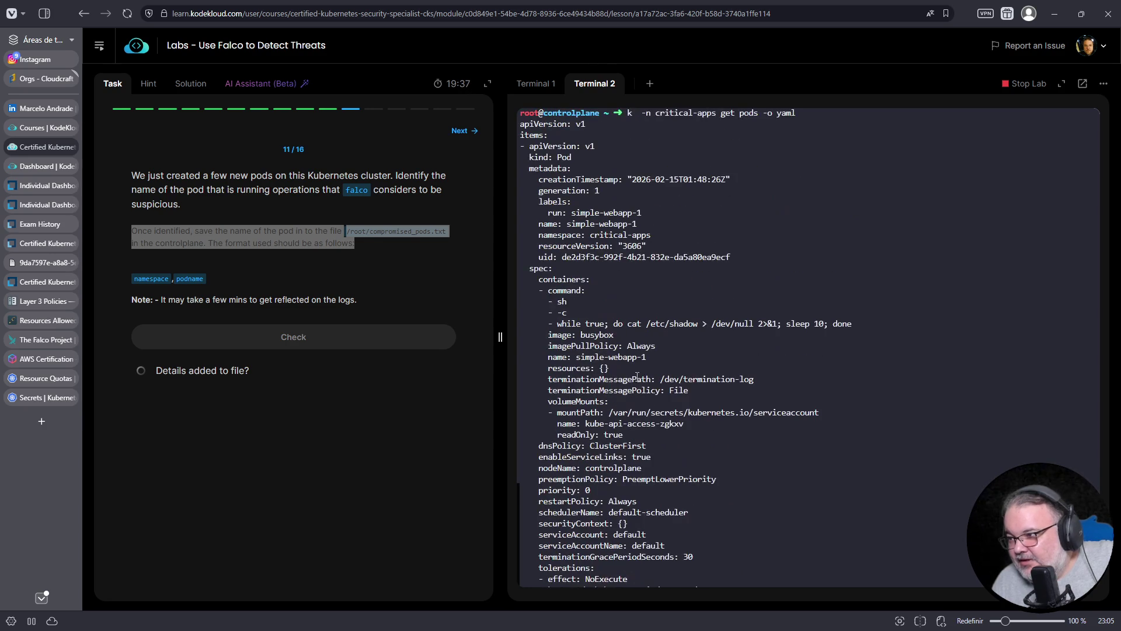
triple_click(648, 323)
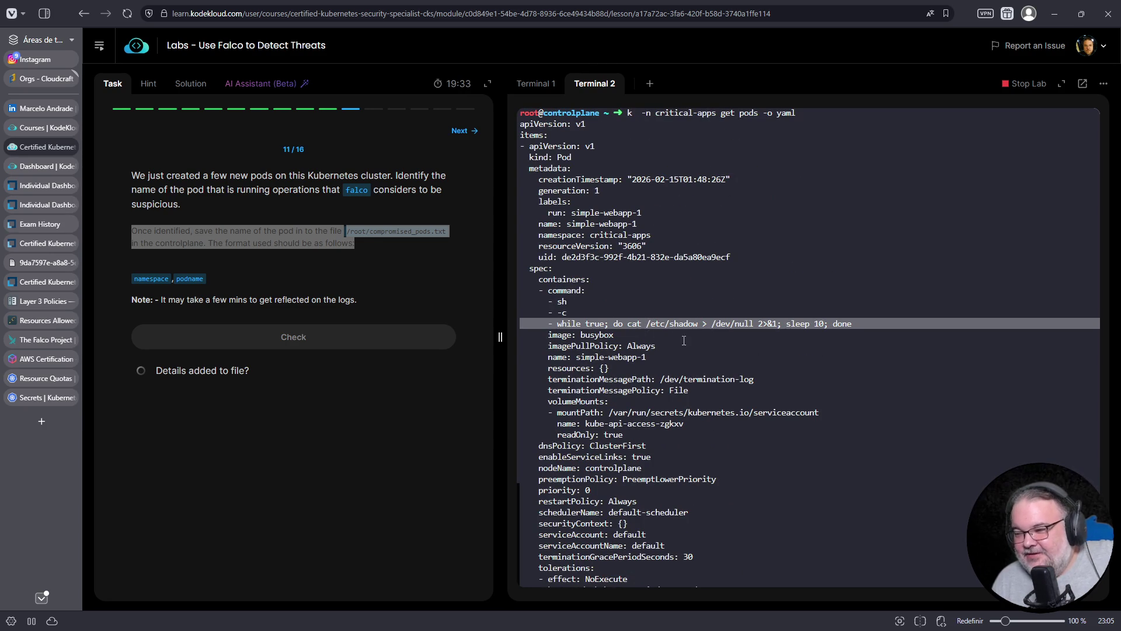
drag(870, 325, 516, 289)
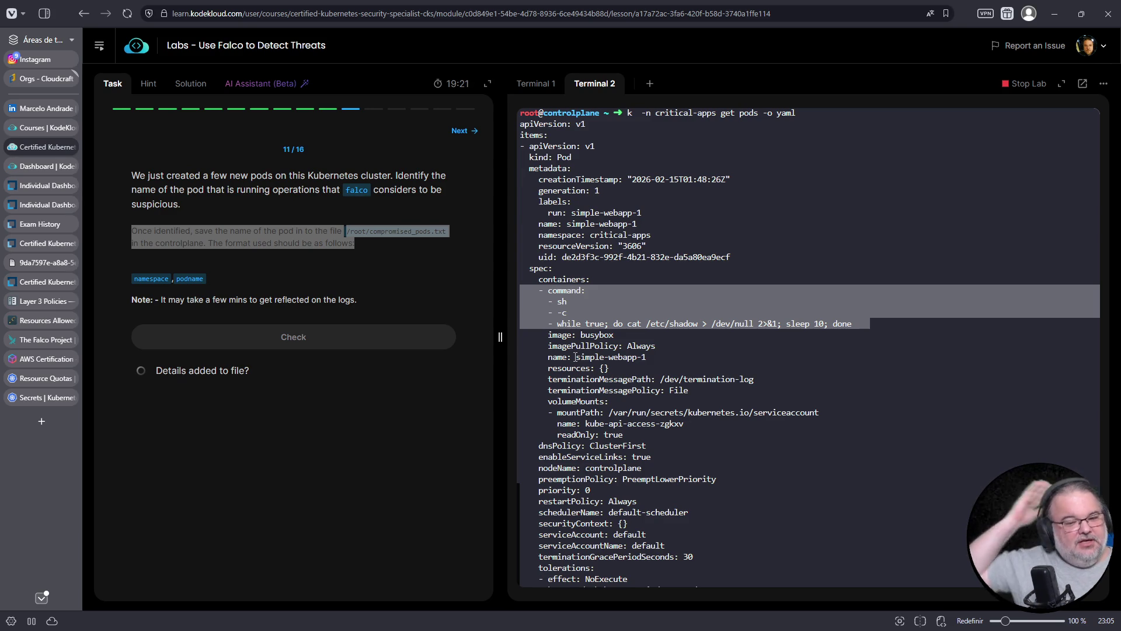
click(539, 92)
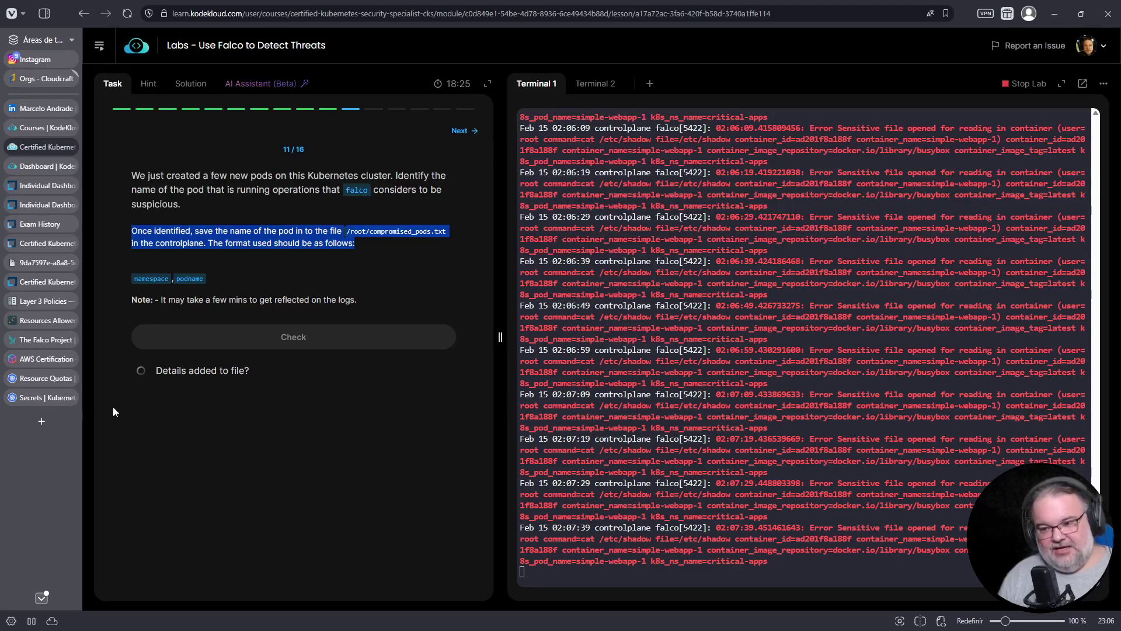
click(45, 336)
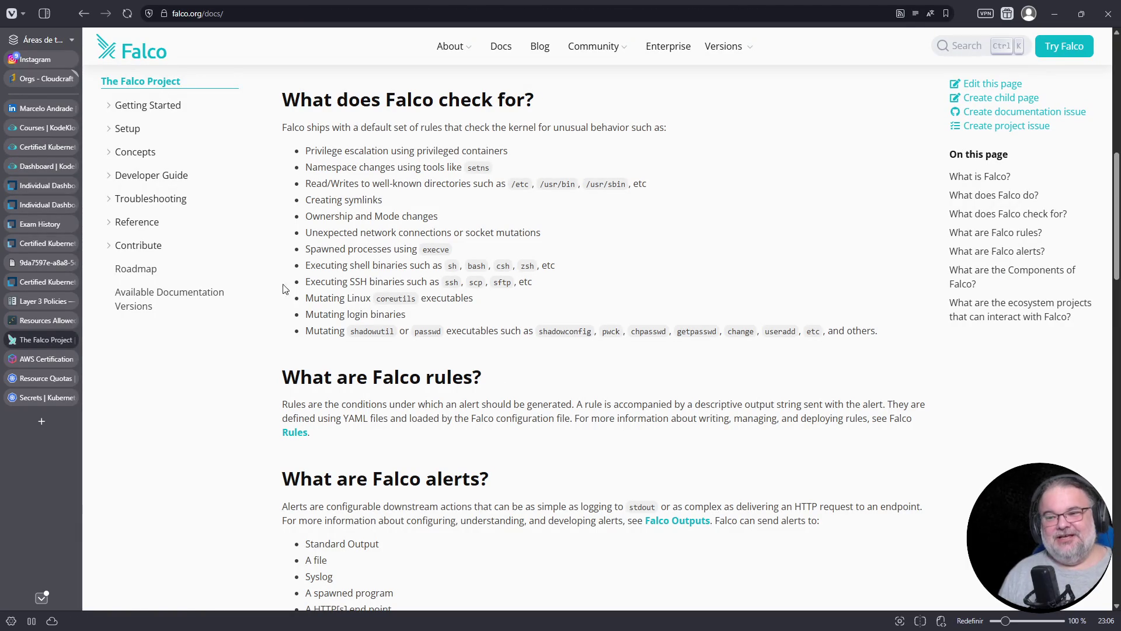
mouse_move(51, 192)
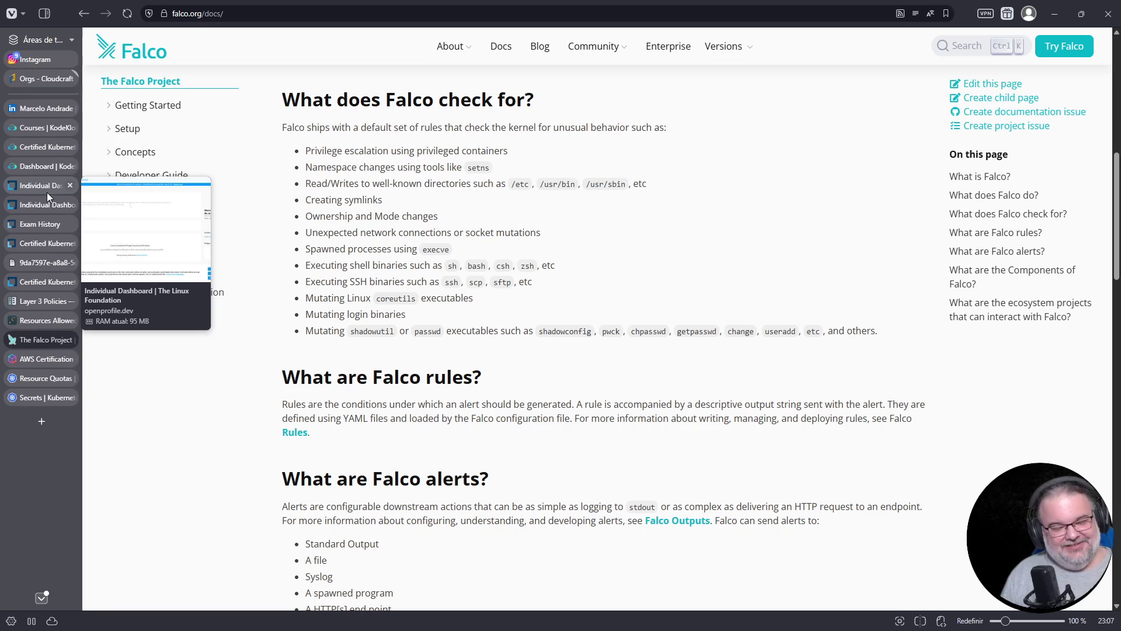
click(45, 168)
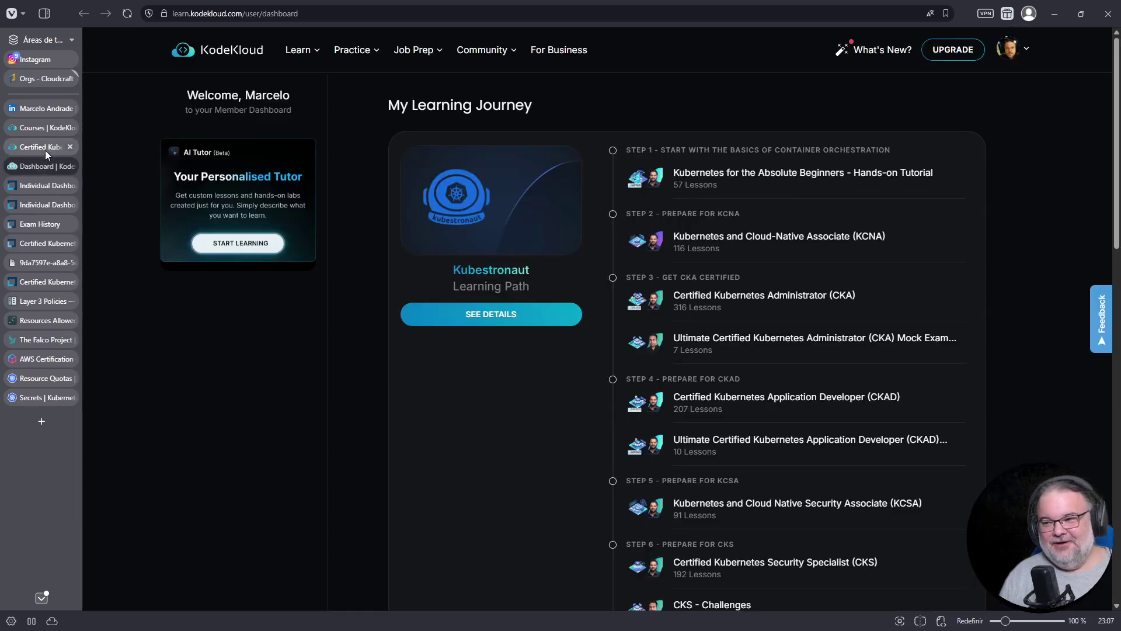
click(45, 150)
mouse_move(46, 130)
click(595, 84)
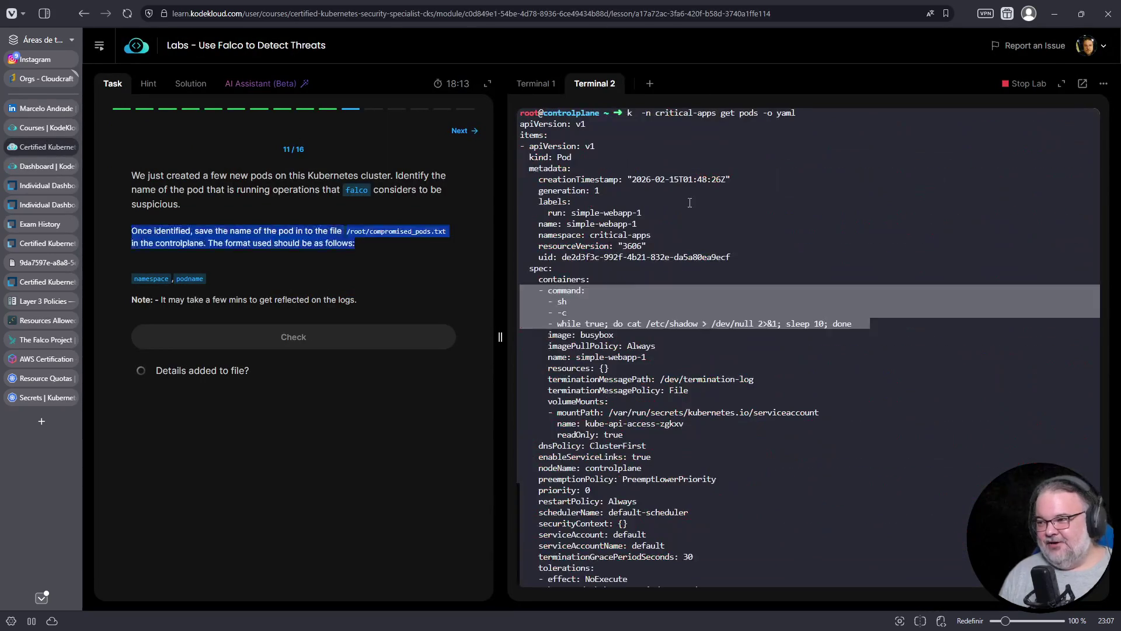
Open /etc/falco/falco_rules.yaml in vim, then quit without saving using :q!
key(ctrl+c)
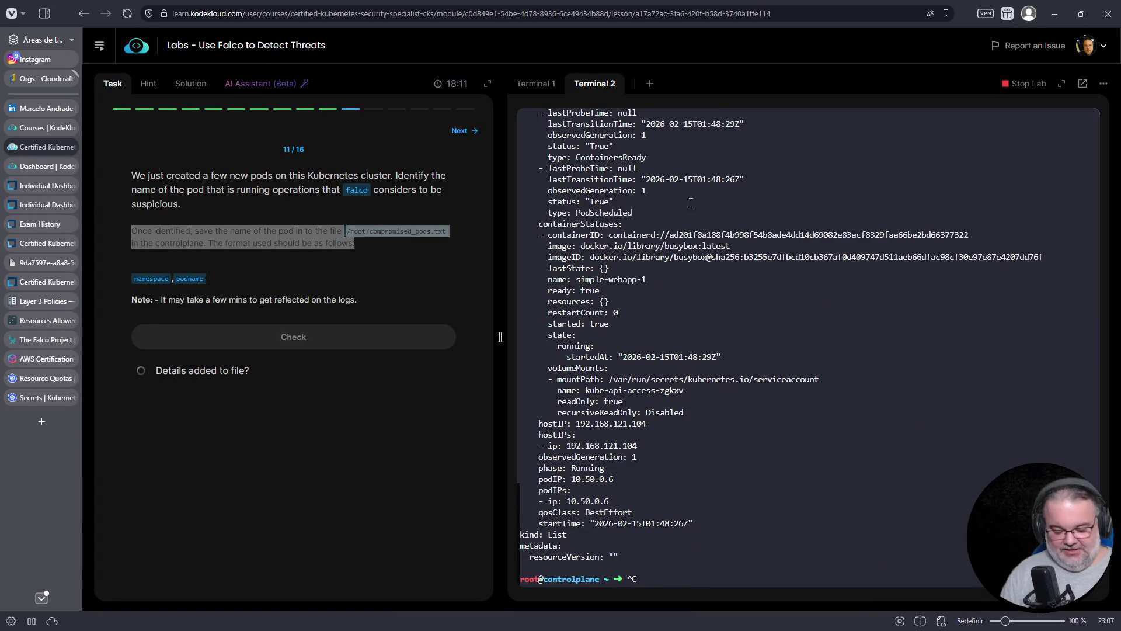
text(cat /etc/)
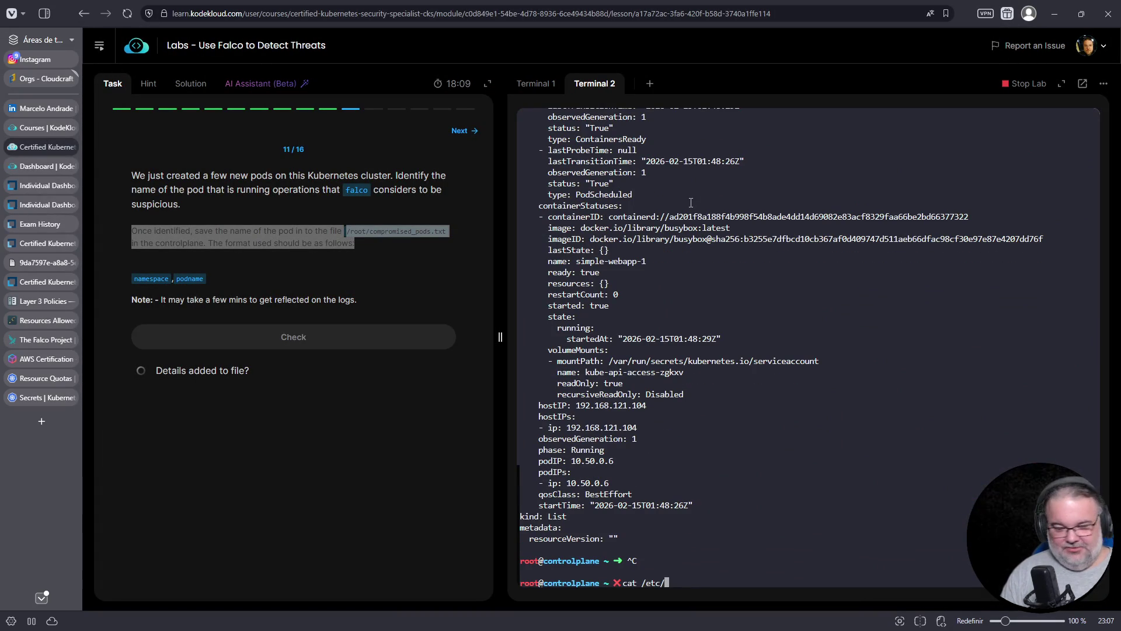
text(falco)
key(Tab)
key(Tab)
text(/falco)
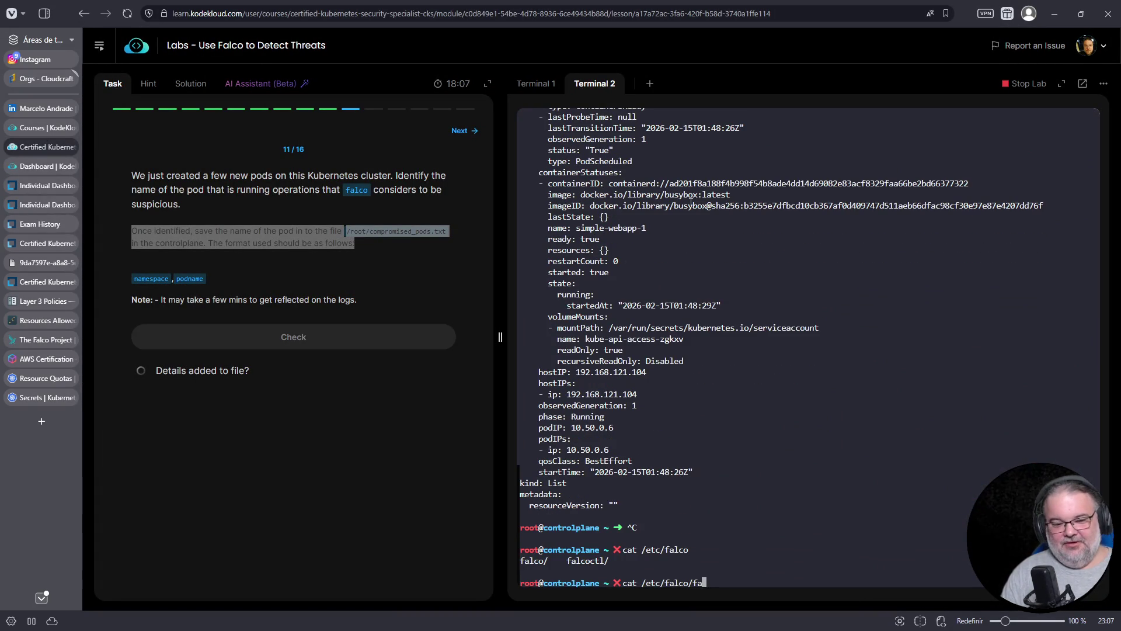
key(Tab)
key(Tab)
key(Tab)
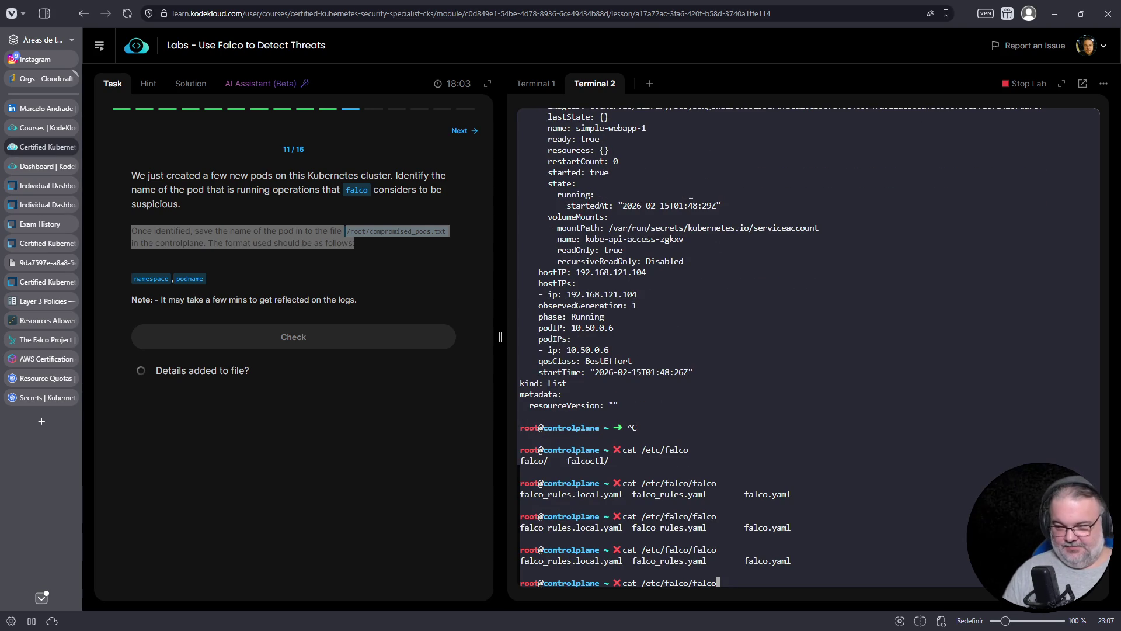
text(.)
key(BackSpace)
text(_rules.yaml)
key(Home)
key(Delete)
key(Delete)
key(Delete)
text(vim)
key(Return)
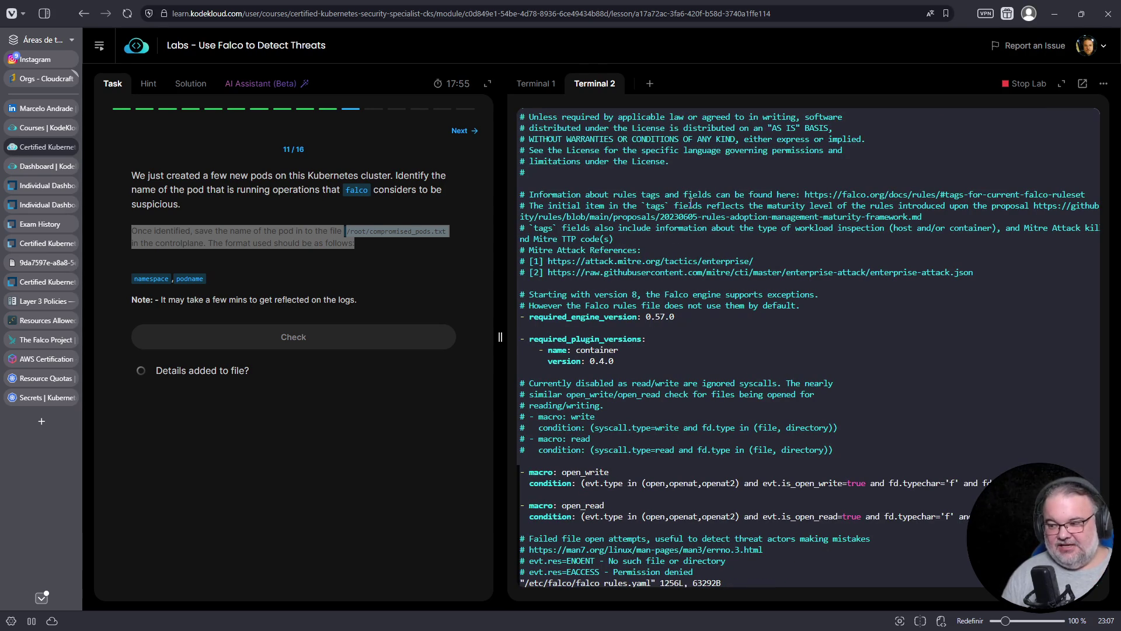
text(:q!)
key(Return)
Print falco_rules.yaml with grep -v '^#' to hide comment lines, then start extending the pattern.
key(Up)
key(Home)
key(Delete)
key(Delete)
key(Delete)
text(grep -v '')
key(Left)
text(^#)
key(Return)
key(Up)
key(Left)
key(Left)
key(Left)
key(Left)
key(Left)
key(Left)
text(|^$)
key(ctrl+u)
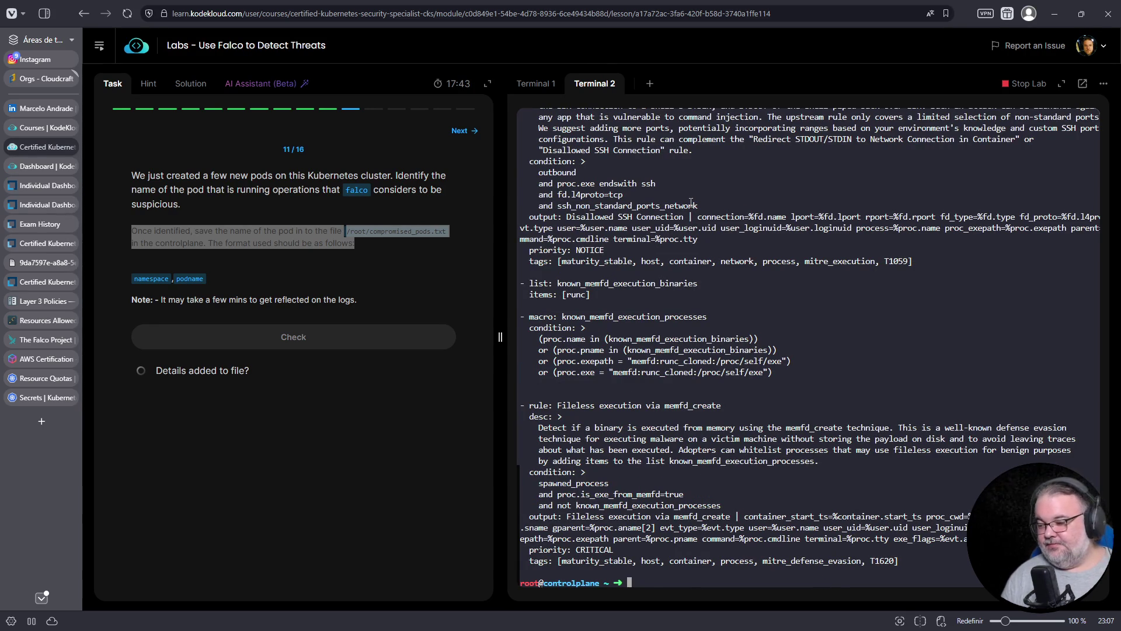
key(ctrl+y)
key(Left)
key(Left)
key(Left)
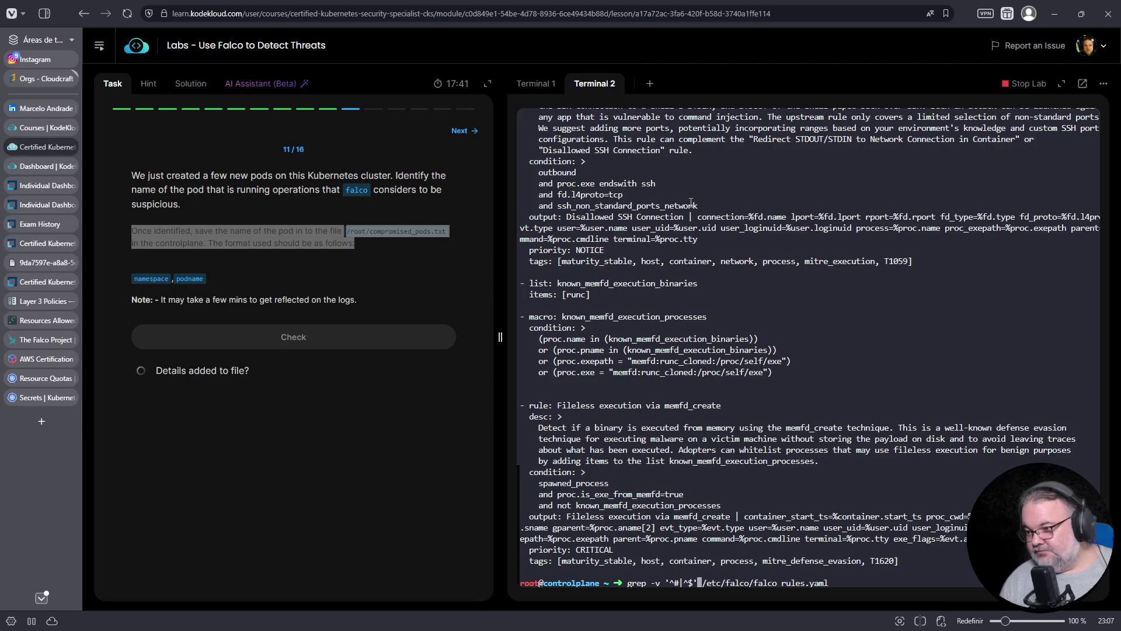
Pipe the grep output through cat -A to expose the blank lines.
key(End)
key(Home)
key(Right)
key(Right)
key(Right)
key(End)
text(| cat -A)
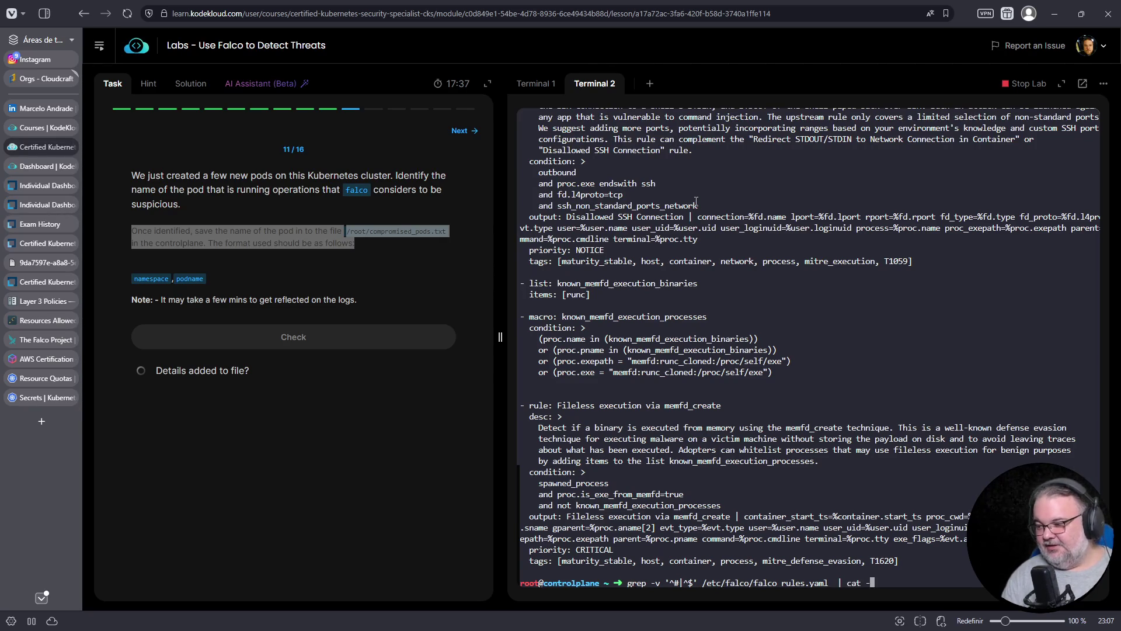
key(Return)
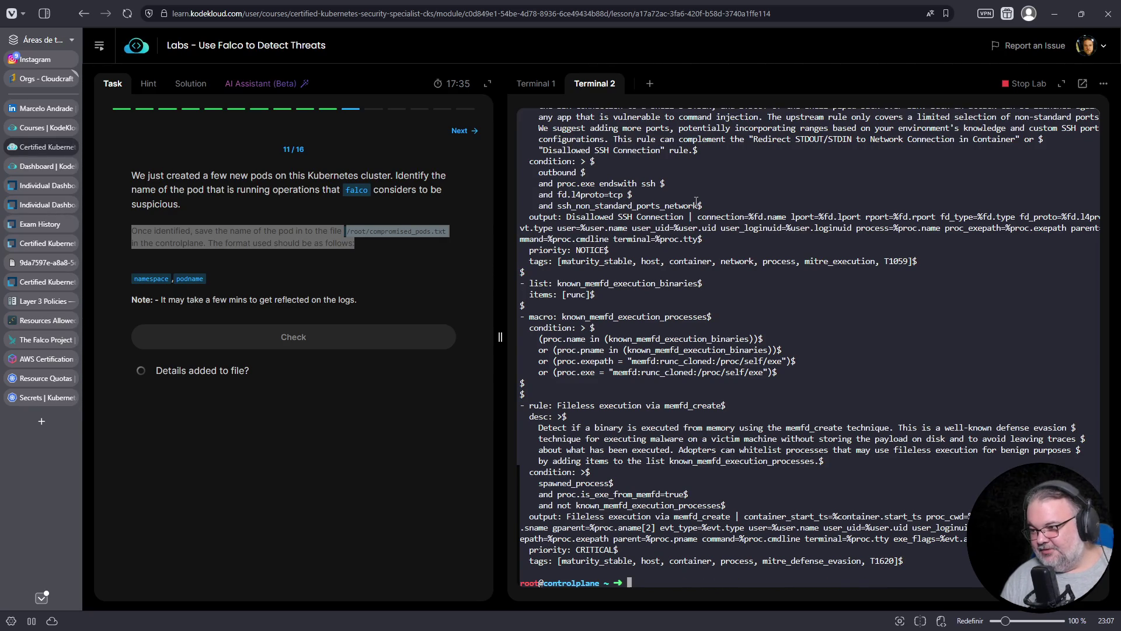
Rerun as egrep -v '^#|^$' to drop both comment and blank lines.
key(Up)
key(BackSpace)
key(BackSpace)
key(BackSpace)
key(Home)
text(e)
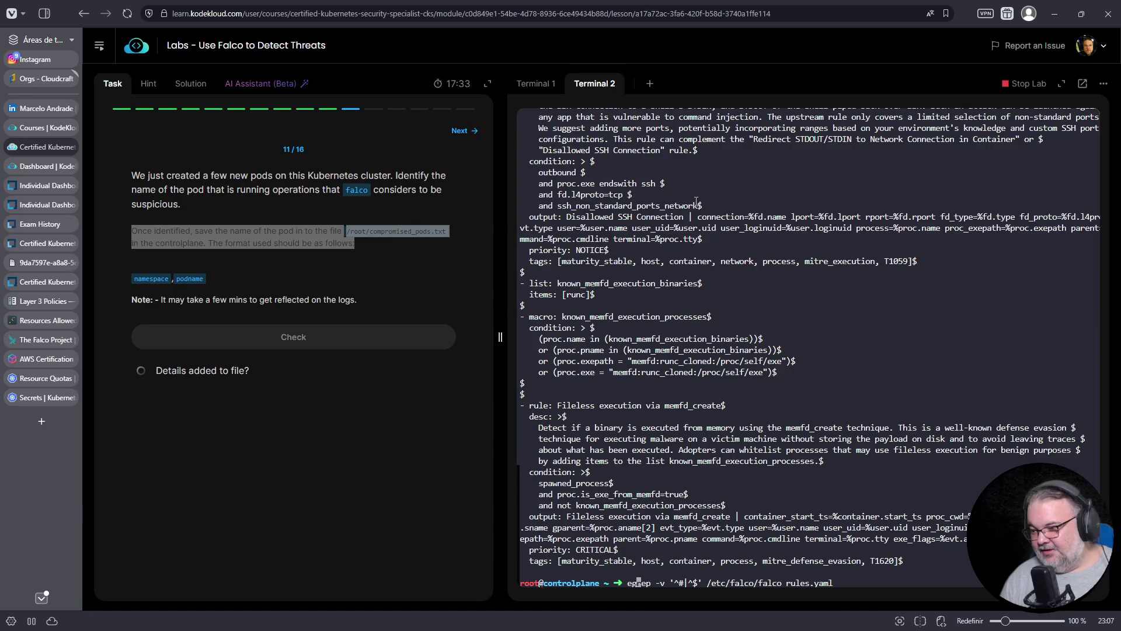
key(Return)
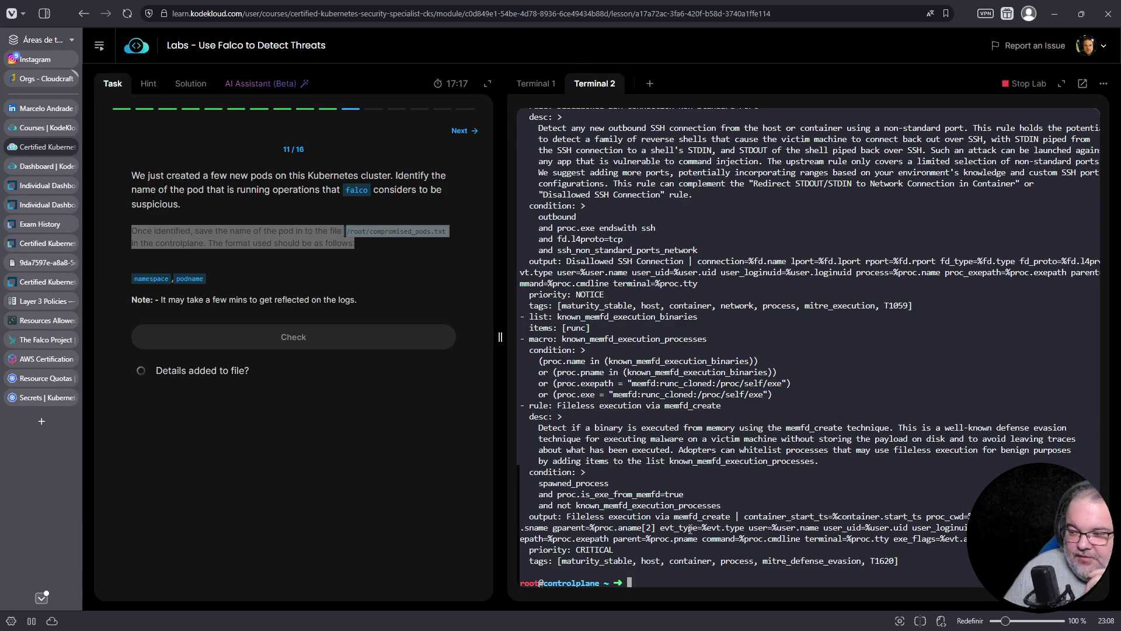
Scroll up and select the Packet socket rule's output format line.
scroll(695, 513, up, 4)
scroll(690, 524, up, 14)
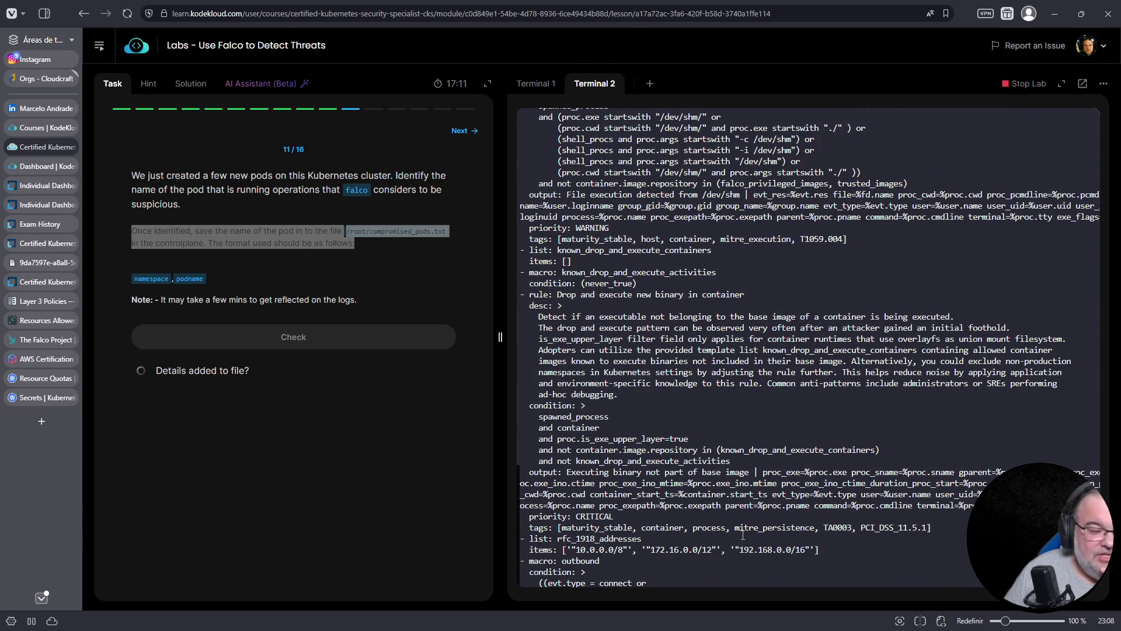
scroll(743, 534, up, 20)
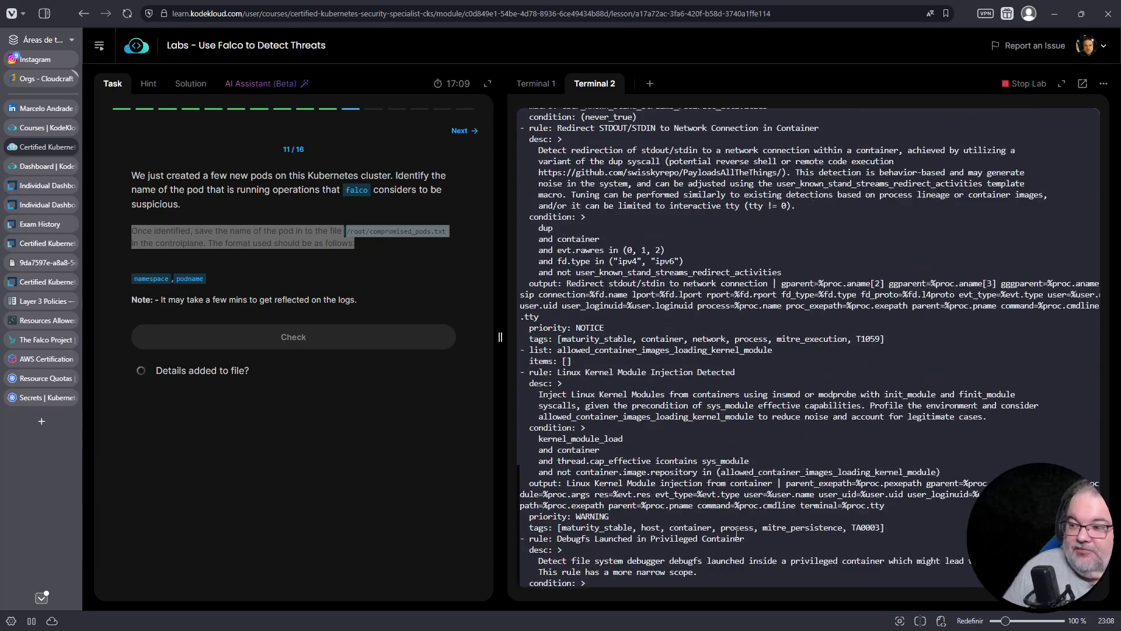
scroll(737, 533, up, 5)
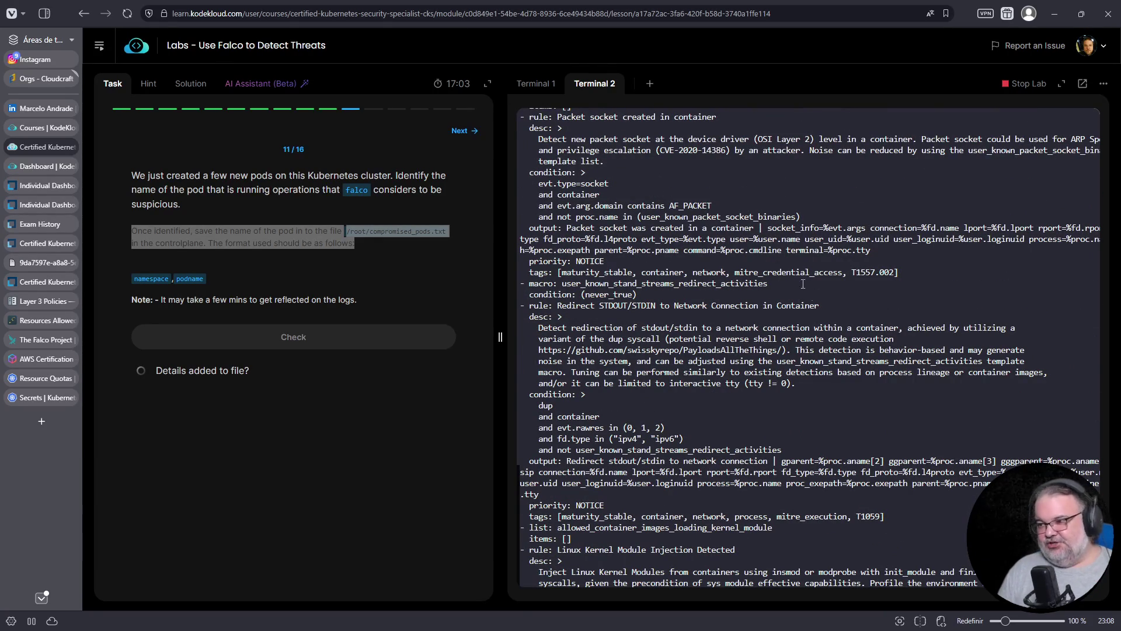
drag(879, 251, 522, 228)
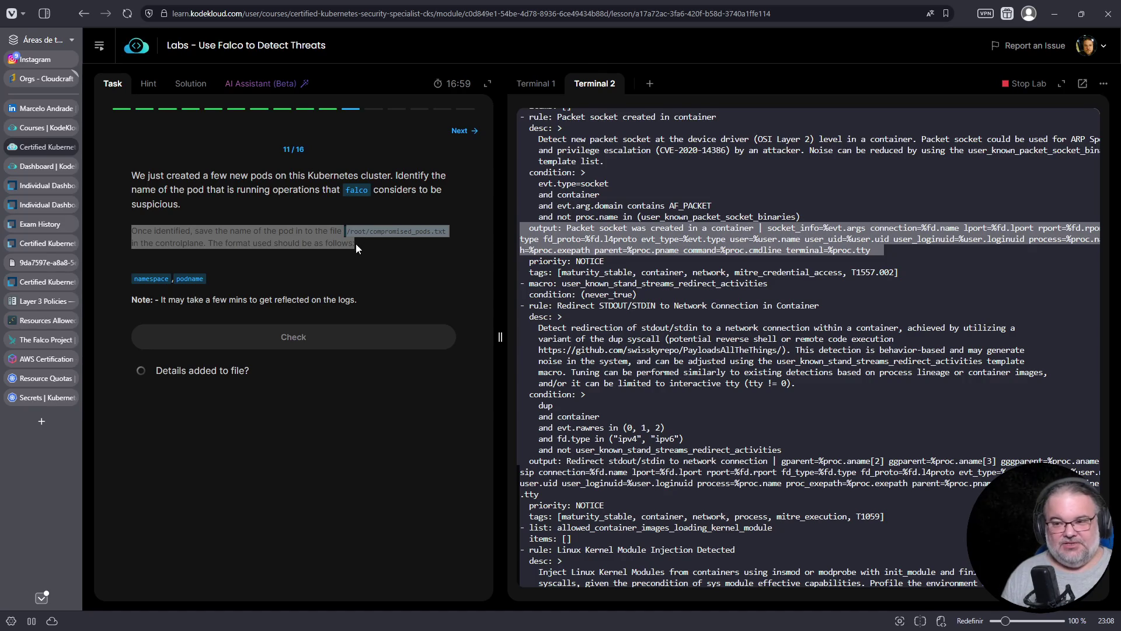
click(41, 397)
Check the list of exam-allowed resources, which includes the Falco documentation.
click(41, 378)
click(37, 339)
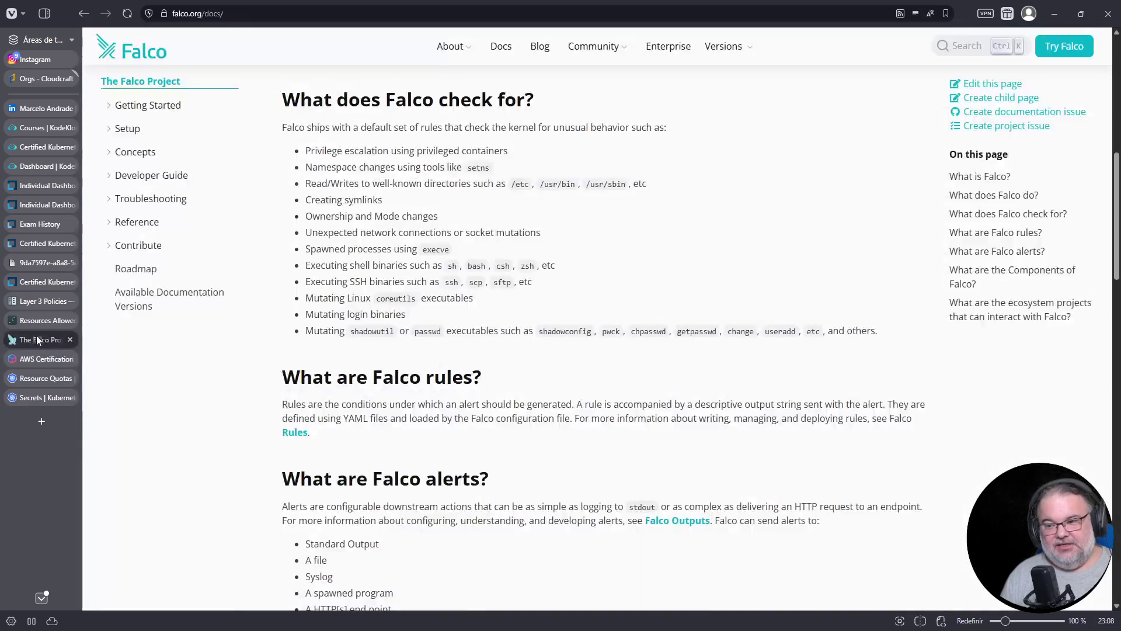
click(35, 322)
ctrl+scroll(767, 308, up, 4)
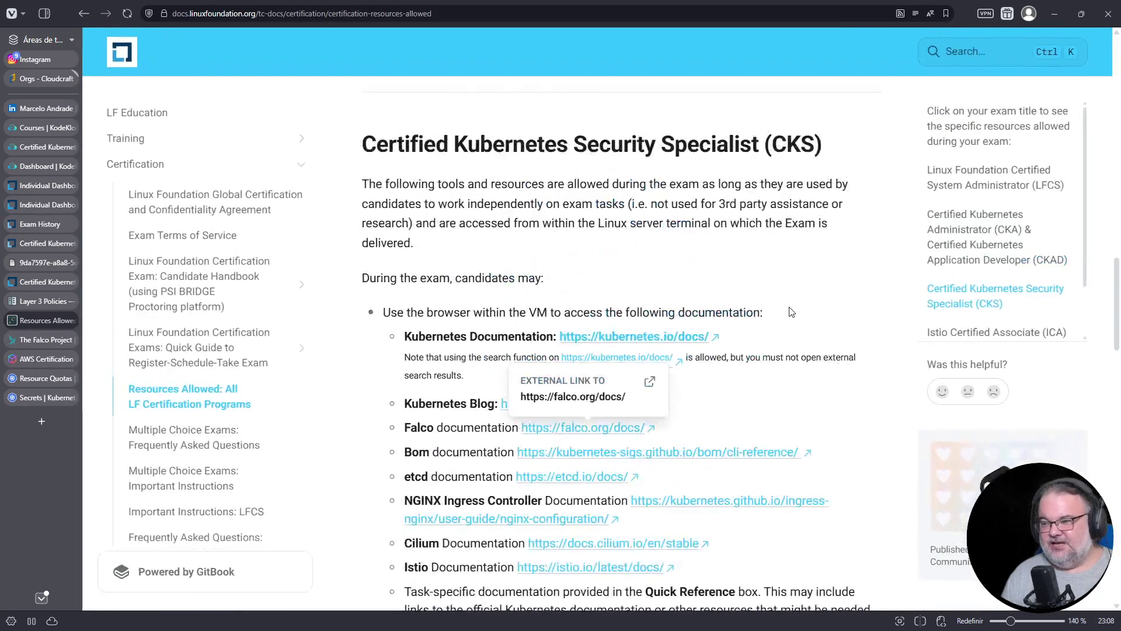
scroll(790, 307, down, 5)
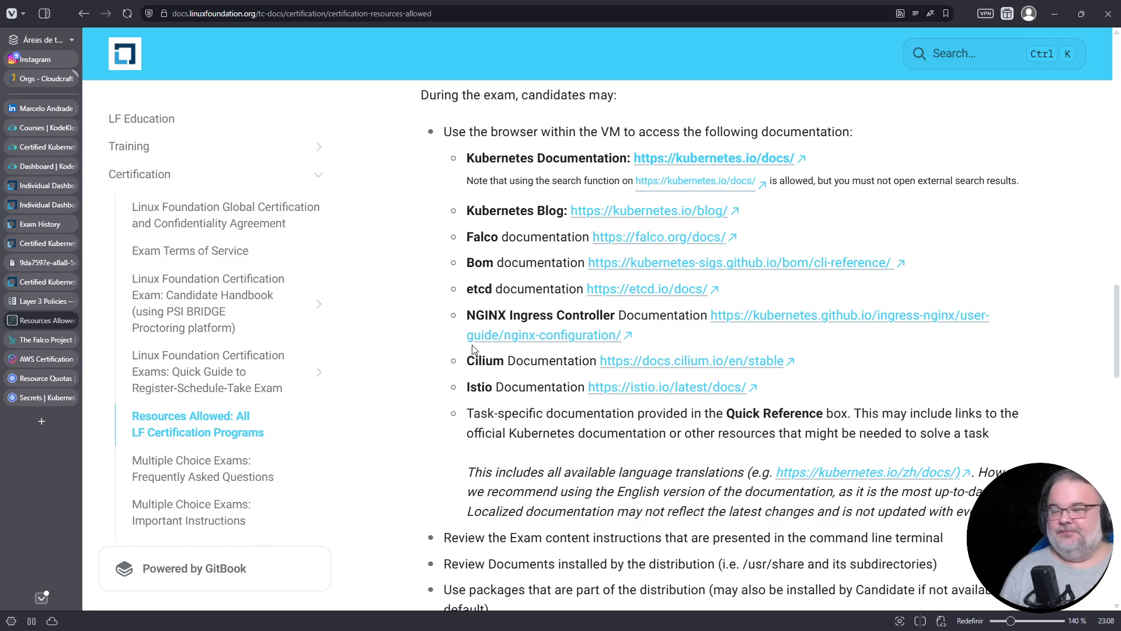
scroll(798, 357, up, 1)
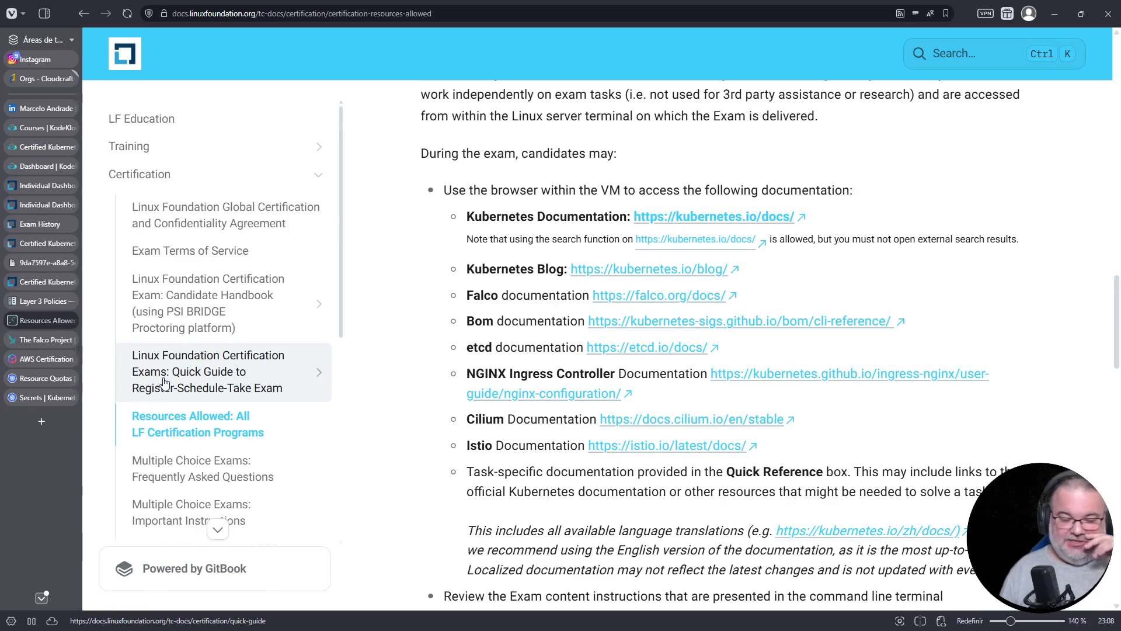
Visit the Falco docs and Kubernetes Secrets page, then return to the KodeKloud Falco lab.
mouse_move(48, 398)
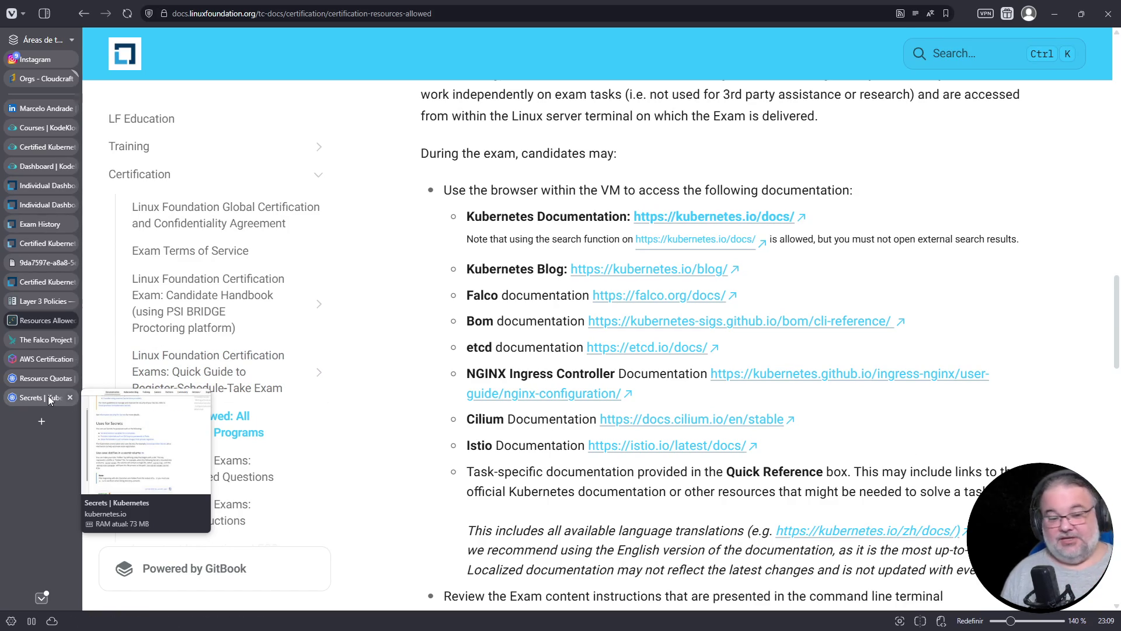
click(46, 345)
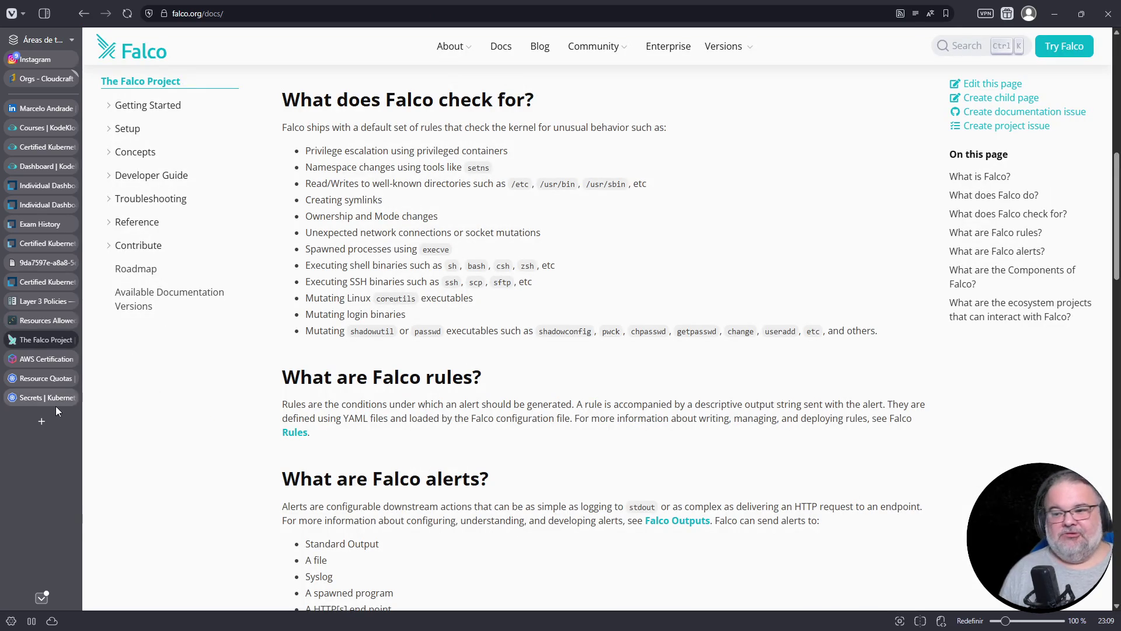
click(53, 398)
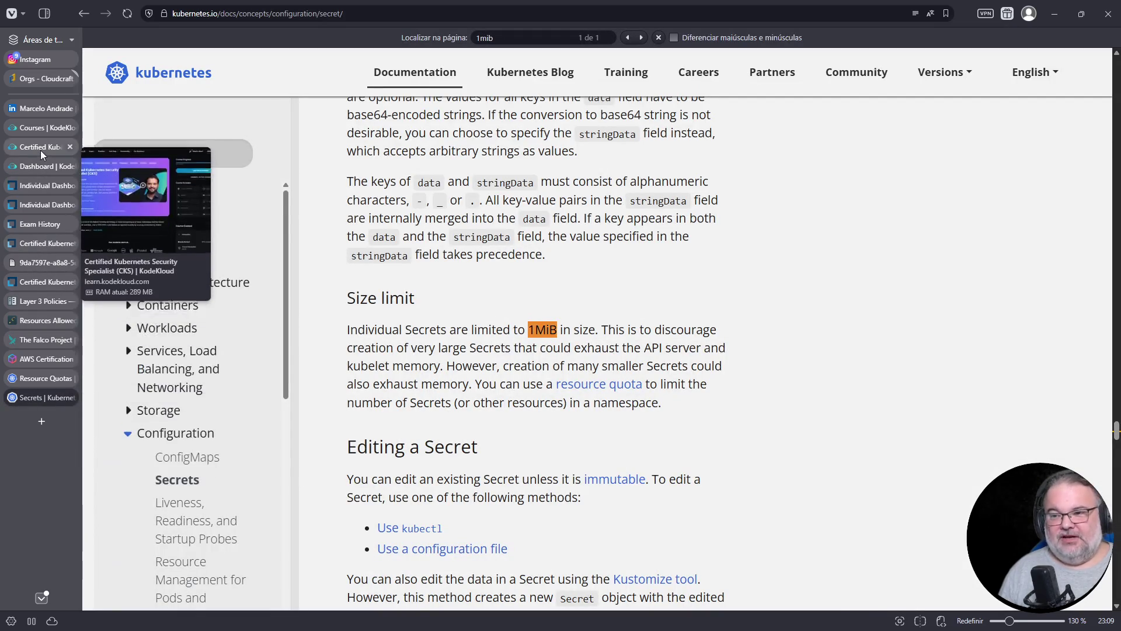
click(40, 149)
scroll(686, 400, up, 5)
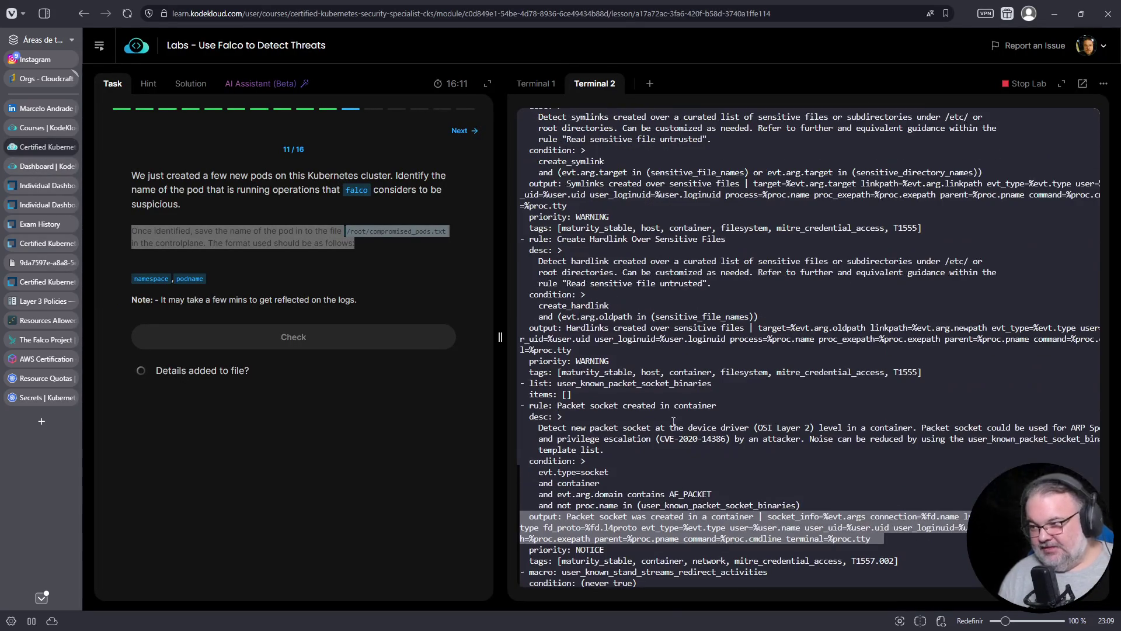
scroll(653, 349, up, 10)
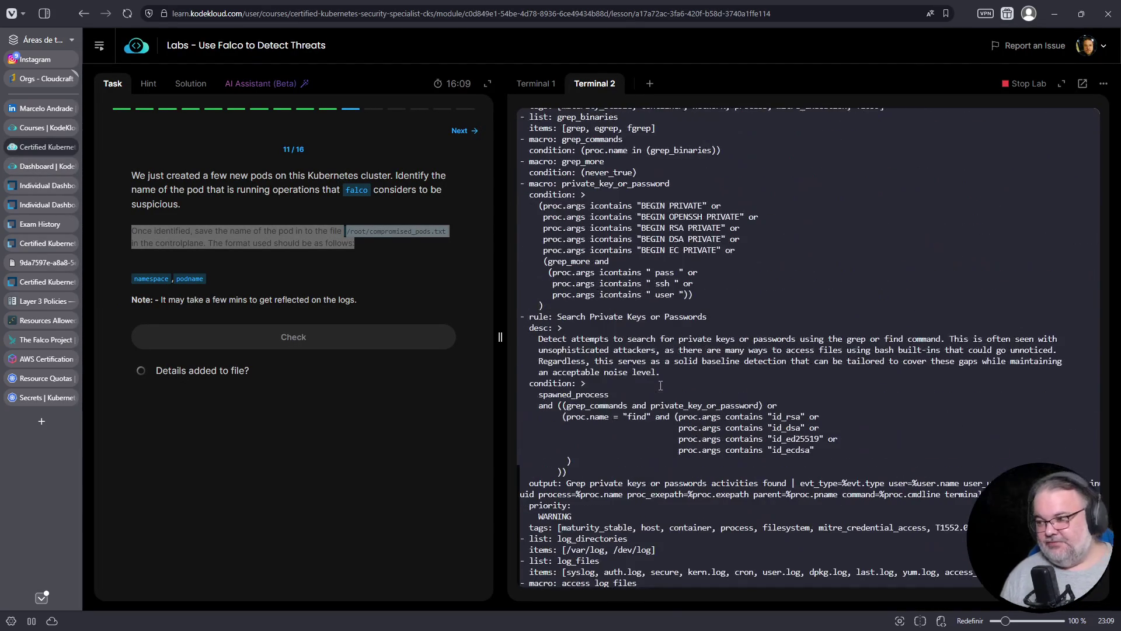
scroll(660, 385, up, 15)
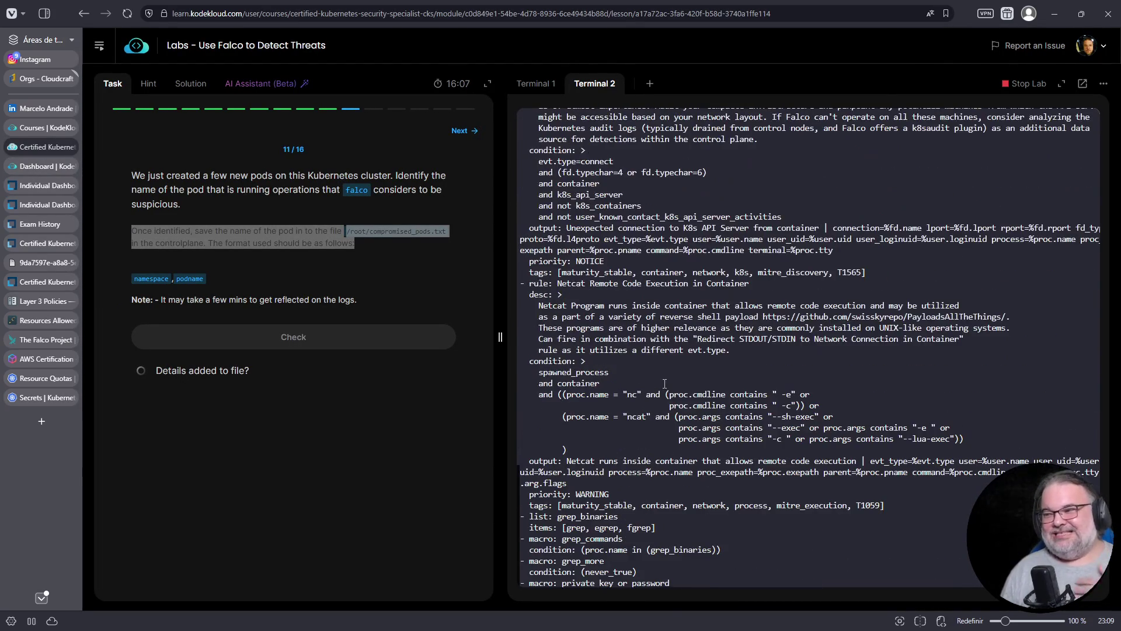
scroll(665, 383, up, 15)
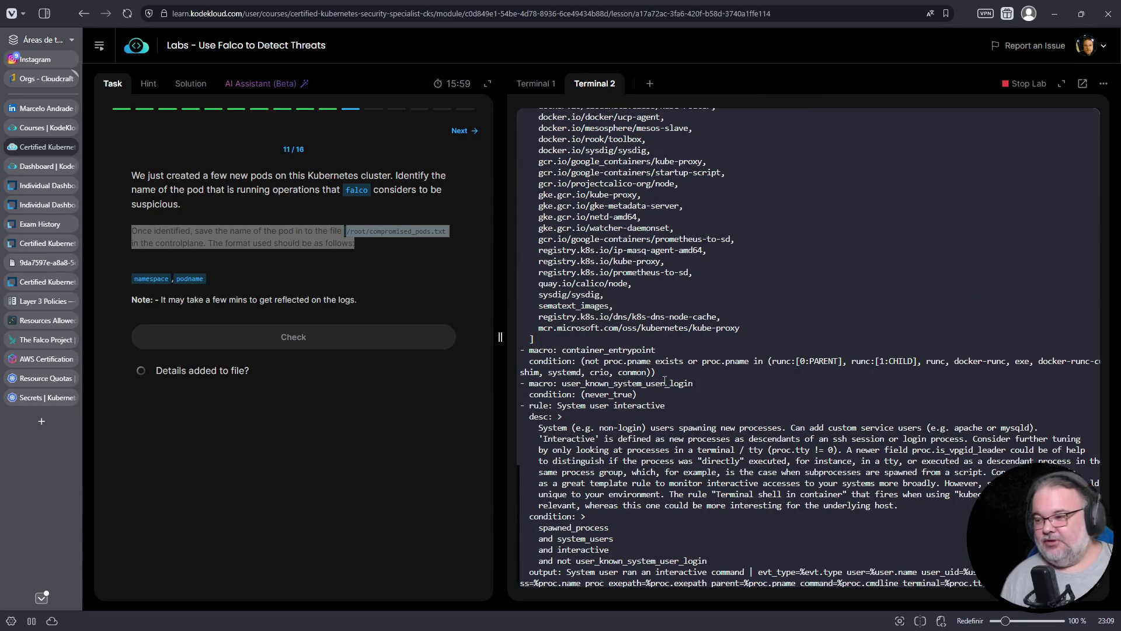
scroll(665, 381, up, 10)
scroll(723, 411, up, 15)
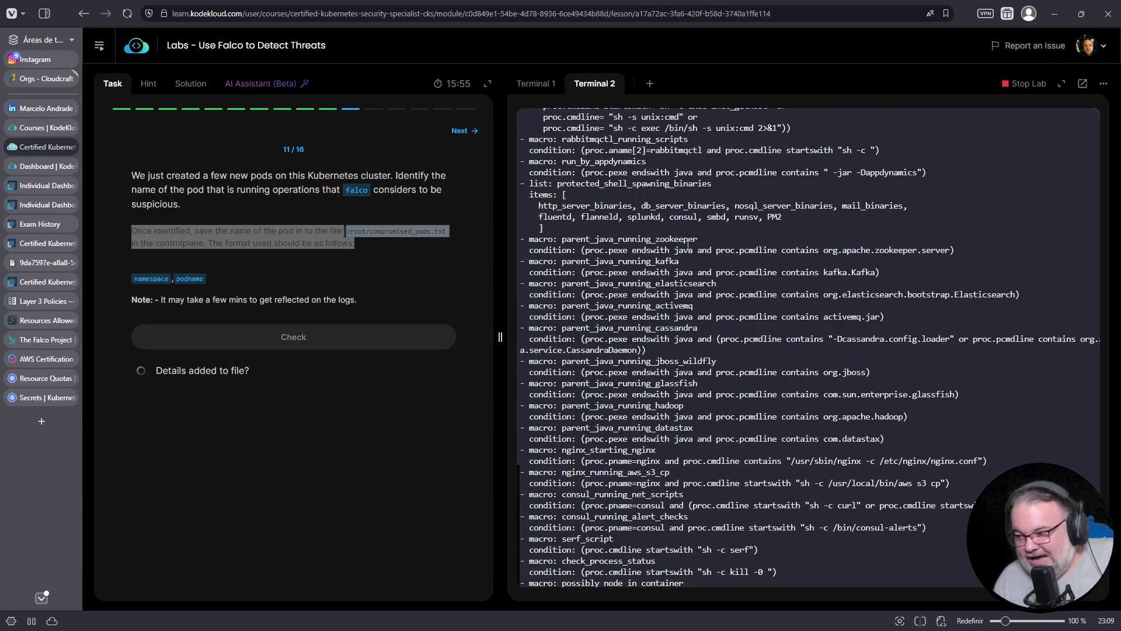
scroll(624, 323, down, 5)
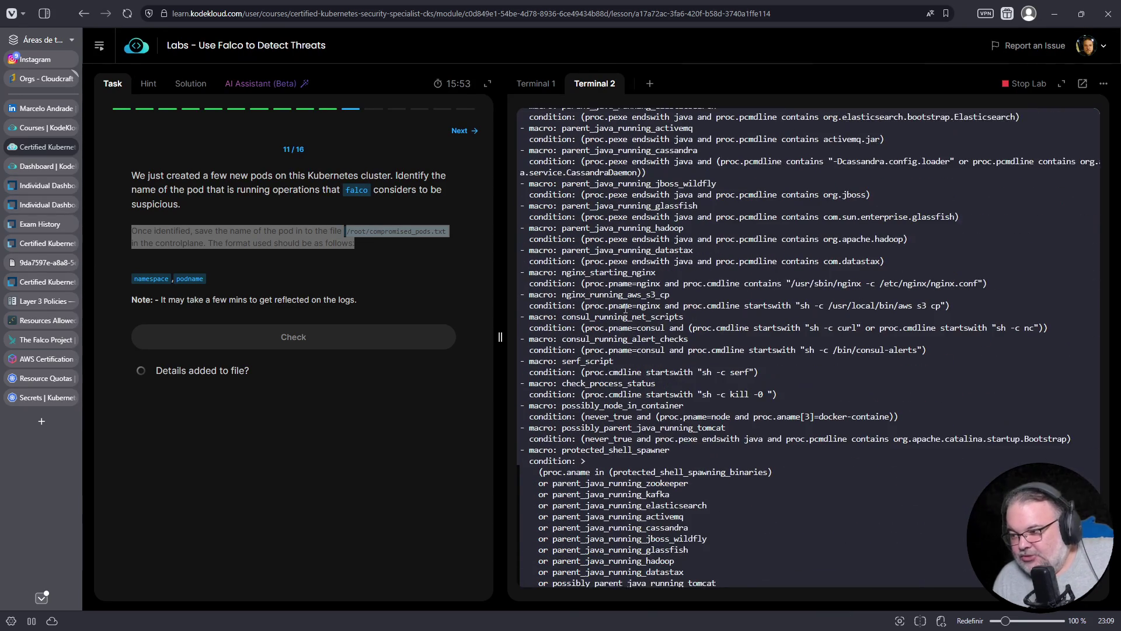
scroll(625, 306, up, 10)
scroll(625, 307, up, 15)
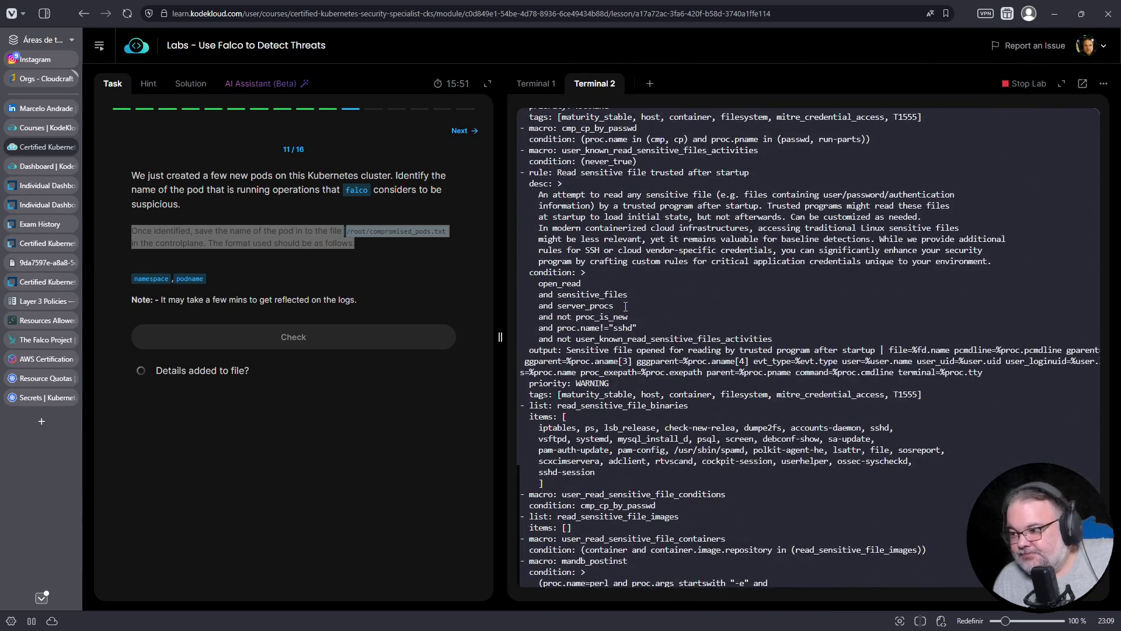
scroll(623, 307, up, 15)
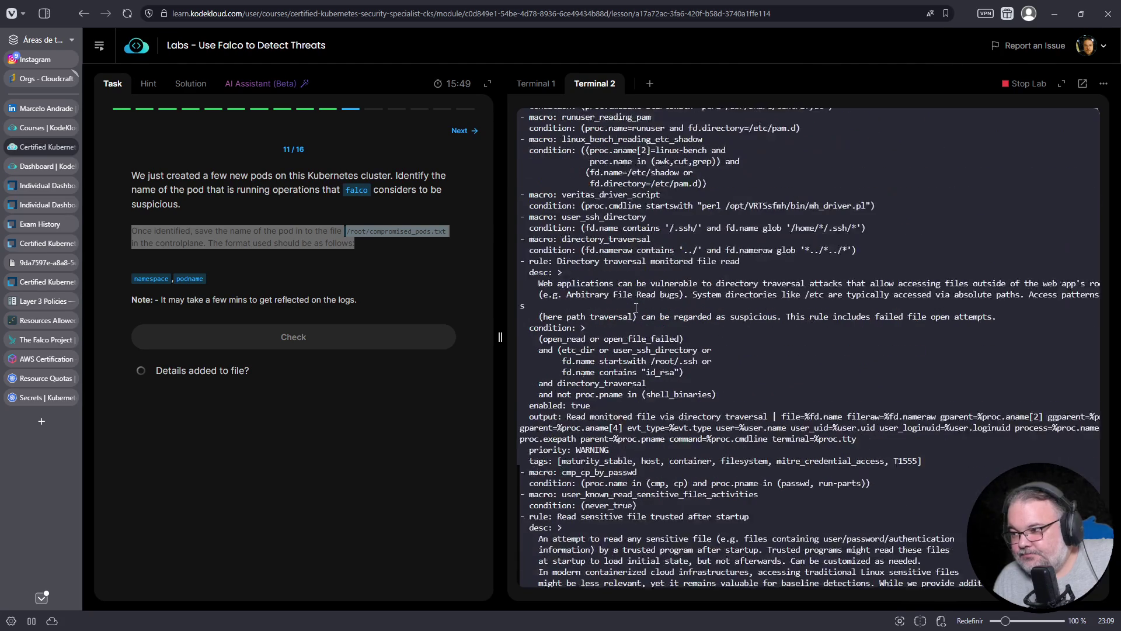
scroll(637, 308, up, 8)
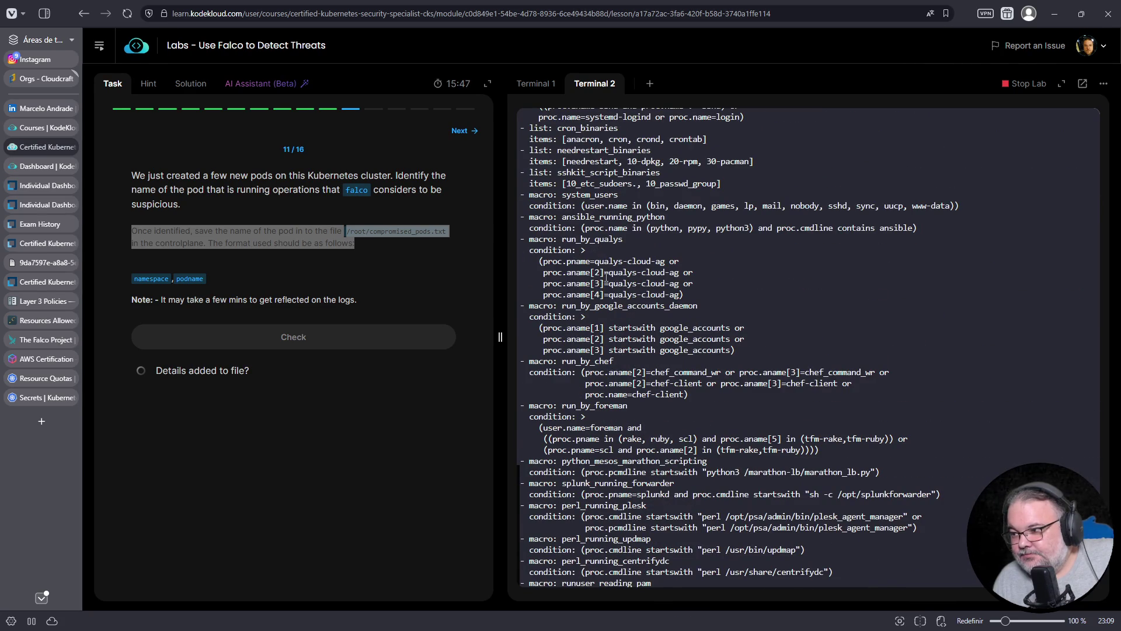
scroll(601, 327, up, 7)
mouse_move(703, 307)
mouse_down()
mouse_move(492, 294)
mouse_move(615, 294)
mouse_move(691, 312)
mouse_up()
click(558, 304)
click(560, 311)
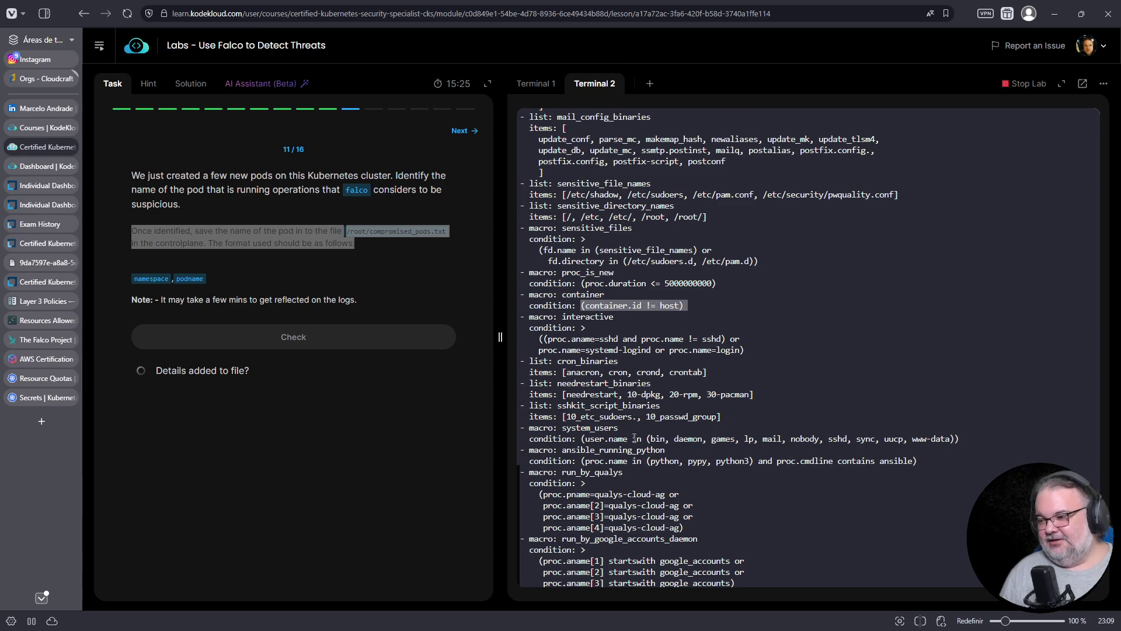
scroll(662, 401, up, 2)
scroll(581, 394, up, 10)
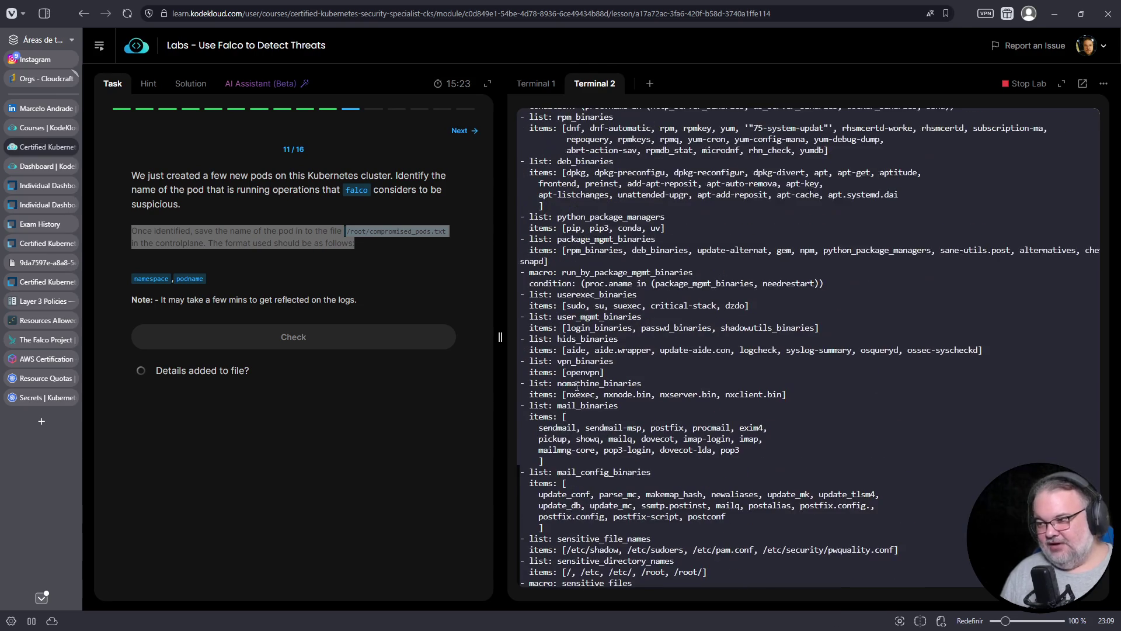
scroll(578, 347, up, 5)
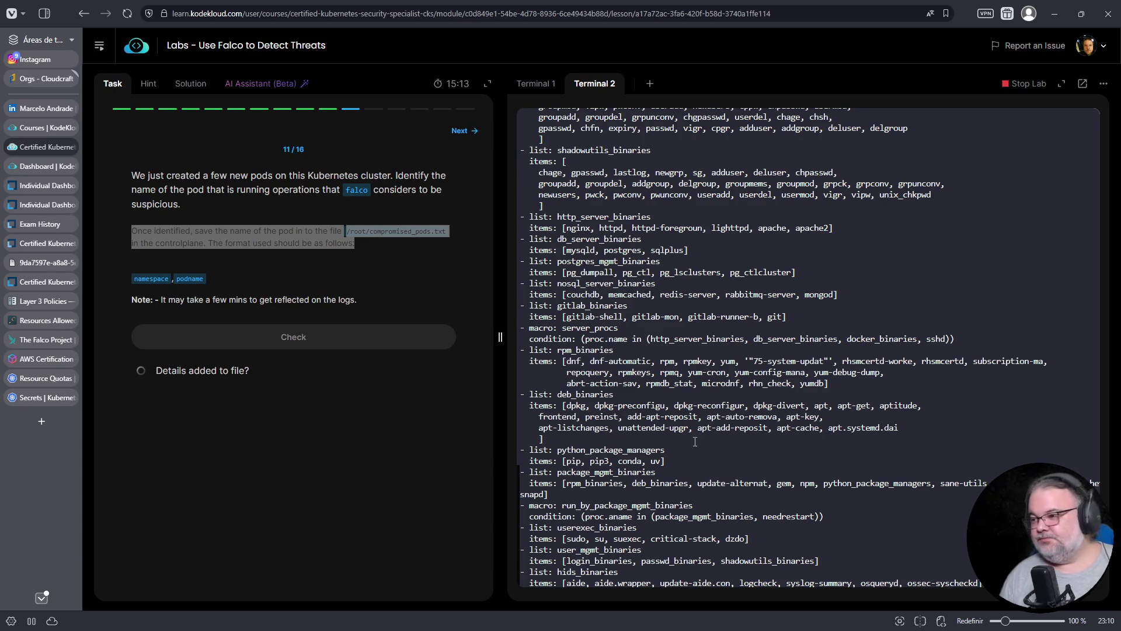
scroll(689, 435, up, 10)
scroll(711, 434, up, 2)
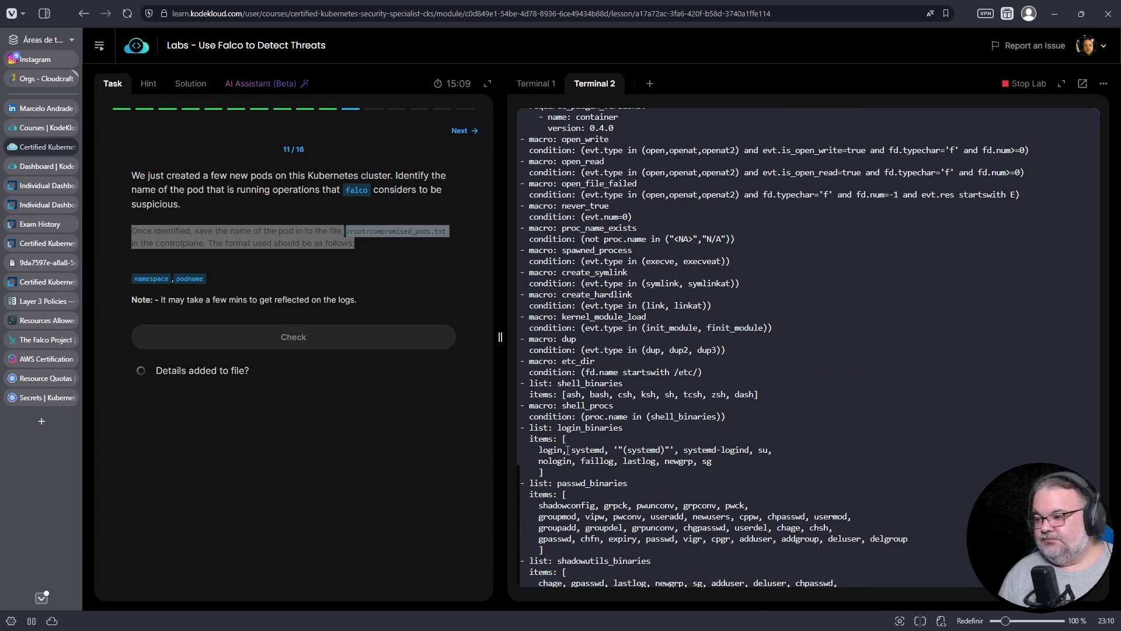
scroll(590, 417, up, 3)
scroll(600, 419, down, 10)
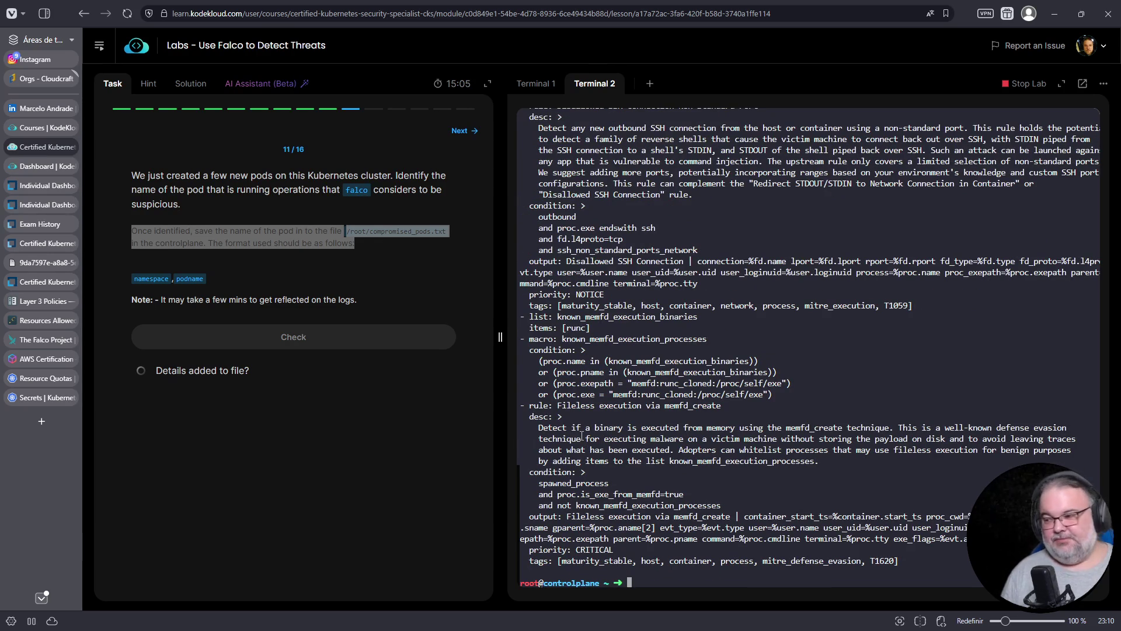
drag(559, 405, 683, 405)
scroll(620, 450, up, 2)
click(616, 470)
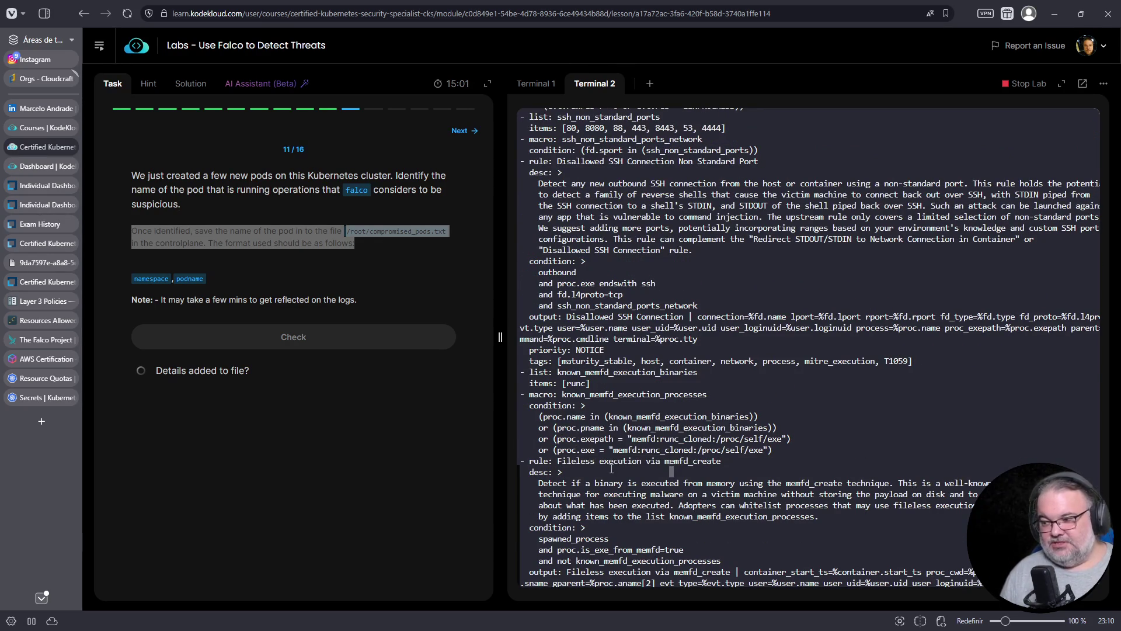
drag(666, 461, 735, 462)
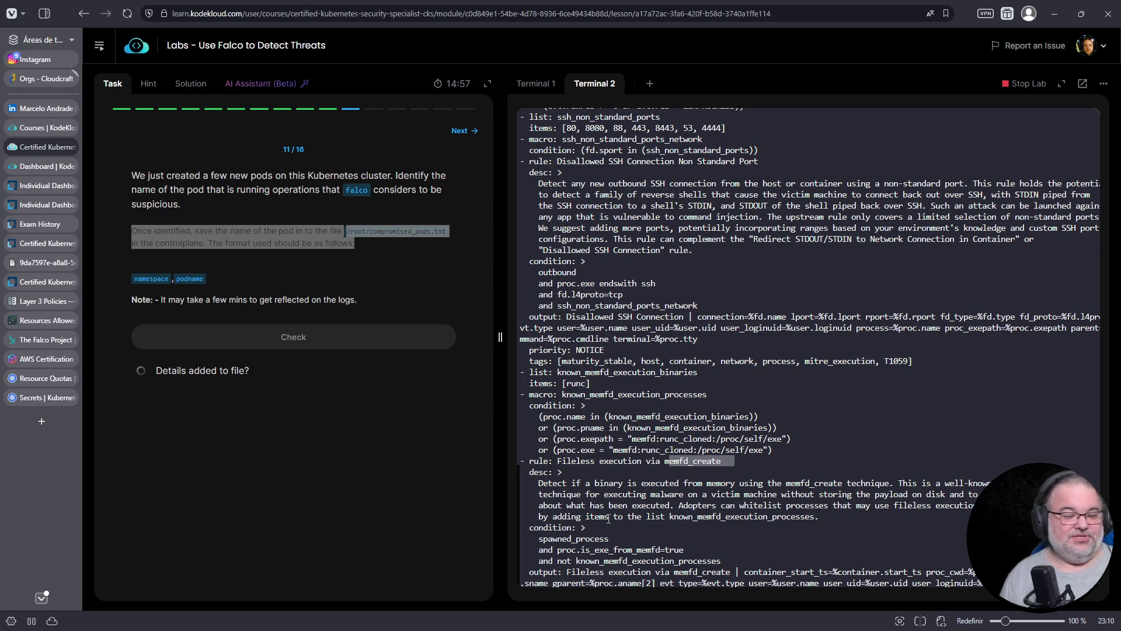
scroll(608, 517, up, 2)
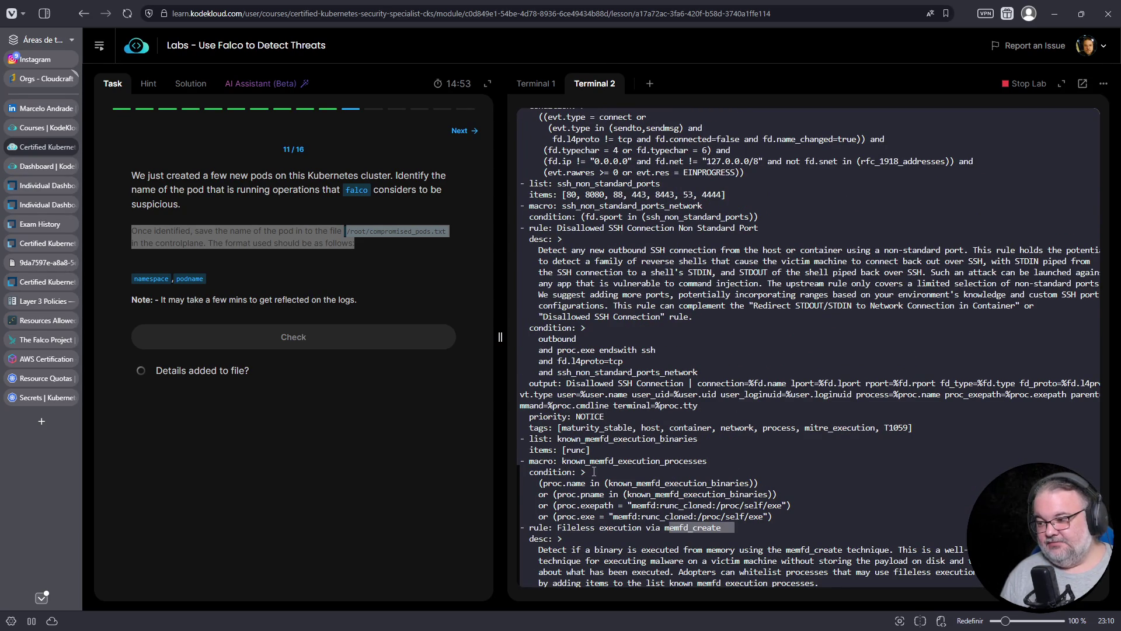
scroll(596, 472, up, 2)
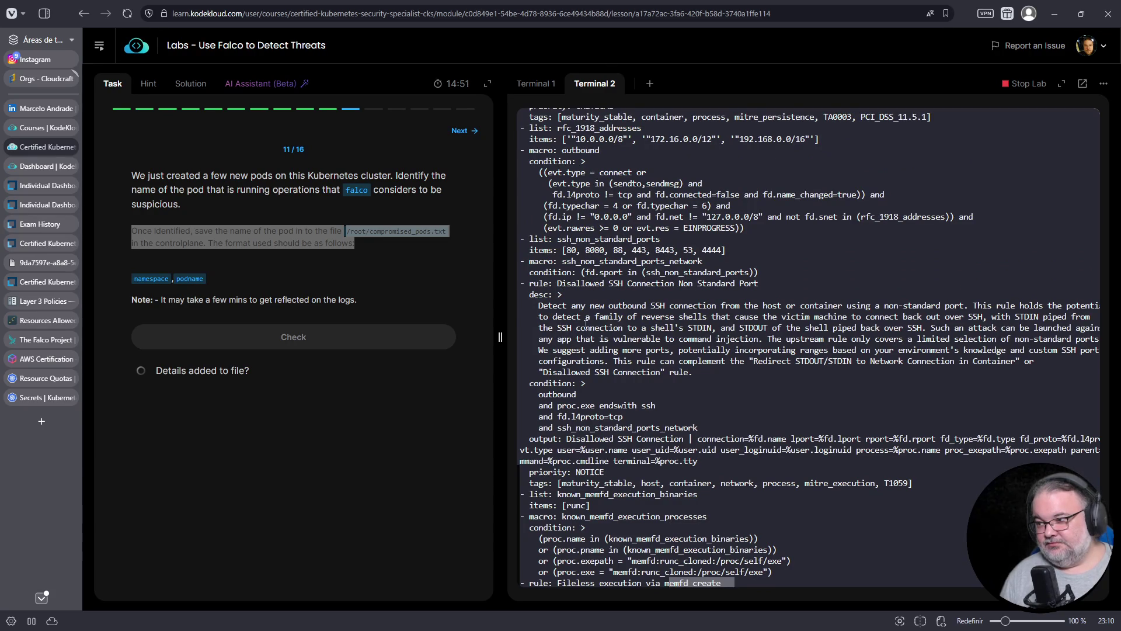
scroll(587, 321, up, 2)
mouse_move(578, 340)
mouse_down()
mouse_move(680, 427)
mouse_move(584, 339)
mouse_up()
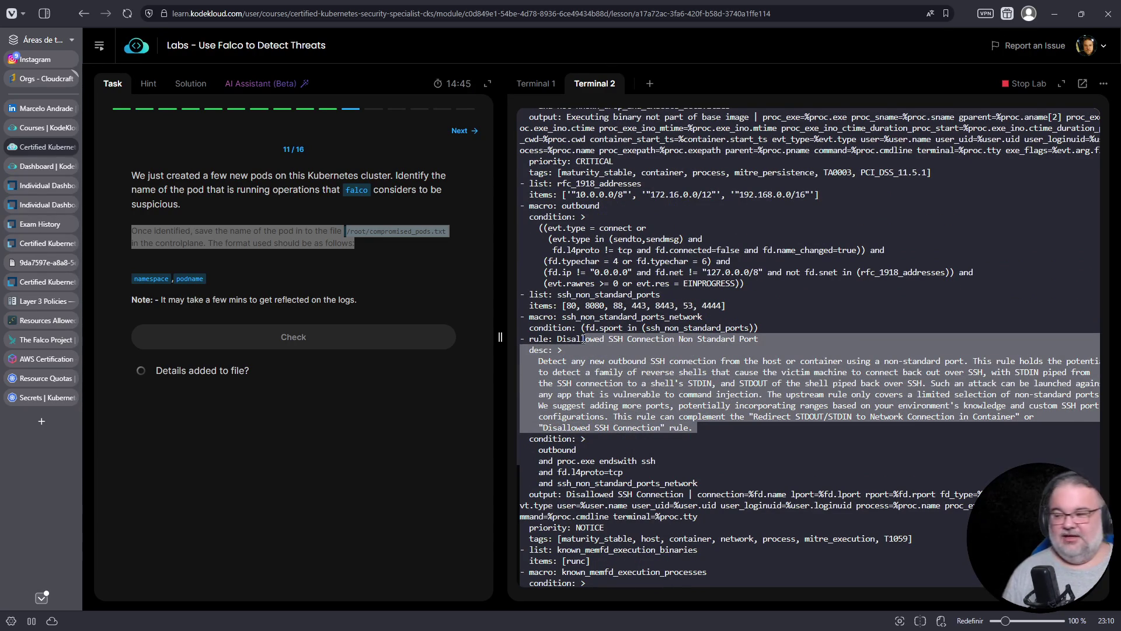
scroll(643, 372, up, 1)
scroll(602, 303, up, 2)
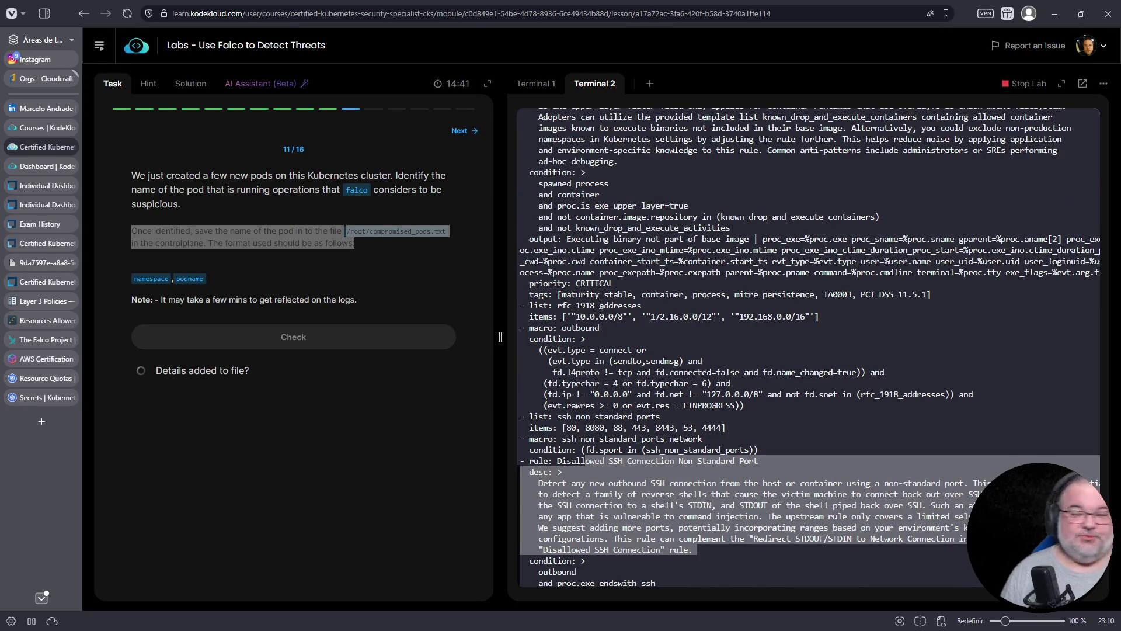
scroll(585, 329, up, 2)
scroll(589, 372, up, 5)
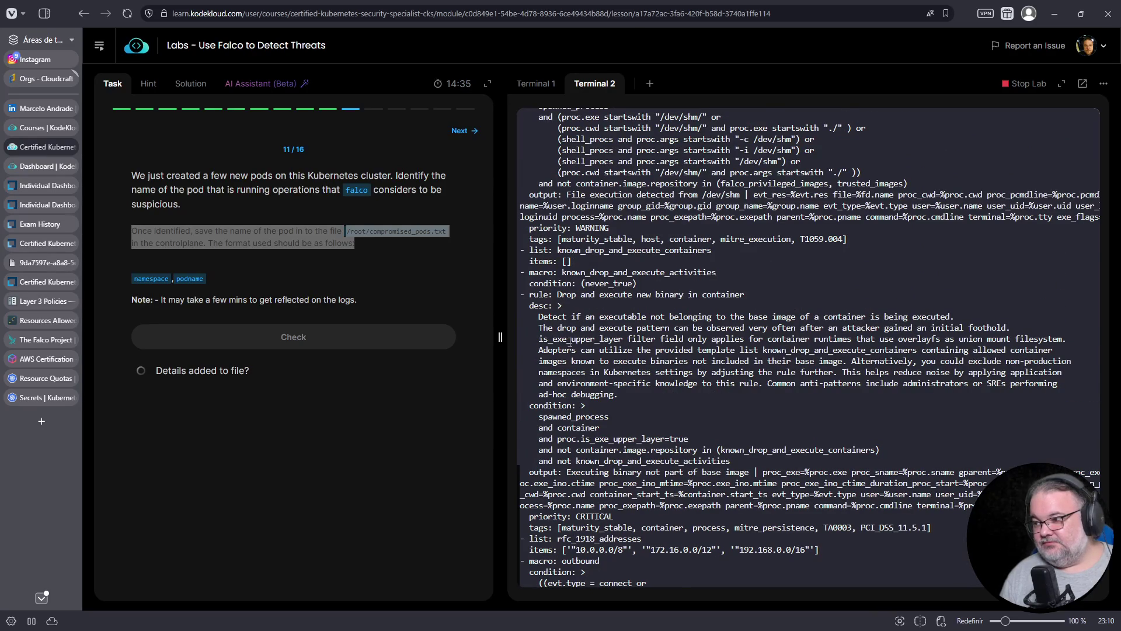
scroll(589, 339, up, 2)
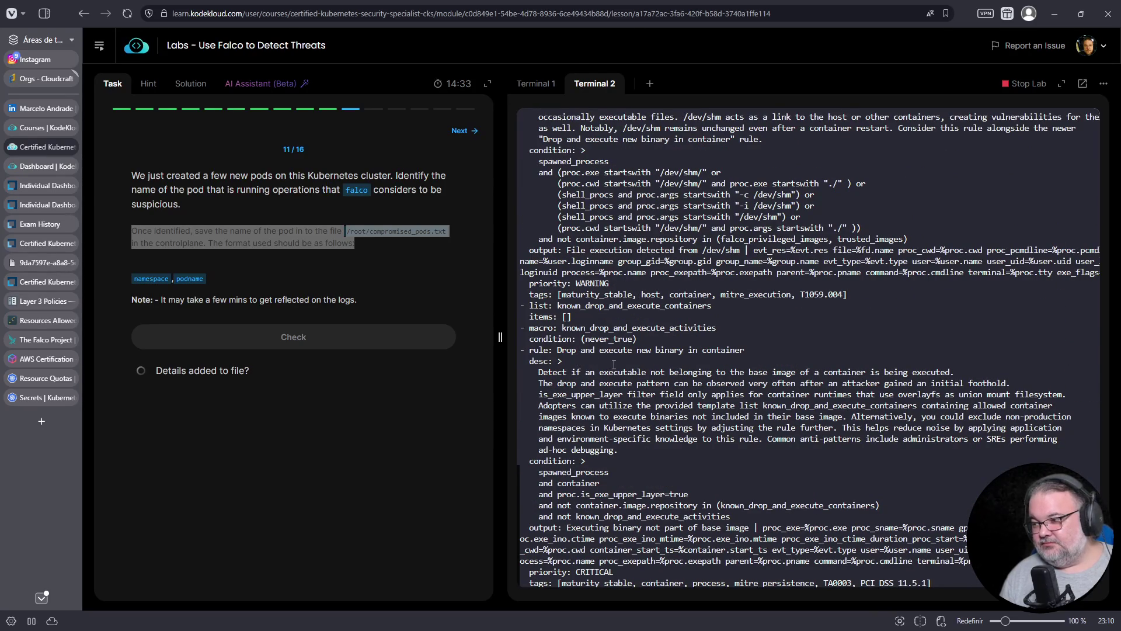
scroll(611, 360, down, 2)
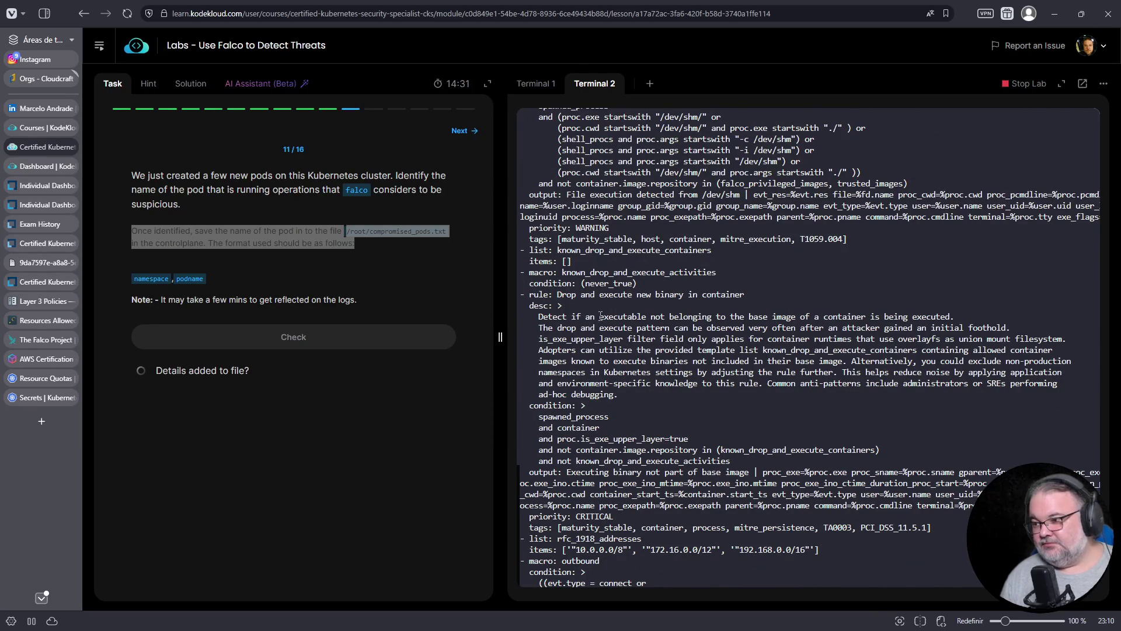
mouse_move(554, 294)
mouse_down()
mouse_move(583, 296)
mouse_move(585, 306)
mouse_up()
scroll(577, 401, down, 5)
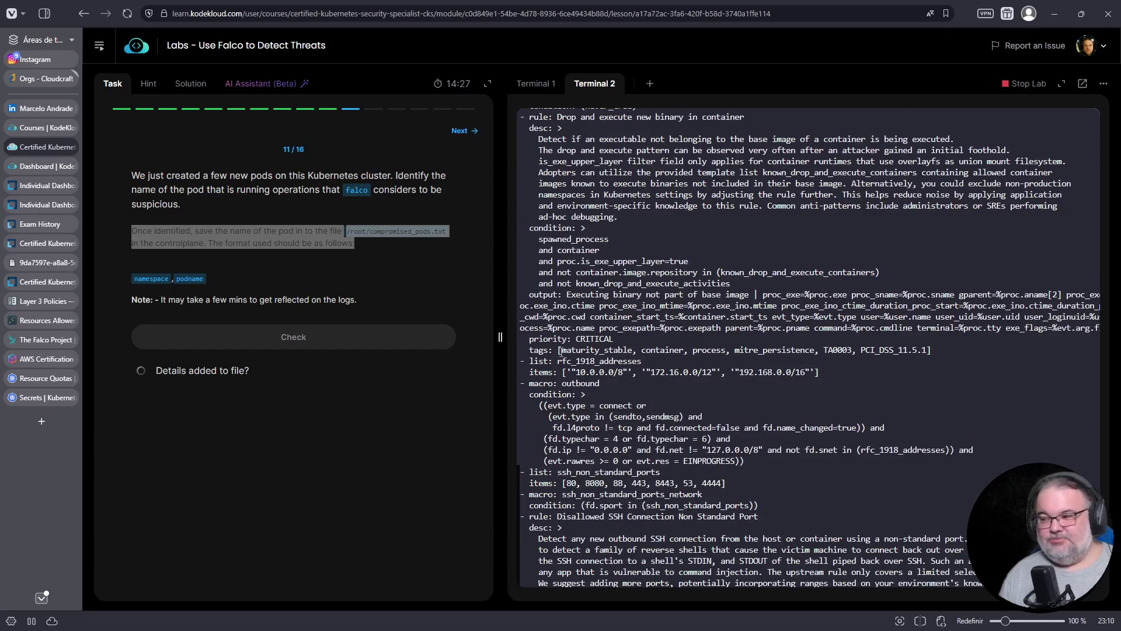
triple_click(581, 251)
triple_click(552, 261)
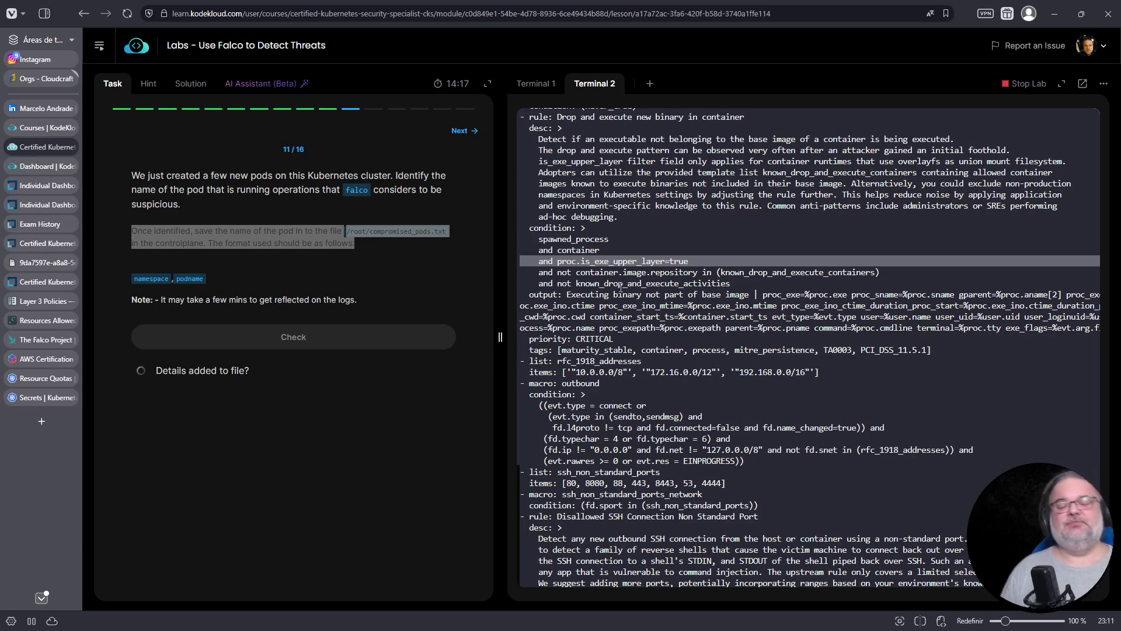
scroll(620, 286, down, 20)
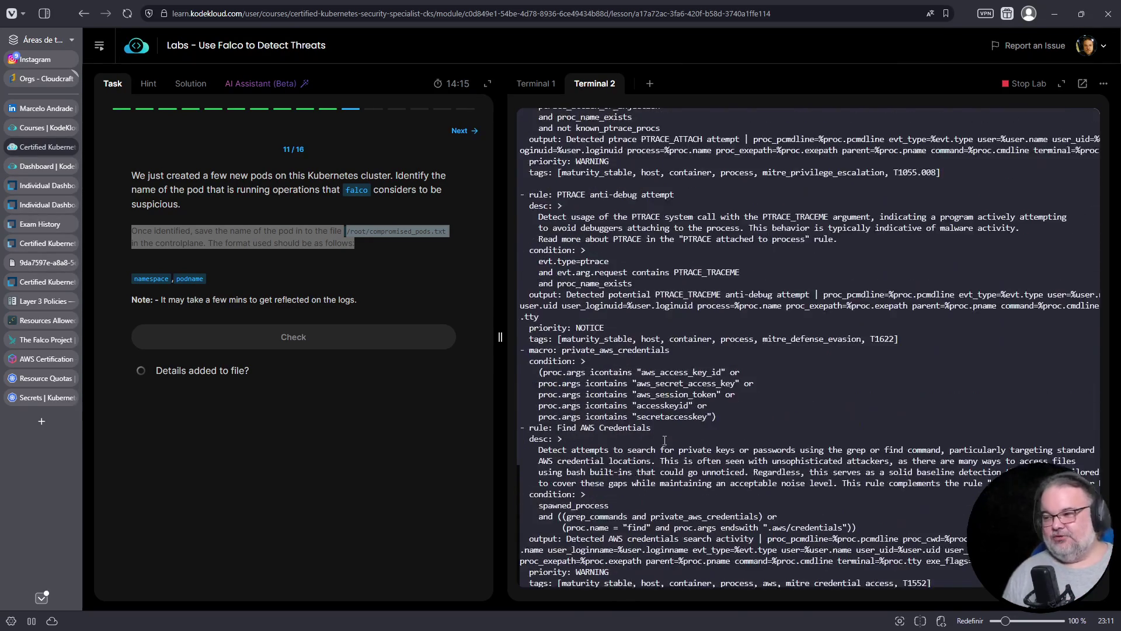
scroll(663, 438, up, 7)
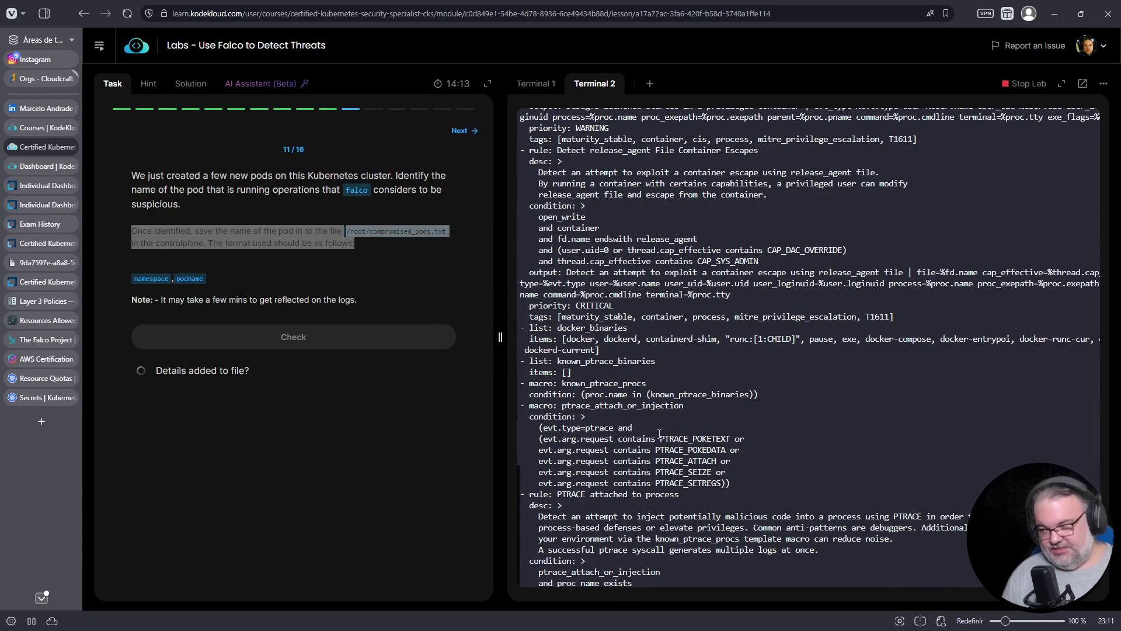
scroll(739, 431, up, 12)
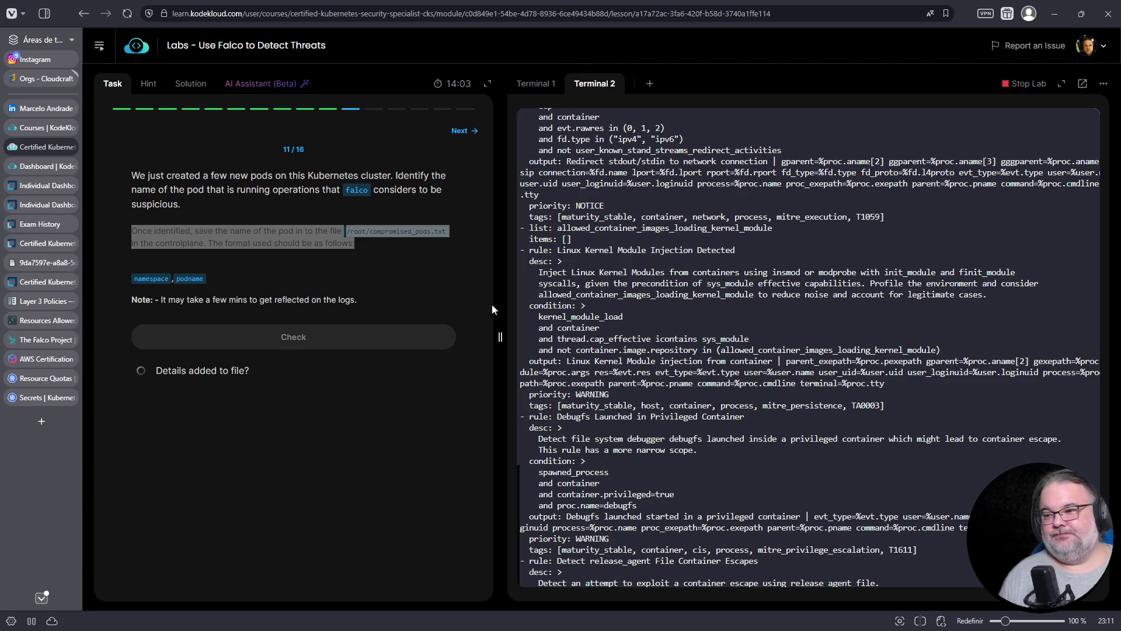
Check task 11, which fails on the Details added to file? item.
click(446, 337)
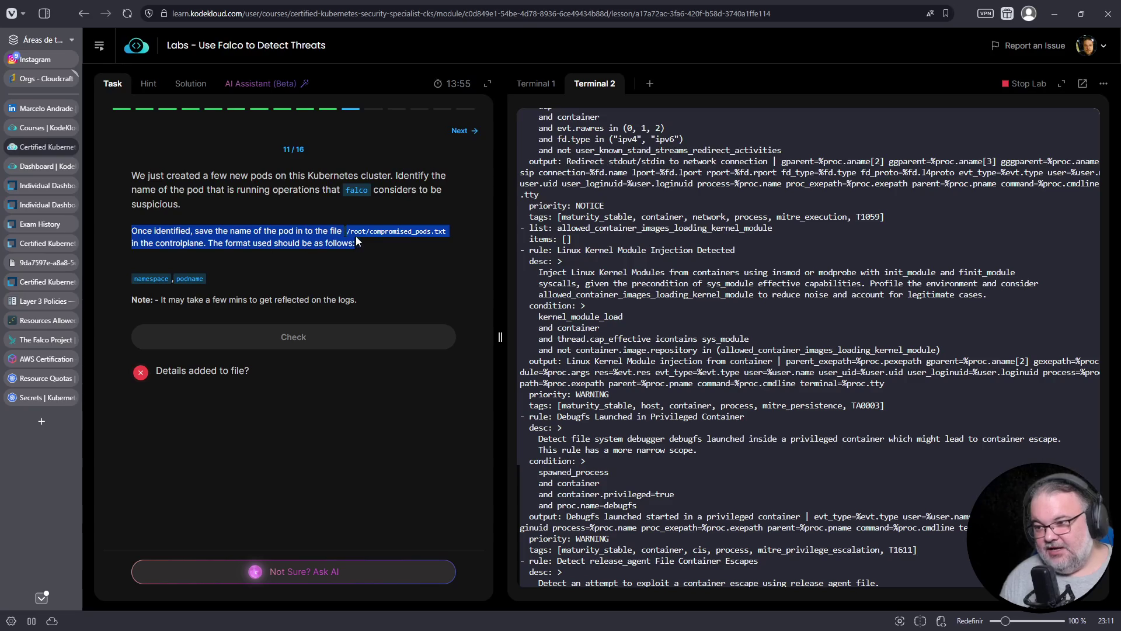
Start an echo command in Terminal 2 with the alert's namespace critical-apps followed by a comma.
click(562, 104)
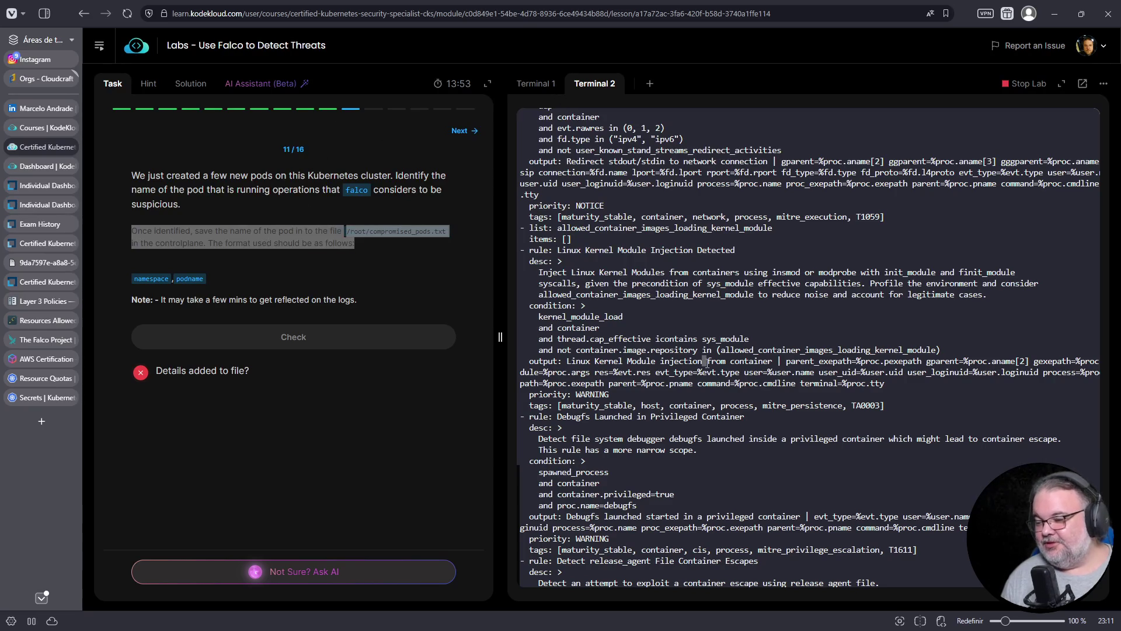
key(ctrl+c)
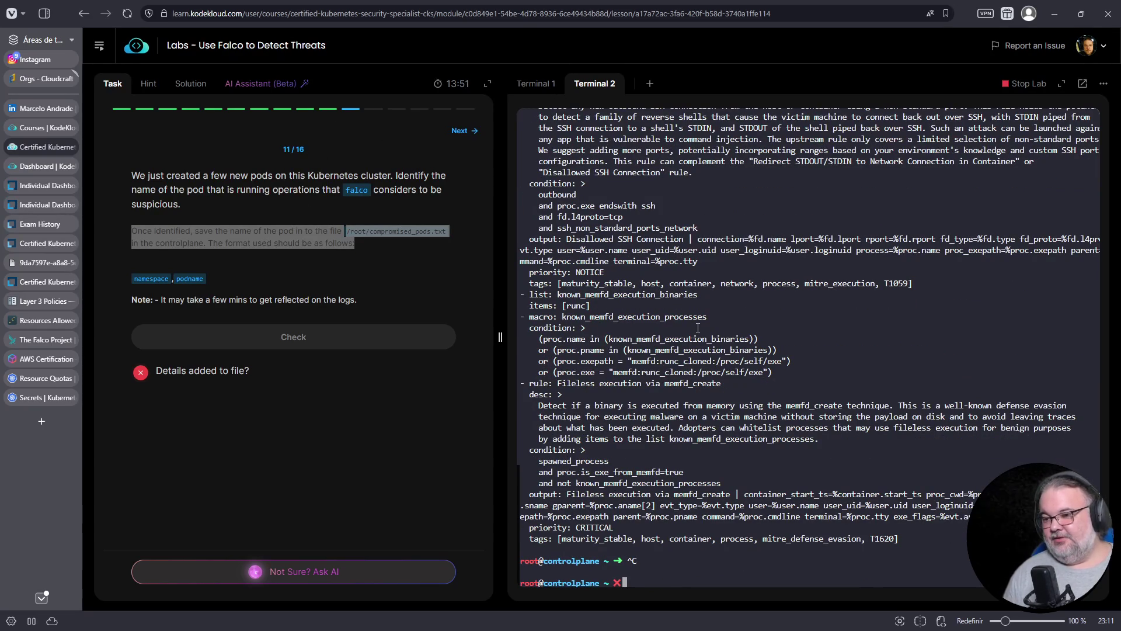
text(echo ')
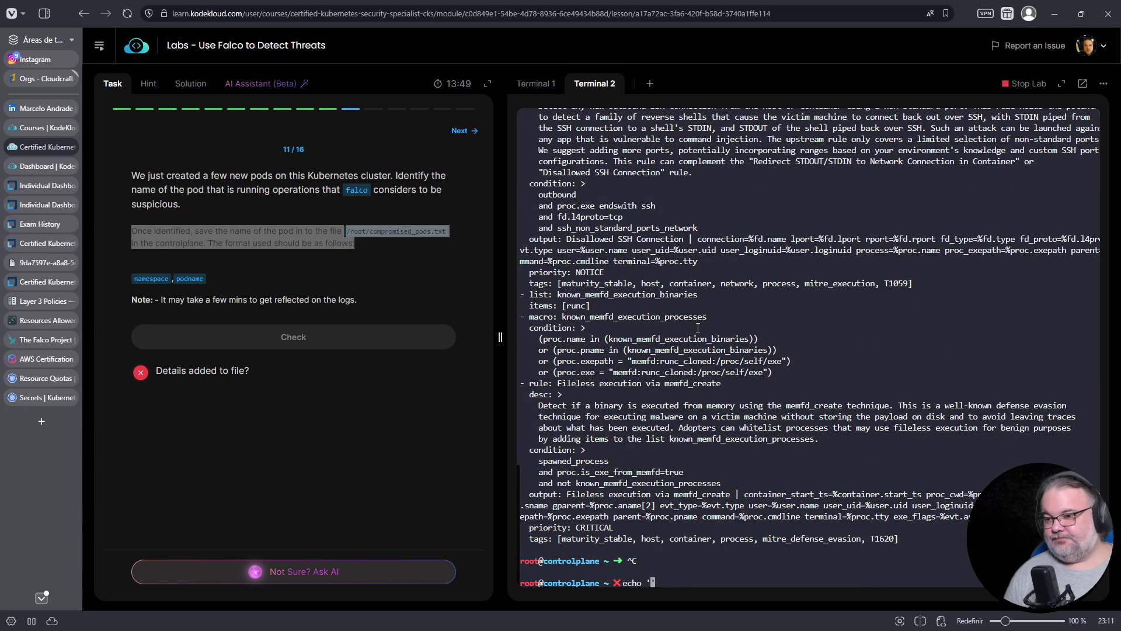
click(536, 84)
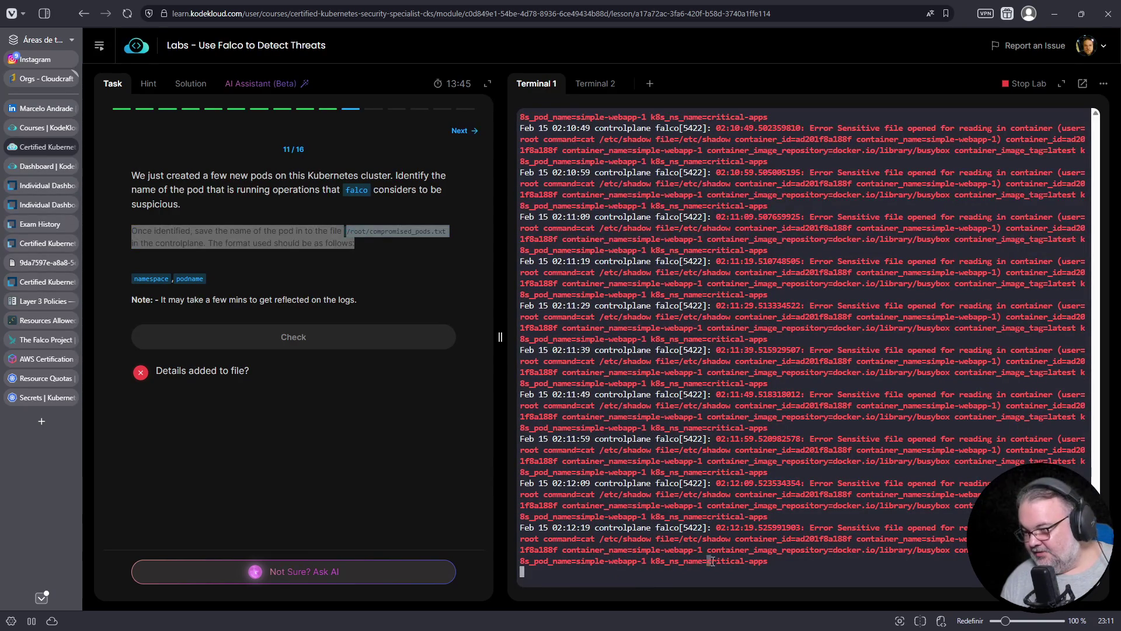
drag(706, 561, 767, 560)
right_click(762, 561)
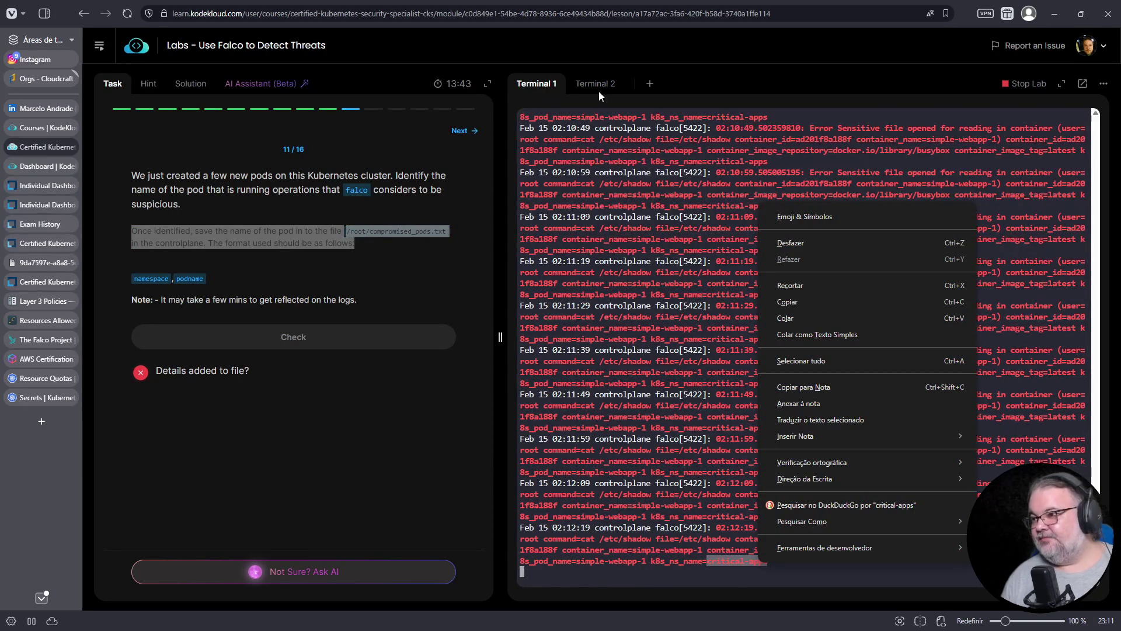
click(597, 86)
right_click(728, 78)
click(762, 195)
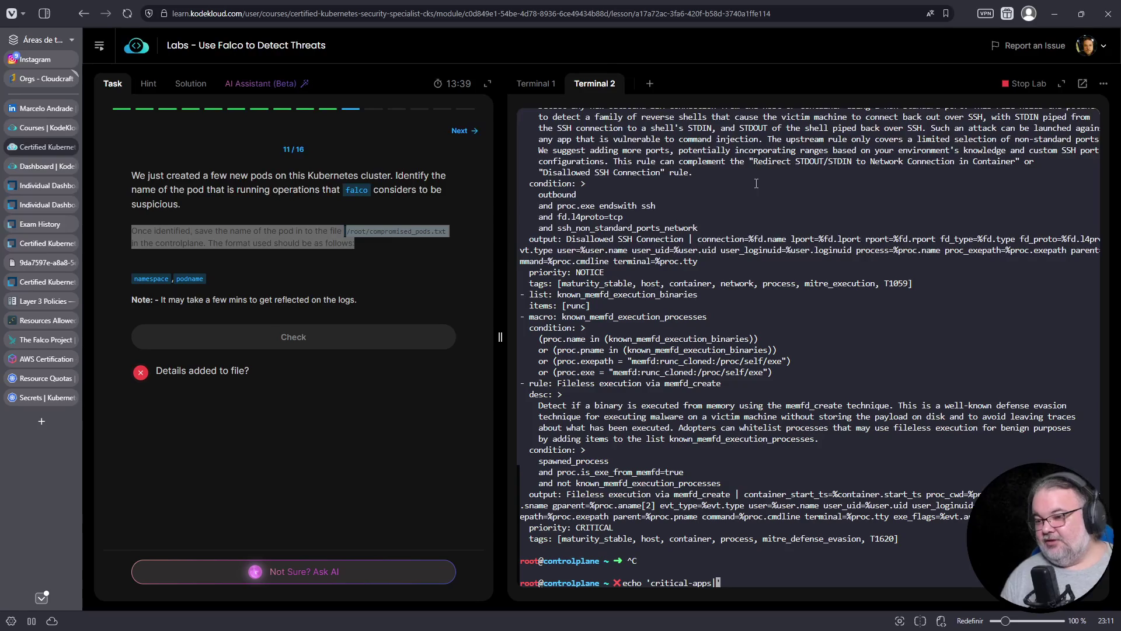
text(,)
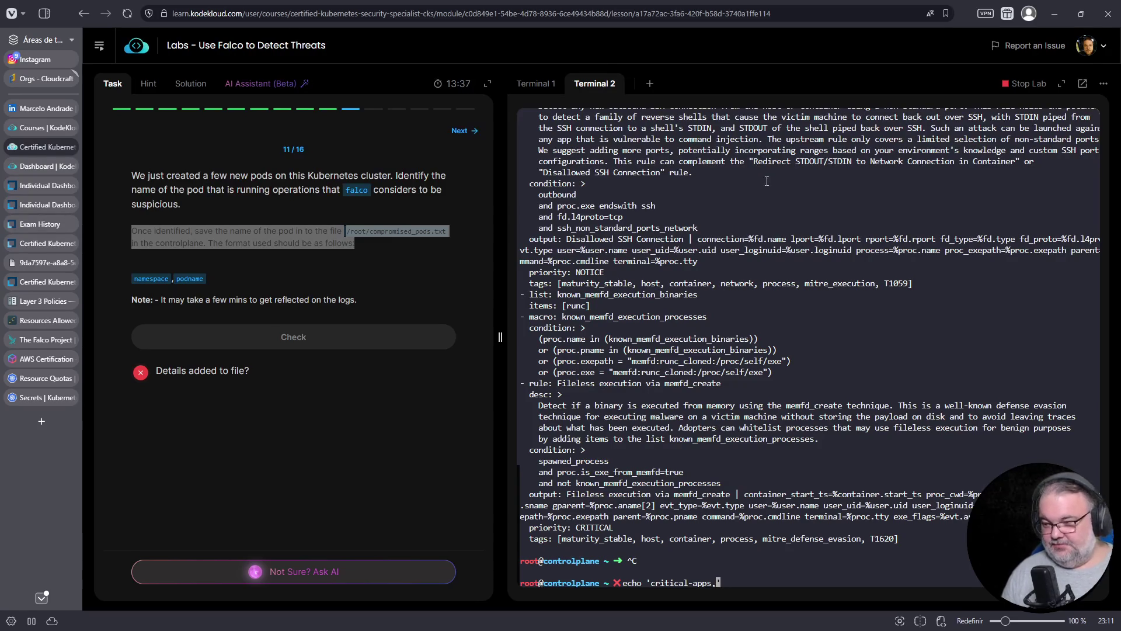
Copy the pod name simple-webapp-1 from the Falco alert into the echo command.
click(514, 87)
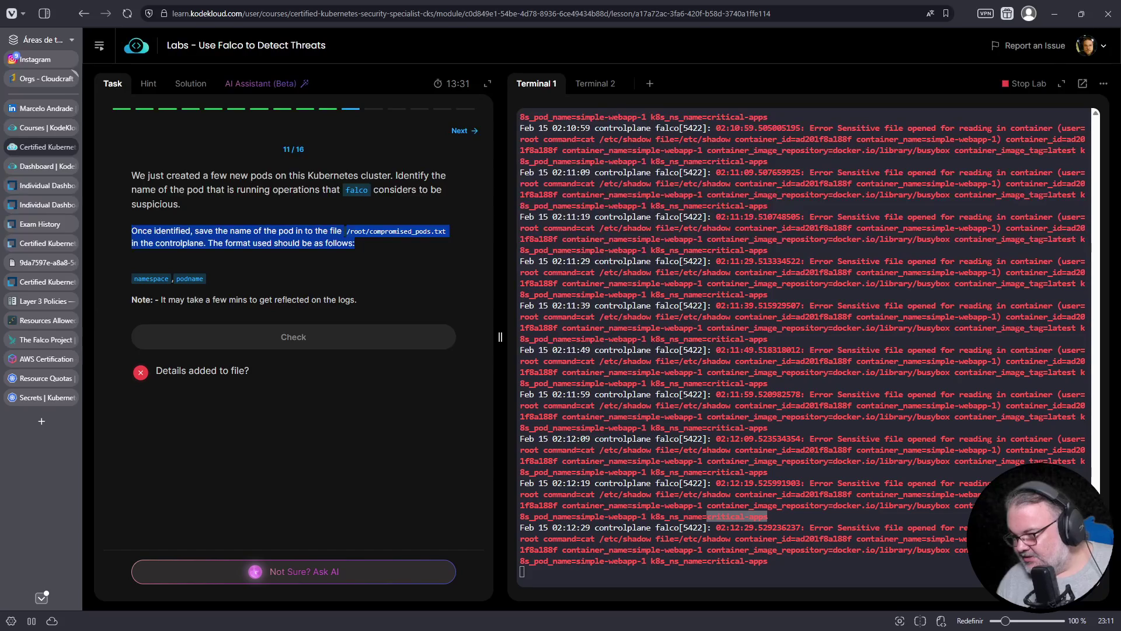
drag(927, 540, 964, 540)
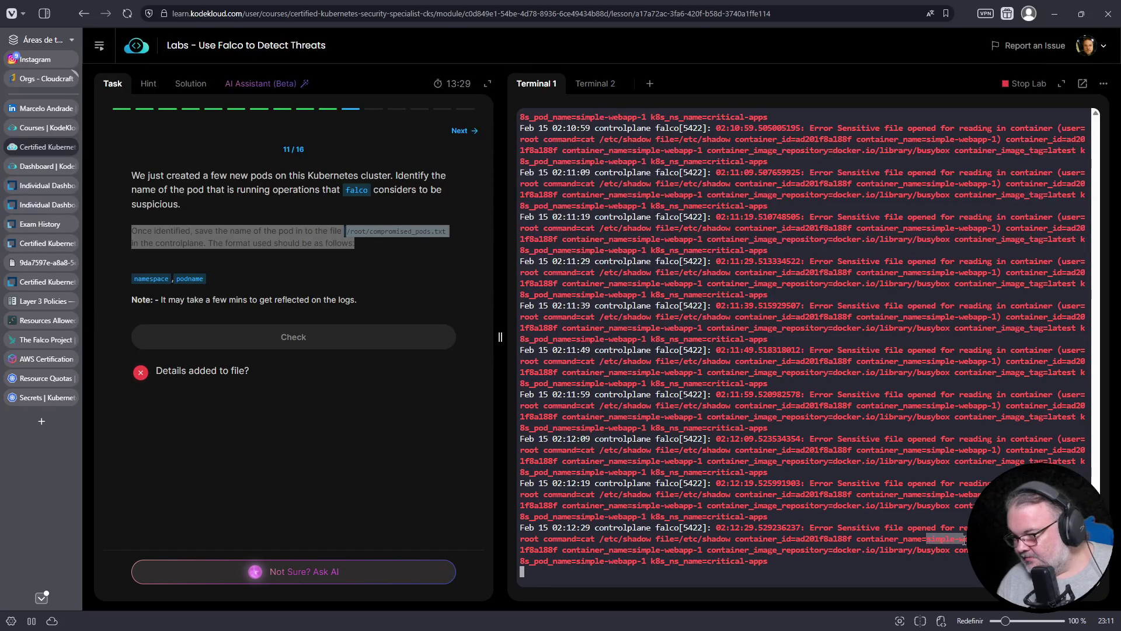
right_click(984, 544)
click(803, 276)
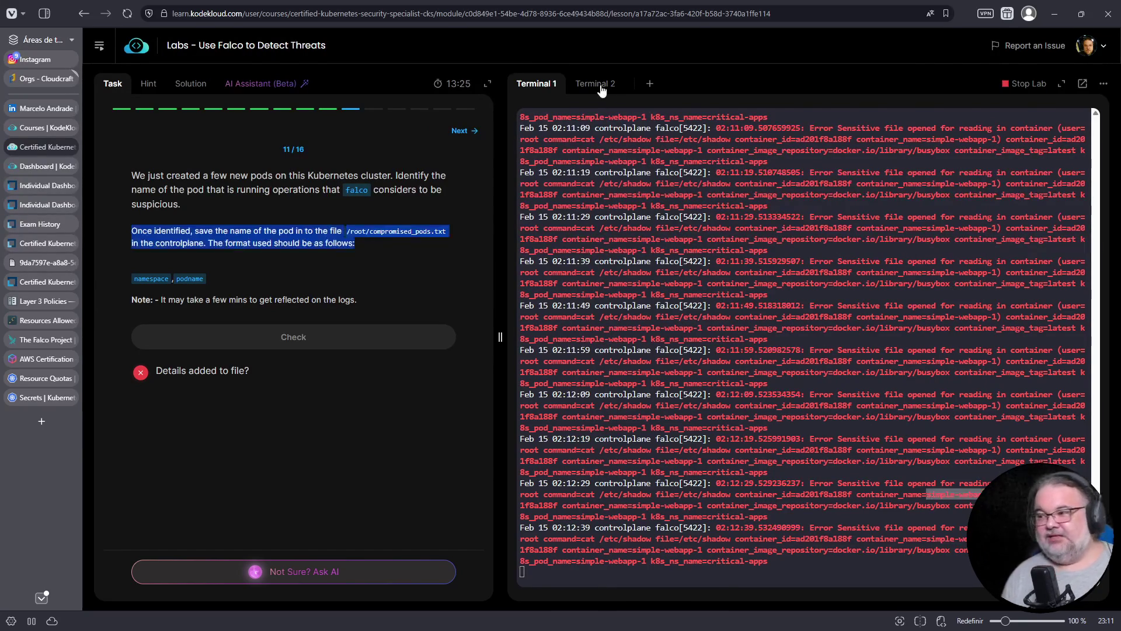
click(594, 82)
right_click(800, 397)
click(837, 227)
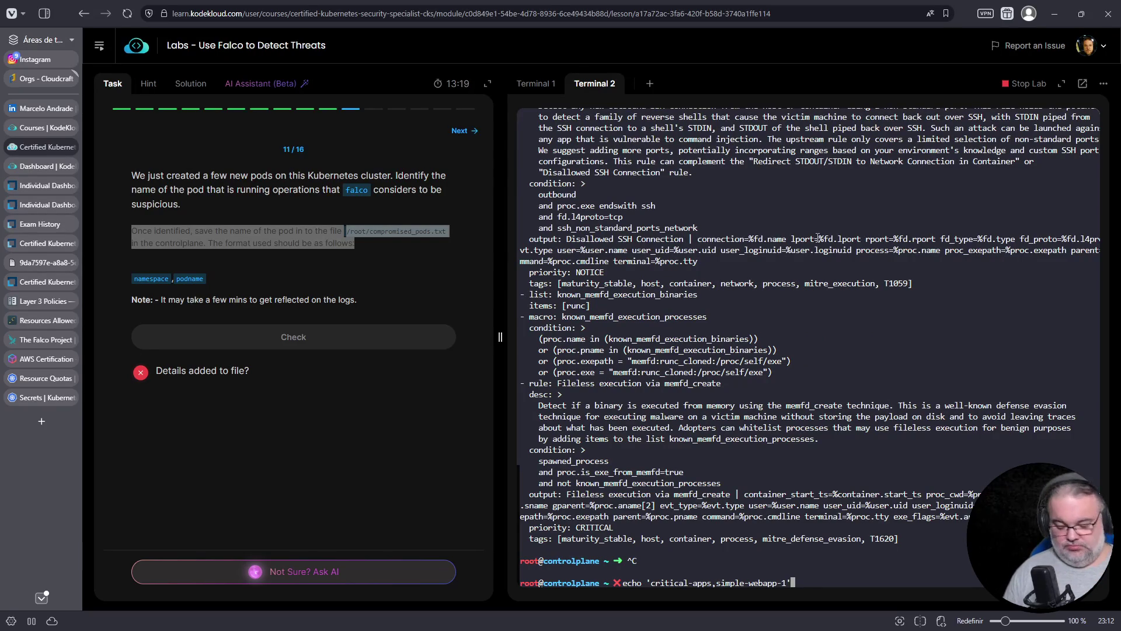
Redirect the output to /root/compromised_pods.txt, run it, and recheck task 11.
text(>)
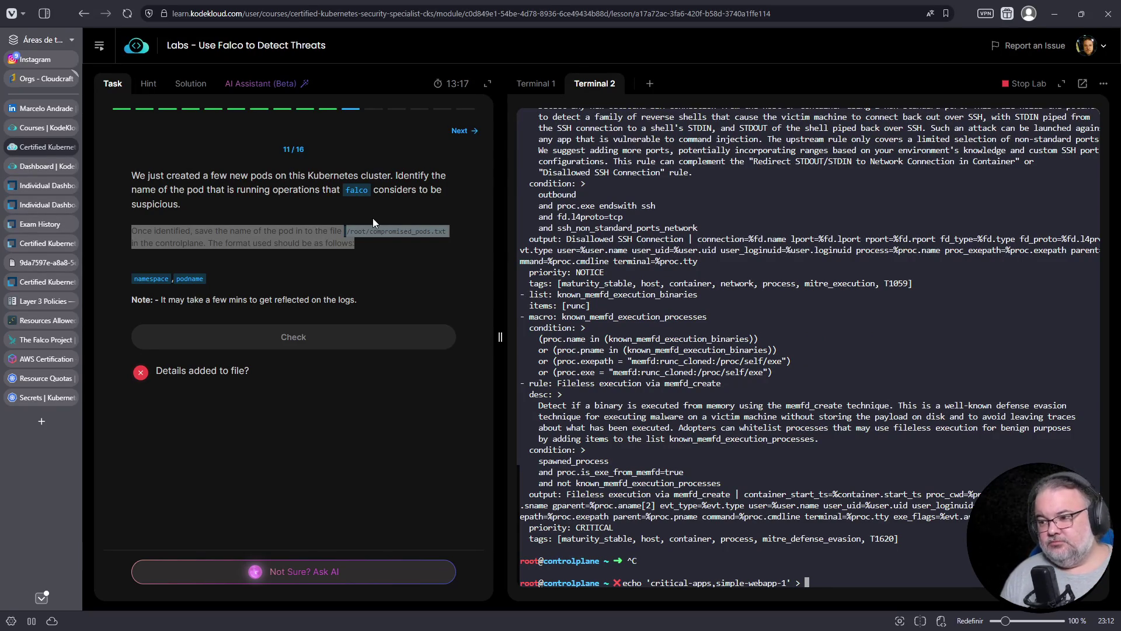
click(405, 235)
triple_click(397, 234)
drag(347, 232, 446, 232)
right_click(421, 232)
click(435, 246)
right_click(930, 348)
click(968, 454)
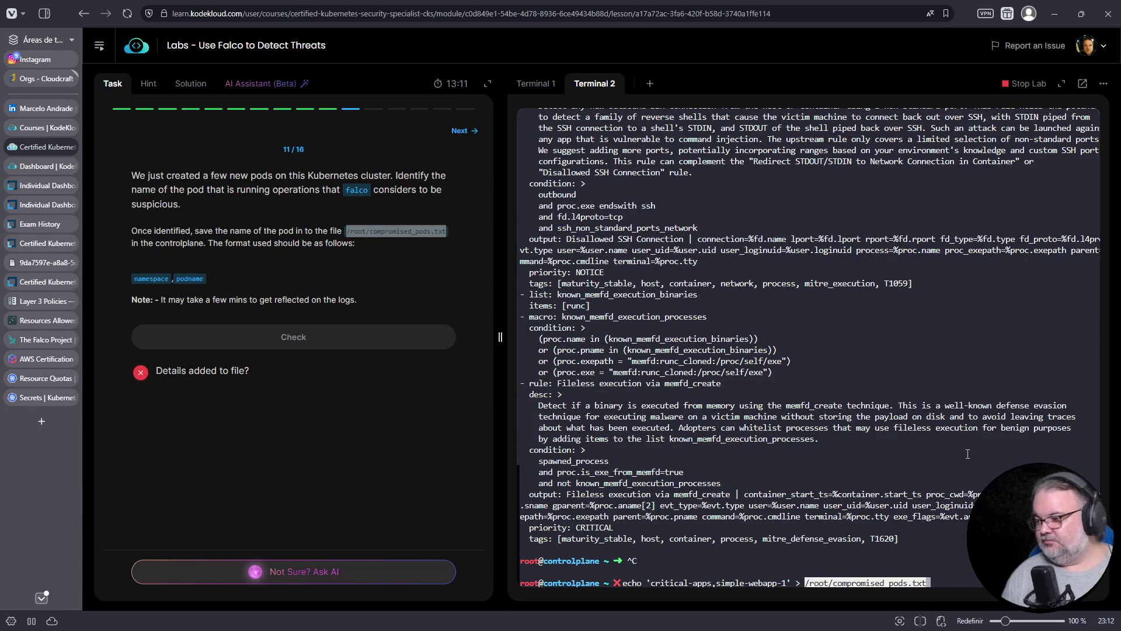
key(Return)
click(292, 337)
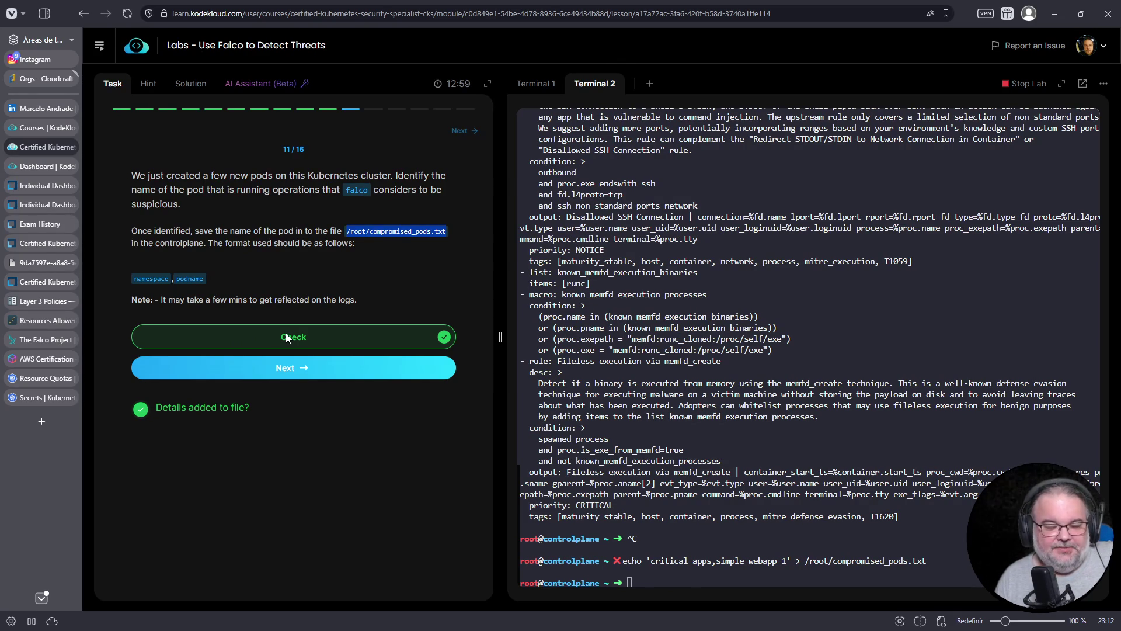
Move past the saved-pod check, then answer Error for the event priority and /etc/shadow for the accessed file.
click(366, 357)
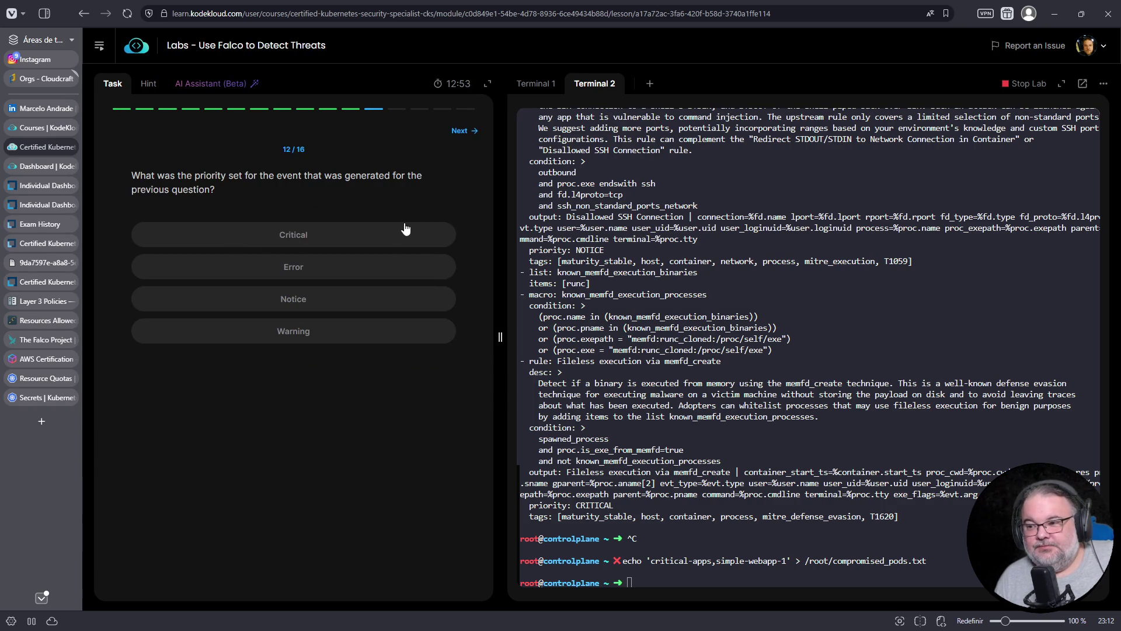
click(528, 83)
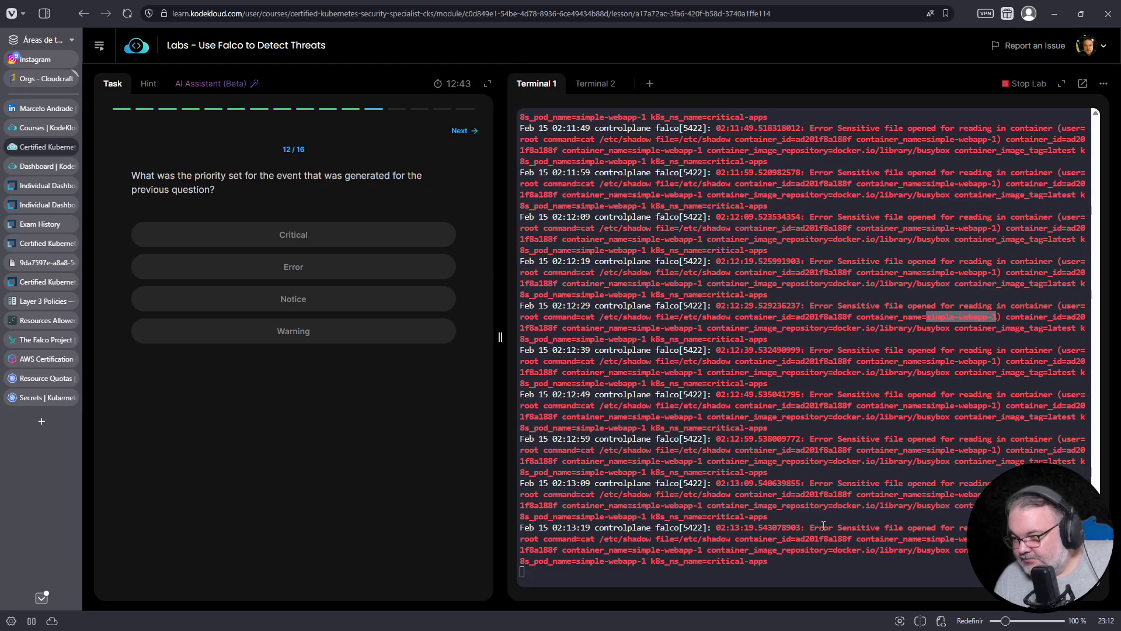
double_click(821, 527)
click(320, 268)
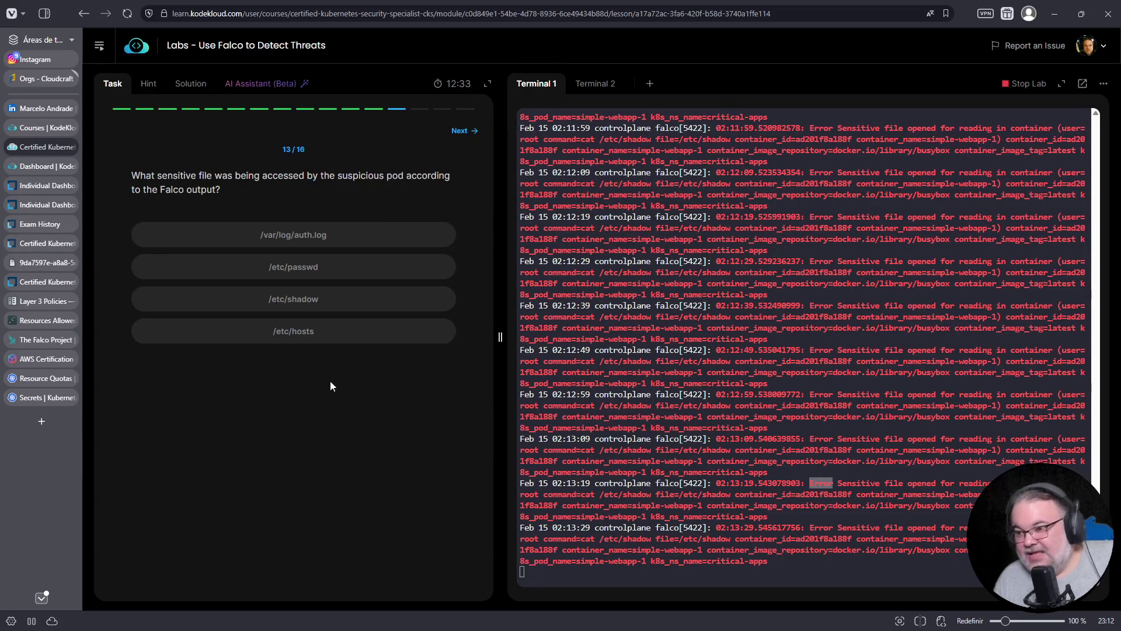
click(309, 305)
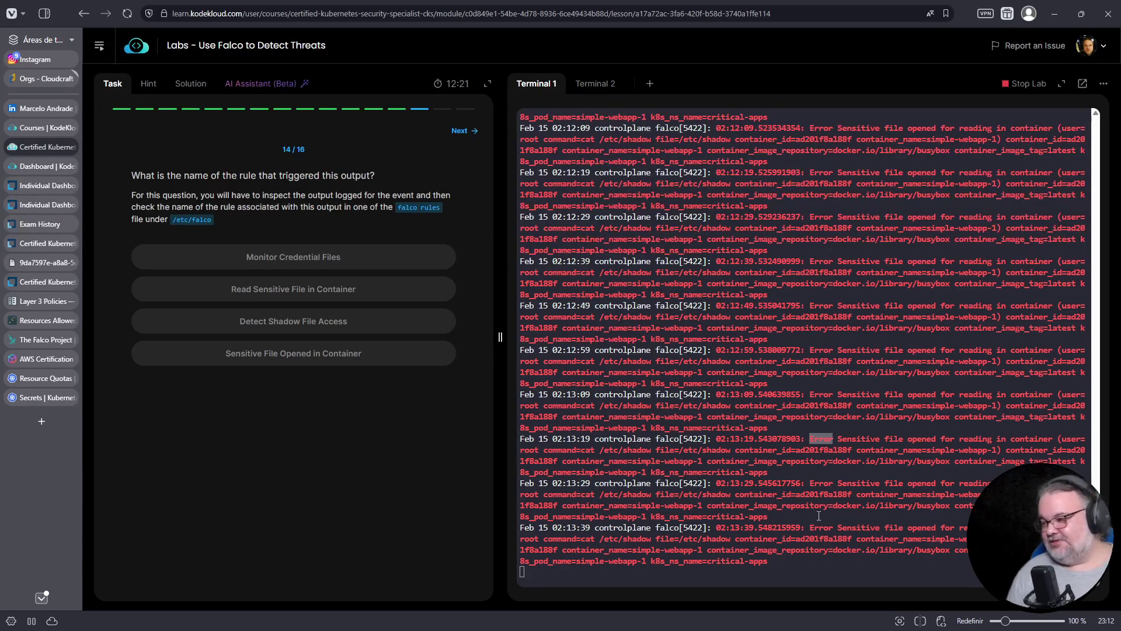
Search /etc/falco/falco_rules.yaml for the copied alert message with fgrep -B10.
drag(806, 527, 970, 527)
right_click(733, 529)
click(850, 268)
click(600, 102)
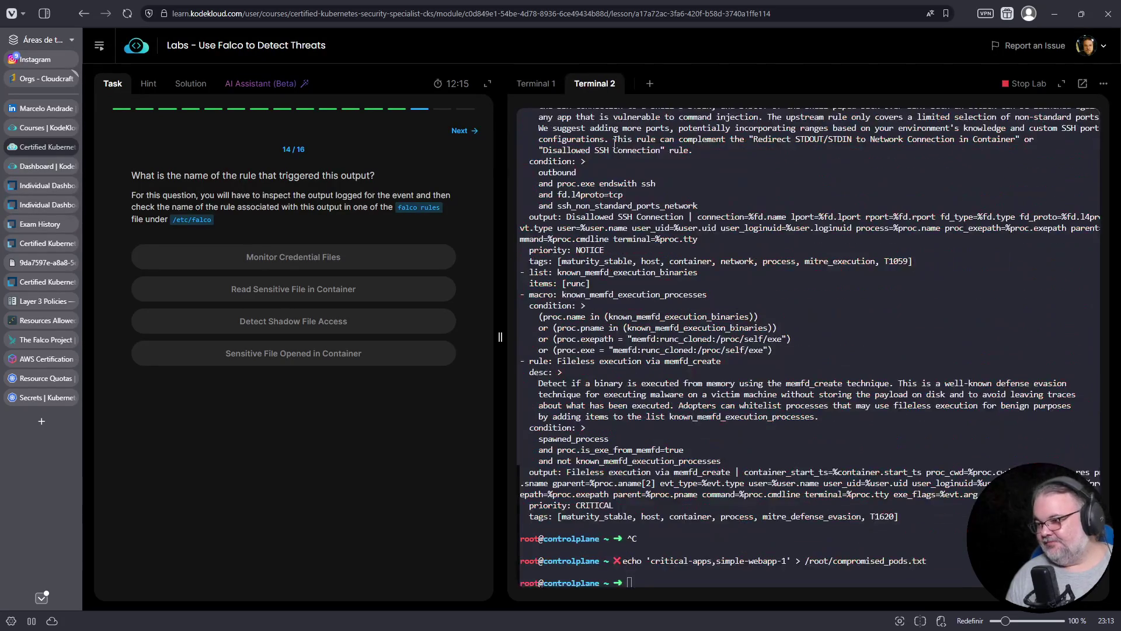
right_click(792, 397)
click(823, 435)
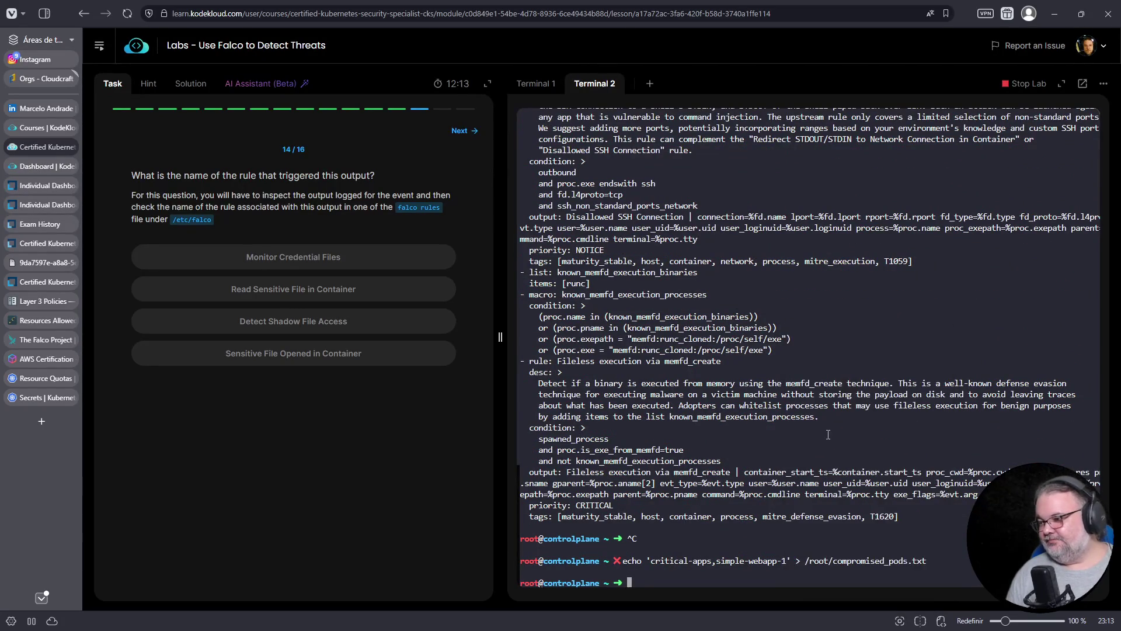
text(')
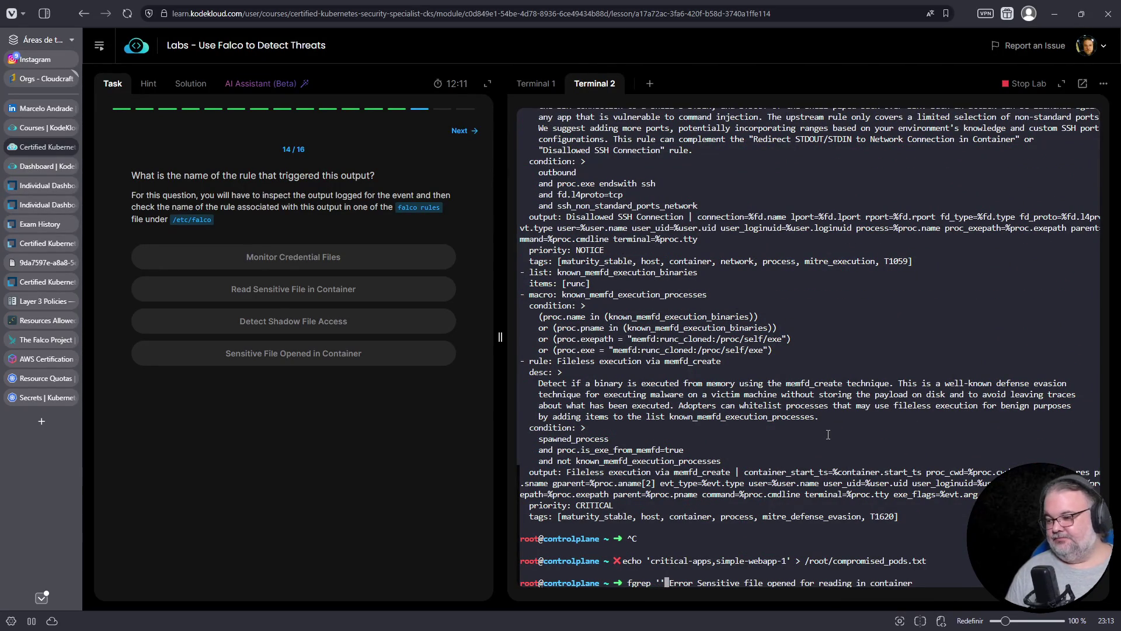
key(End)
text(' -B10 /etc/)
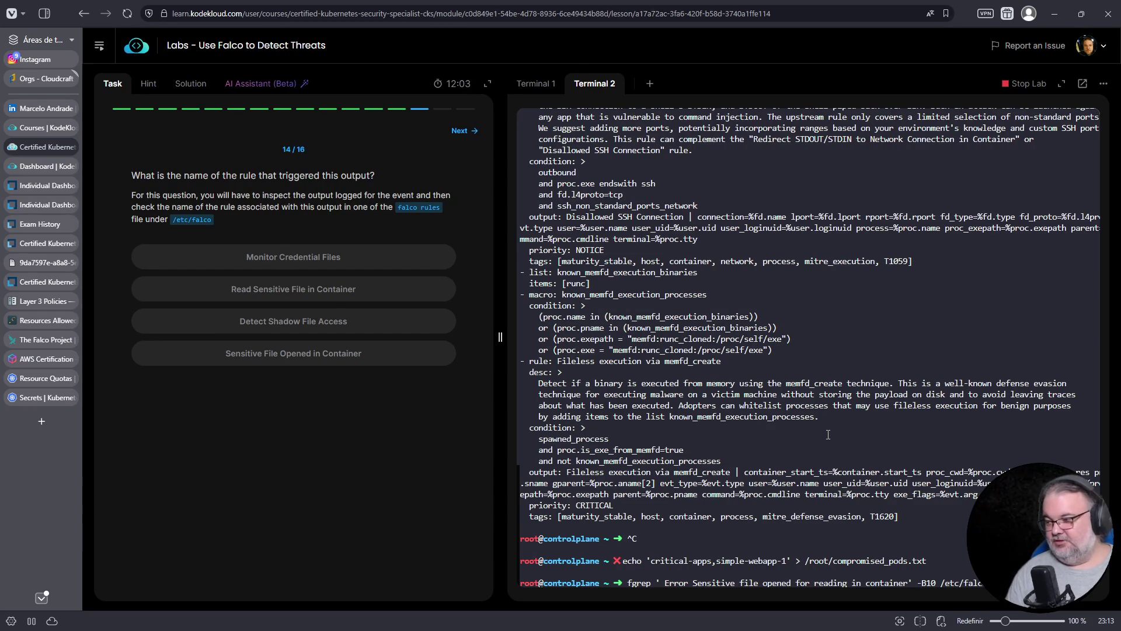
key(Tab)
key(Tab)
key(Tab)
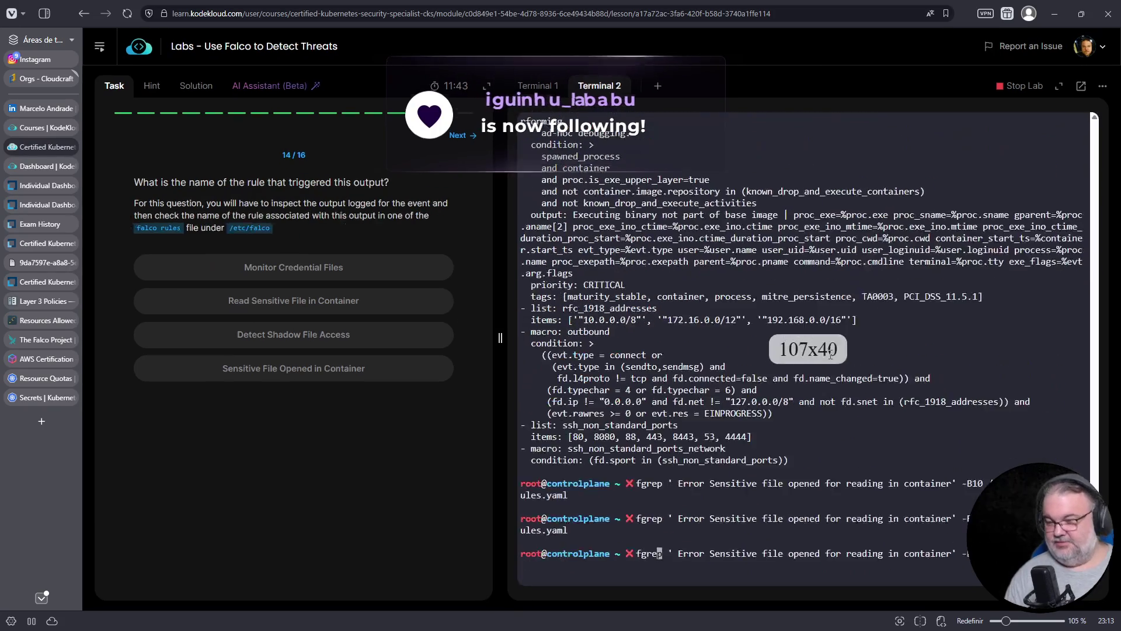
key(ctrl+plus)
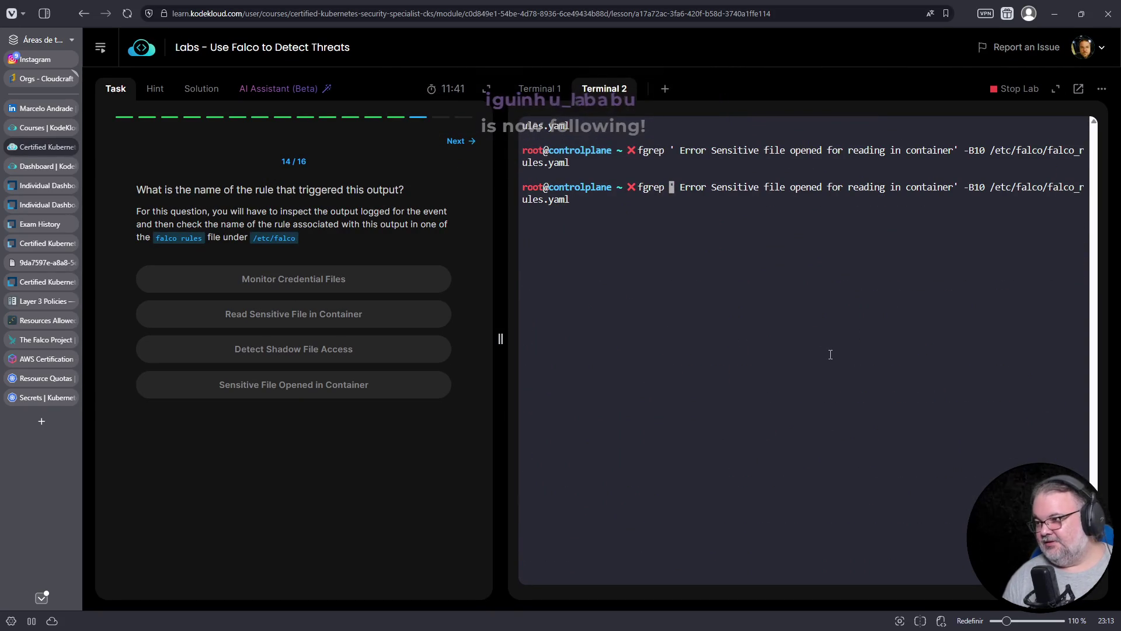
key(Right)
key(Right)
key(Delete)
key(Return)
Rerun the rules-file search case-insensitively with -i.
key(Up)
key(Home)
key(ctrl+Right)
key(ctrl+Right)
key(ctrl+Right)
key(ctrl+Right)
key(ctrl+Right)
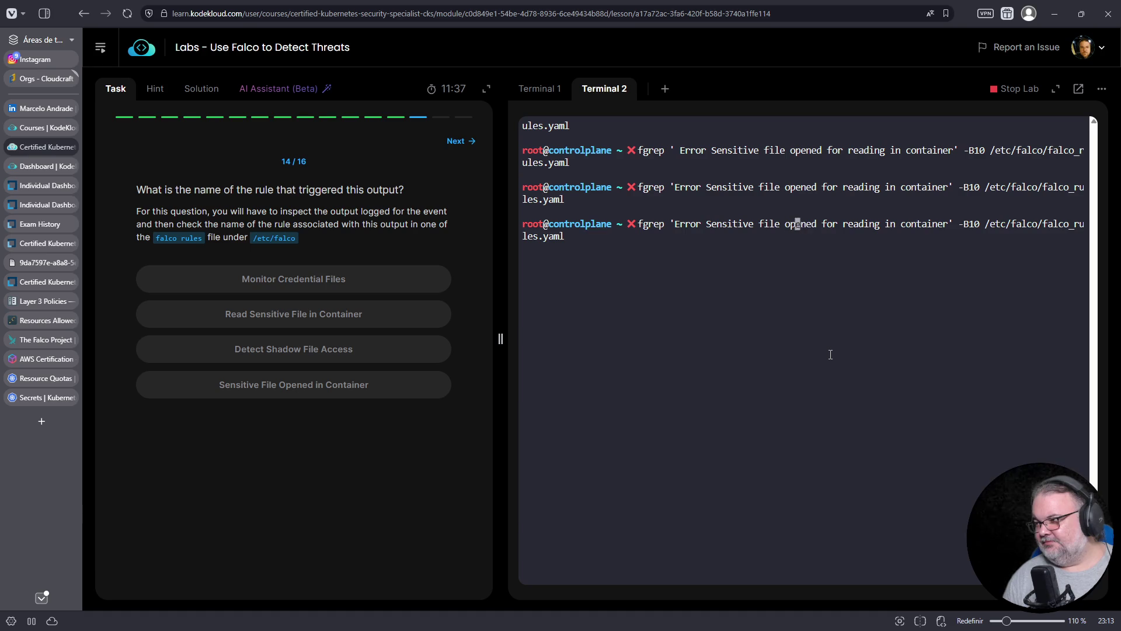
key(End)
key(Left)
key(Left)
key(Left)
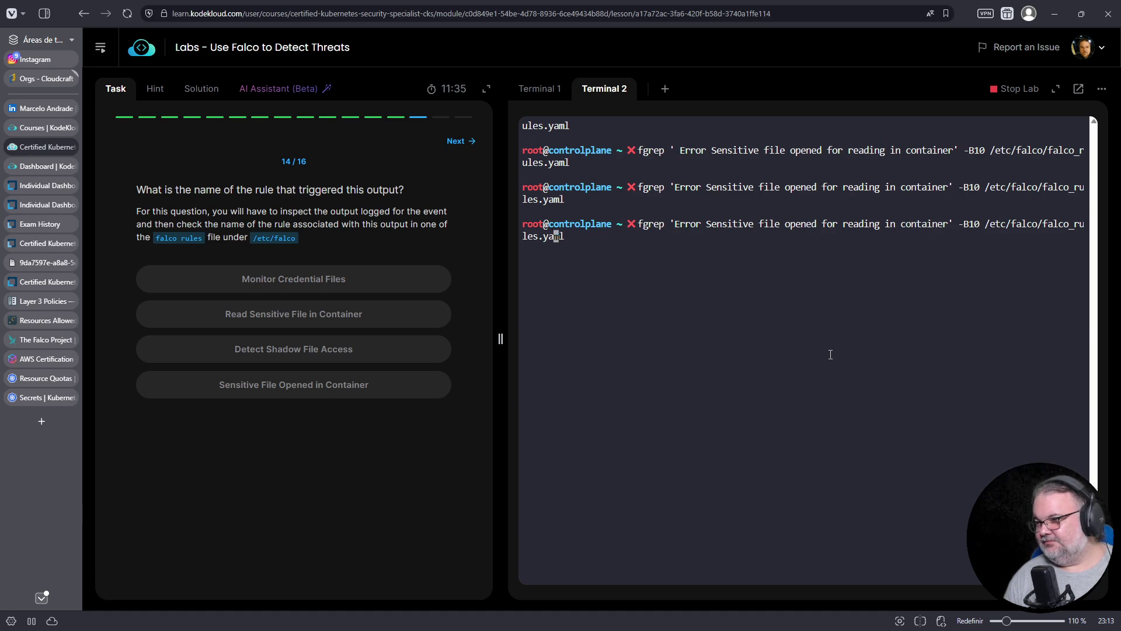
key(Right)
key(Right)
key(Right)
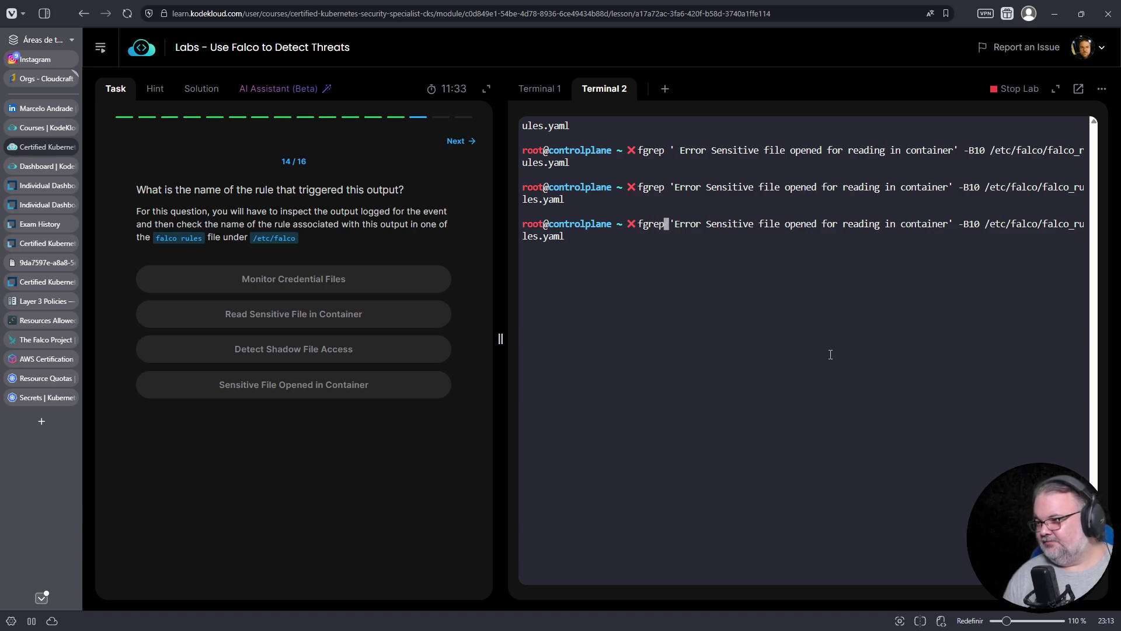
text(-i)
key(Return)
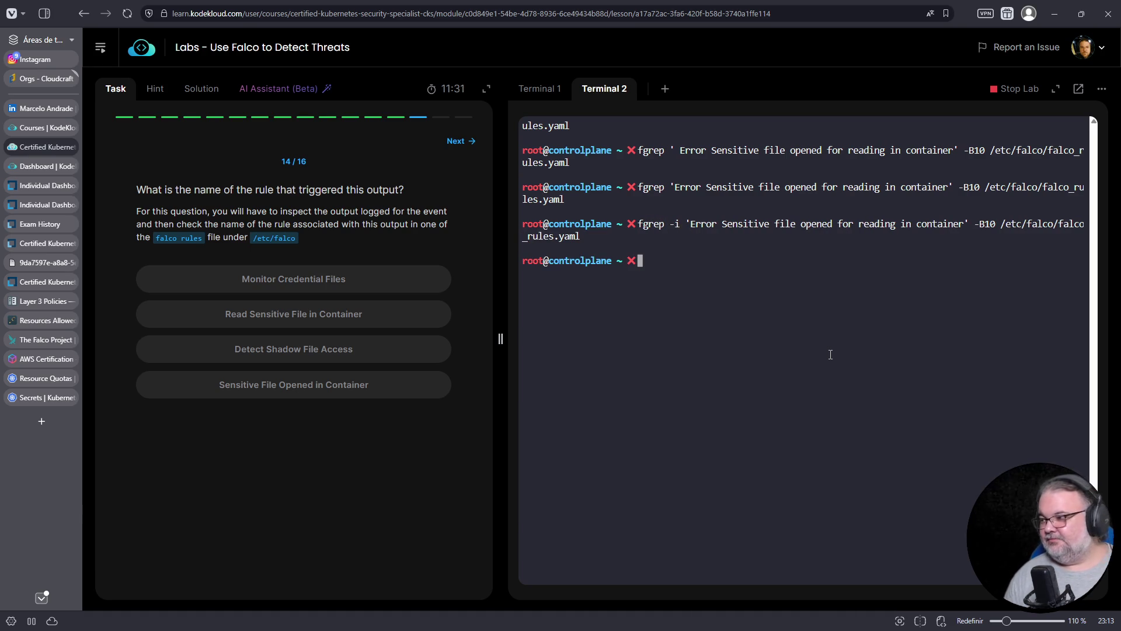
Drop -B10 and trim the search phrase down to 'Sensitive file opened for'.
key(Up)
key(Left)
key(Left)
key(Left)
key(BackSpace)
key(BackSpace)
key(BackSpace)
key(Left)
key(Left)
key(Left)
key(Delete)
key(Delete)
key(Delete)
key(Delete)
key(Delete)
key(Delete)
key(Return)
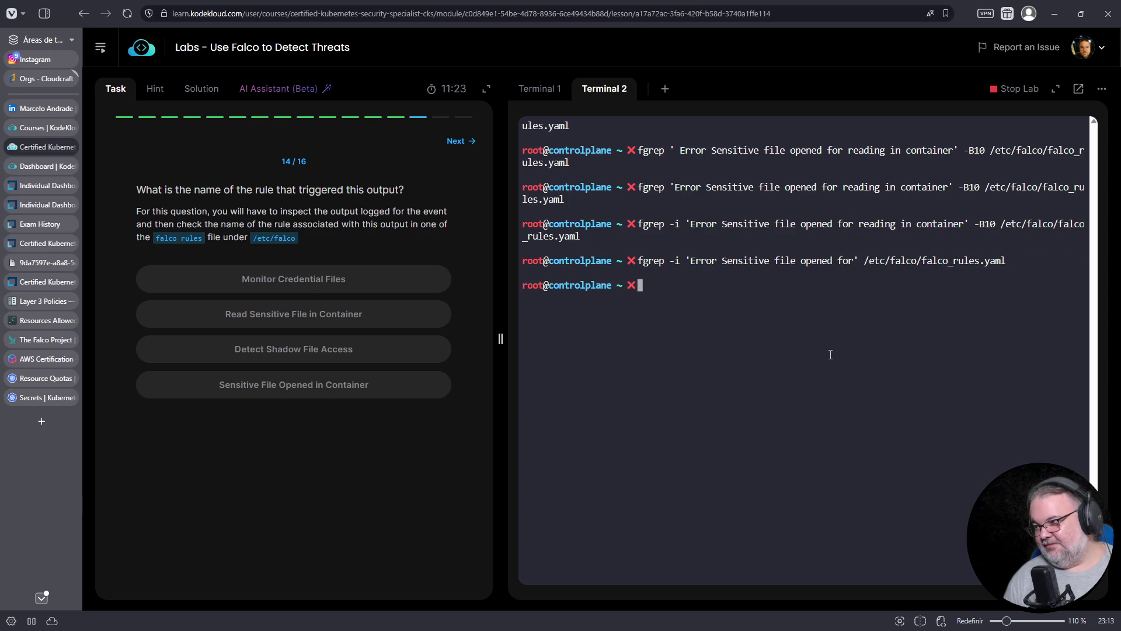
key(Up)
key(Left)
key(Left)
key(Left)
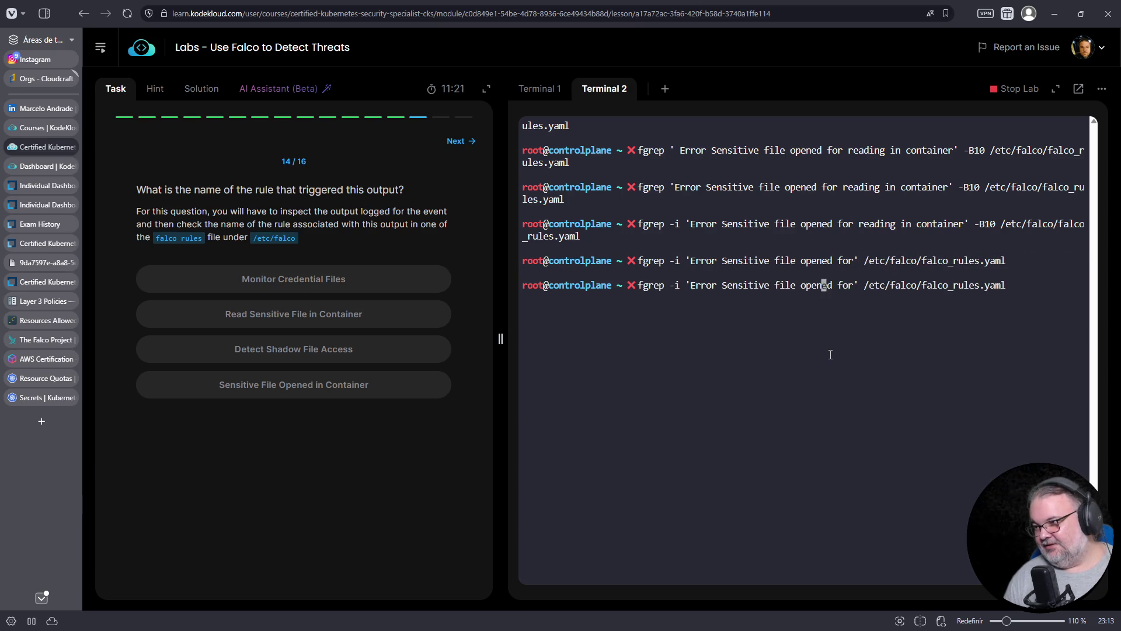
key(Left)
key(Left)
key(Left)
key(Delete)
key(Delete)
key(Delete)
key(Delete)
key(Delete)
key(Delete)
key(Return)
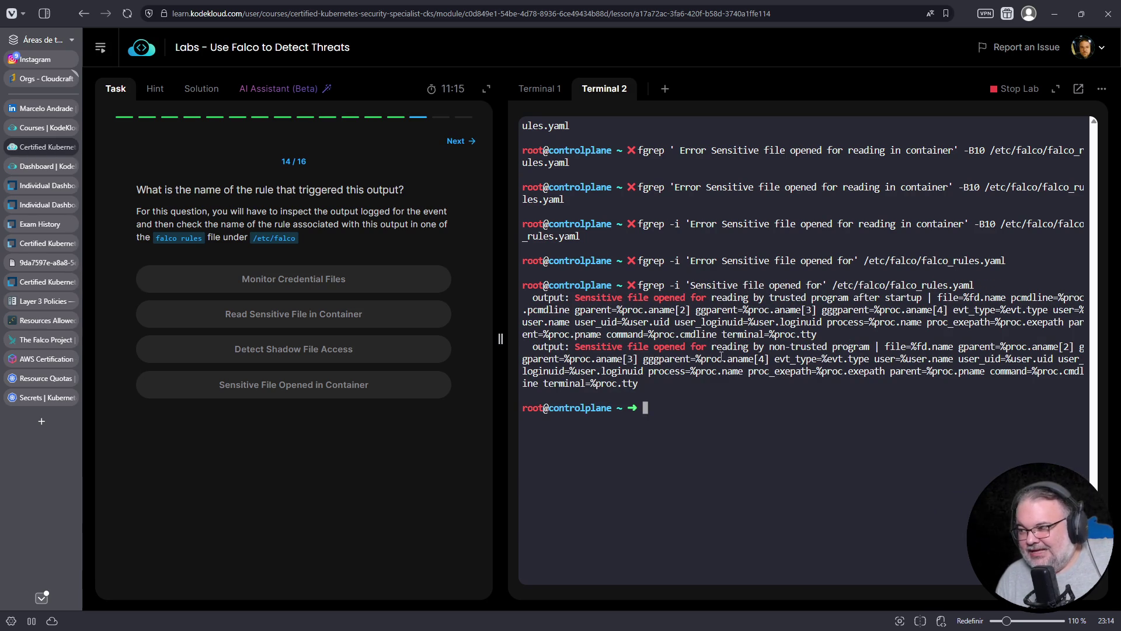
Copy the full alert message from the Falco log and fgrep for it in the rules file.
click(552, 89)
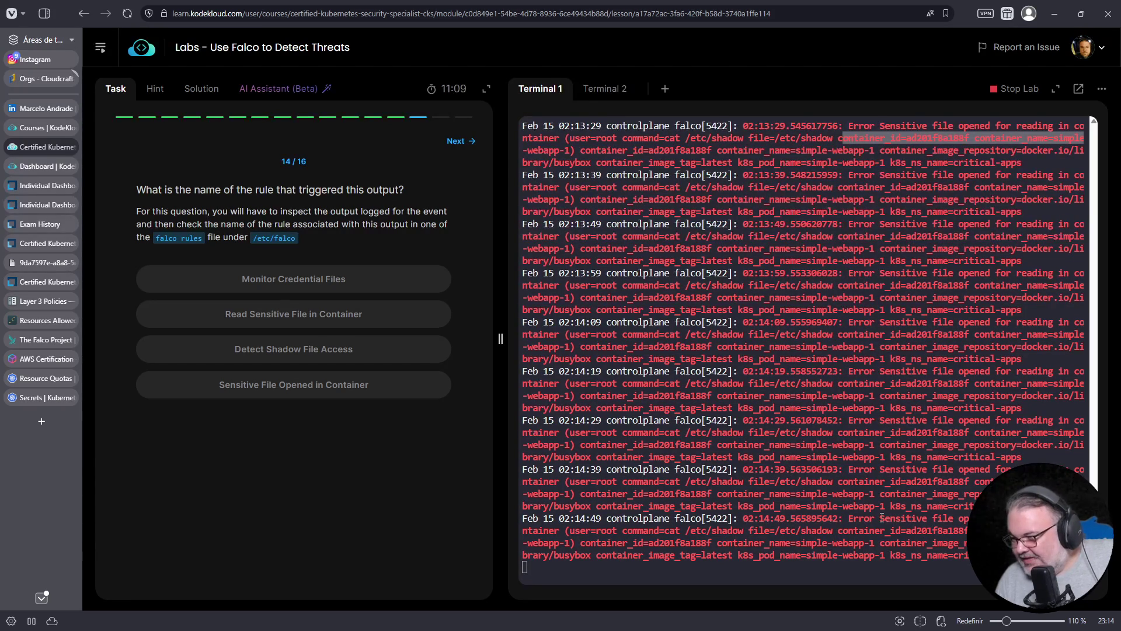
drag(848, 518, 558, 532)
key(ctrl+c)
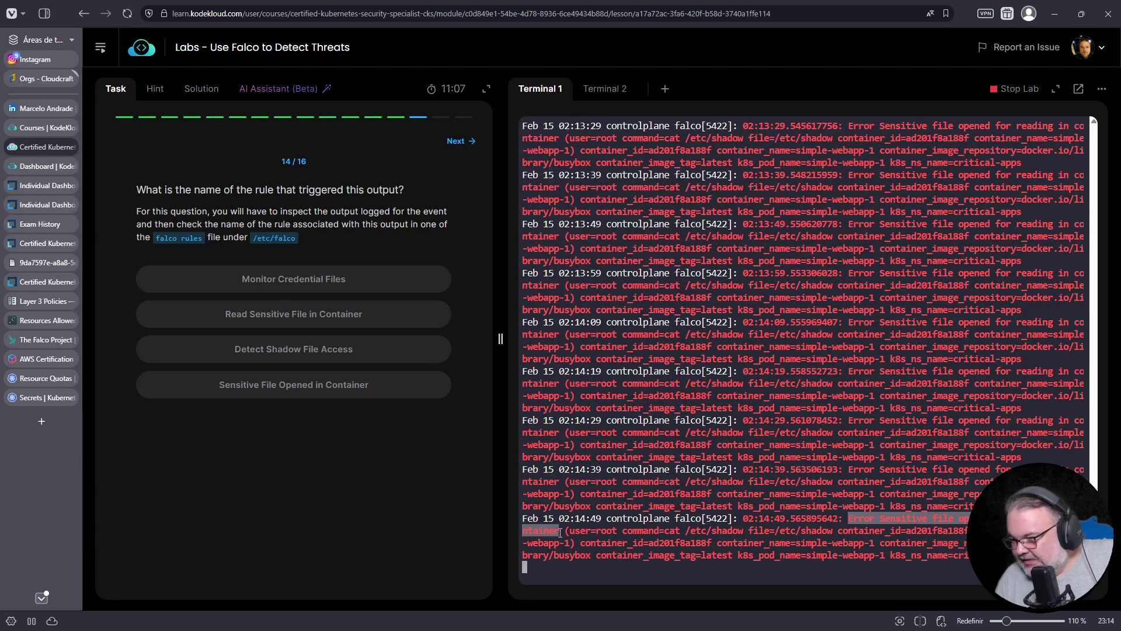
right_click(549, 535)
click(604, 88)
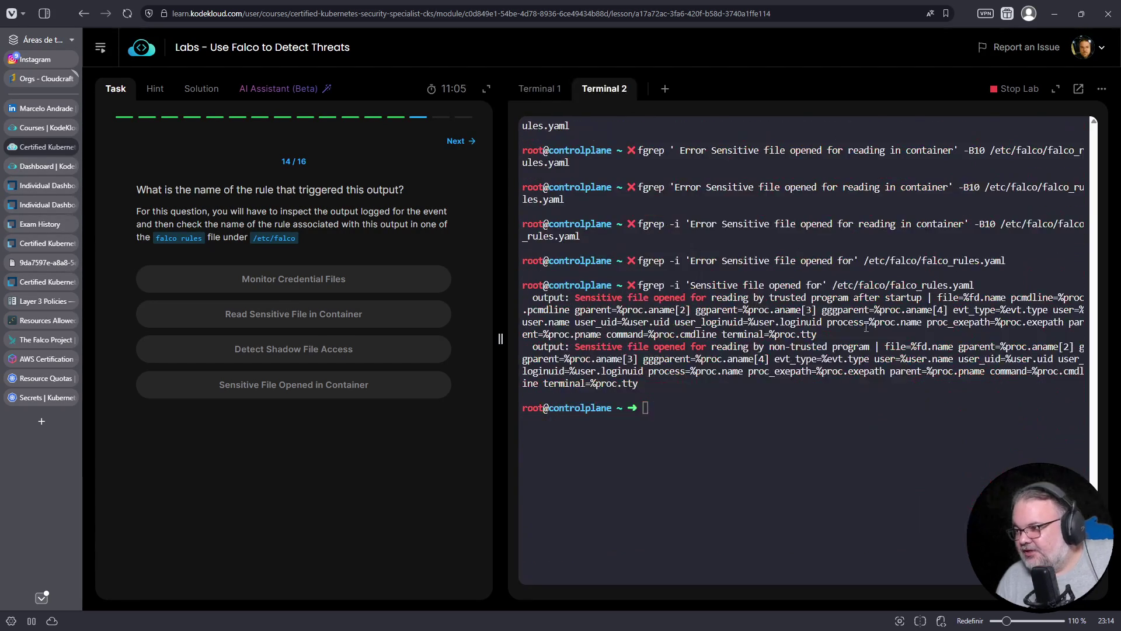
key(Up)
key(Left)
key(Left)
key(Left)
key(Left)
key(Left)
key(Left)
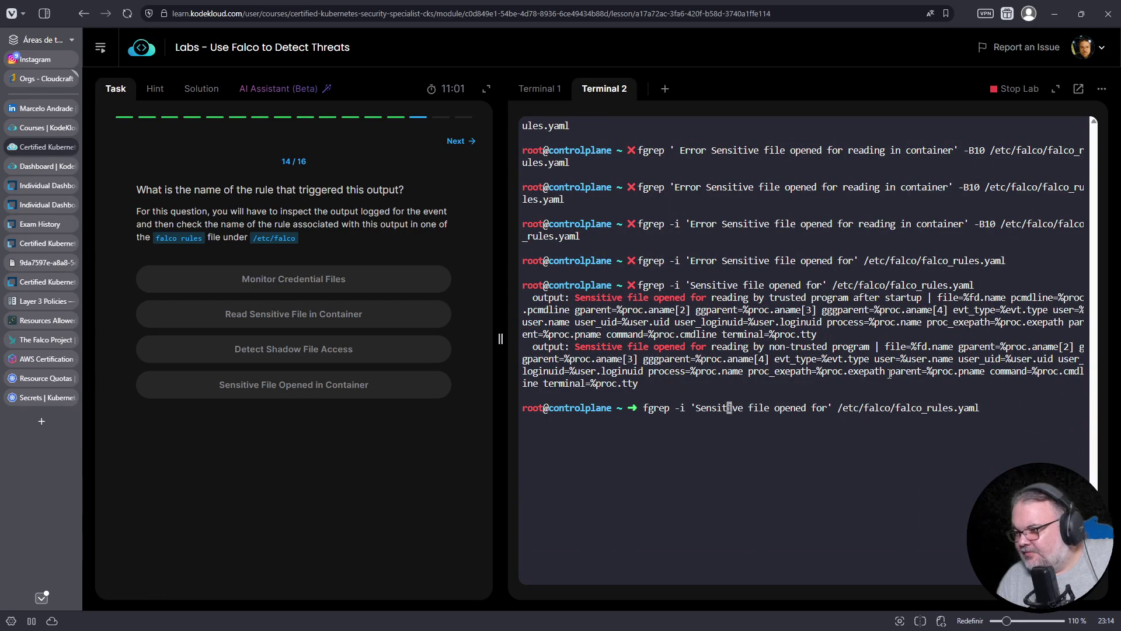
key(BackSpace)
key(BackSpace)
key(BackSpace)
key(Delete)
key(Delete)
key(Delete)
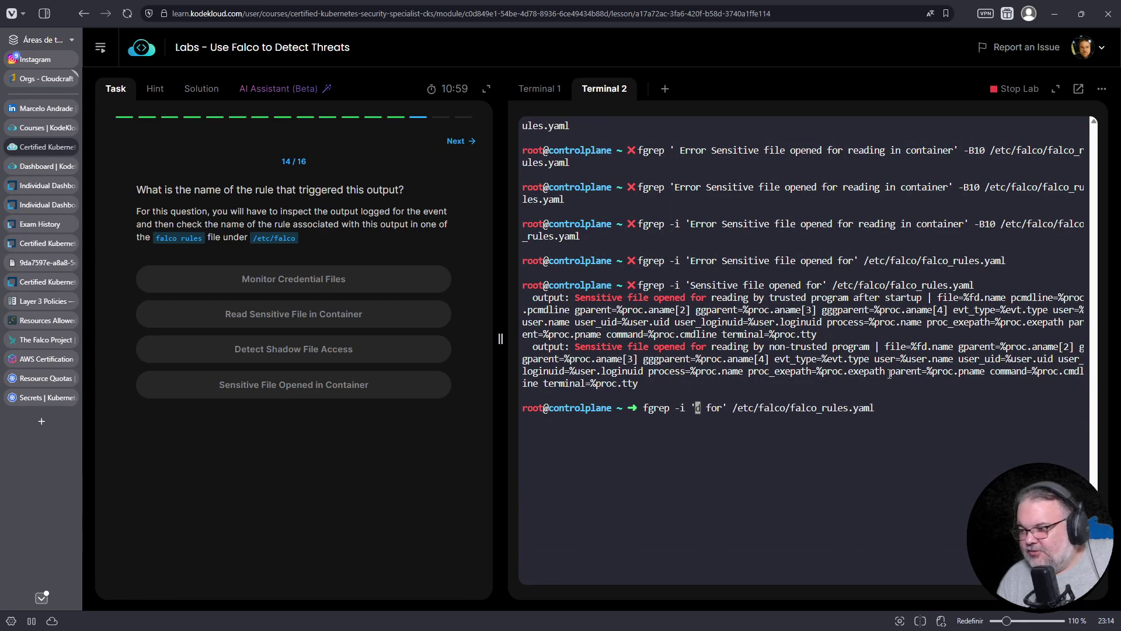
right_click(916, 416)
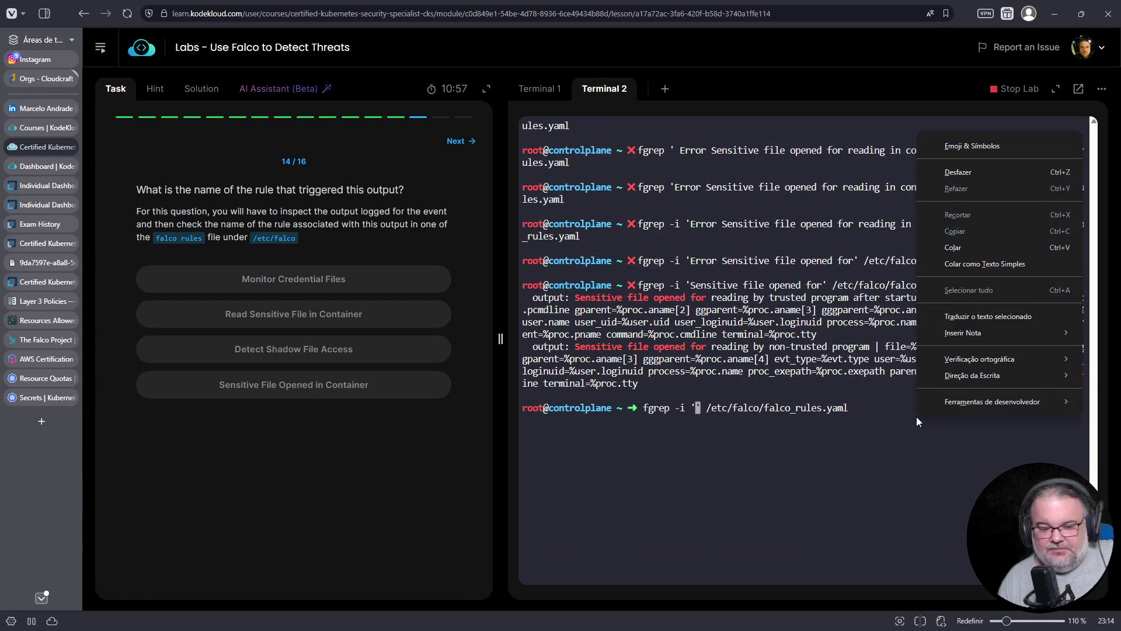
click(964, 247)
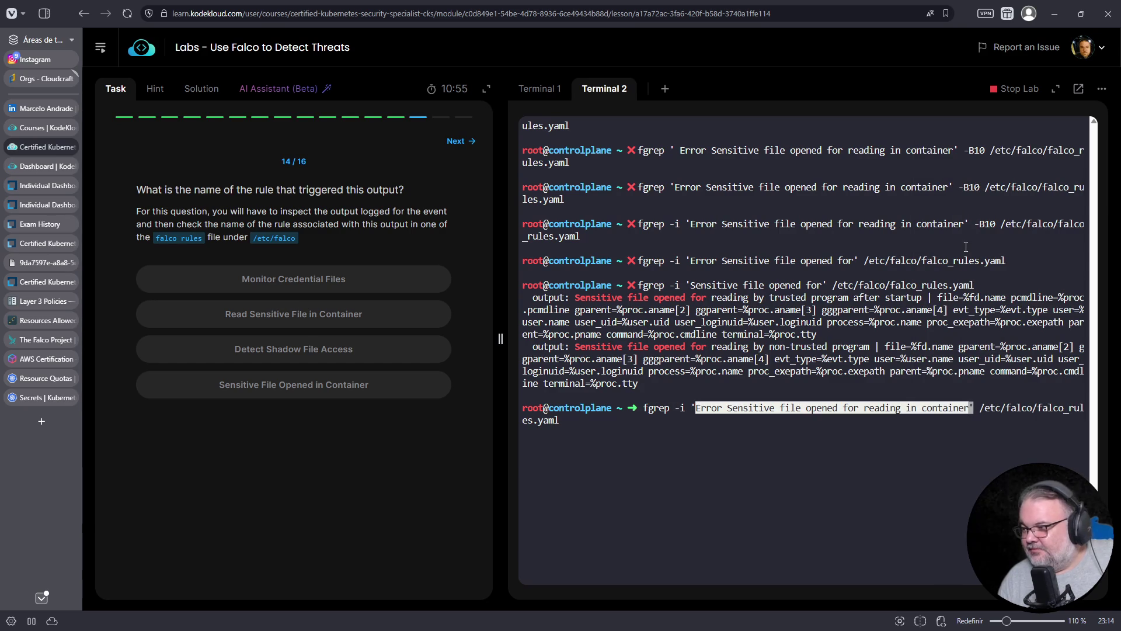
key(Return)
Shorten the search phrase to 'Sensitive file opened for readi' and rerun it.
key(Up)
key(Left)
key(Left)
key(Left)
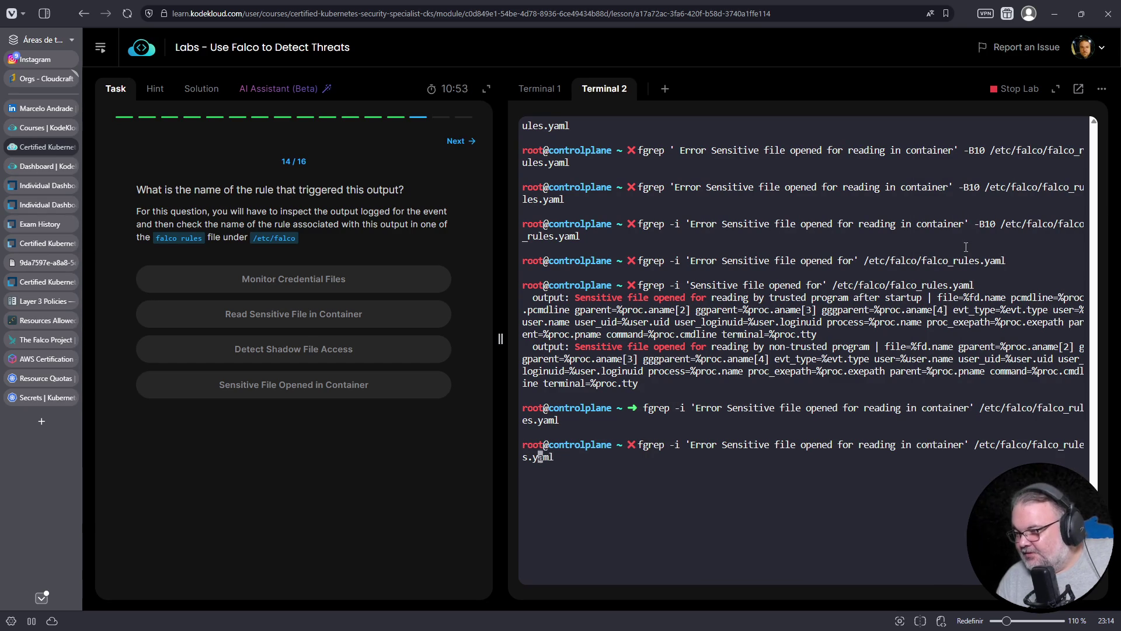
key(BackSpace)
key(BackSpace)
key(BackSpace)
key(Delete)
key(Delete)
key(Delete)
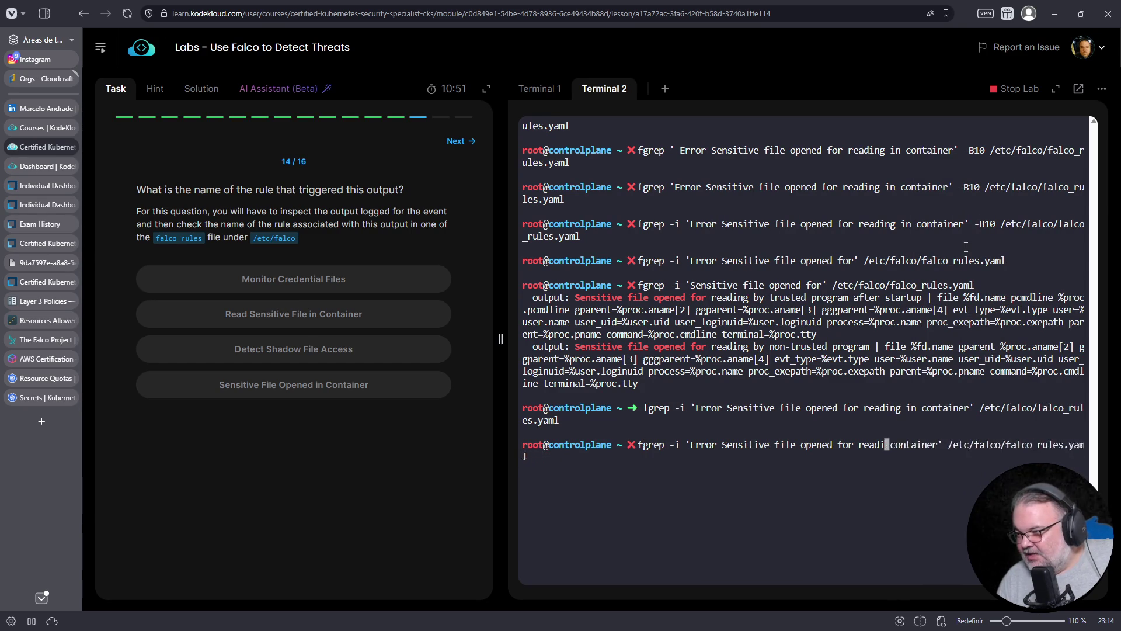
key(Return)
key(Up)
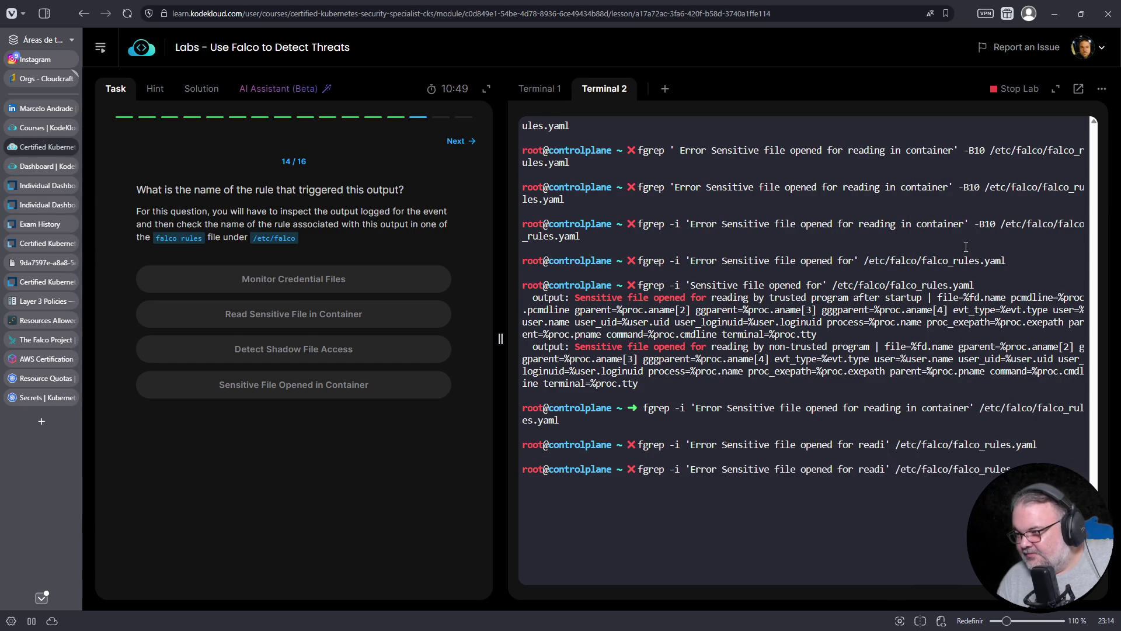
key(Left)
key(Left)
key(Left)
key(Home)
key(Right)
key(Right)
key(Right)
key(Right)
key(Right)
key(Right)
key(Left)
key(Left)
key(Left)
key(BackSpace)
key(BackSpace)
key(Delete)
key(Delete)
key(Delete)
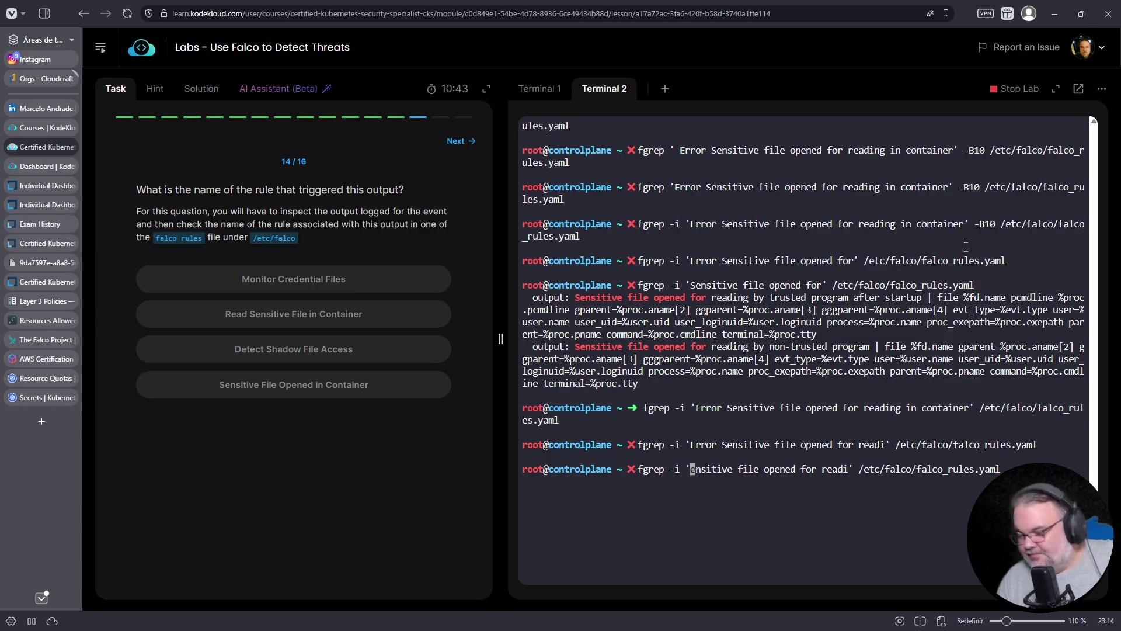
text(S)
key(Return)
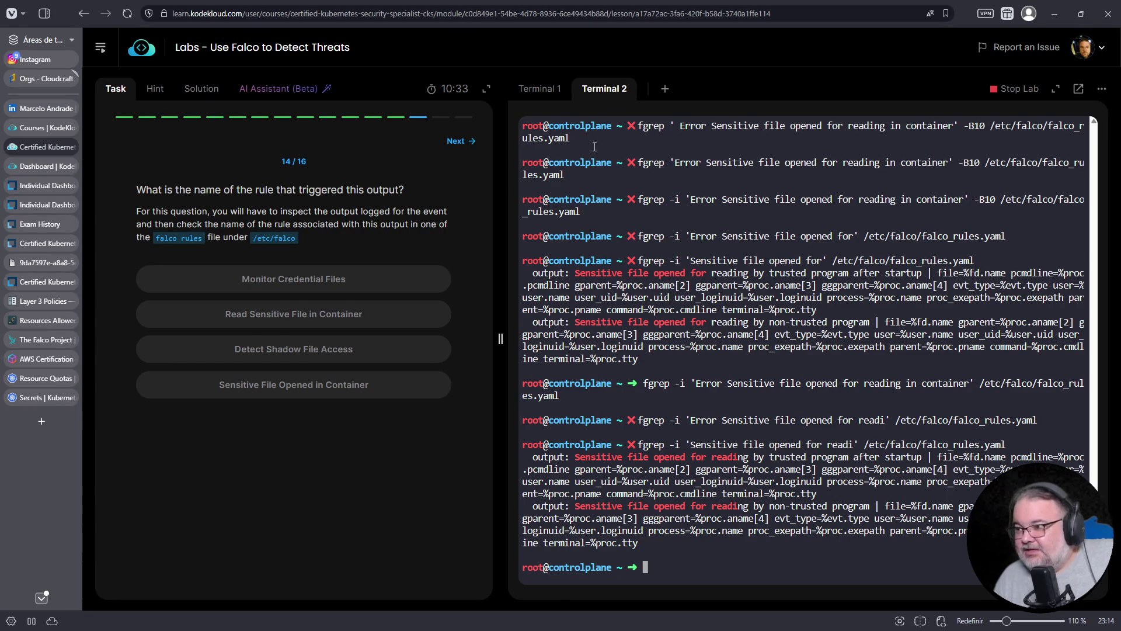
Search recursively across all /etc/falco/* files for the alert phrase with -R.
click(551, 91)
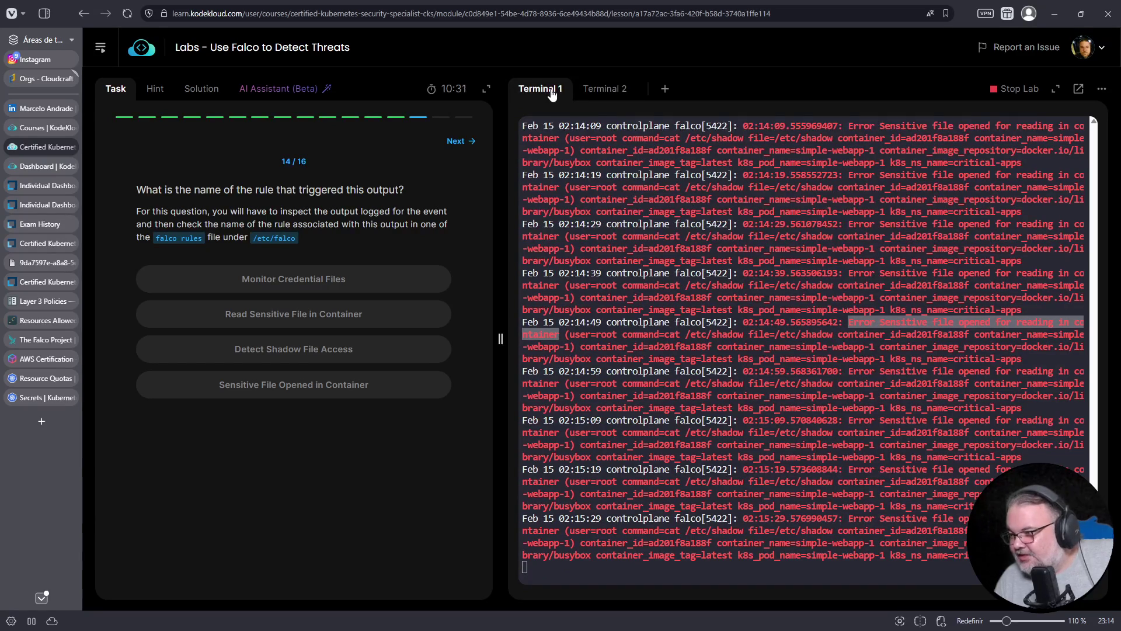
click(594, 100)
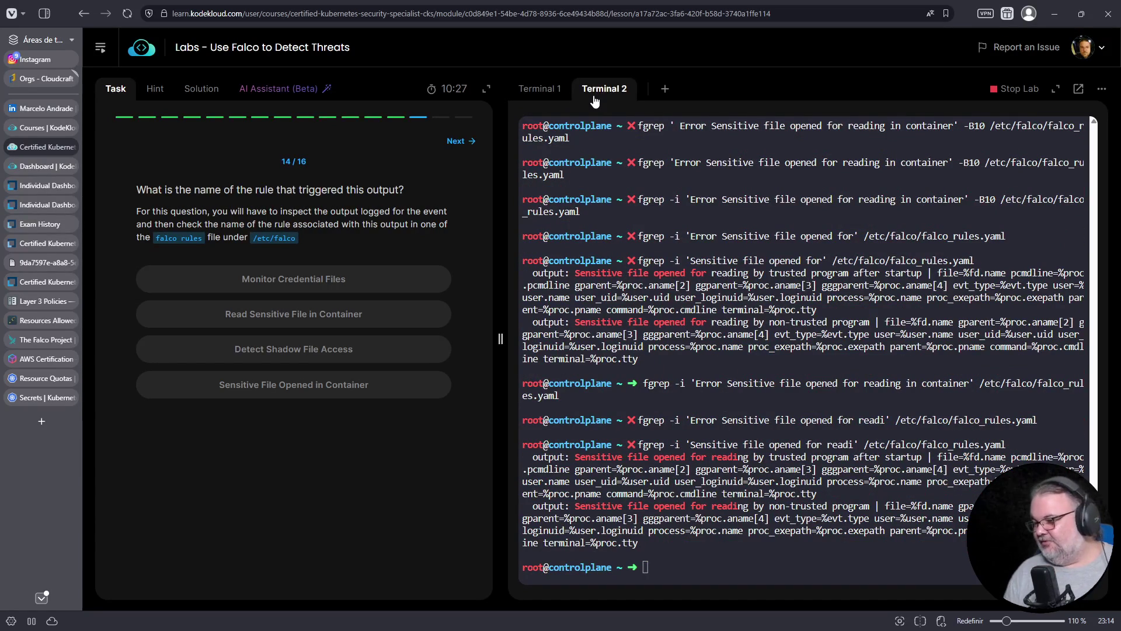
click(840, 396)
key(ctrl+c)
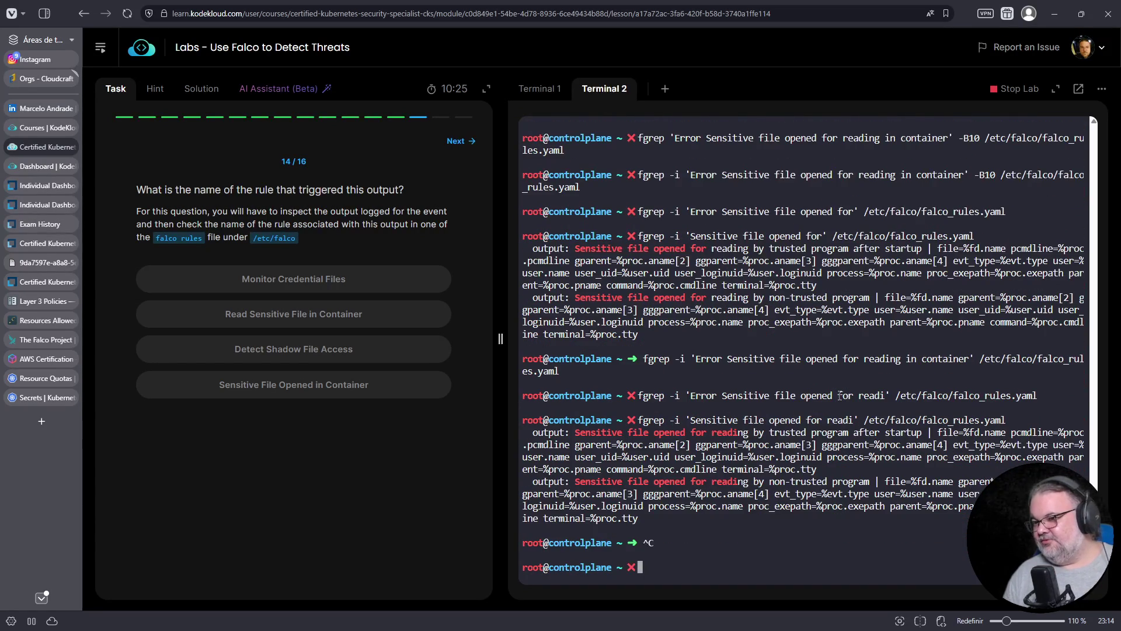
key(Up)
key(Left)
key(Left)
key(Left)
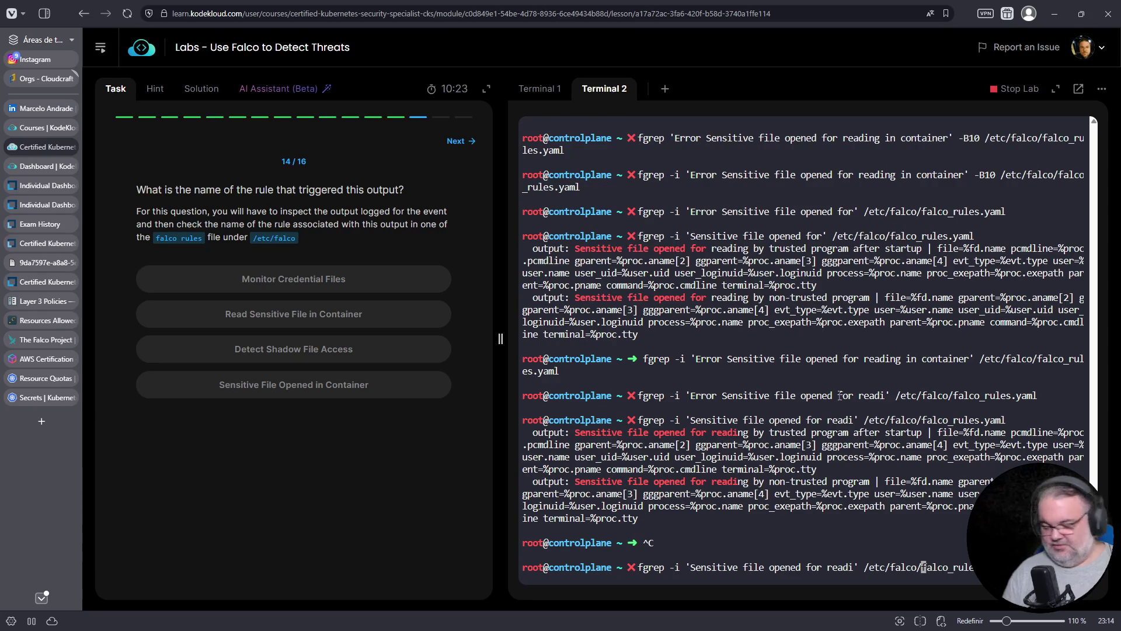
text(*)
key(ctrl+k)
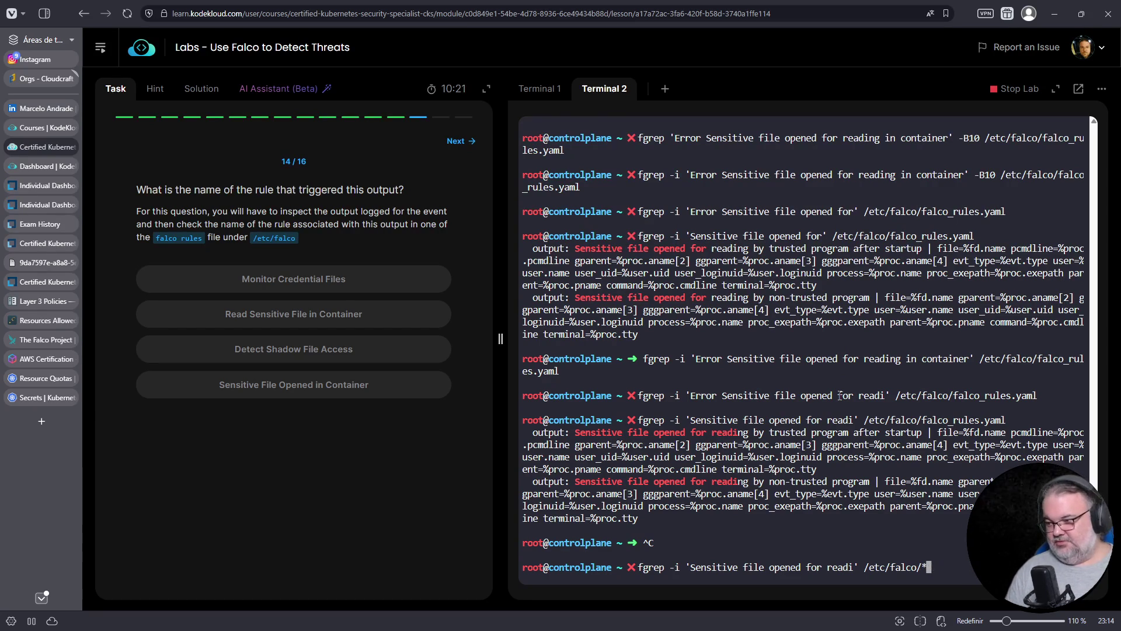
key(ctrl+a)
key(Right)
key(Right)
key(Right)
text(R)
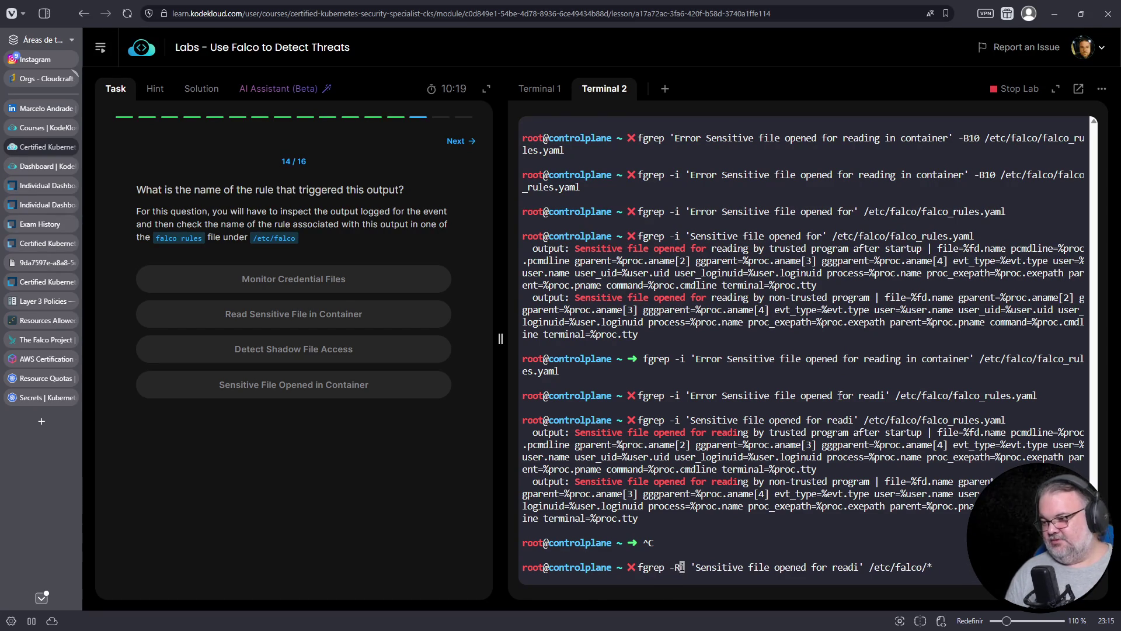
key(Return)
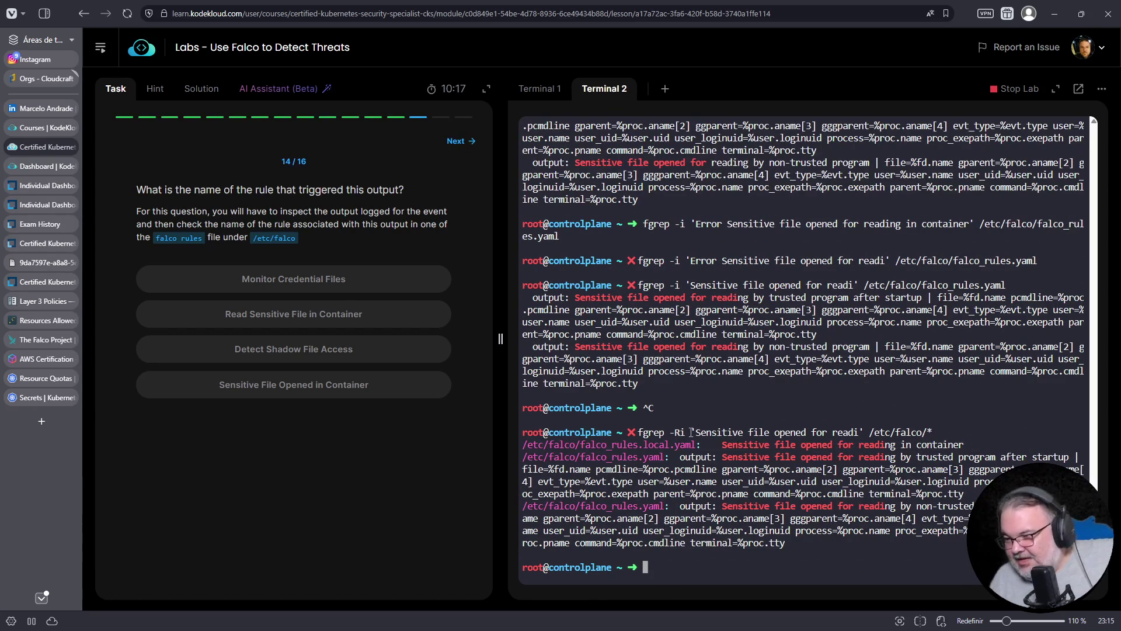
Print /etc/falco/falco_rules.local.yaml with cat.
mouse_move(684, 469)
mouse_down()
mouse_move(693, 445)
mouse_move(613, 458)
mouse_move(523, 445)
mouse_up()
click(693, 445)
right_click(541, 446)
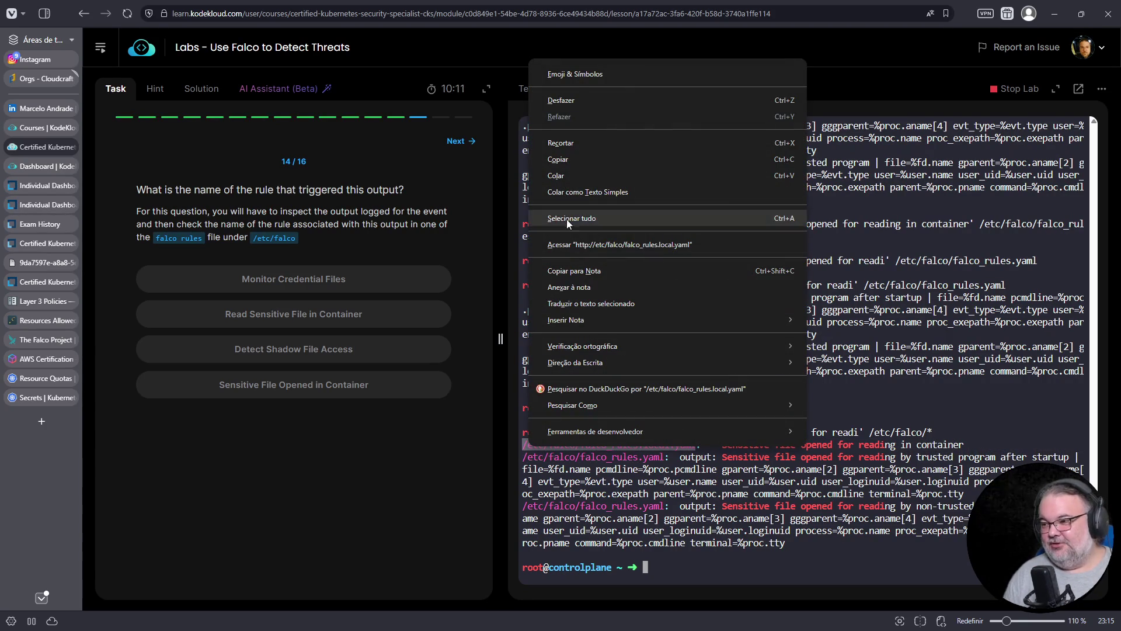
click(562, 160)
right_click(586, 246)
click(761, 377)
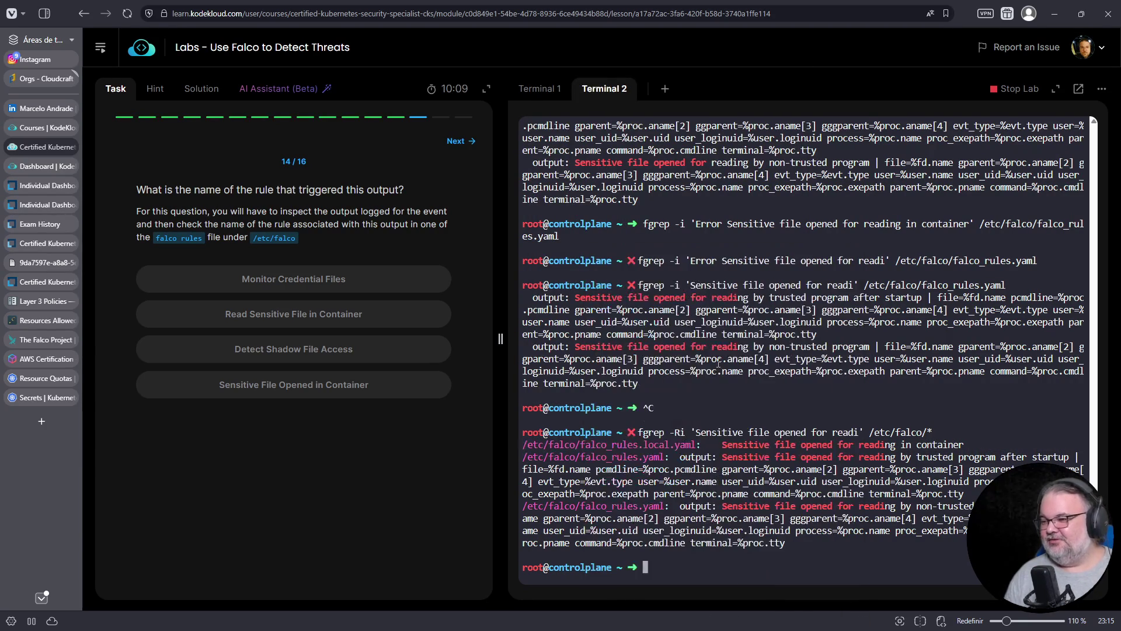
key(Home)
text(cat)
key(Return)
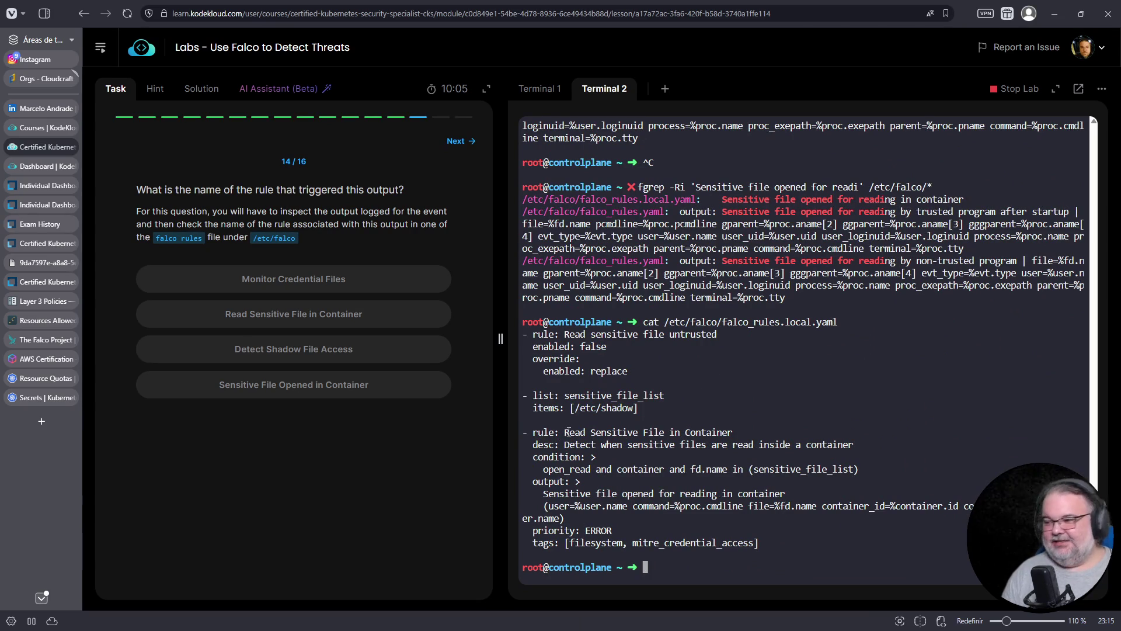
Answer the triggering-rule question with Read Sensitive File in Container.
mouse_move(564, 432)
mouse_down()
mouse_move(727, 442)
mouse_move(739, 431)
mouse_up()
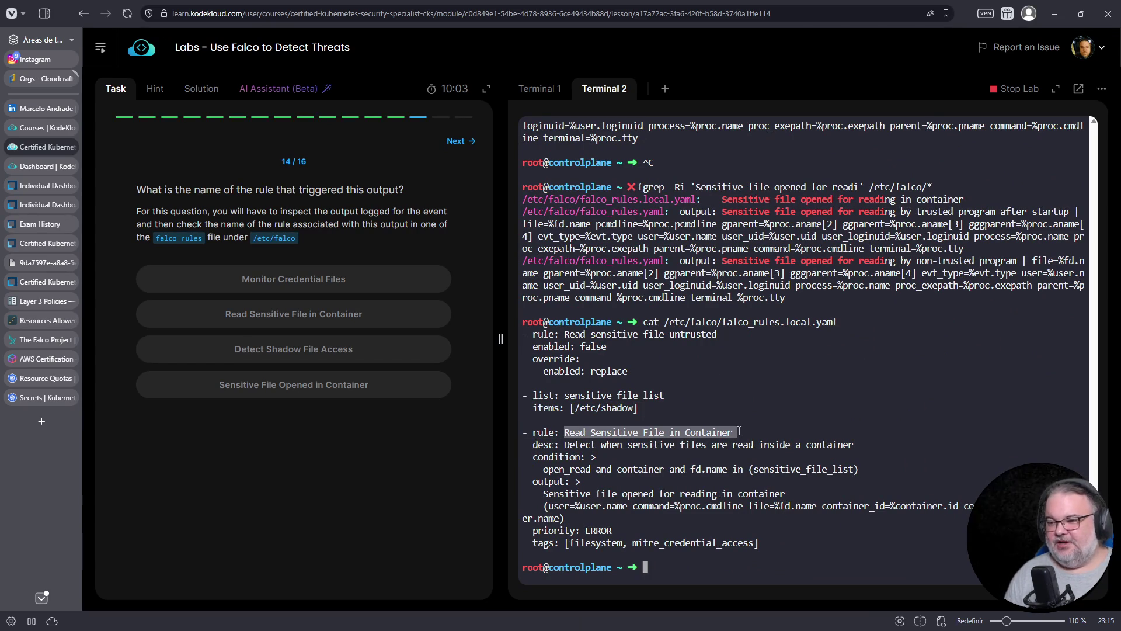
click(375, 315)
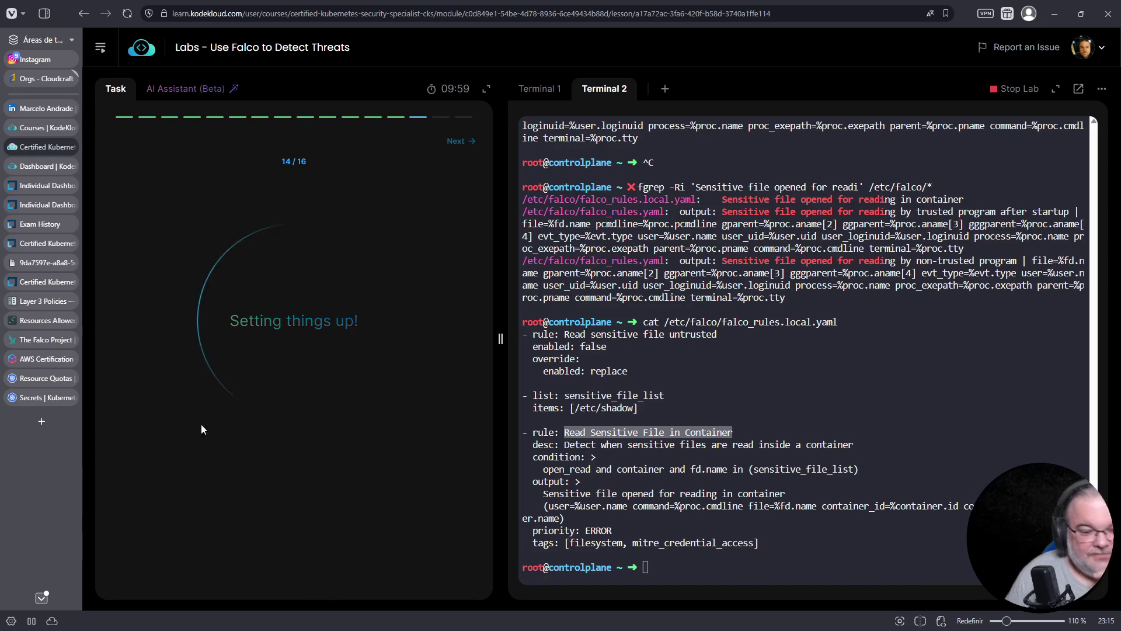
click(627, 394)
Begin typing an egrep -v '^#' comment-filtering command in the terminal.
key(ctrl+c)
key(ctrl+r)
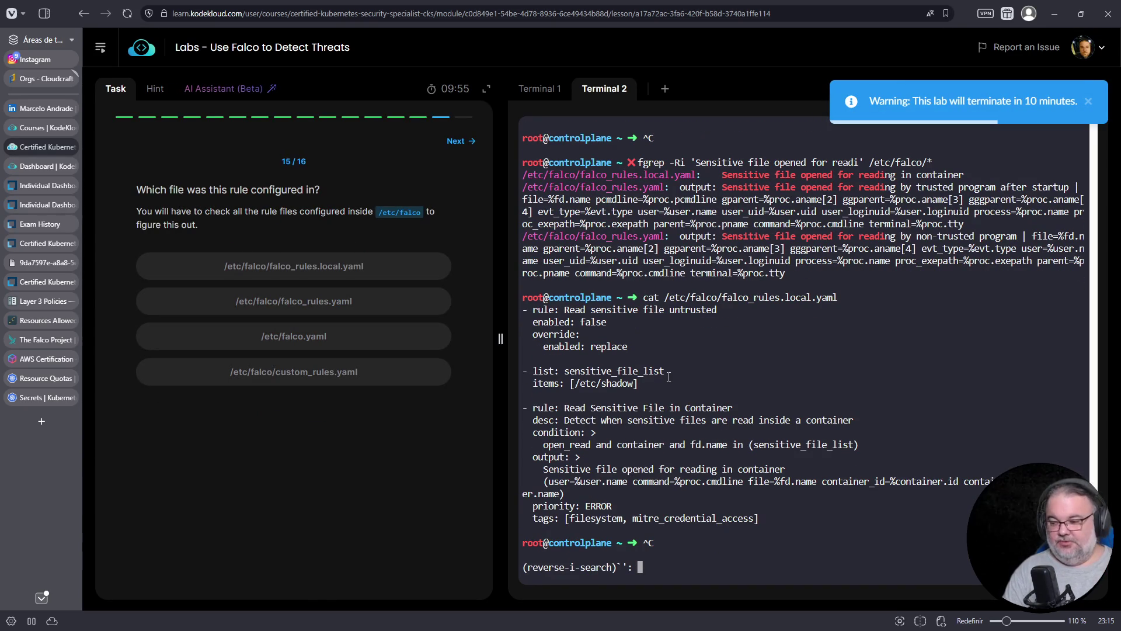
text(grep)
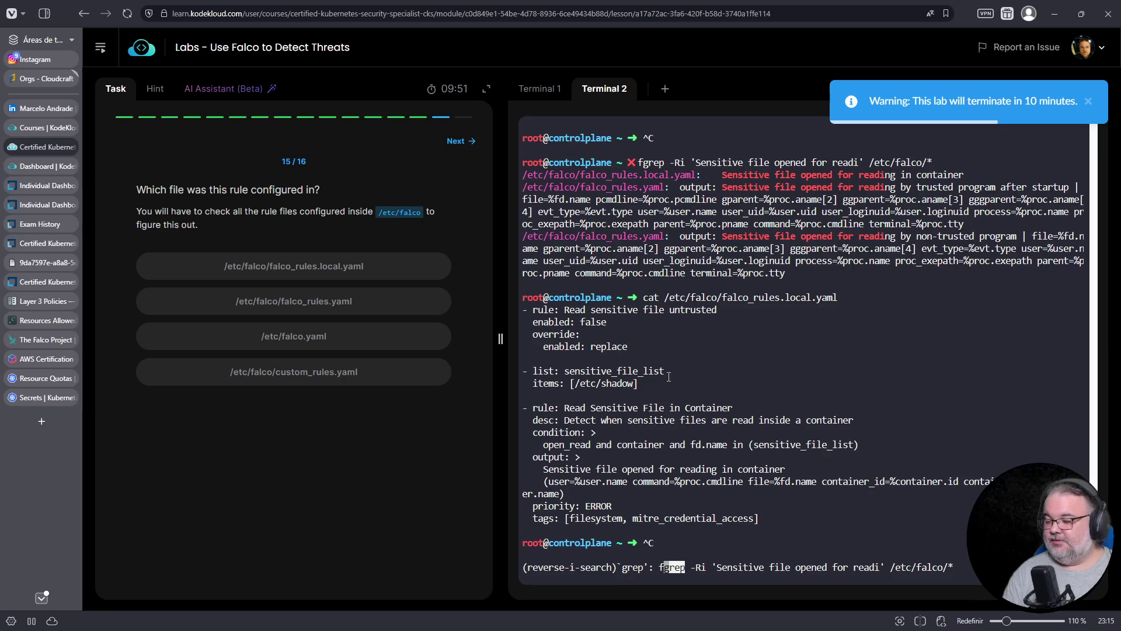
text(^#)
key(ctrl+c)
text(grep -v '^')
key(ctrl+a)
text(e)
key(ctrl+e)
key(Left)
text(#)
key(Left)
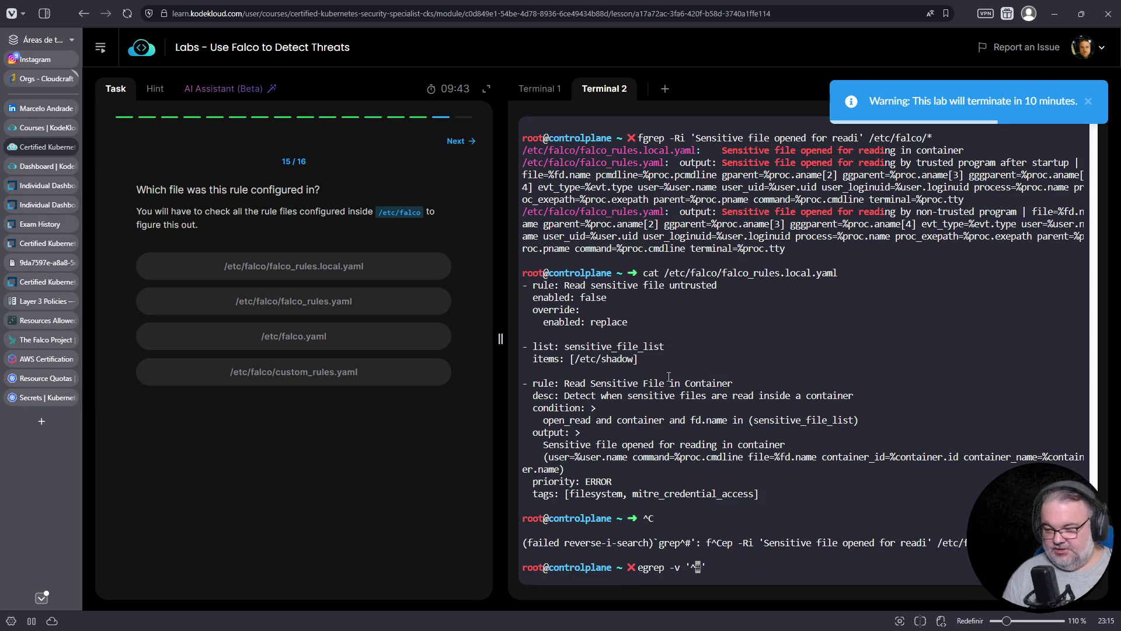
List the first ten active lines of /etc/falco/falco.yaml using egrep -v ' *#|^$' piped to head -n10.
key(Left)
key(Right)
text(*)
key(Right)
text(|)
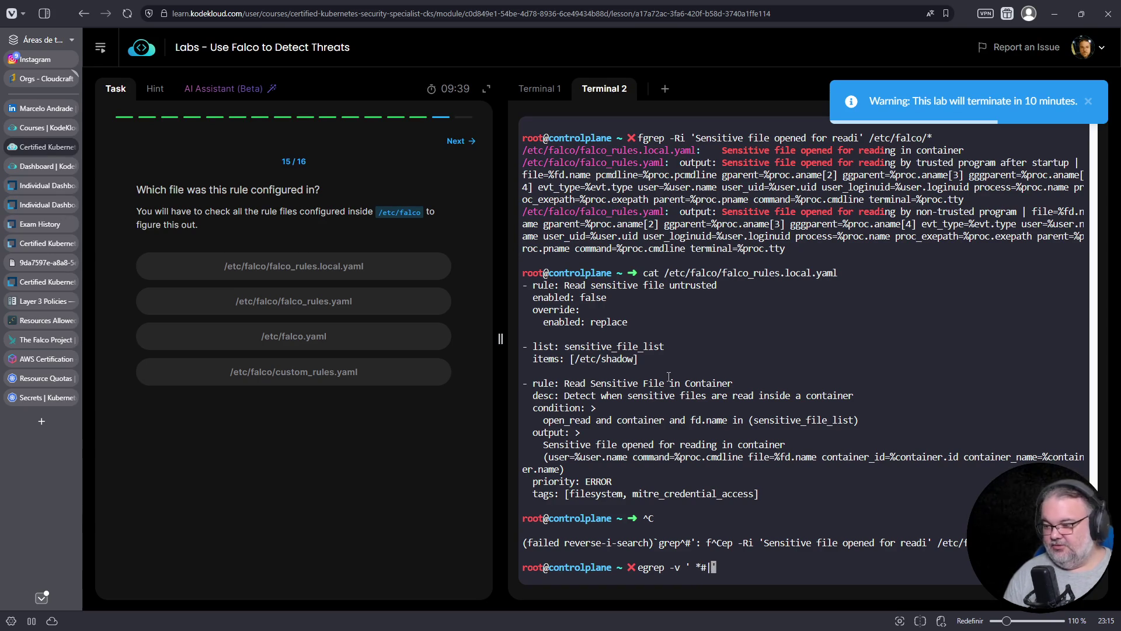
text(^$)
key(Right)
text(/etc/falco)
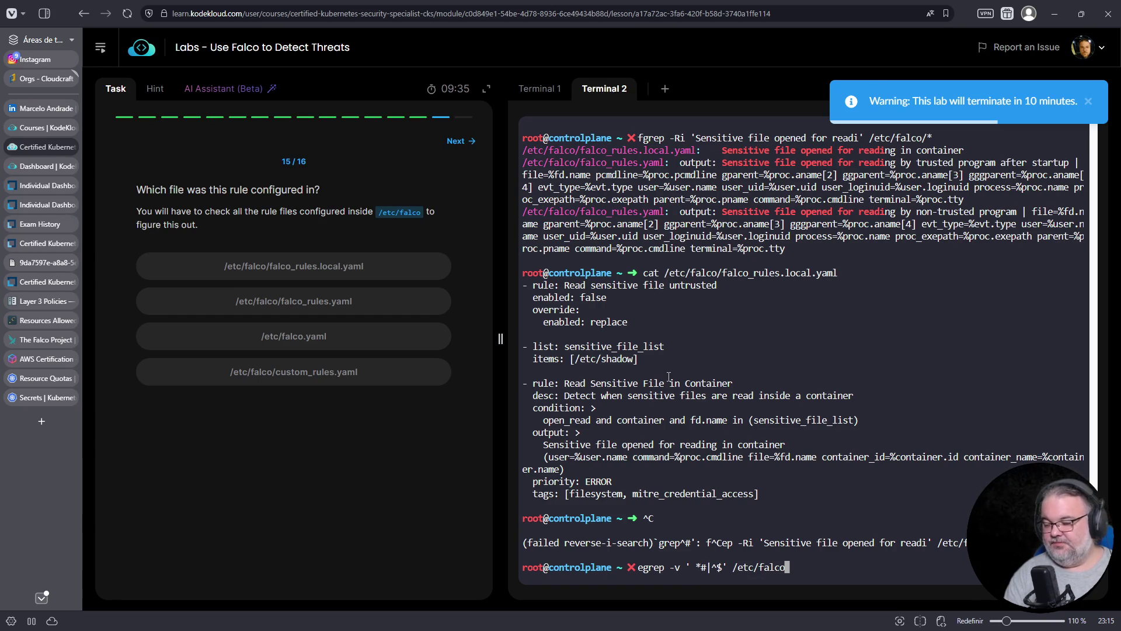
text(/falco.yaml)
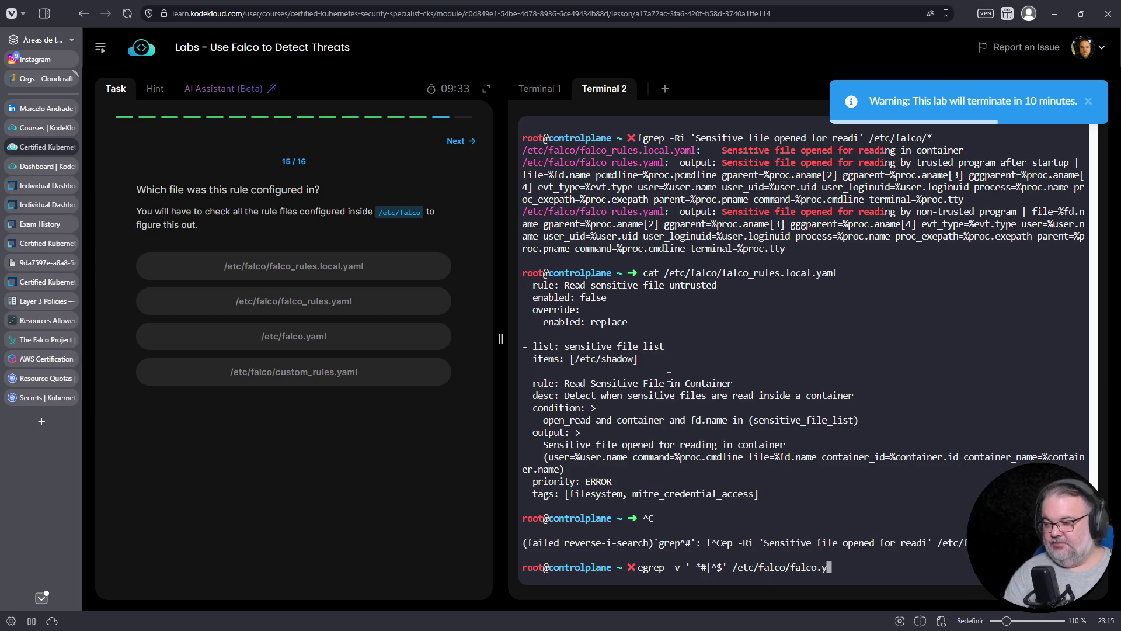
key(Return)
key(Up)
text(| head -n10)
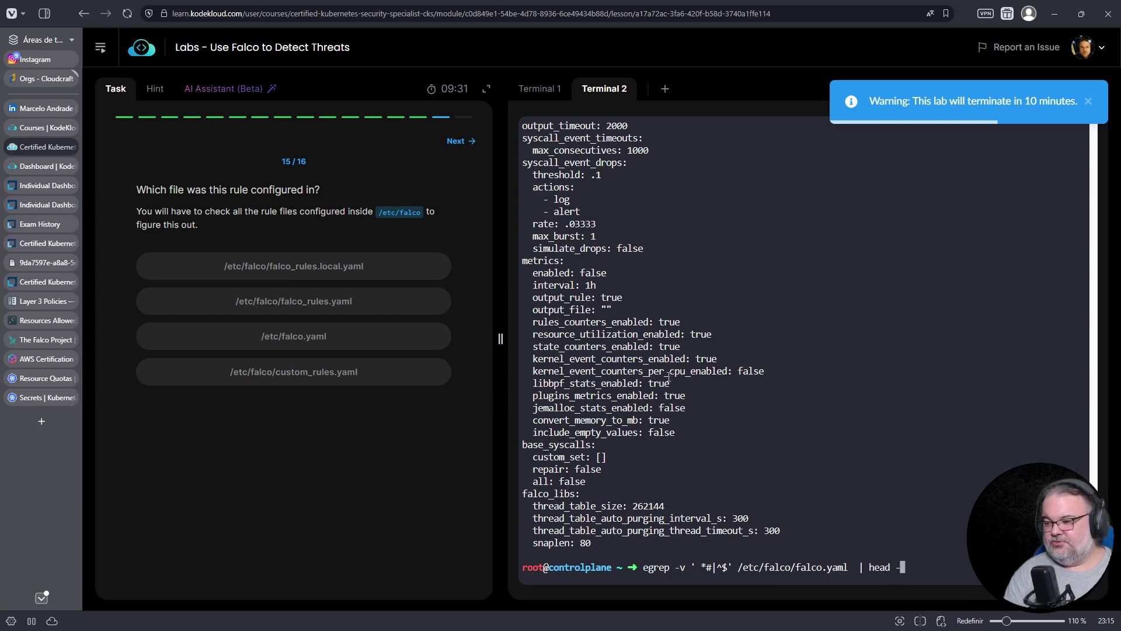
key(Return)
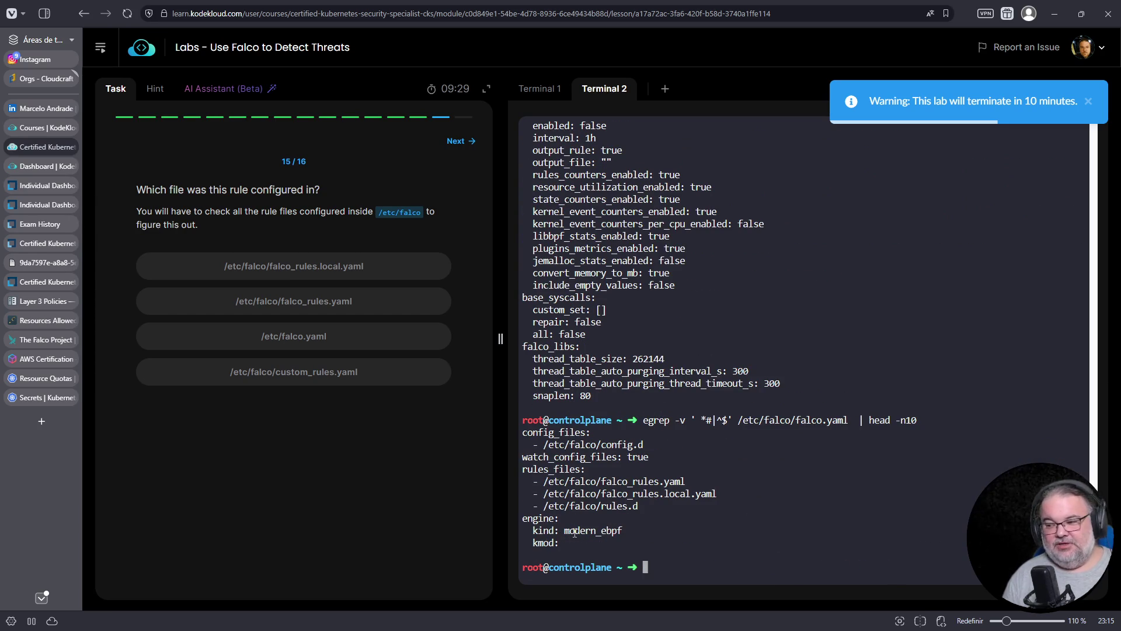
Copy the kind: modern_ebpf line and start a new-tab web search for 'engine falco'.
triple_click(571, 532)
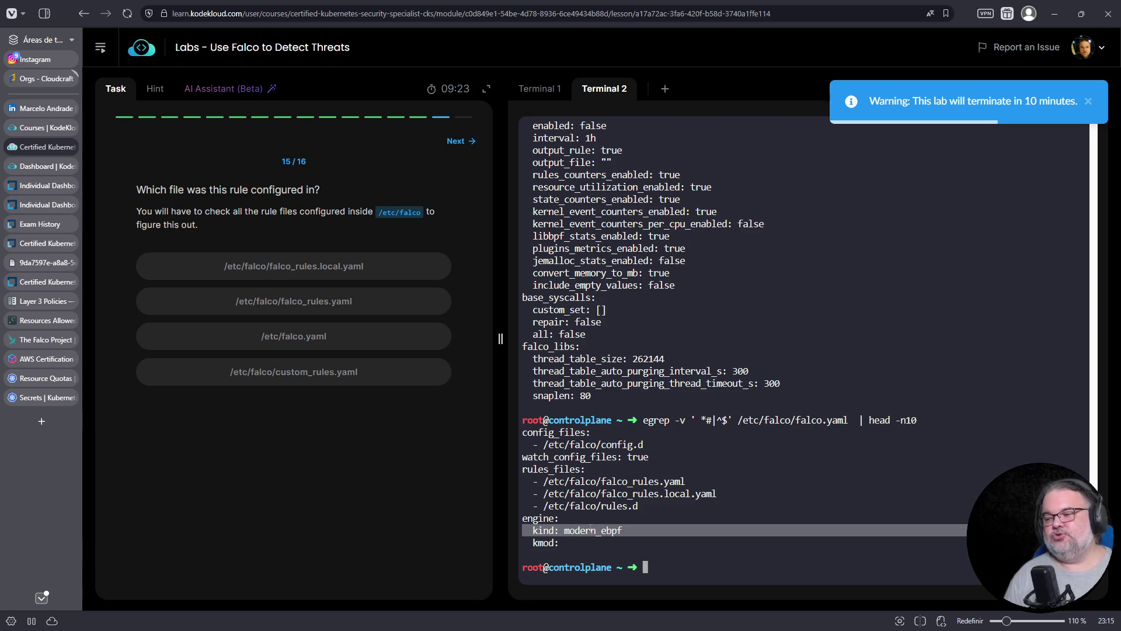
key(ctrl+t)
text(engine)
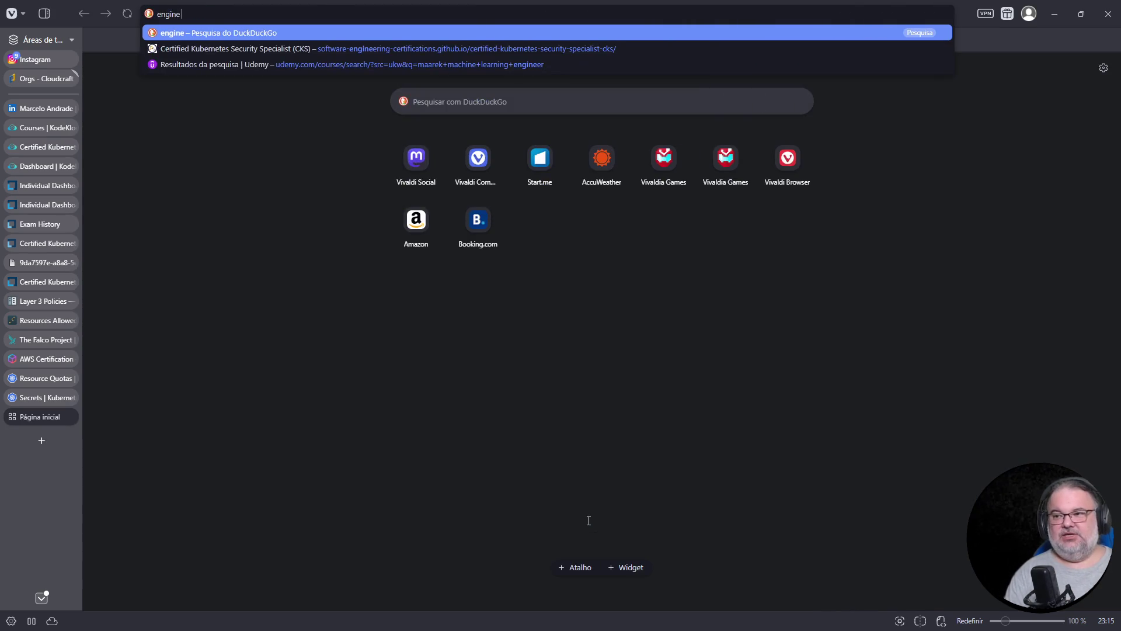
text( afalco)
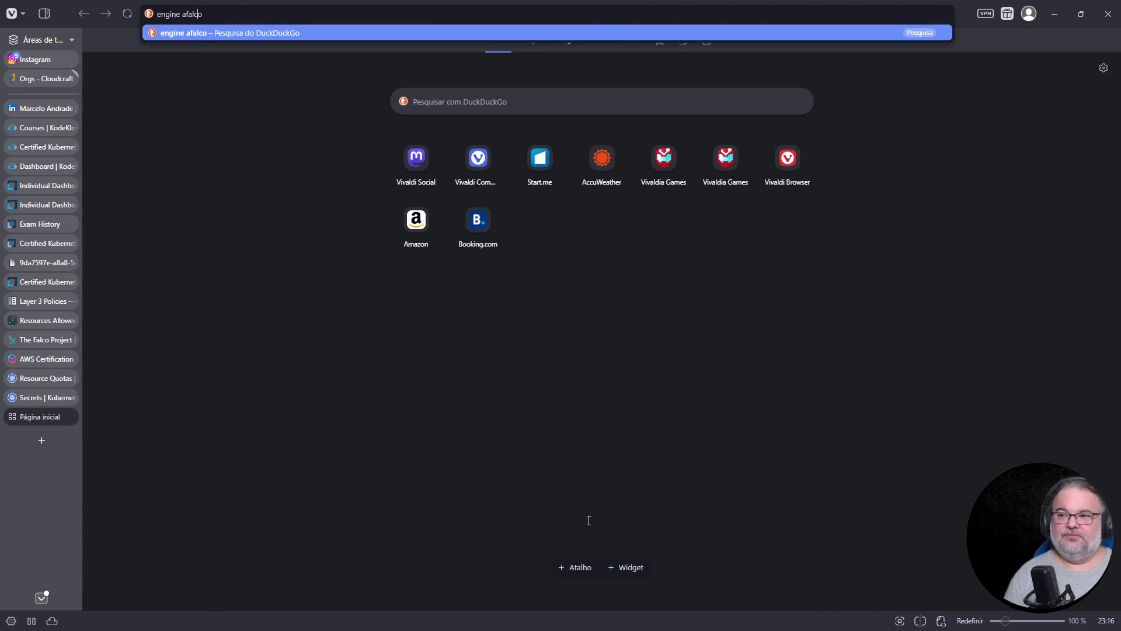
Search DuckDuckGo for 'engine falco', then refine the query to 'engine falco ebpf'.
key(BackSpace)
key(Return)
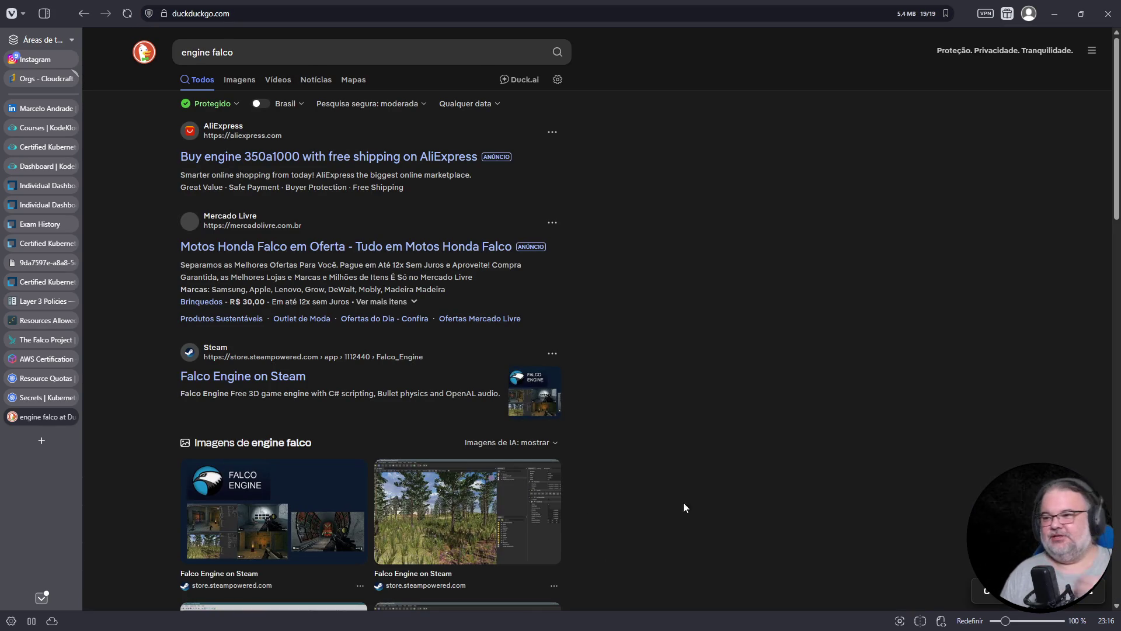
scroll(338, 380, down, 10)
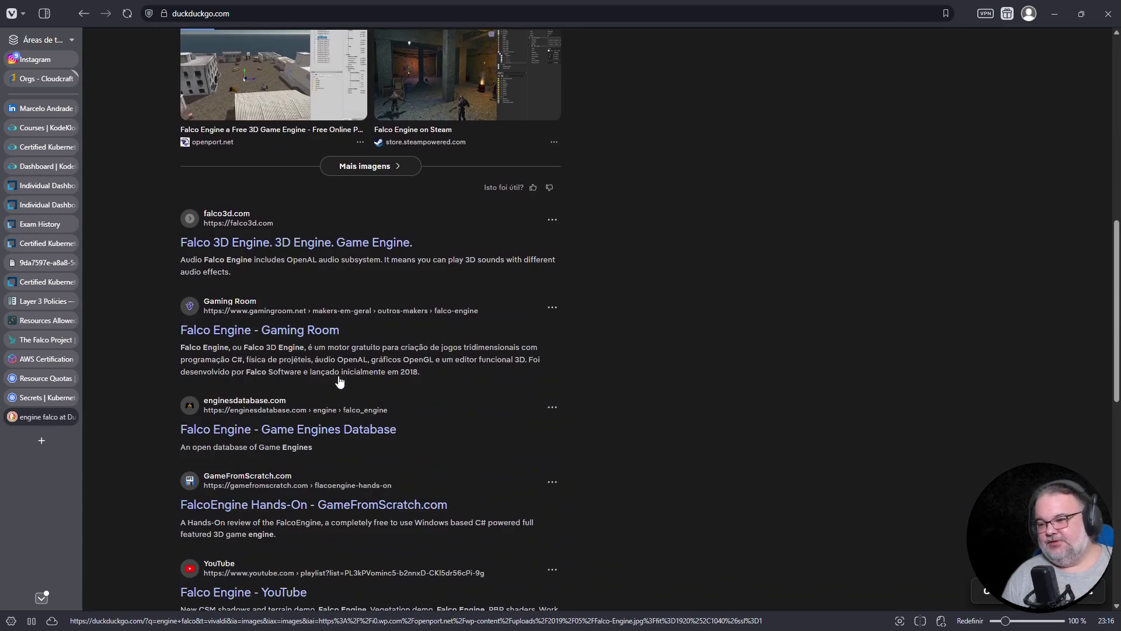
scroll(339, 380, up, 10)
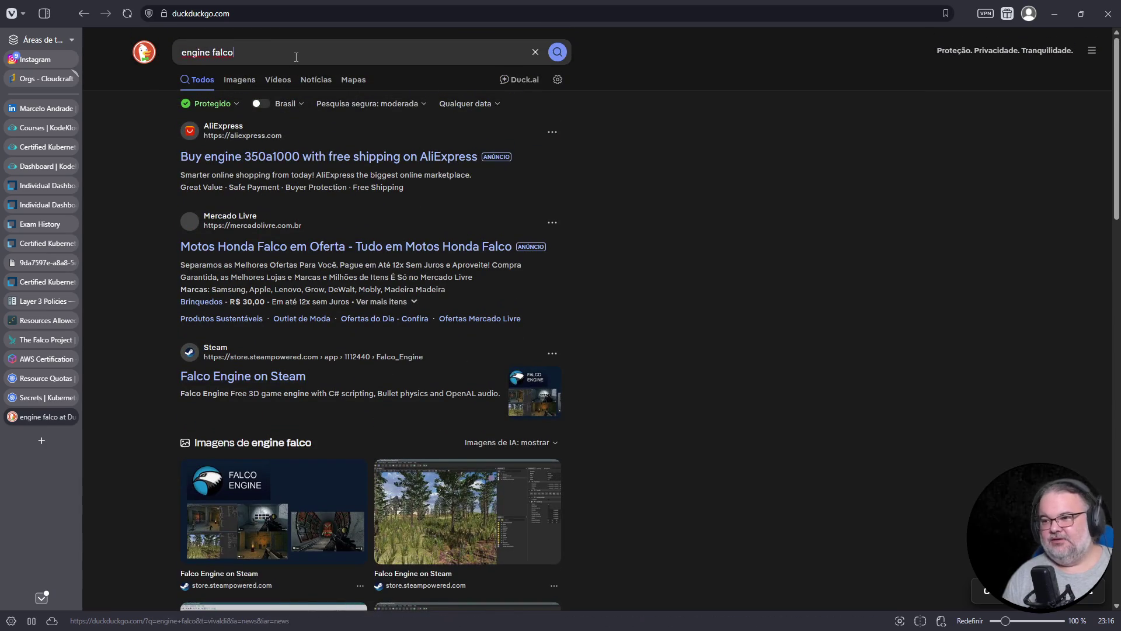
text( ebpf)
key(Return)
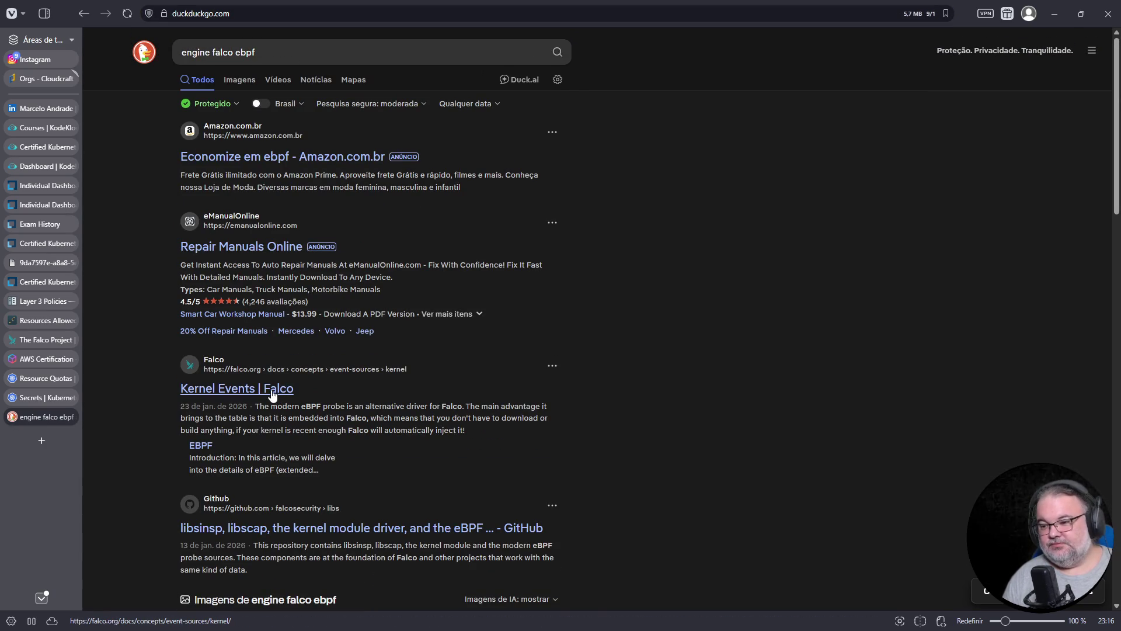
Read the Kernel Events driver list (Modern eBPF, Legacy eBPF, Kernel module), then go to Kubernetes Secrets.
click(270, 390)
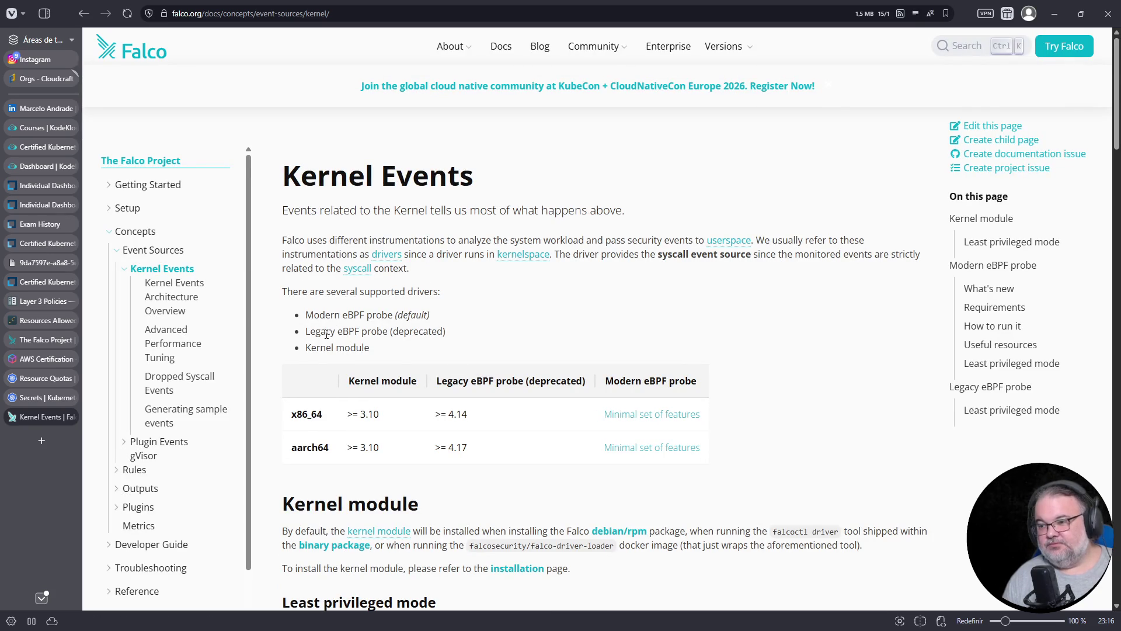
key(ctrl+plus)
key(ctrl+plus)
scroll(503, 369, down, 1)
double_click(340, 295)
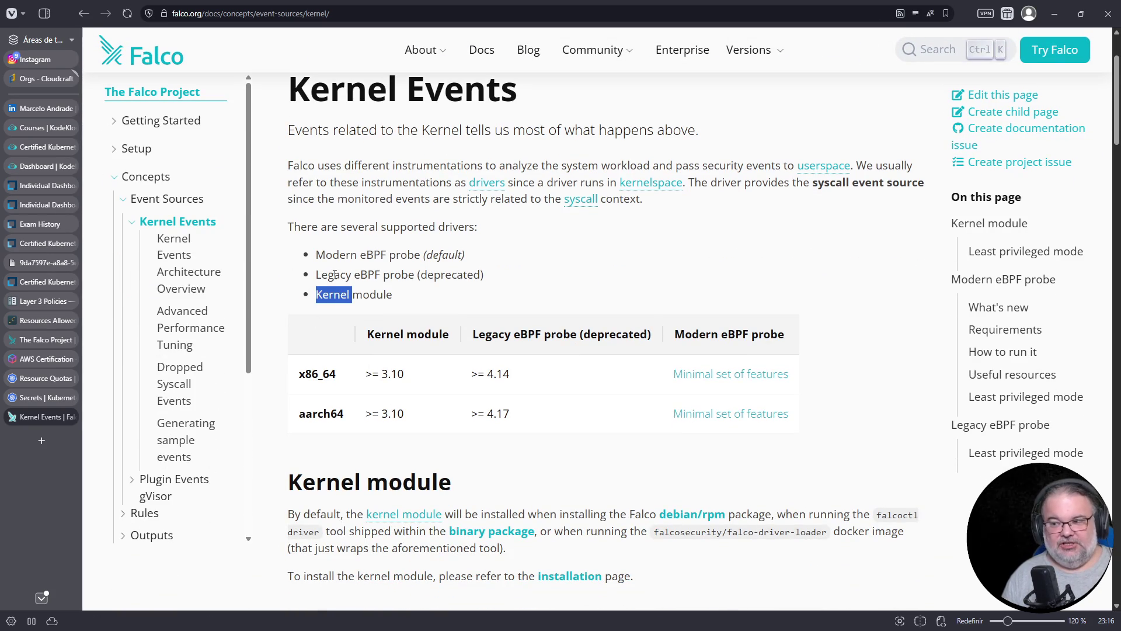
drag(316, 254, 464, 254)
click(332, 279)
triple_click(331, 279)
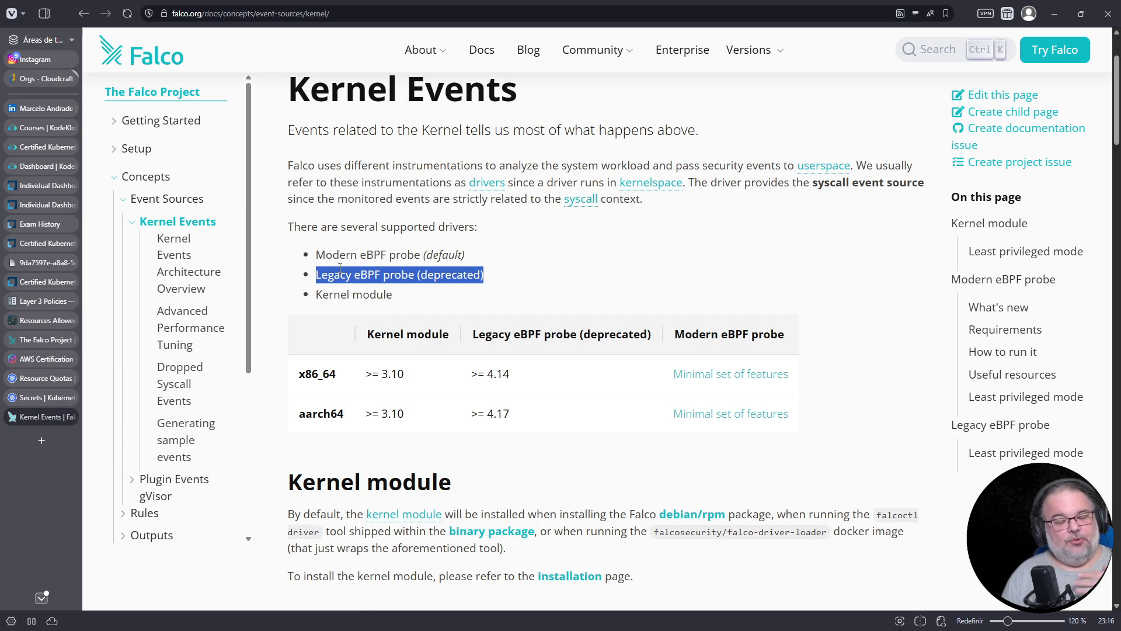
triple_click(353, 295)
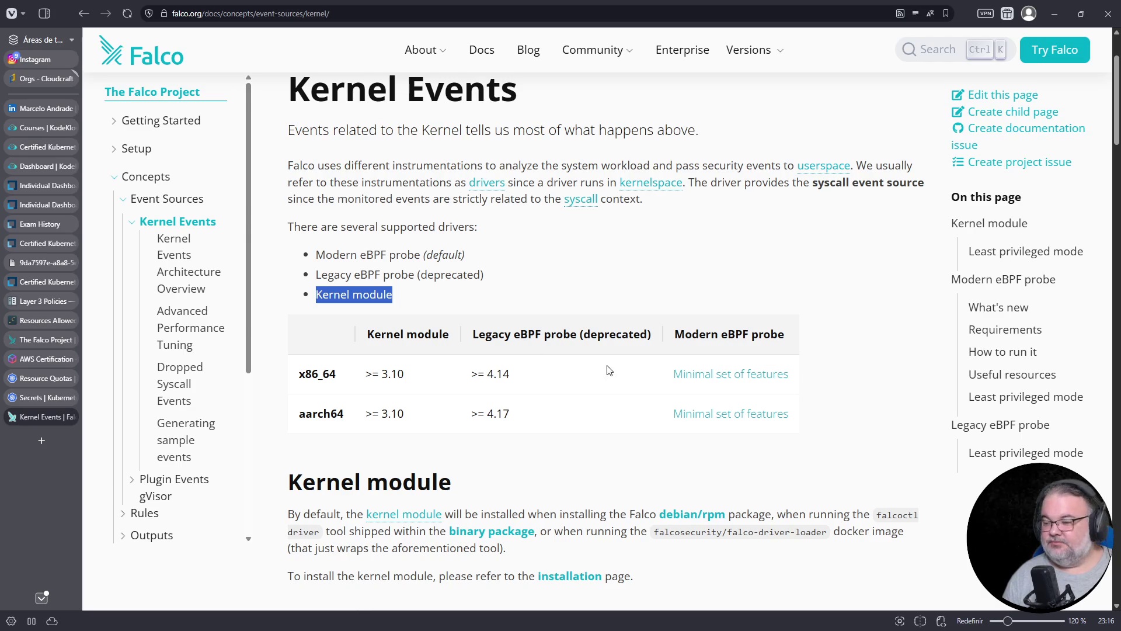
click(48, 399)
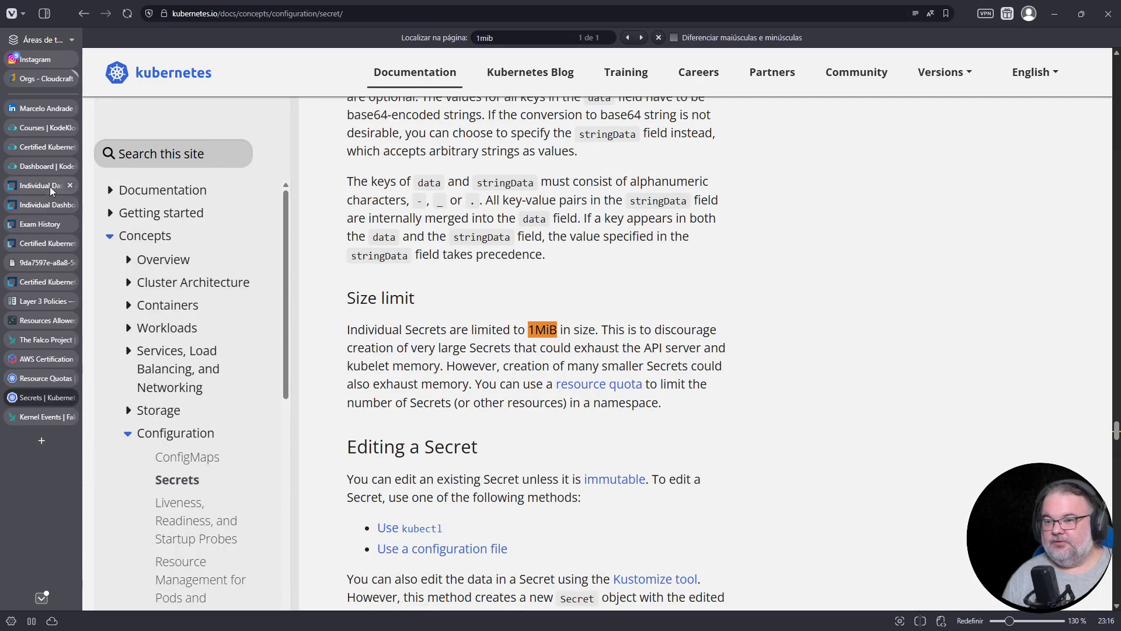
Return via the KodeKloud Dashboard to the Falco lab and answer /etc/falco/falco_rules.local.yaml.
click(53, 166)
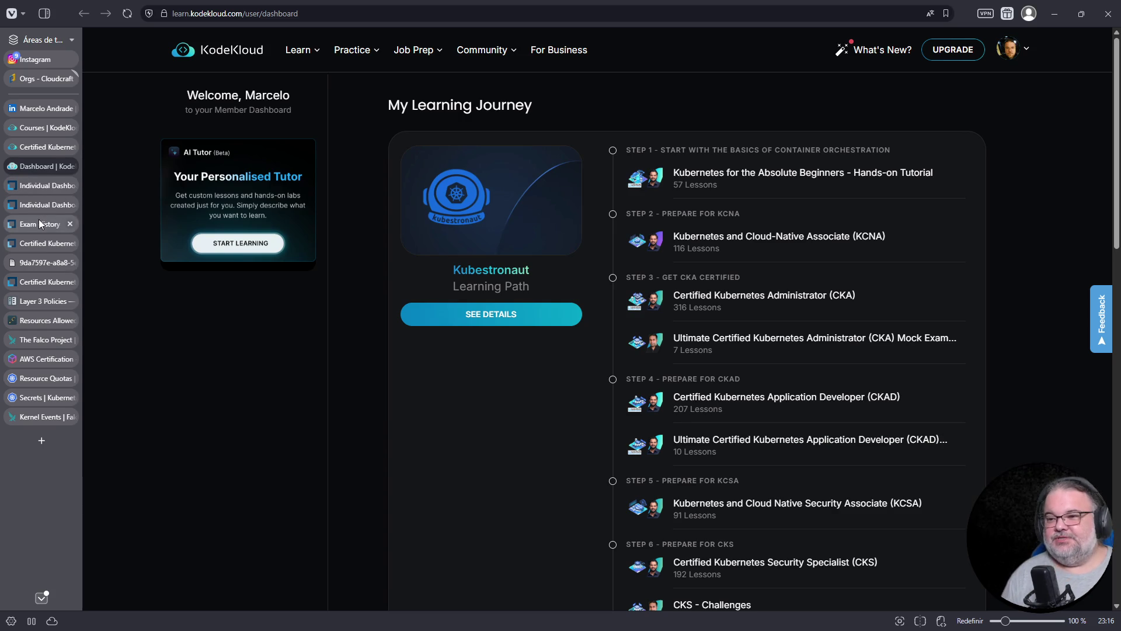
mouse_move(52, 226)
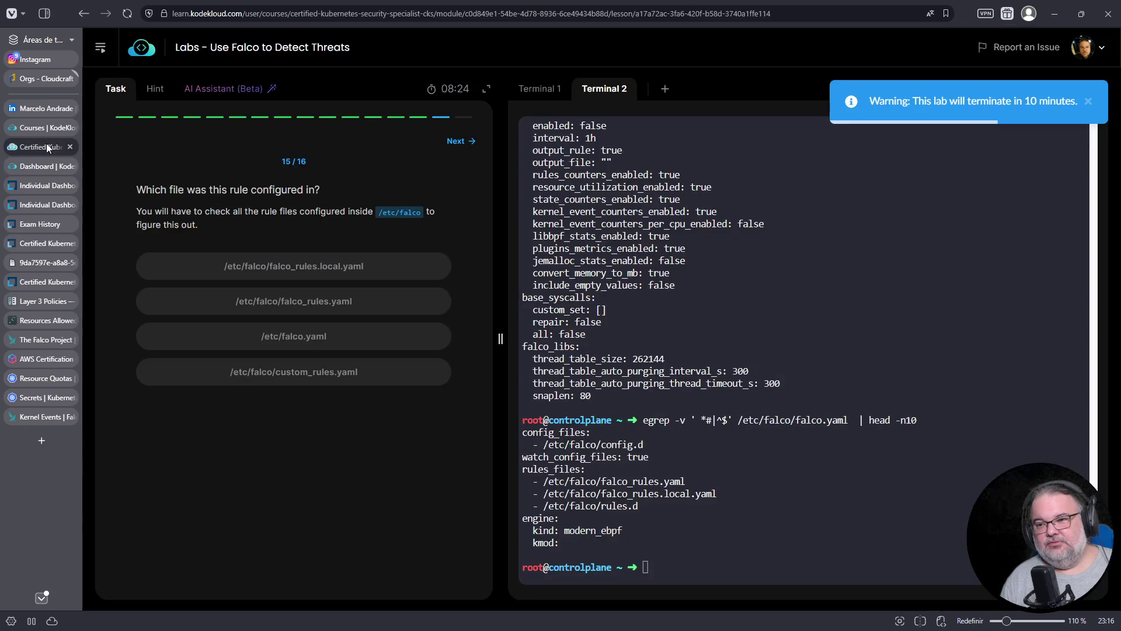
click(42, 129)
click(839, 339)
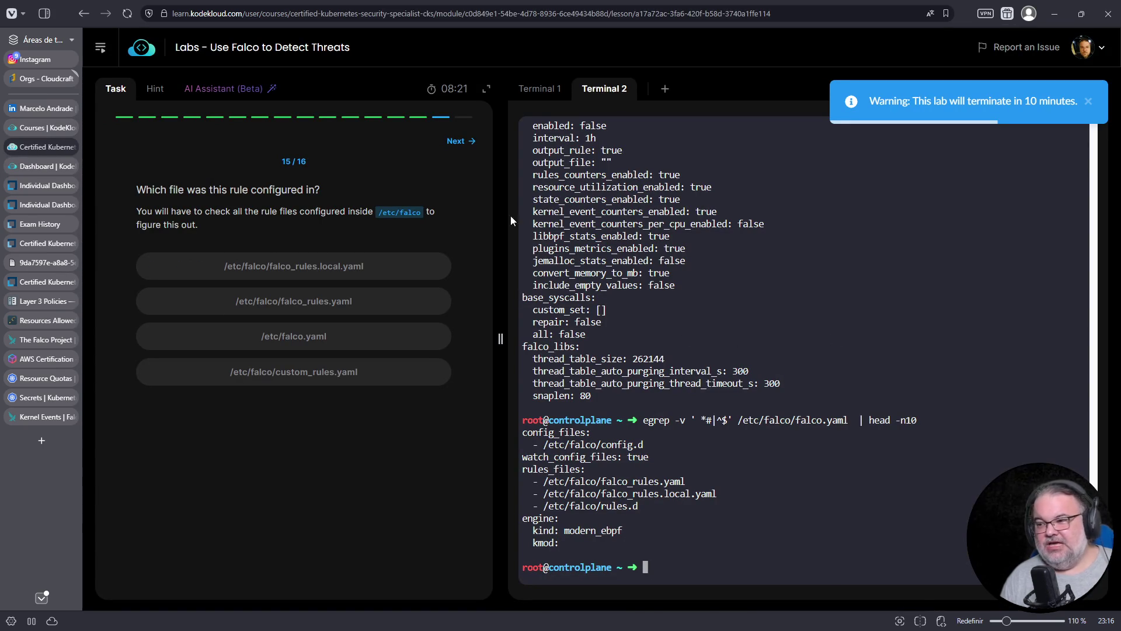
click(342, 267)
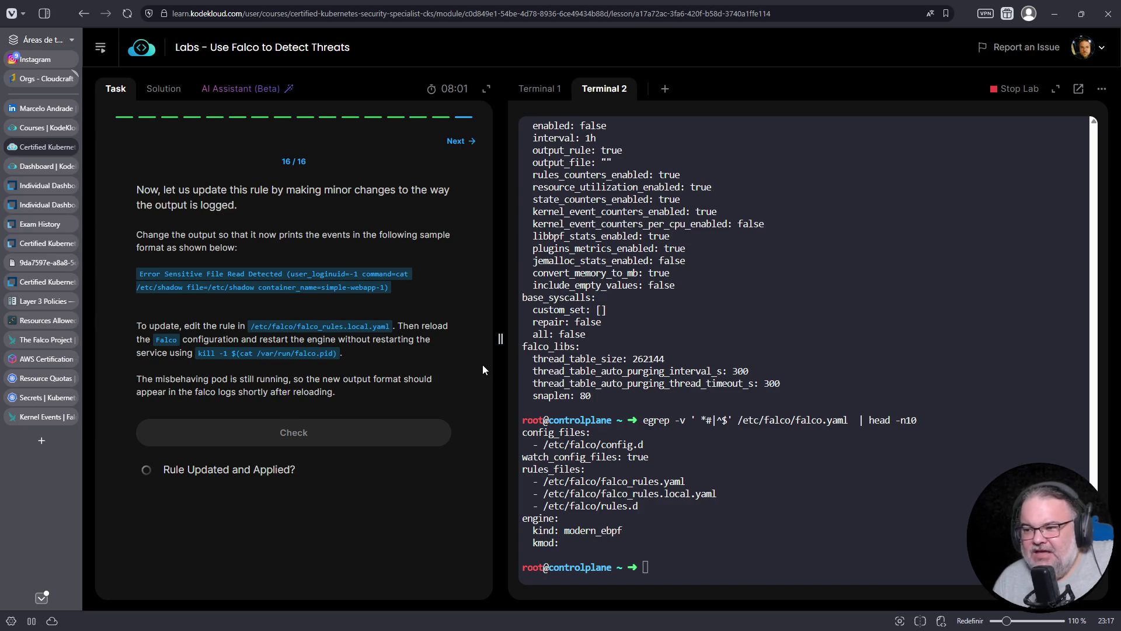
Focus the lab terminal to reuse the recalled egrep falco.yaml command.
click(651, 404)
Turn the earlier egrep command into a vim call, open falco.yaml, then quit it.
key(Up)
key(Home)
key(Delete)
key(Delete)
key(Delete)
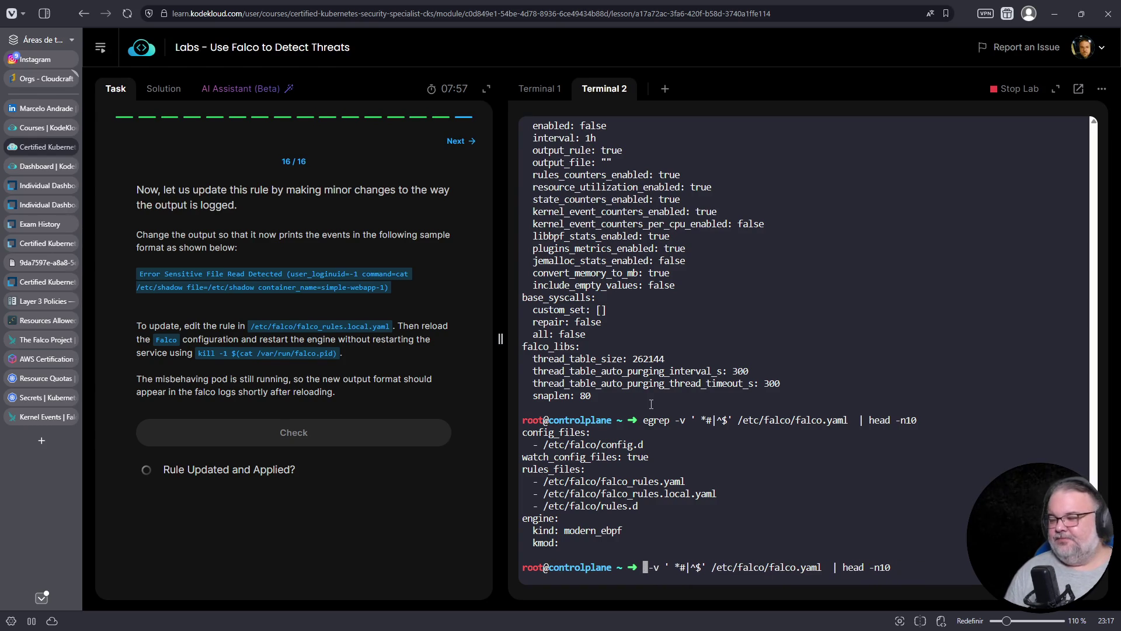
key(Right)
key(Delete)
key(Delete)
key(Delete)
text(im)
key(End)
key(BackSpace)
key(BackSpace)
key(BackSpace)
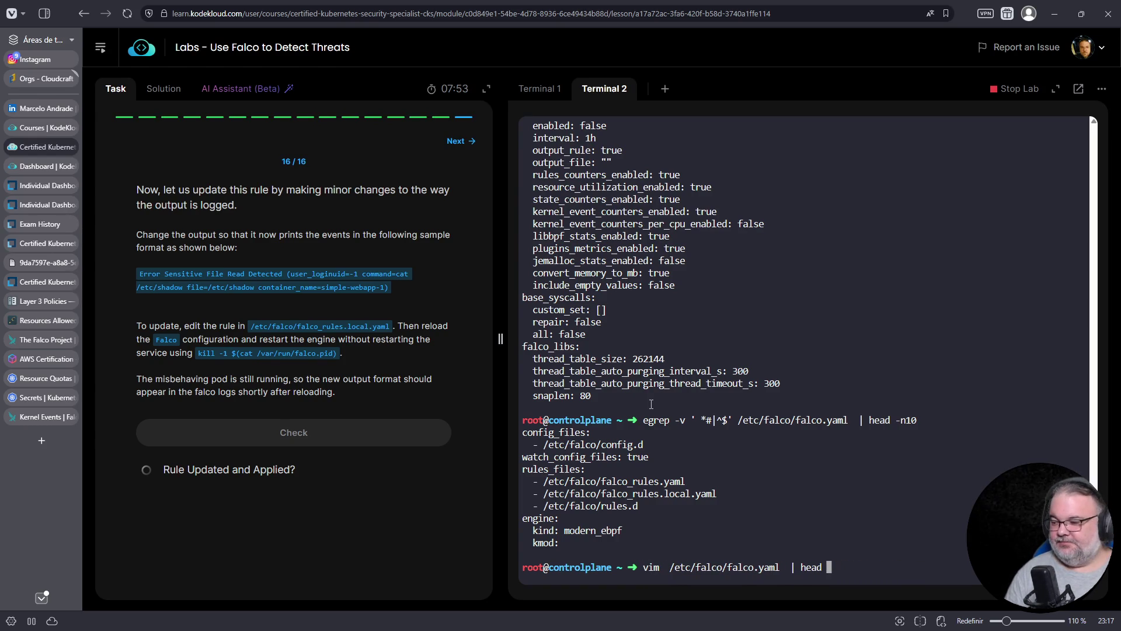
key(BackSpace)
key(BackSpace)
key(BackSpace)
key(Return)
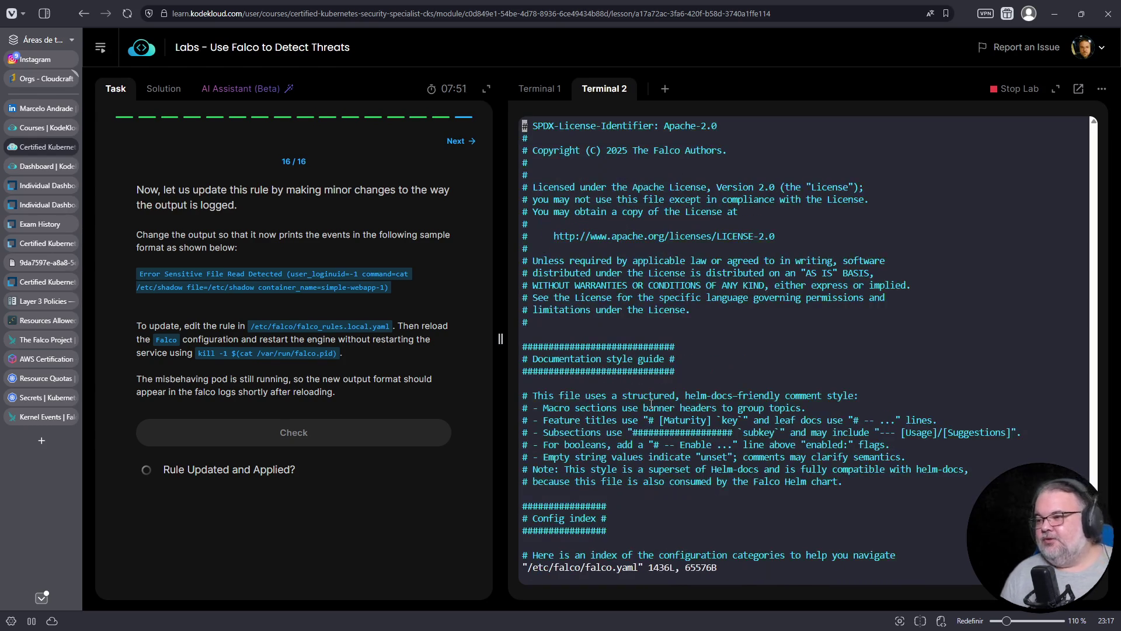
text(:q)
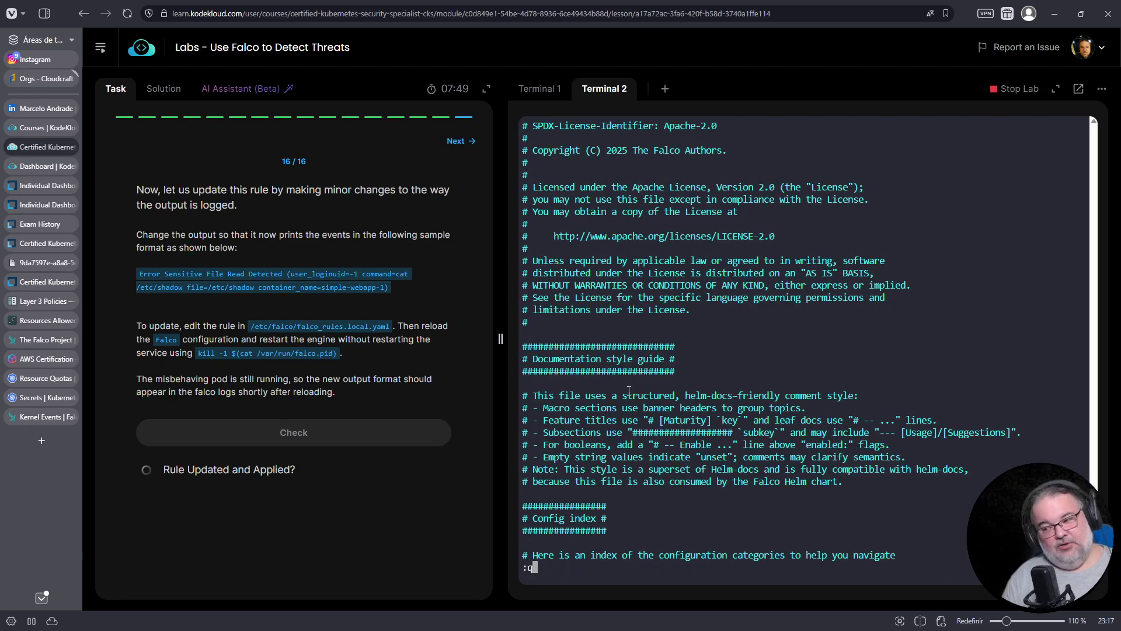
key(Return)
key(Return)
Open /etc/falco/falco_rules.local.yaml in vim.
key(Up)
key(BackSpace)
key(BackSpace)
key(BackSpace)
key(BackSpace)
key(BackSpace)
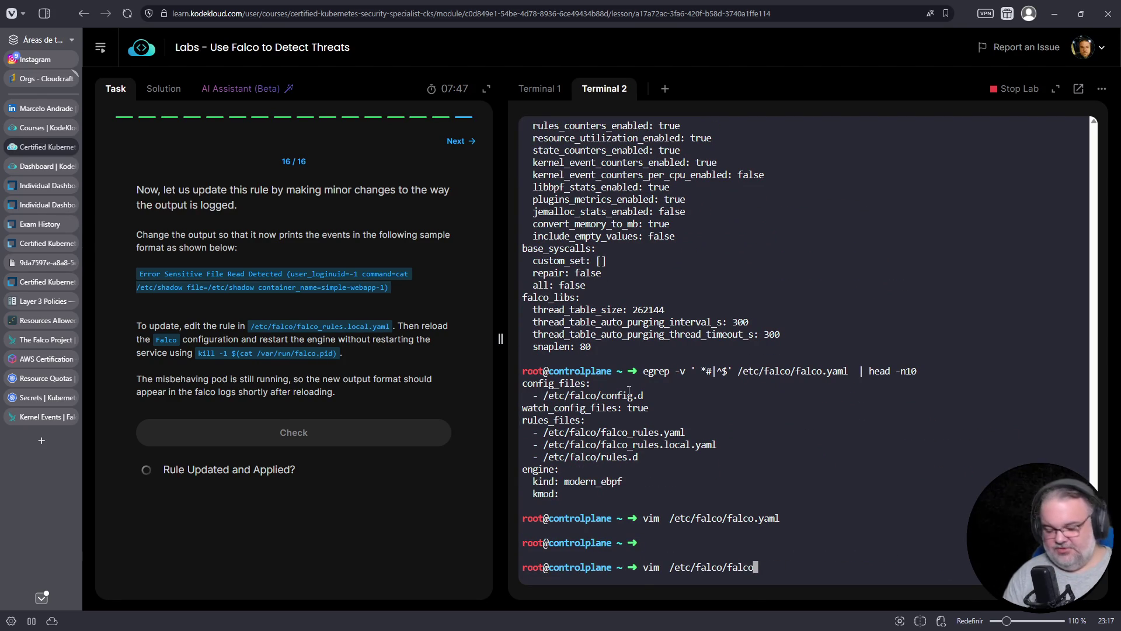
text(_)
key(Tab)
text(l)
key(Tab)
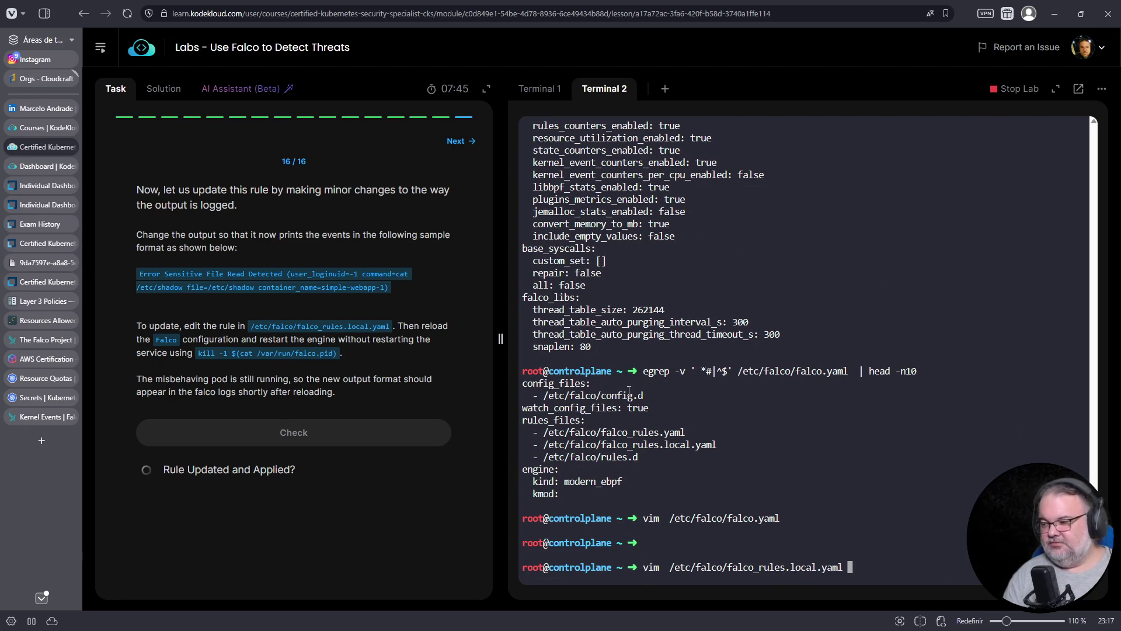
key(Return)
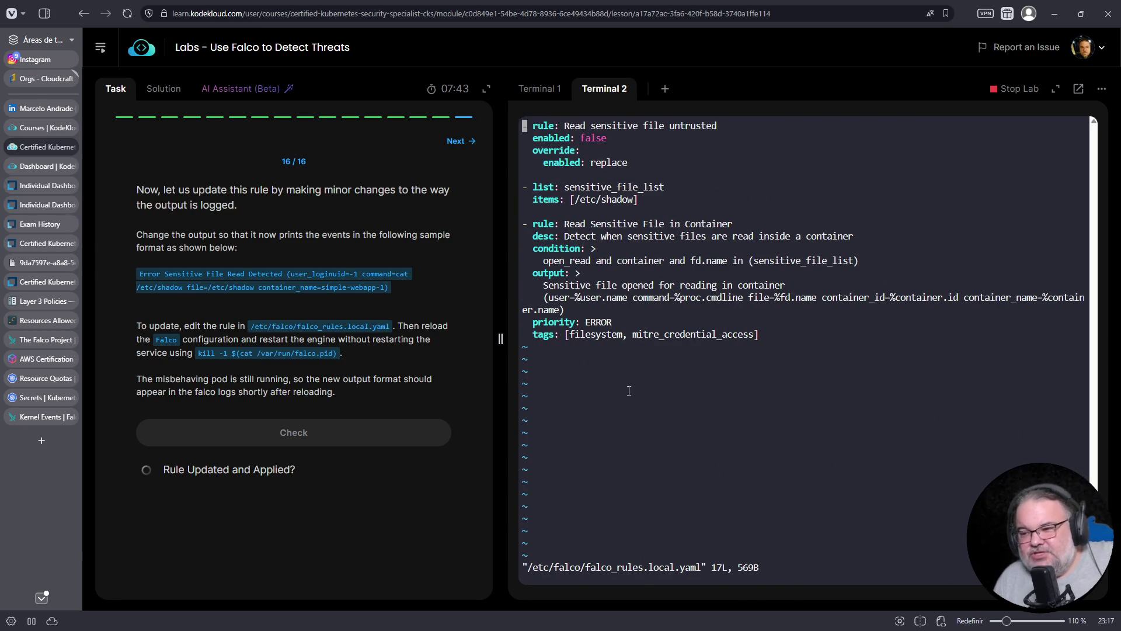
Replace the rule's output message with the copied text 'Error Sensitive File Read Detected'.
key(Down)
key(Down)
key(Down)
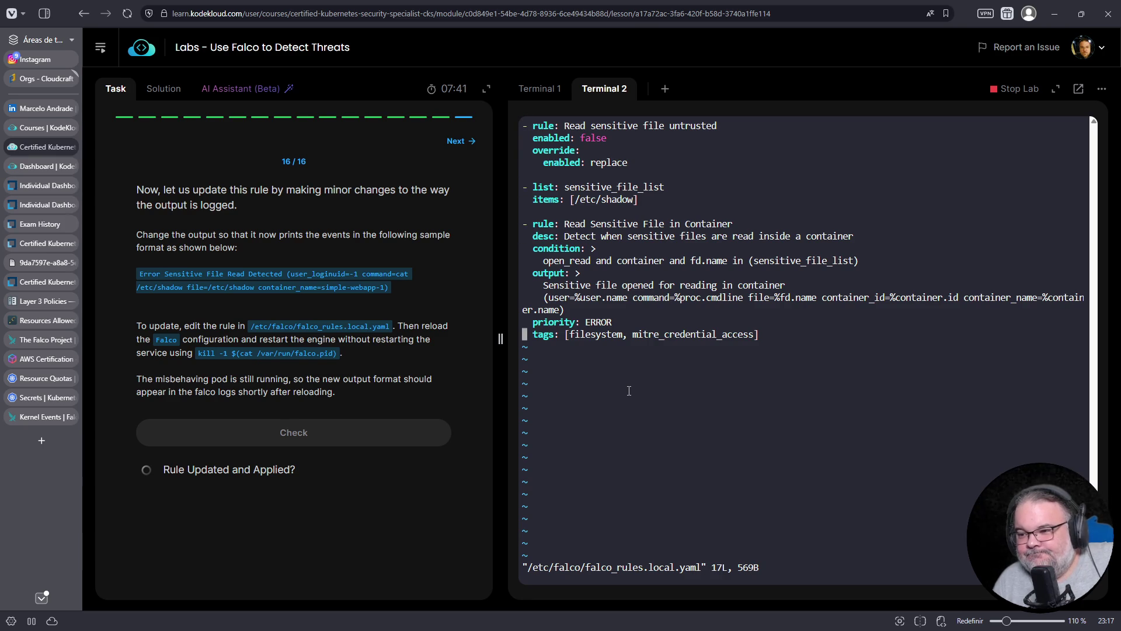
key(Up)
key(Up)
key(Right)
key(Up)
key(Up)
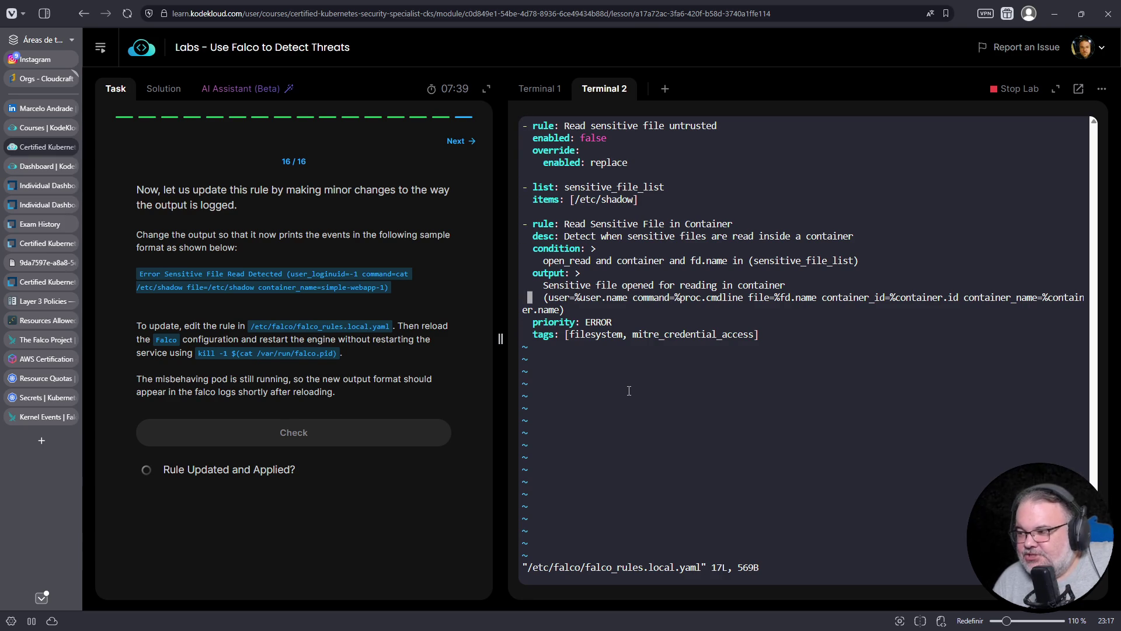
key(Right)
key(Right)
key(Right)
key(Down)
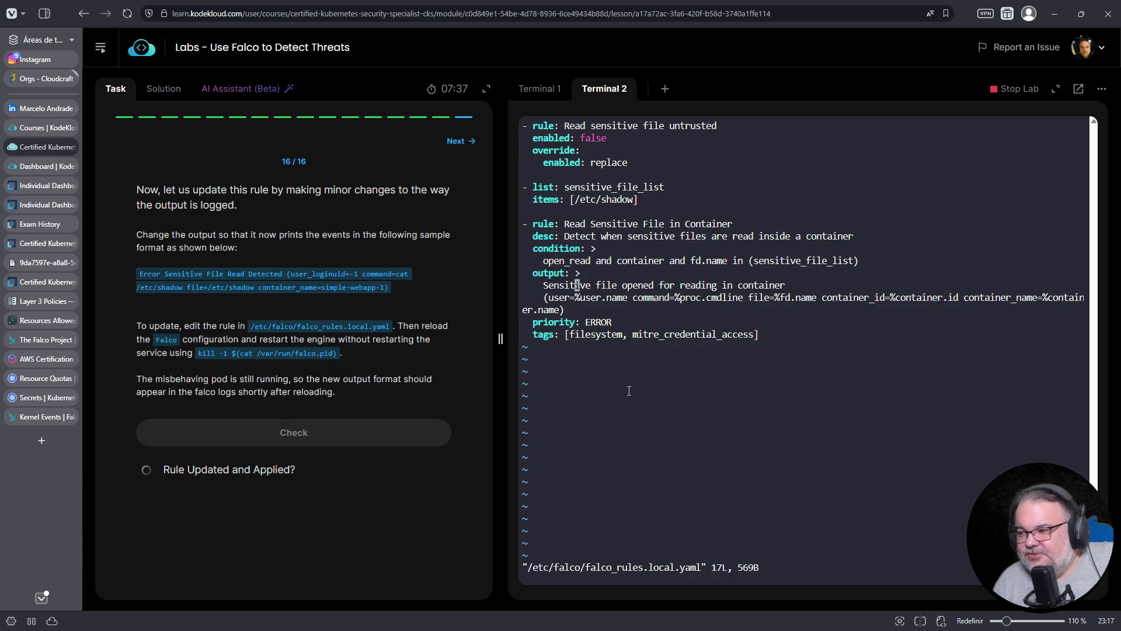
key(Right)
key(Right)
key(Right)
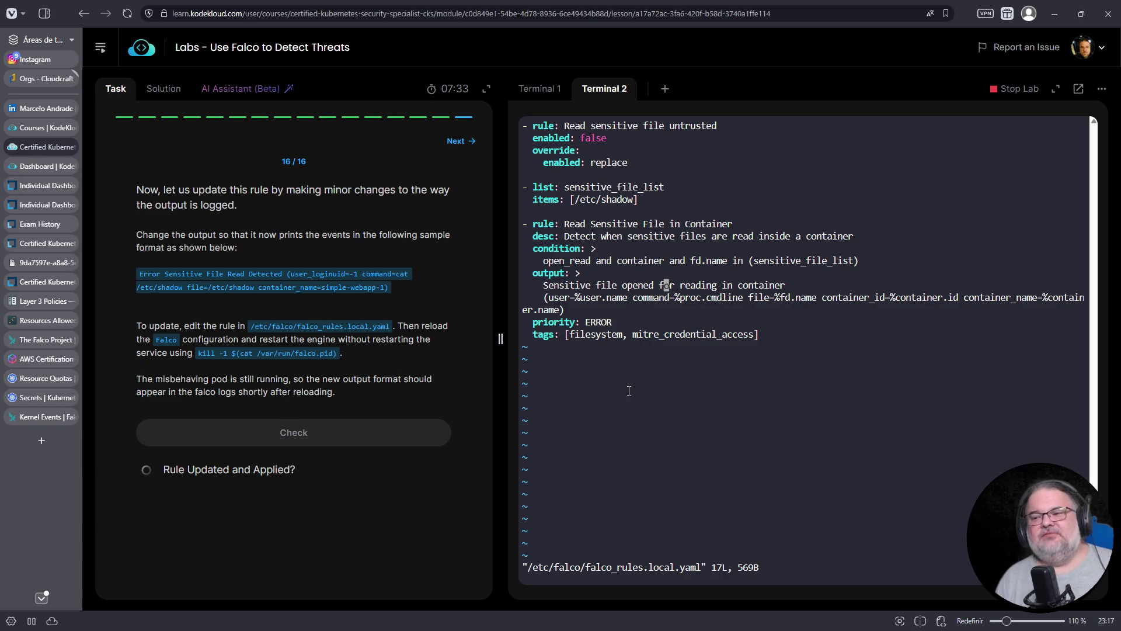
key(0)
key(Right)
key(Right)
key(Right)
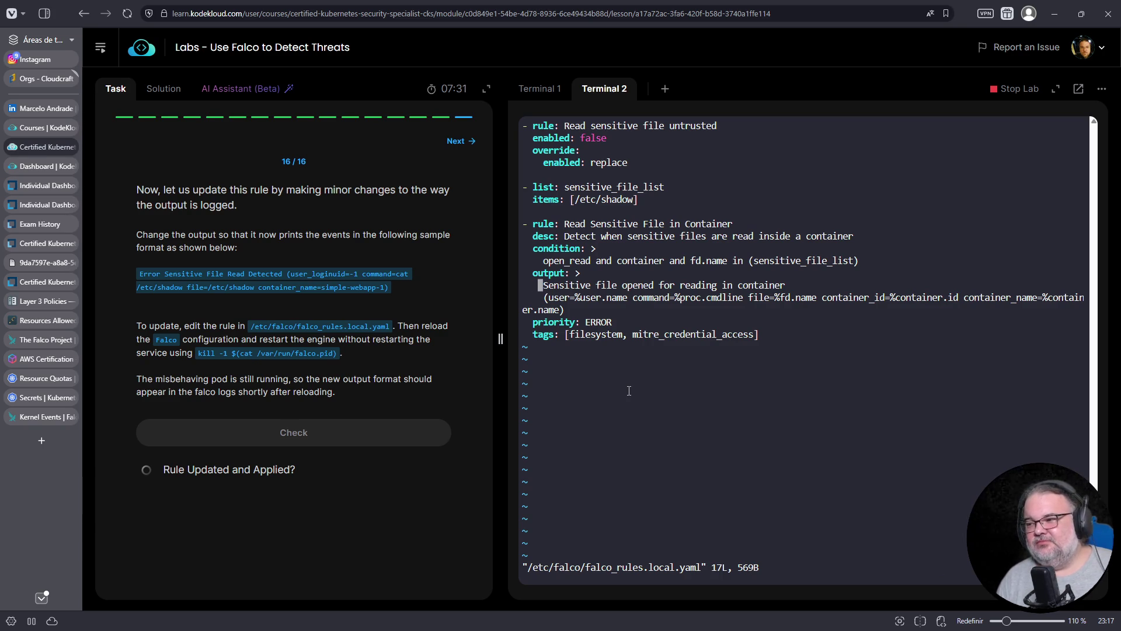
key(shift+d)
key(a)
drag(141, 273, 284, 276)
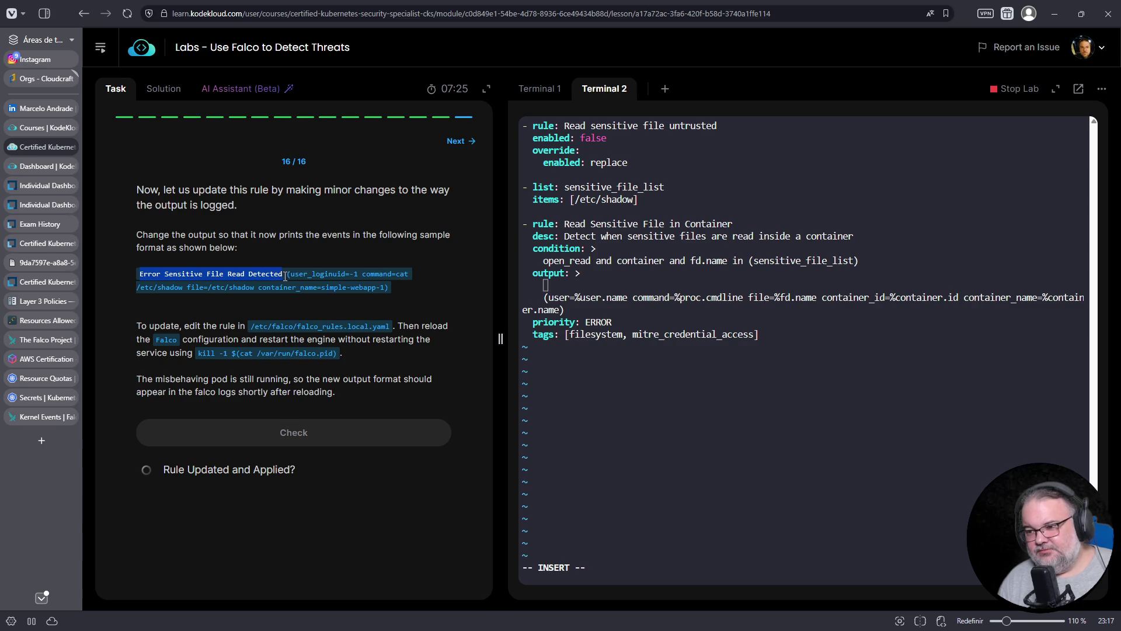
right_click(268, 277)
click(282, 286)
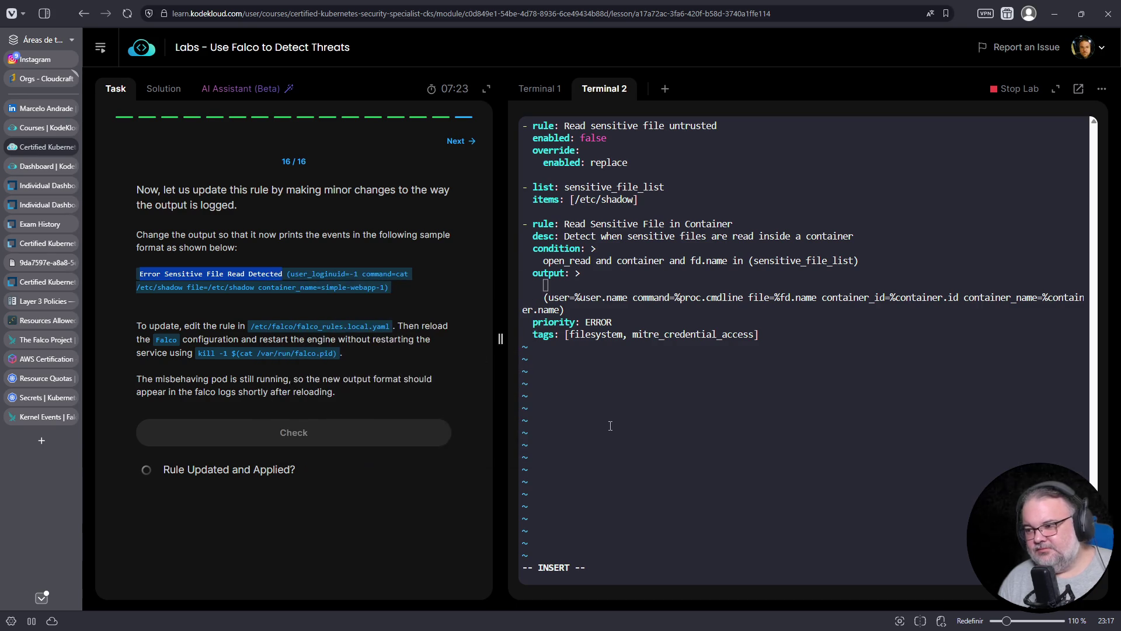
right_click(611, 425)
click(646, 255)
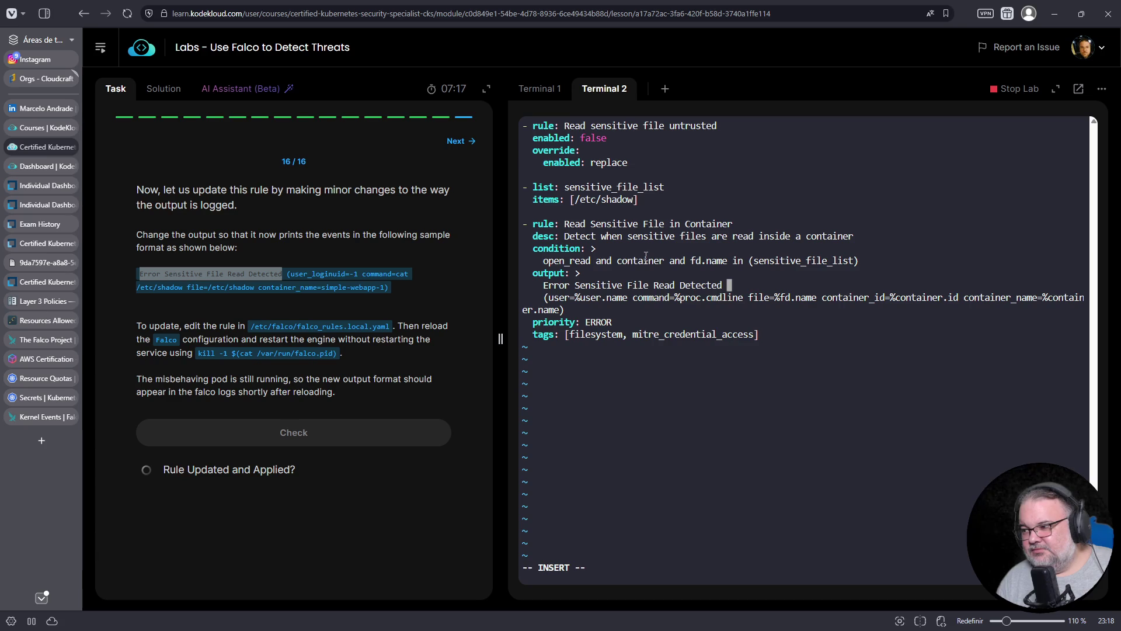
Join the field list onto the message line, remove container_id=%container.id, and save with :wq.
key(Delete)
key(Delete)
key(Delete)
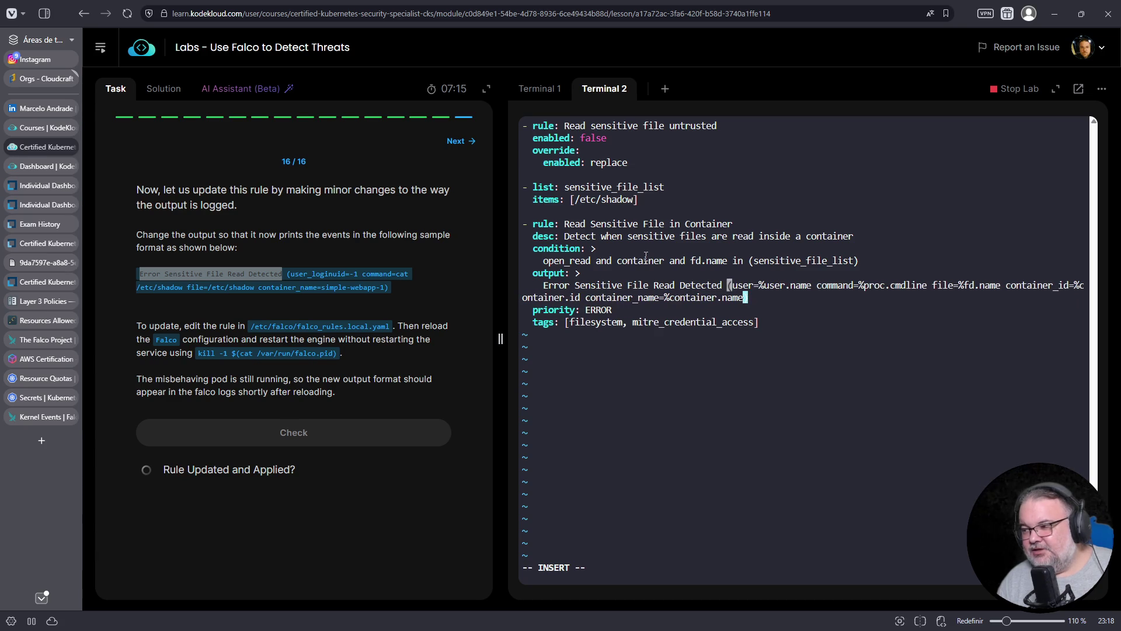
key(Right)
key(Right)
key(Right)
key(Right)
key(Right)
key(Right)
key(Right)
key(Right)
key(Right)
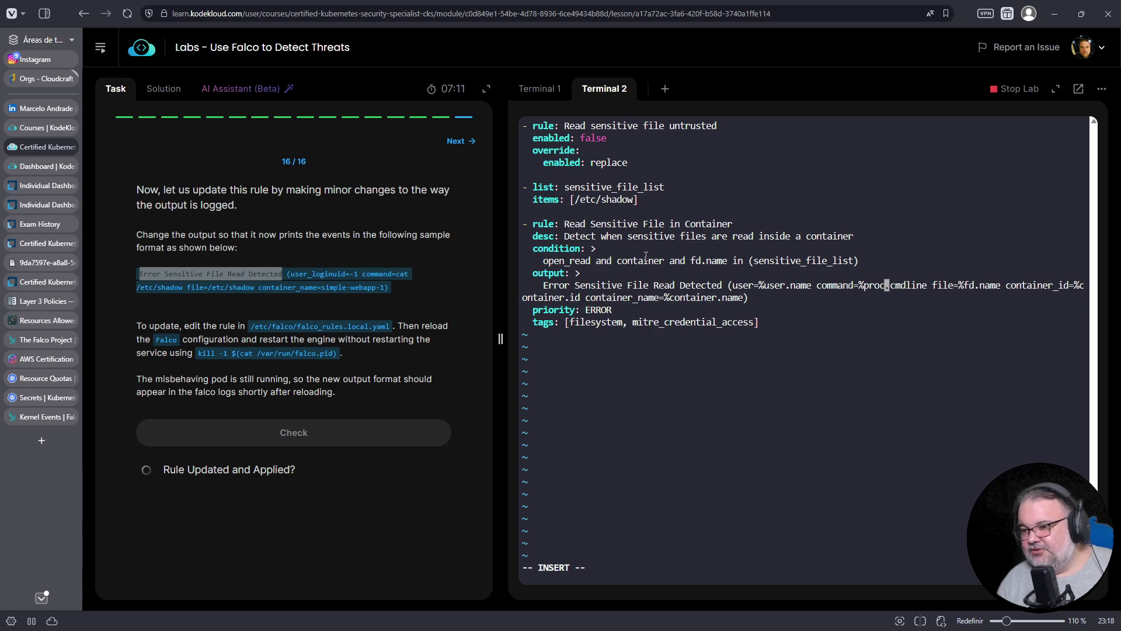
key(Right)
key(Right)
key(Right)
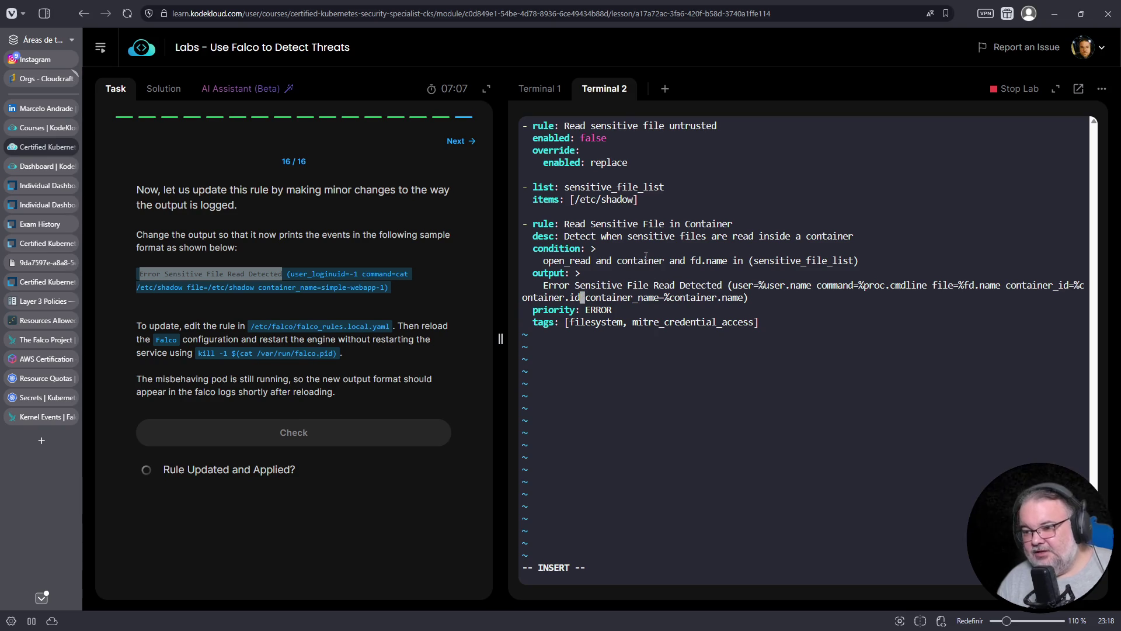
key(Left)
key(Left)
key(Left)
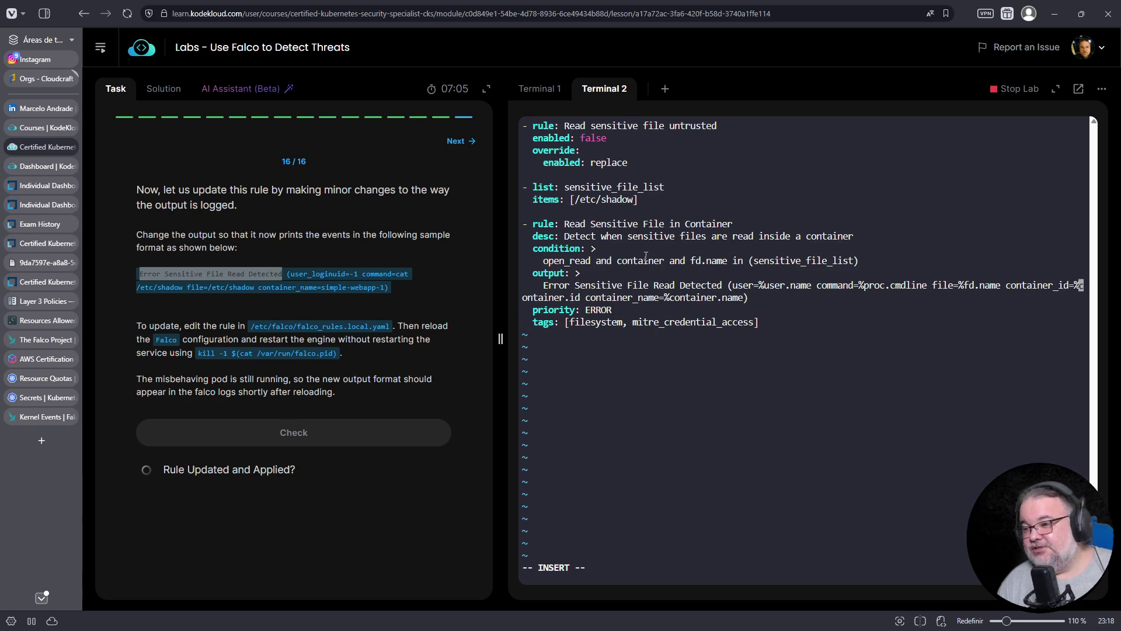
key(Left)
key(Left)
key(Left)
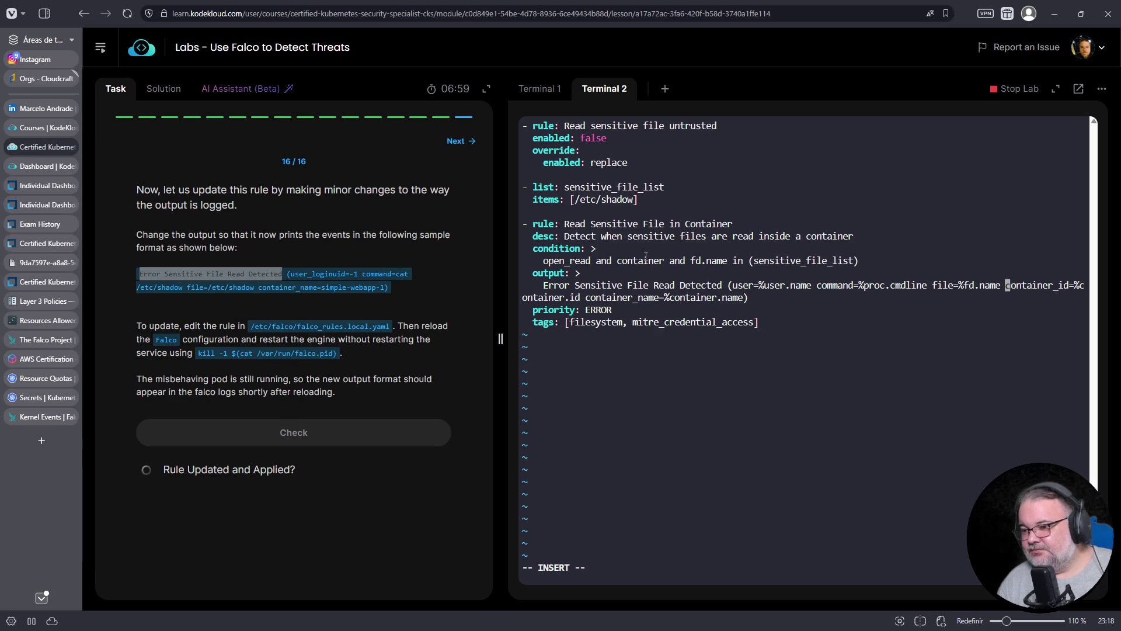
key(Delete)
key(Delete)
key(Delete)
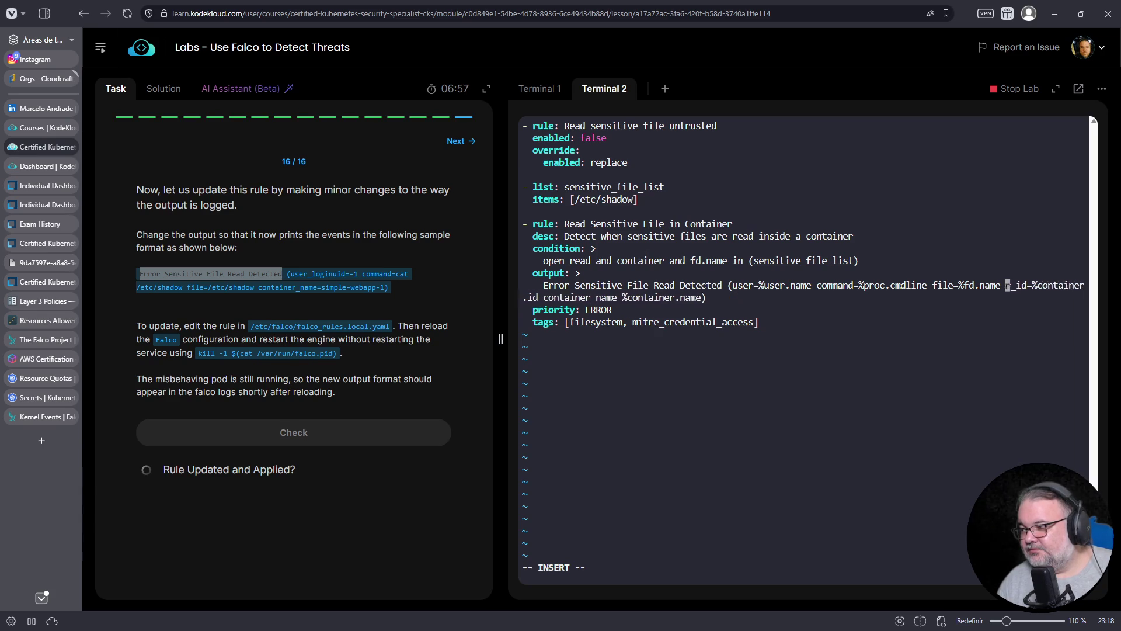
key(Delete)
key(Delete)
key(Delete)
key(Escape)
text(:wq)
key(Return)
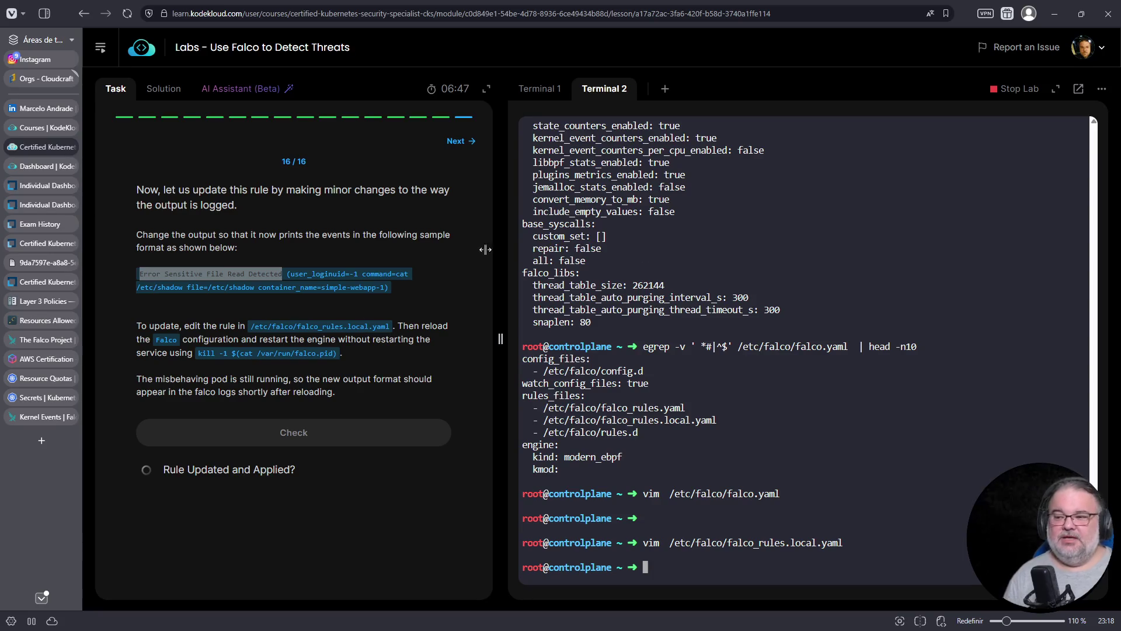
Reload Falco with kill -1 $(cat /var/run/falco.pid), pass the task check, and finish the lab.
drag(197, 353, 340, 357)
right_click(340, 358)
click(338, 368)
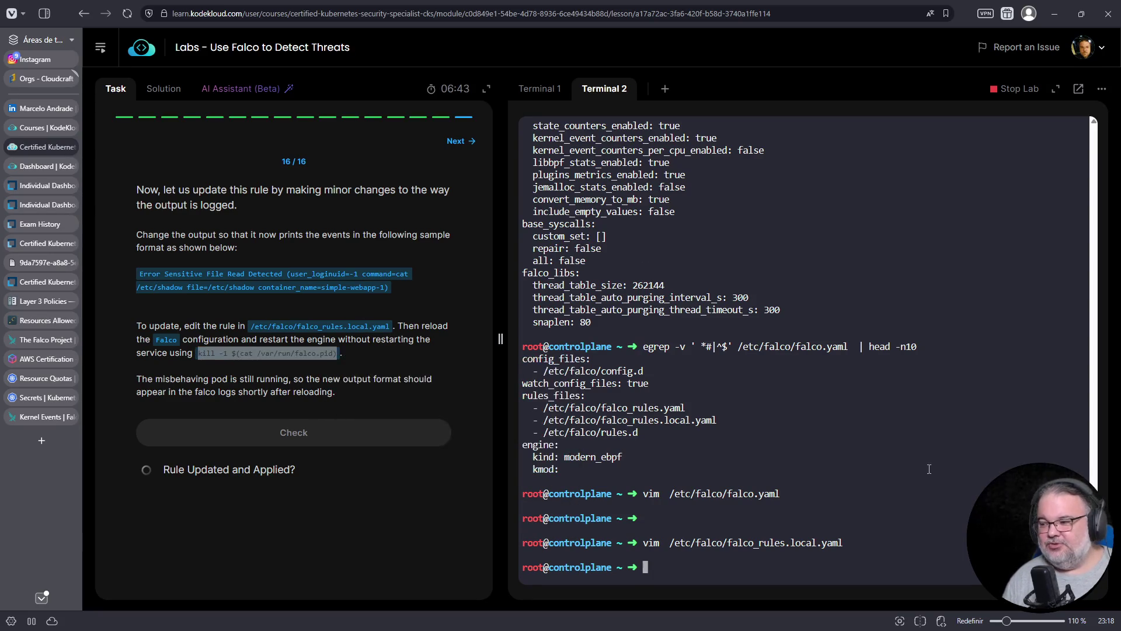
right_click(921, 374)
click(958, 296)
key(Return)
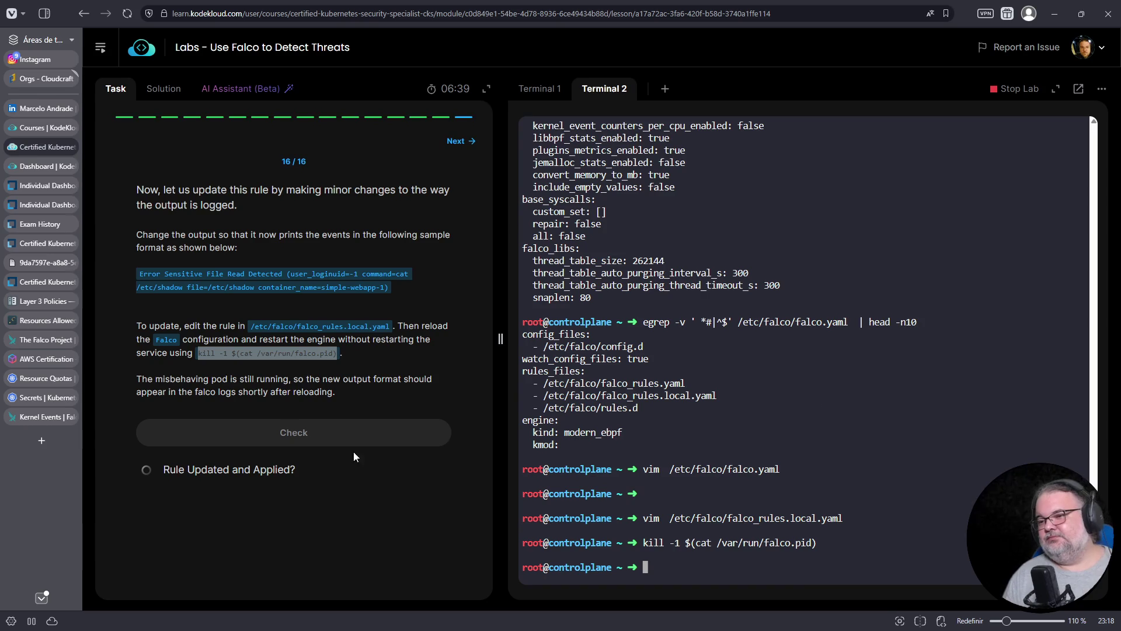
click(325, 440)
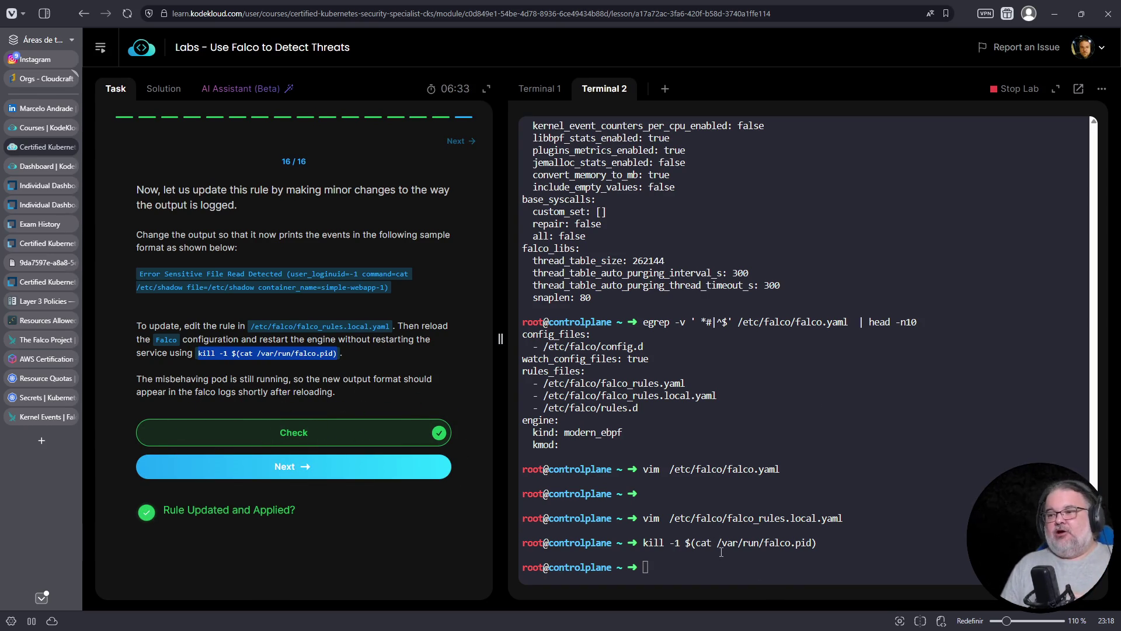
click(357, 474)
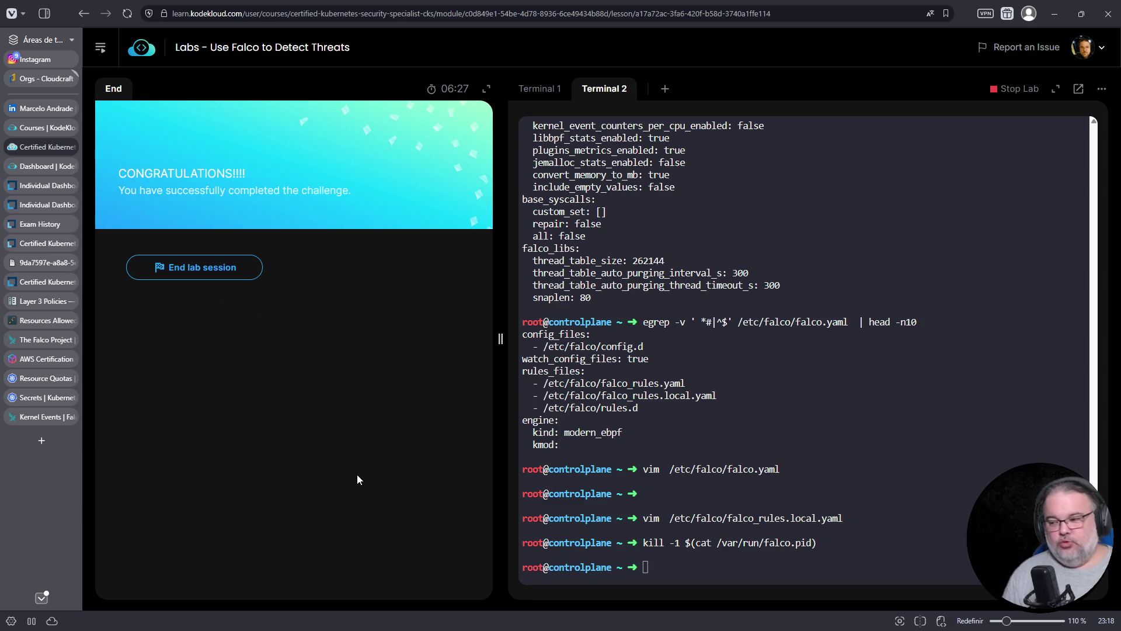
Print falco_rules.local.yaml with cat and select the Read Sensitive File in Container rule.
key(Up)
key(Home)
key(Delete)
key(Delete)
key(Delete)
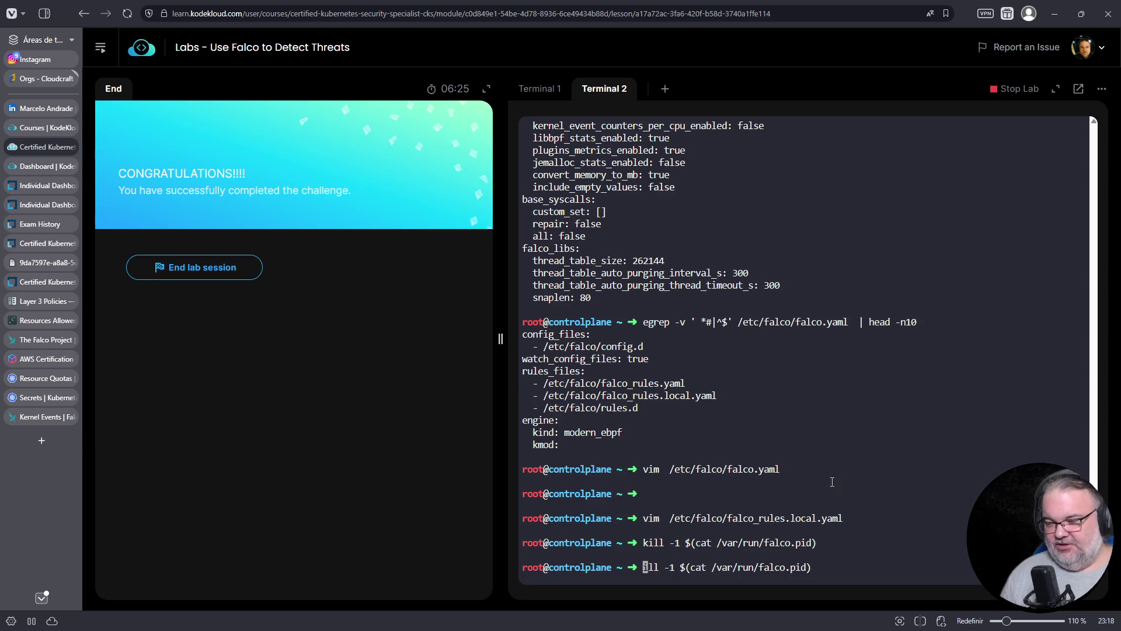
key(Up)
text(cat)
key(Home)
key(Delete)
key(Delete)
key(Delete)
text(cat)
key(End)
key(BackSpace)
key(BackSpace)
key(BackSpace)
key(Return)
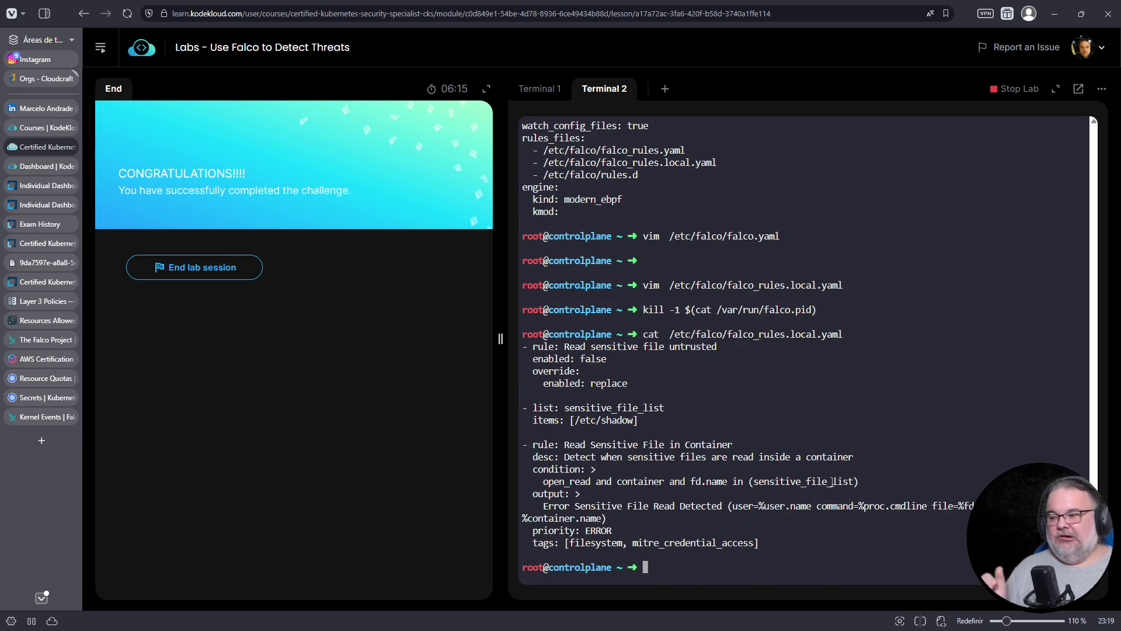
mouse_move(780, 555)
mouse_down()
mouse_move(689, 544)
mouse_move(521, 462)
mouse_move(521, 444)
mouse_up()
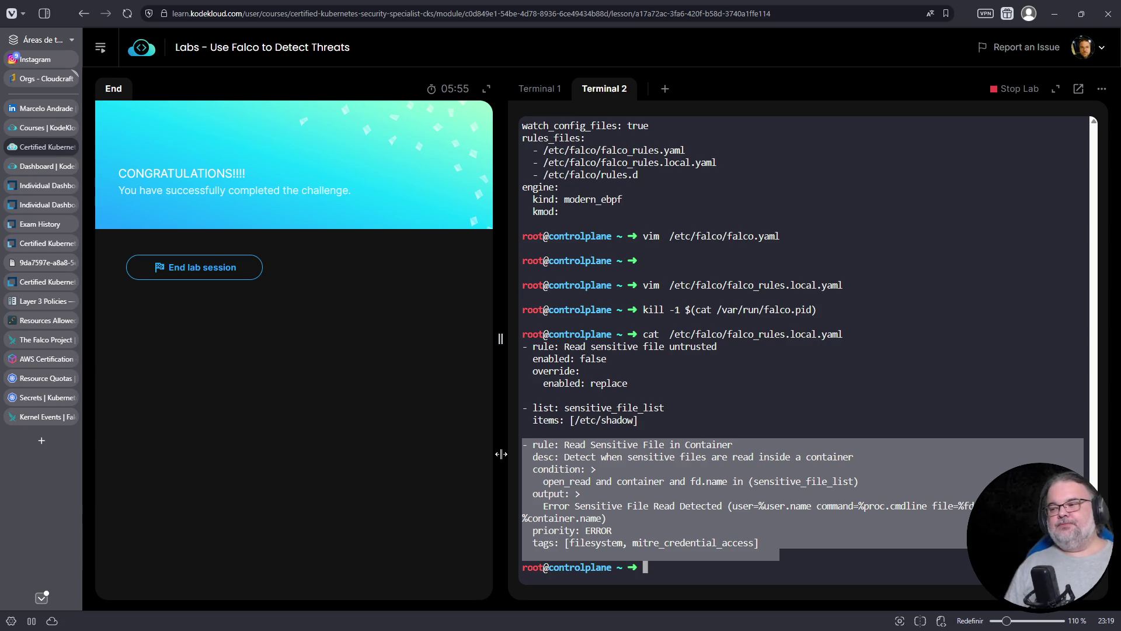
click(753, 520)
mouse_move(768, 543)
mouse_down()
mouse_move(510, 467)
mouse_move(506, 445)
mouse_up()
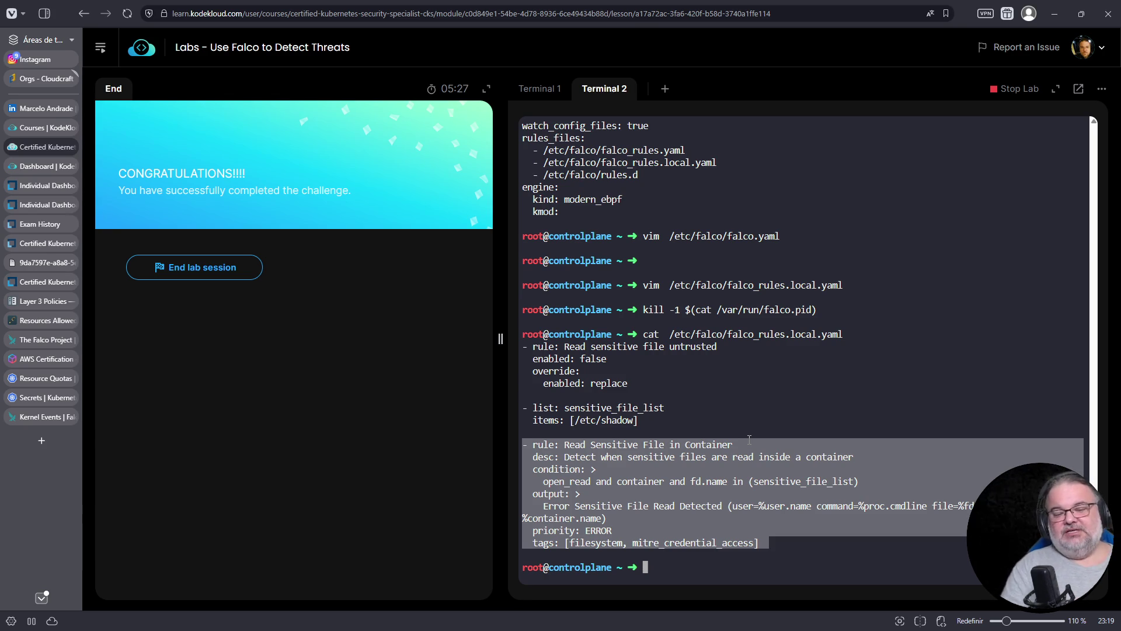
drag(758, 554, 514, 445)
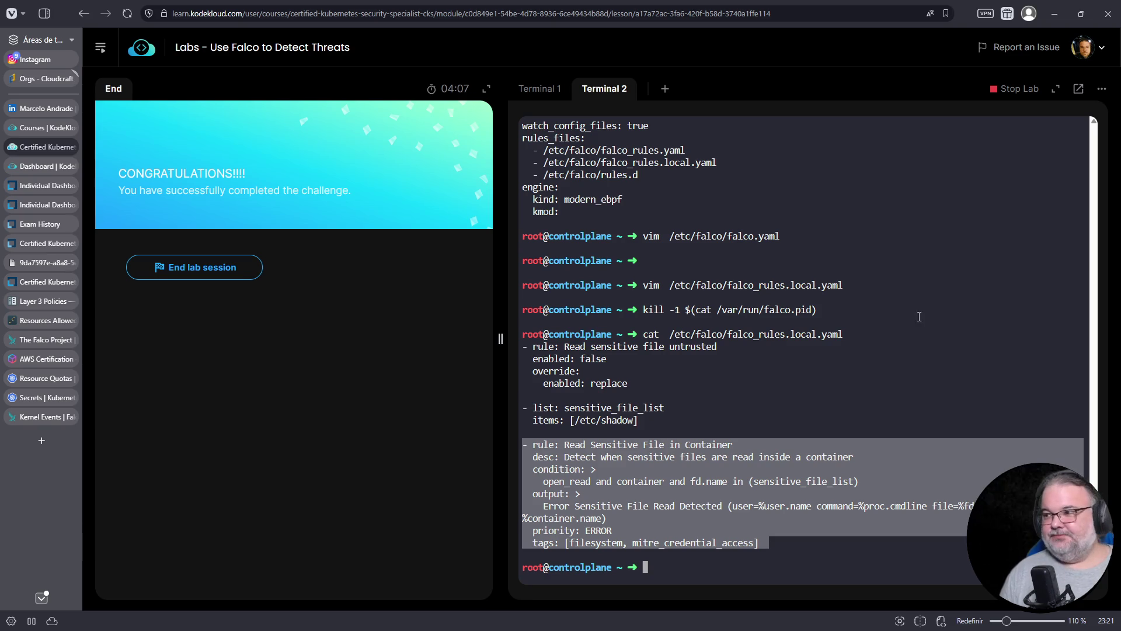
End the lab session and submit feedback reporting No issues faced.
click(216, 269)
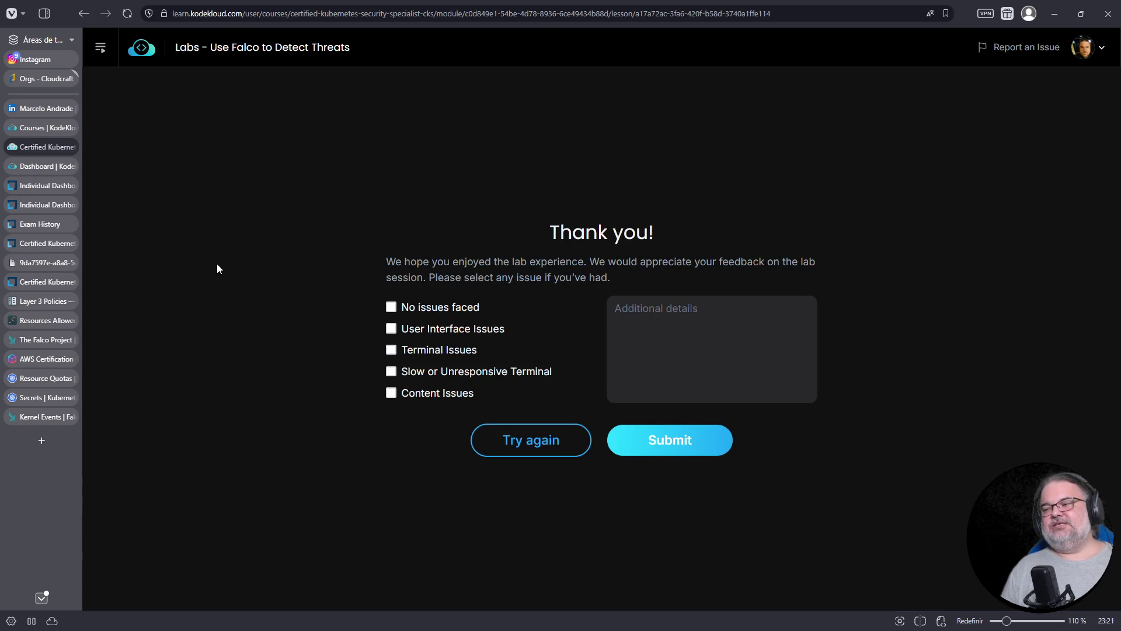
click(403, 310)
click(671, 447)
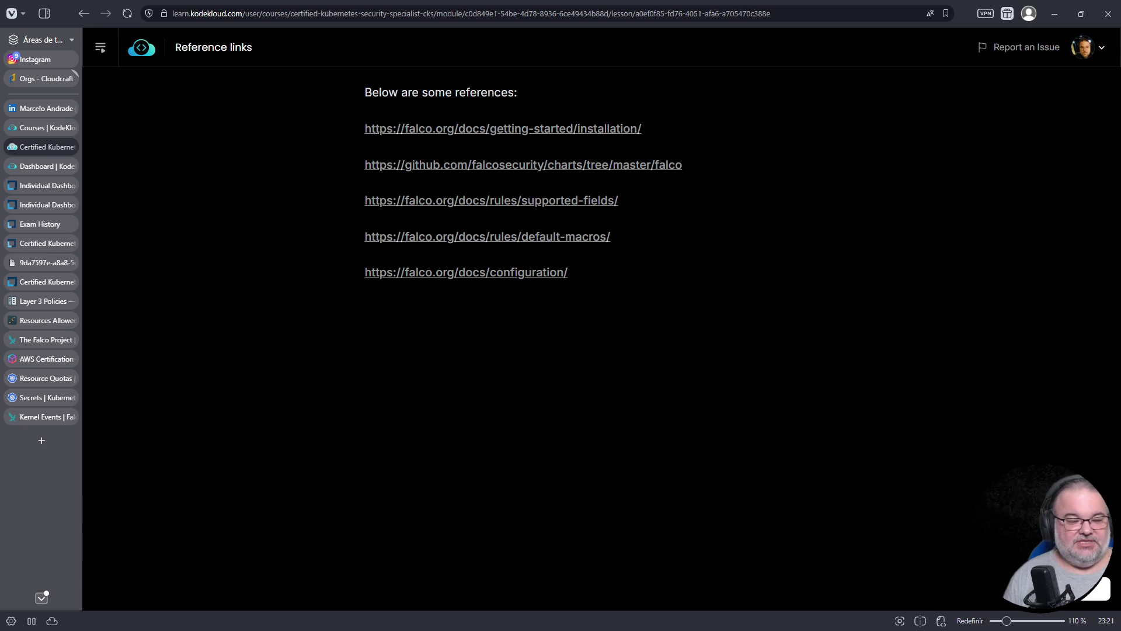
Move the Ubuntu terminal to the lower right and select the five reference links.
key(alt+Tab)
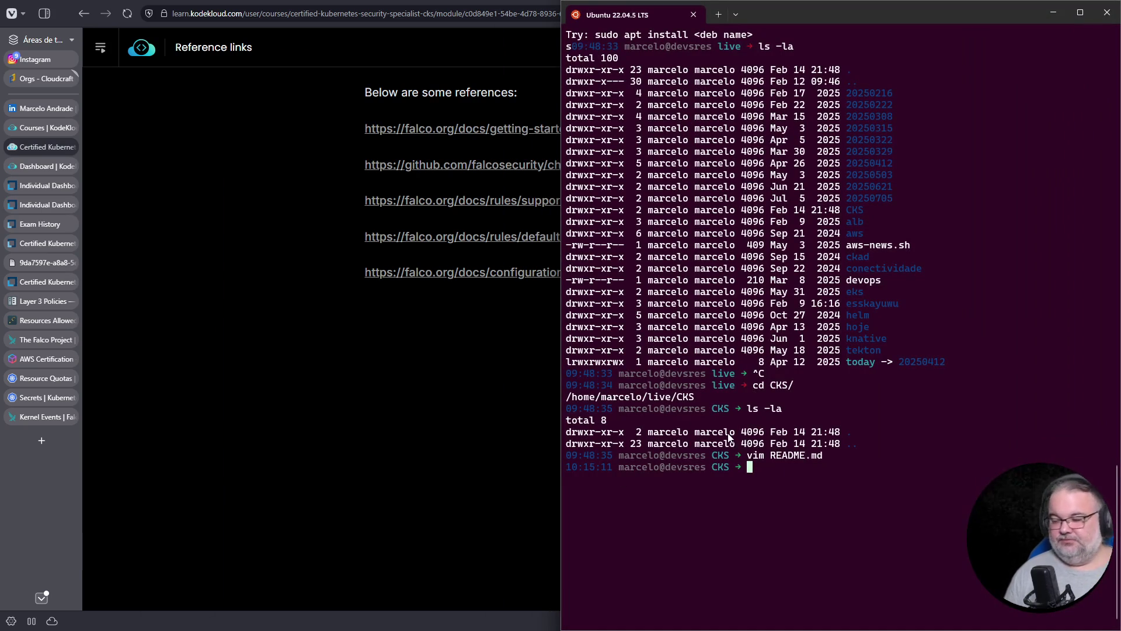
mouse_move(825, 18)
mouse_down()
mouse_move(900, 64)
mouse_move(908, 207)
mouse_move(934, 237)
mouse_up()
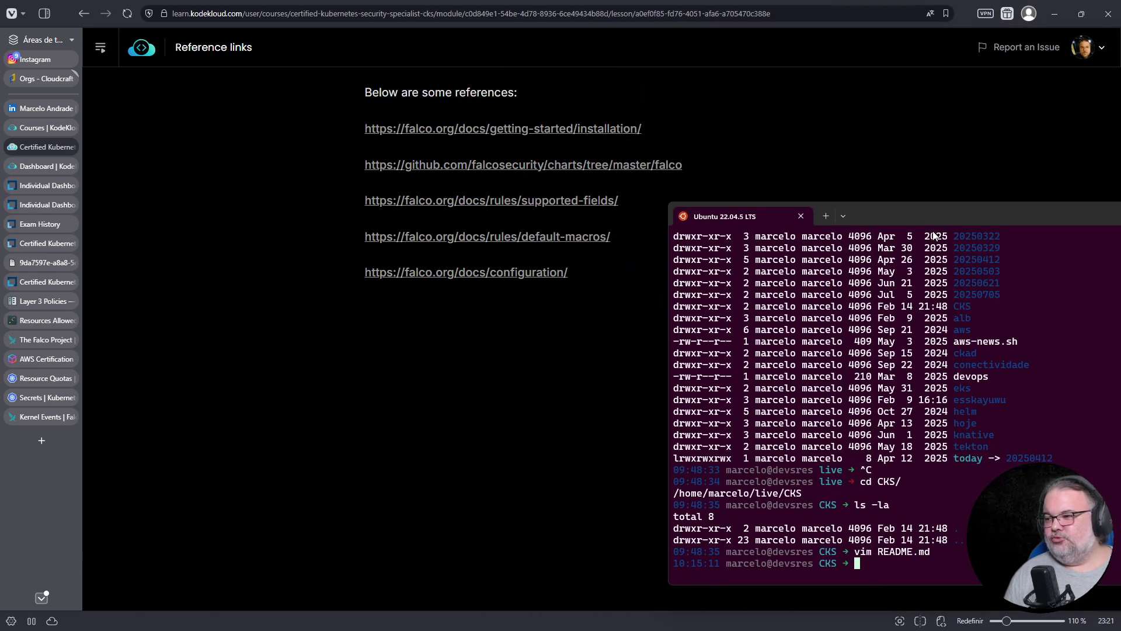
click(905, 214)
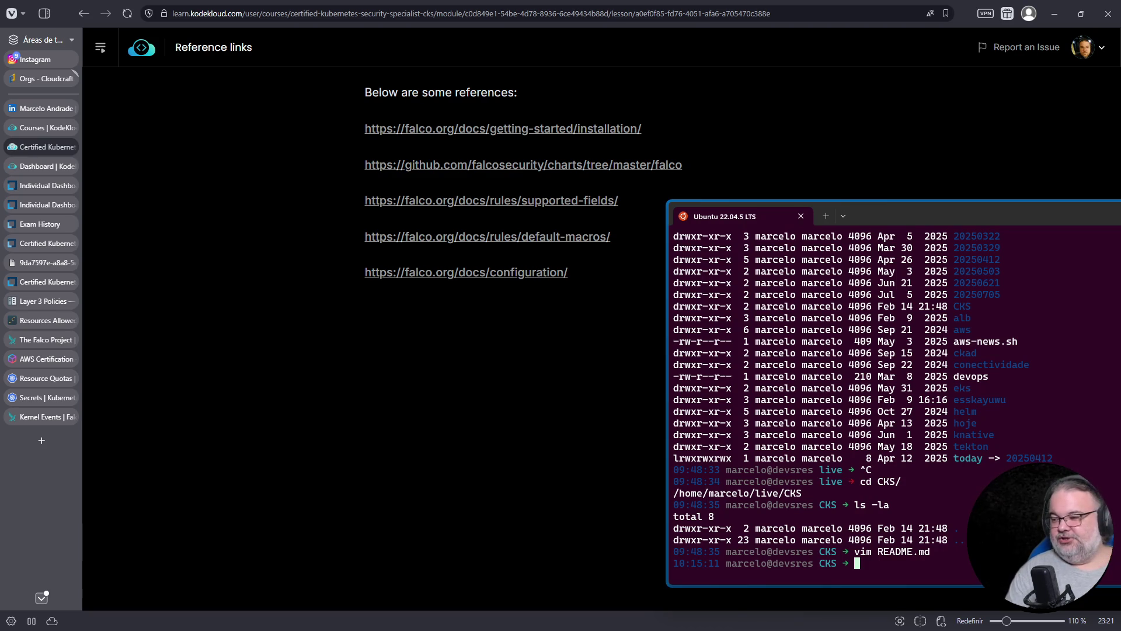
drag(562, 268, 358, 114)
Copy the five Falco links and paste them below the falco line in README.md.
right_click(429, 132)
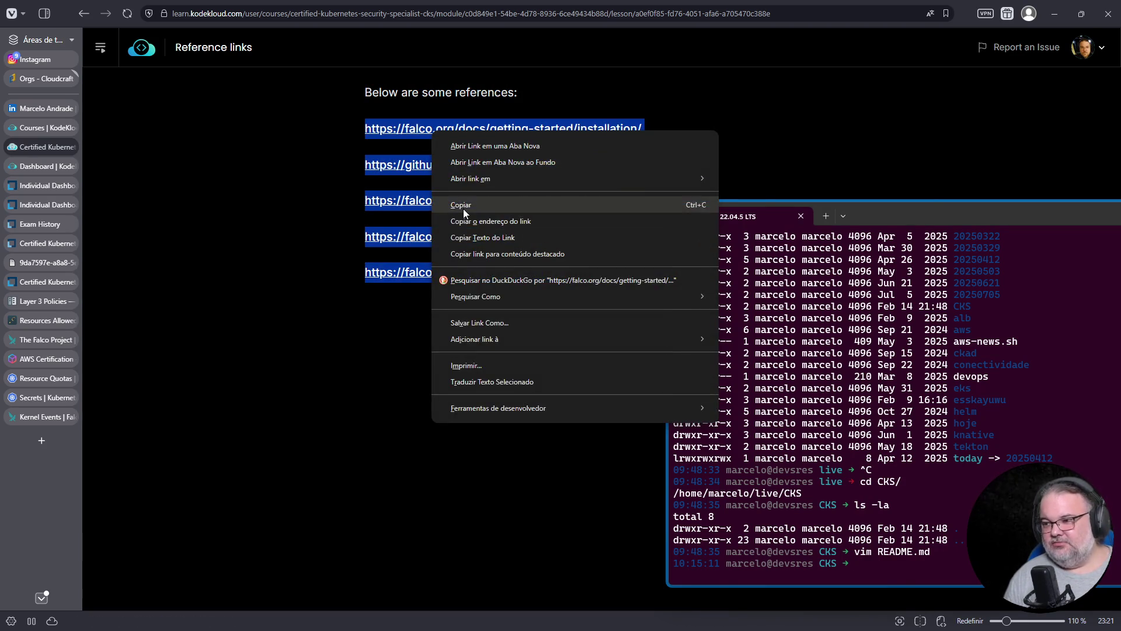
click(463, 208)
click(904, 417)
text(vim)
key(Right)
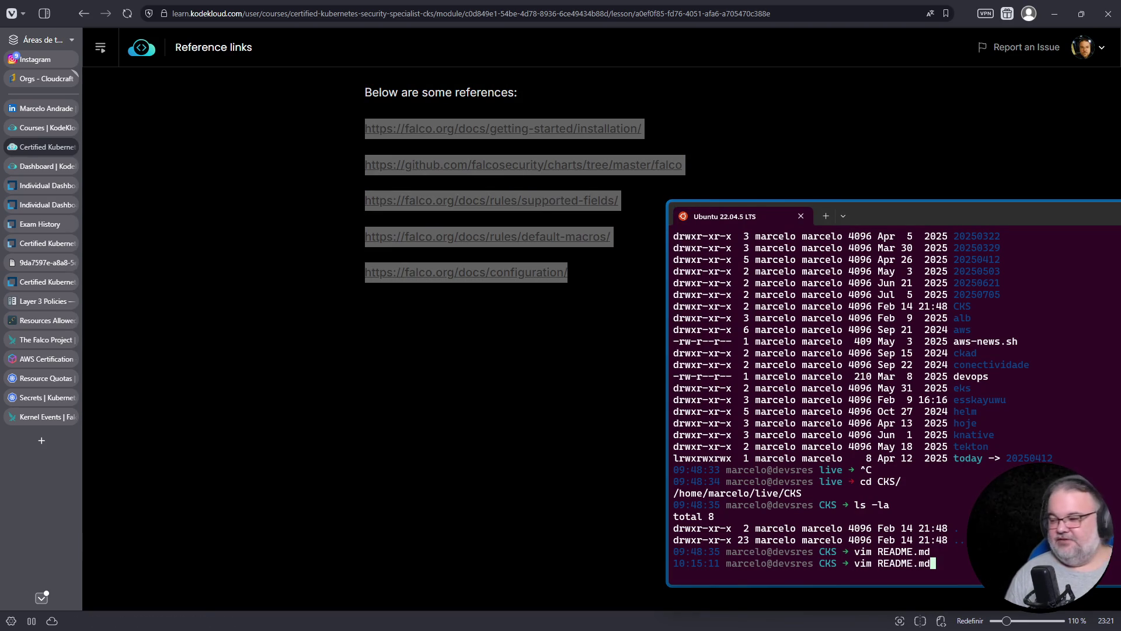
key(Return)
key(Down)
key(Down)
key(Down)
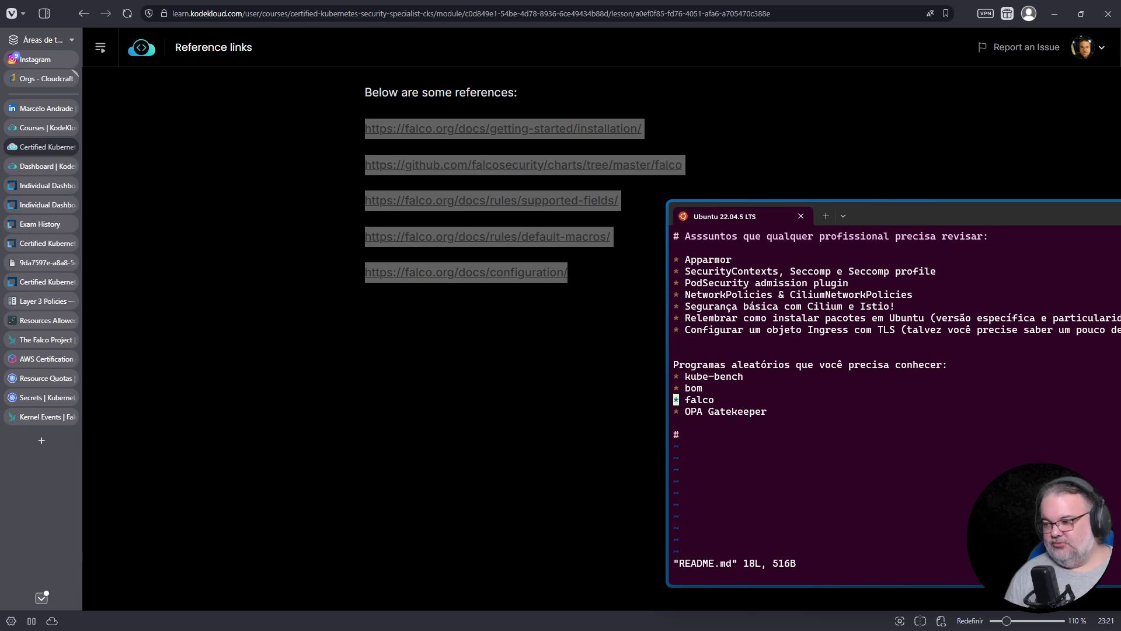
key(o)
key(ctrl+v)
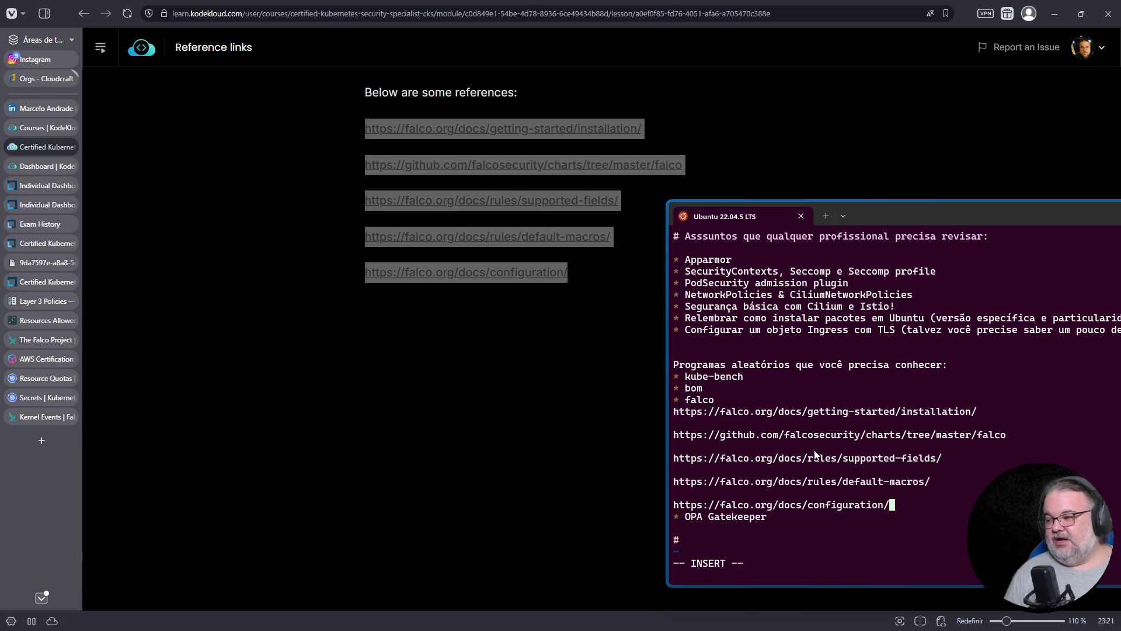
Delete the blank lines between the pasted Falco links.
key(Up)
key(Up)
key(Up)
key(Delete)
key(Down)
text(d)
key(Escape)
key(d)
key(d)
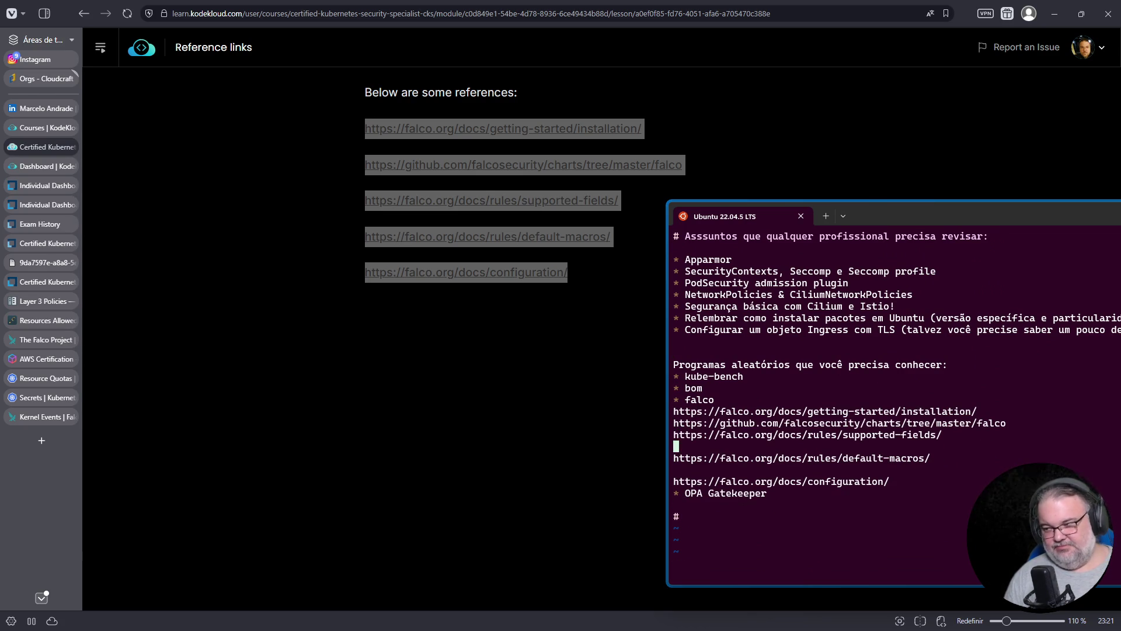
key(d)
key(d)
key(Down)
key(d)
key(d)
key(Up)
key(Up)
key(Up)
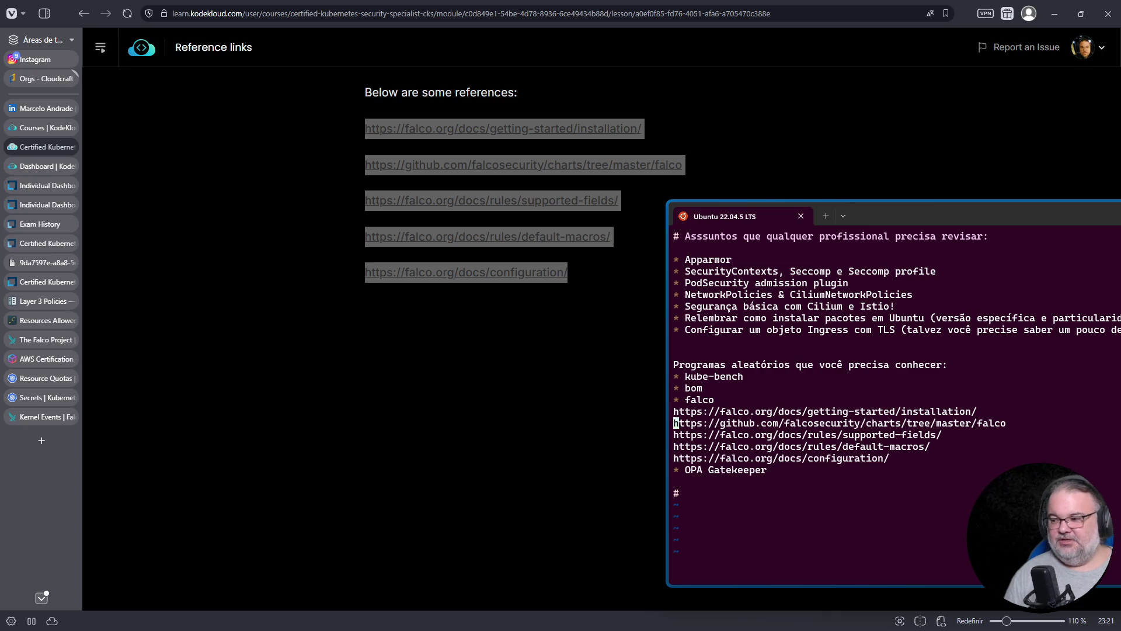
Prefix each of the five link lines with ' * ' and save README.md with :w.
text(i  *)
key(Down)
key(Home)
text(*)
key(Down)
key(Home)
text(*)
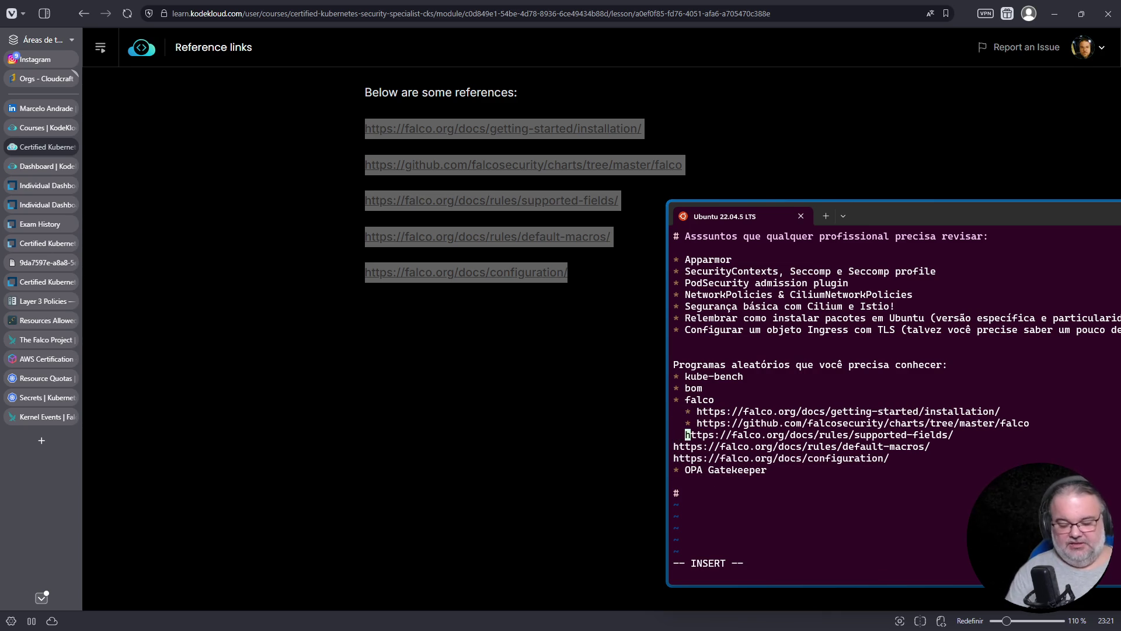
key(Down)
key(Home)
text(*)
key(Home)
key(Down)
text(*)
key(Escape)
text(:w)
key(Return)
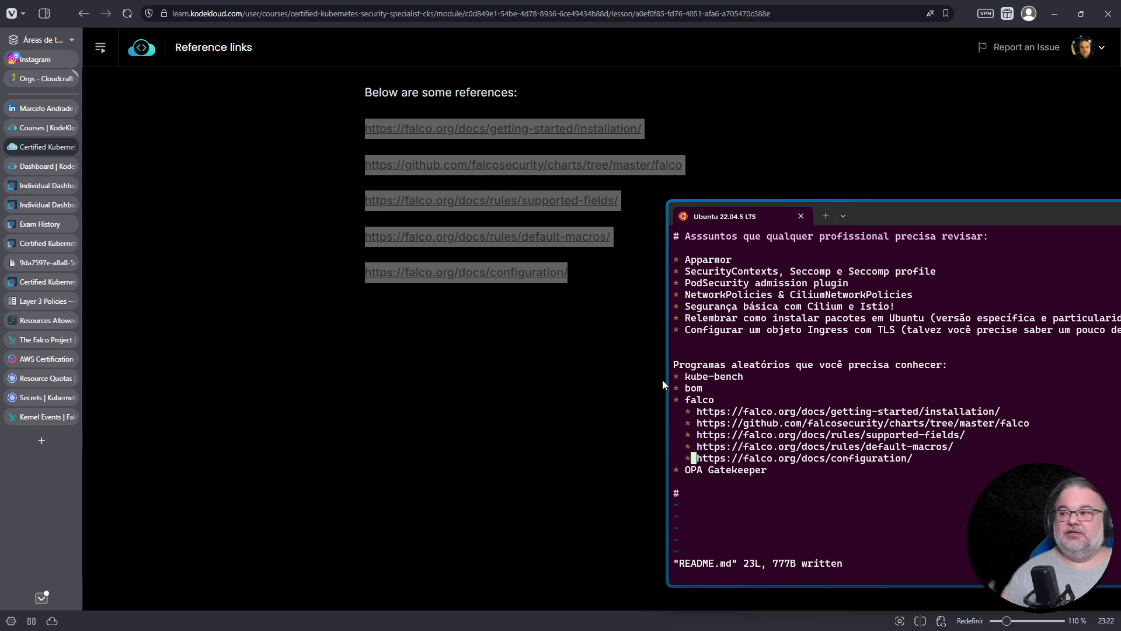
Show the course modules sidebar, expand Cluster Setup, and scroll through its lessons.
click(247, 177)
click(101, 47)
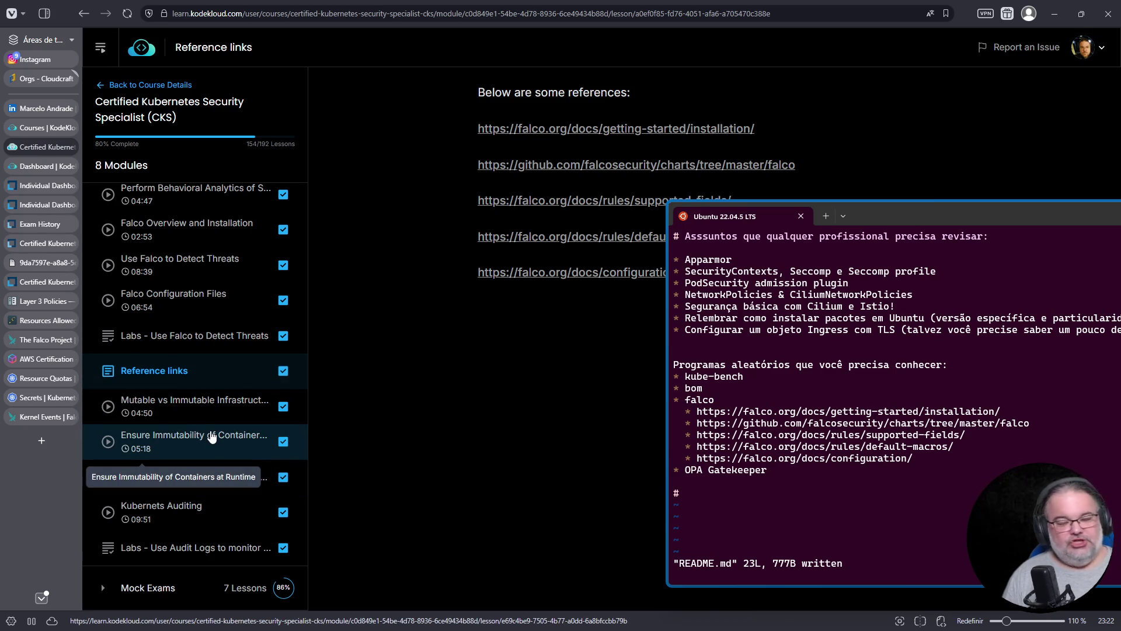
scroll(211, 437, up, 6)
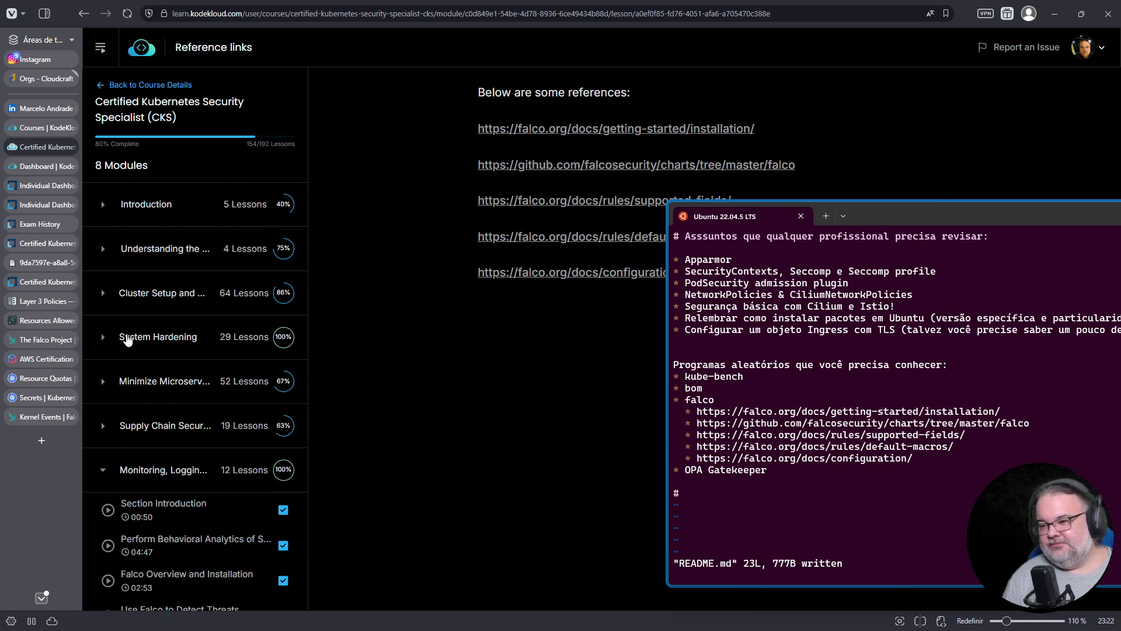
click(101, 294)
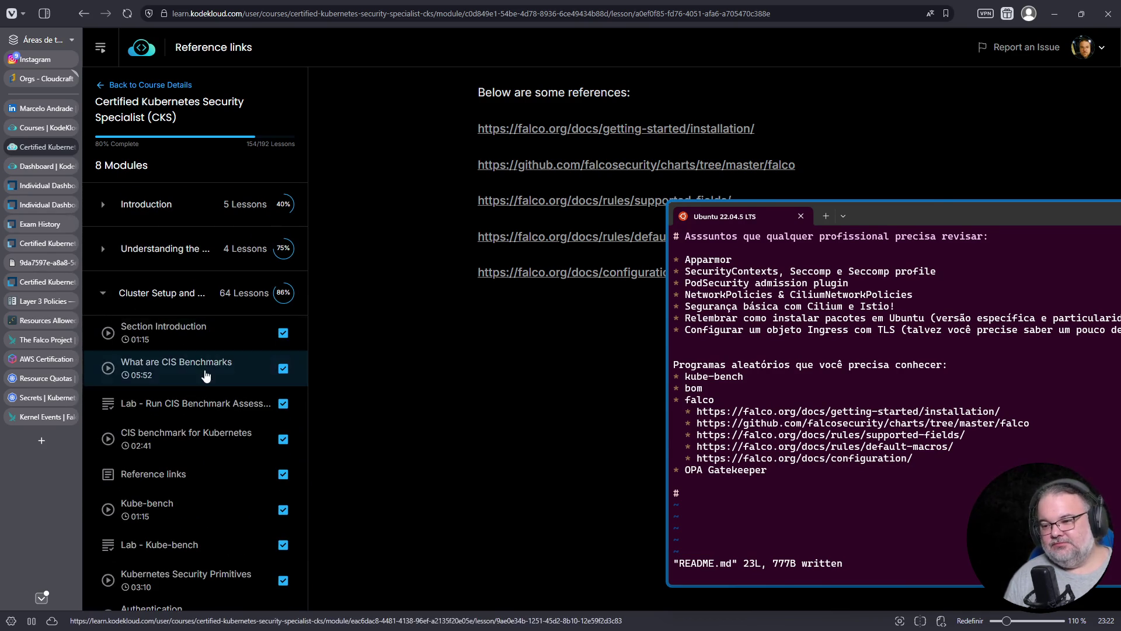
scroll(204, 372, down, 4)
scroll(203, 370, down, 4)
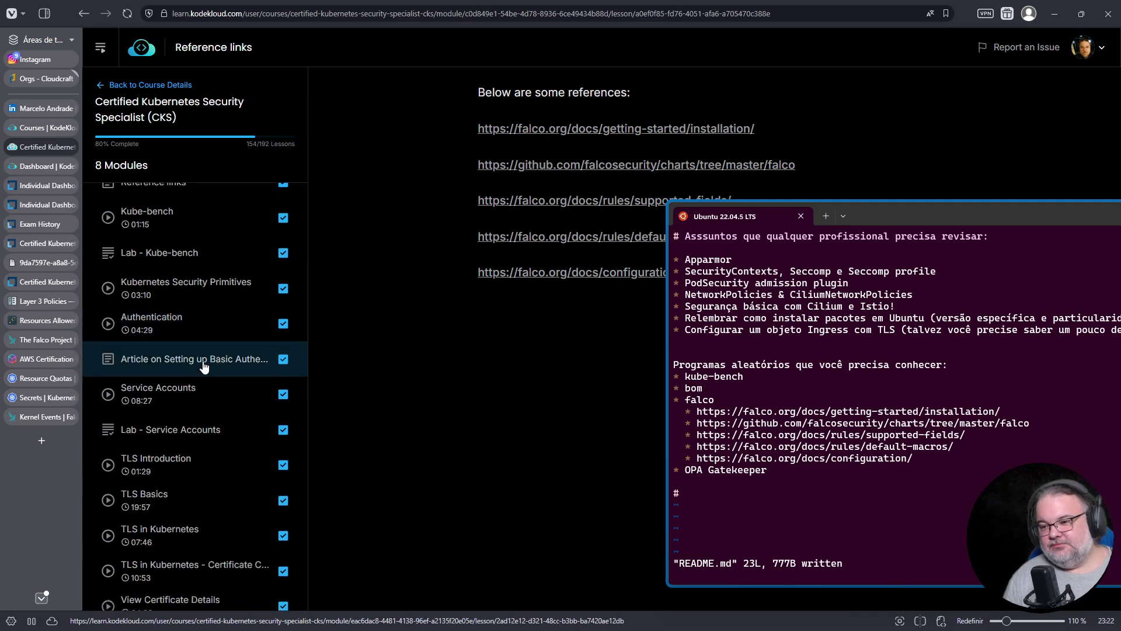
scroll(202, 361, down, 7)
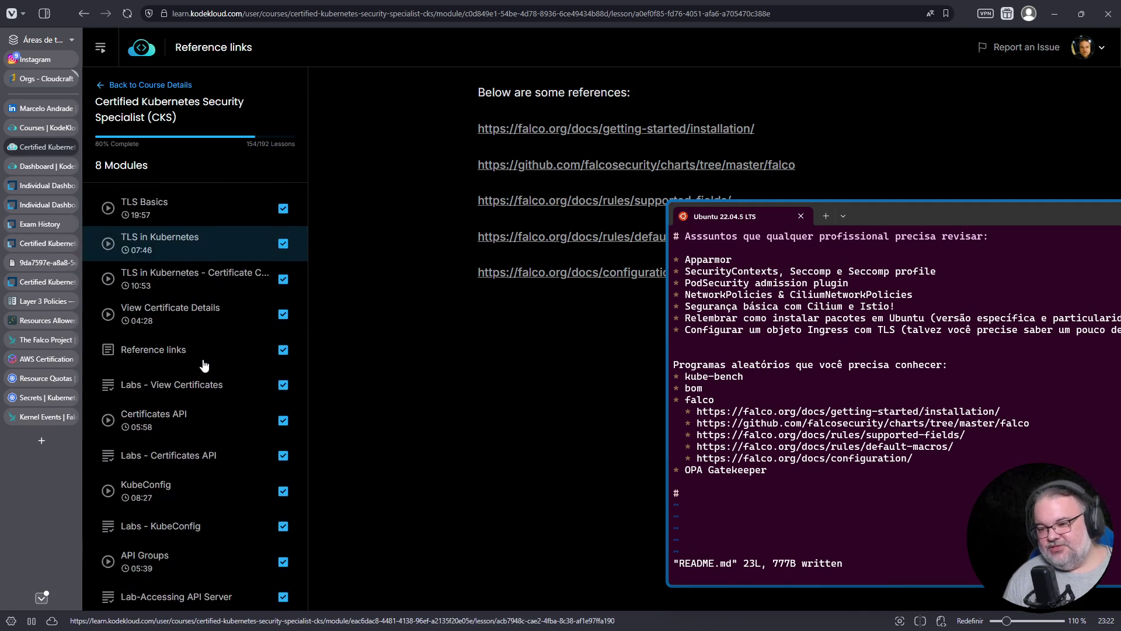
scroll(203, 362, down, 4)
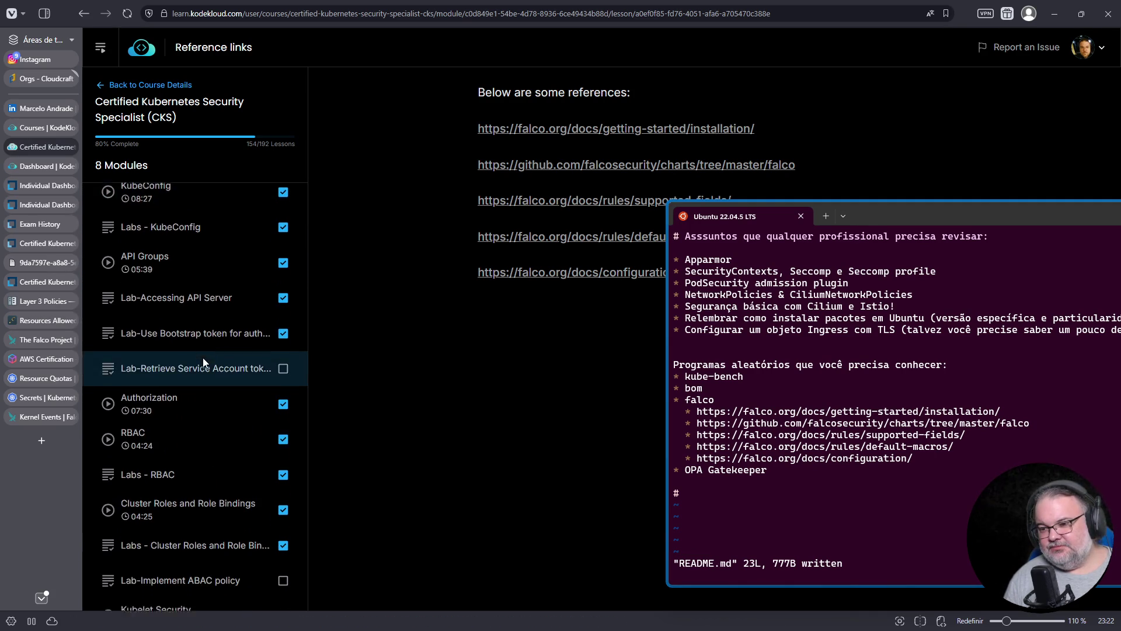
scroll(203, 362, down, 3)
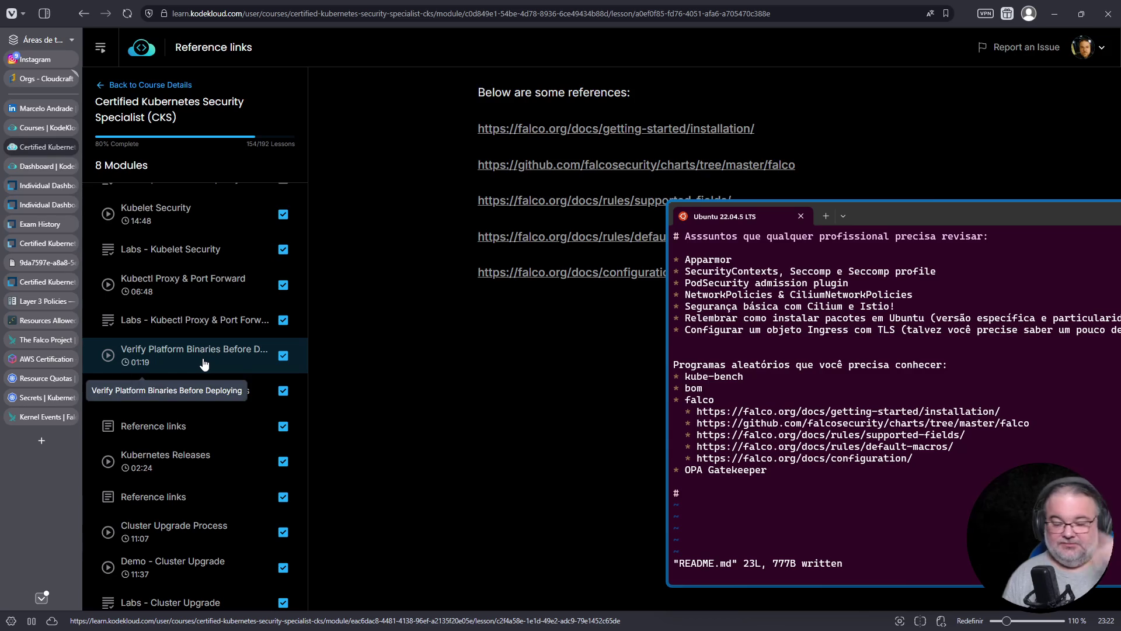
Start a find-in-page search, briefly expand and collapse the Understanding module, and scroll further.
key(ctrl+f)
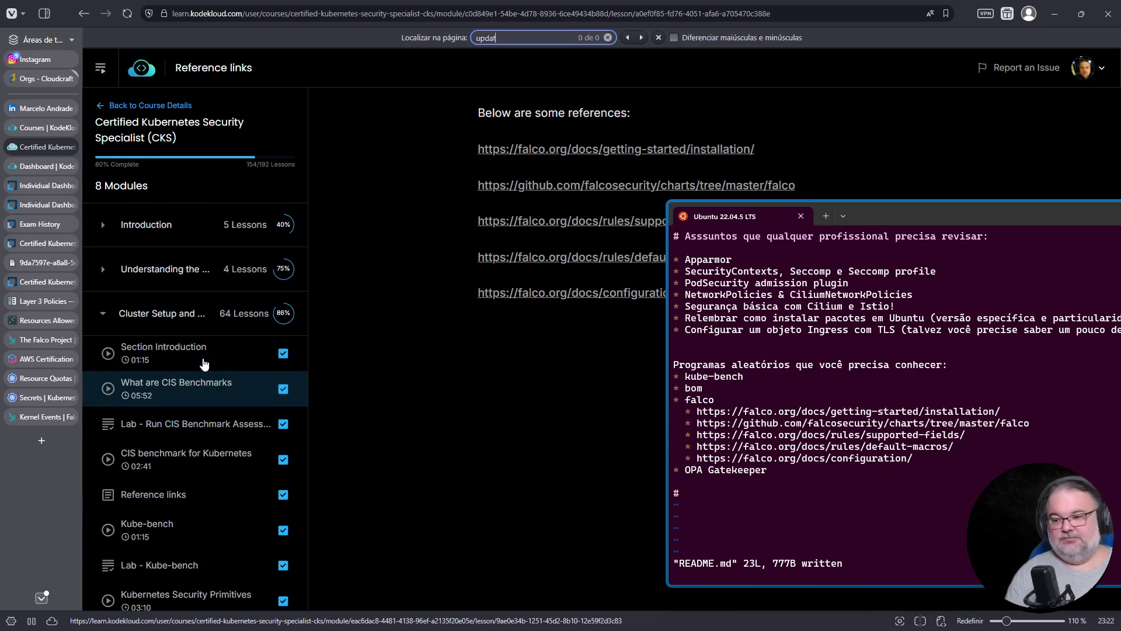
click(103, 272)
click(103, 270)
scroll(203, 392, down, 4)
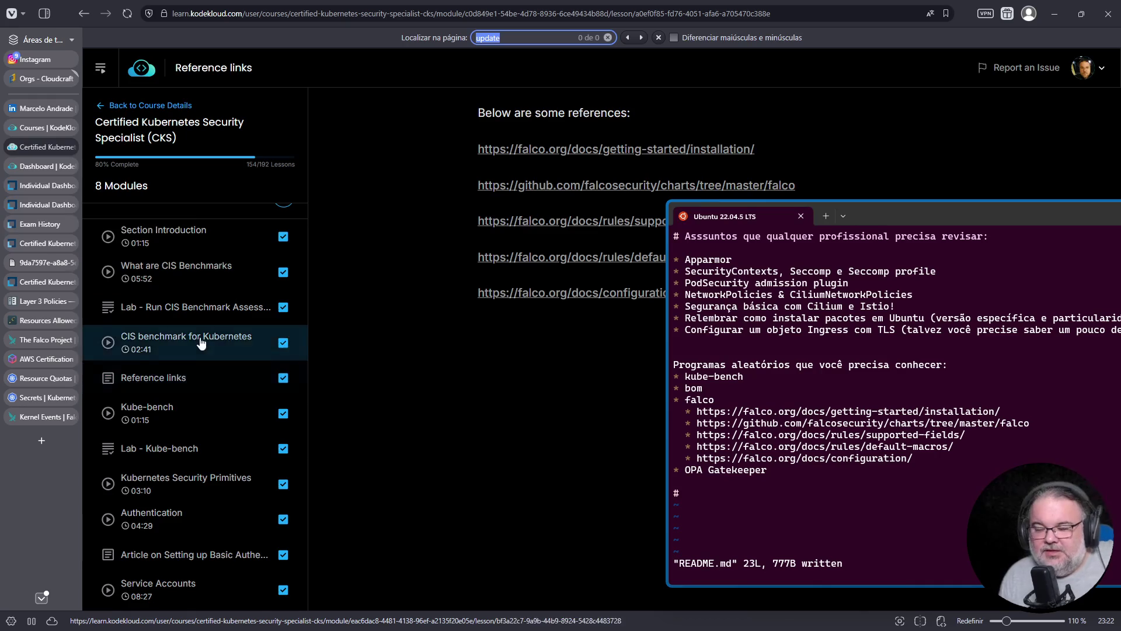
scroll(188, 272, down, 3)
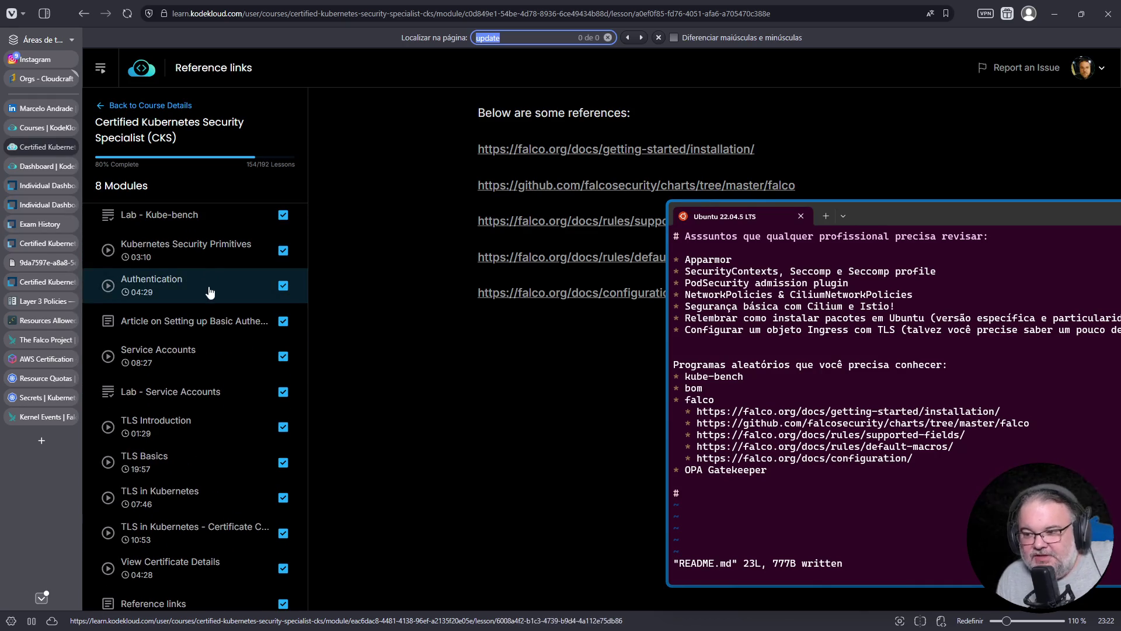
scroll(219, 301, down, 1)
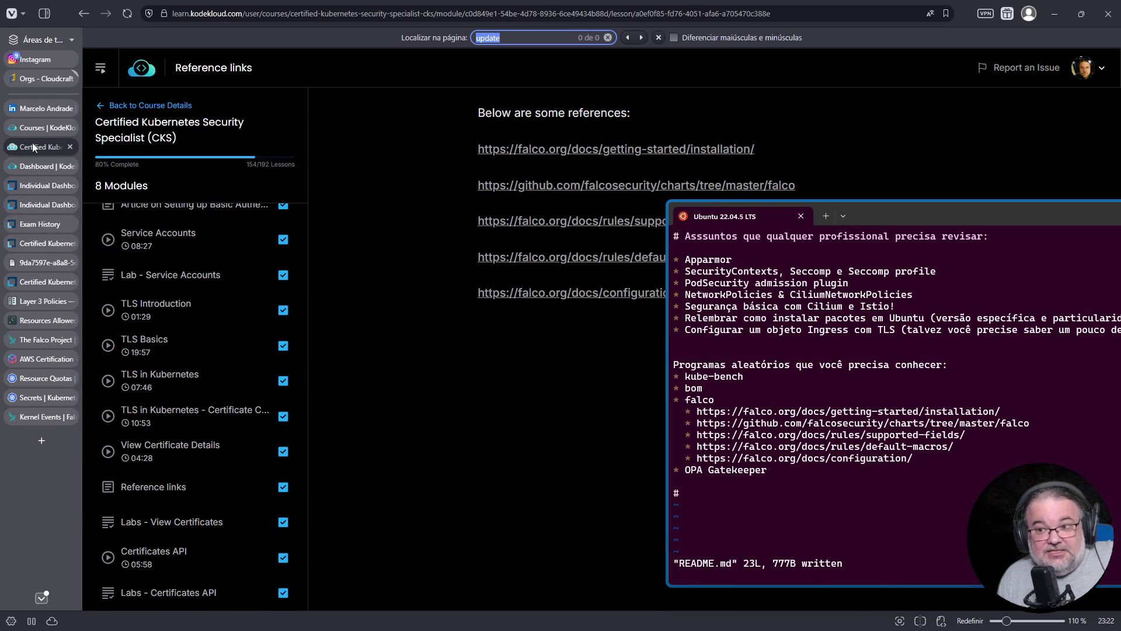
Open the kodekloud Instagram profile in a new tab and view its Free Learning Week post.
click(38, 61)
scroll(432, 358, up, 10)
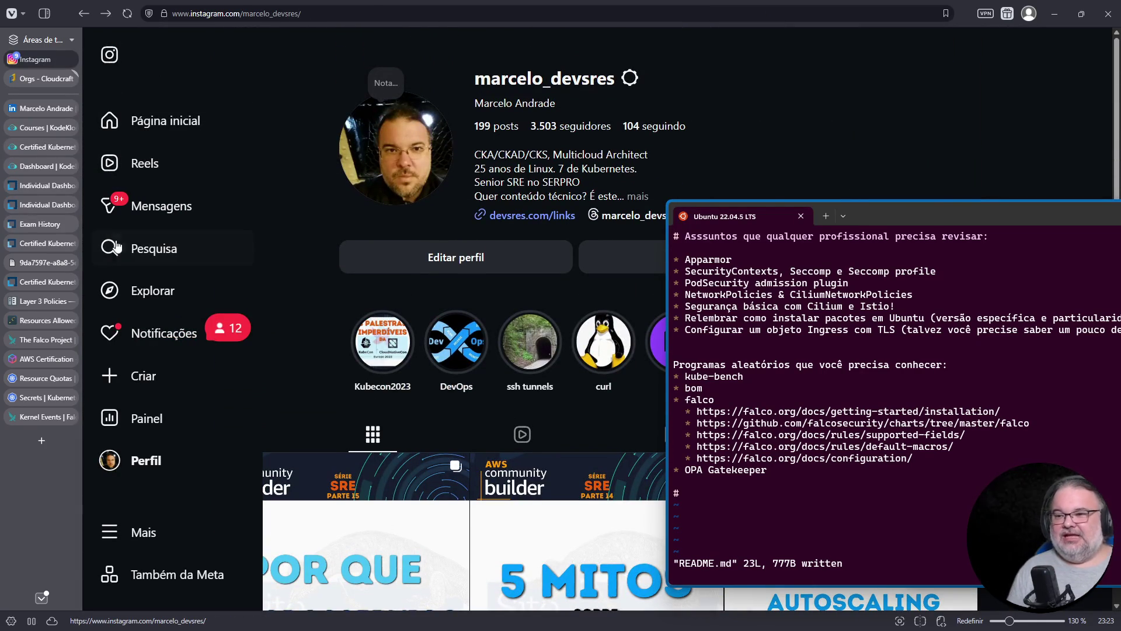
click(164, 250)
middle_click(184, 216)
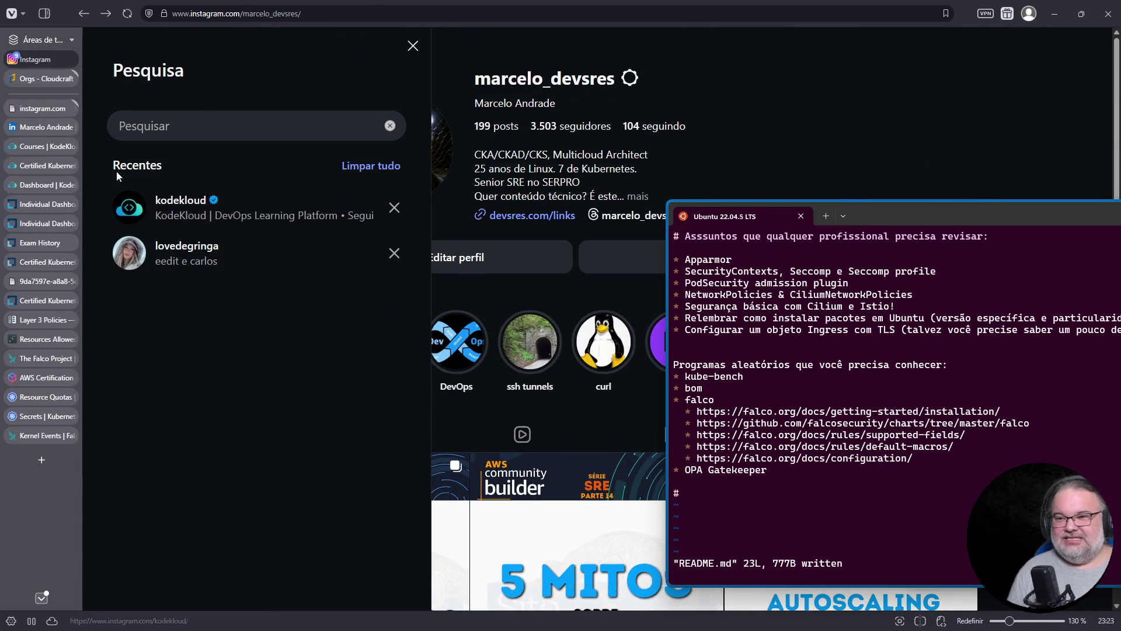
click(41, 107)
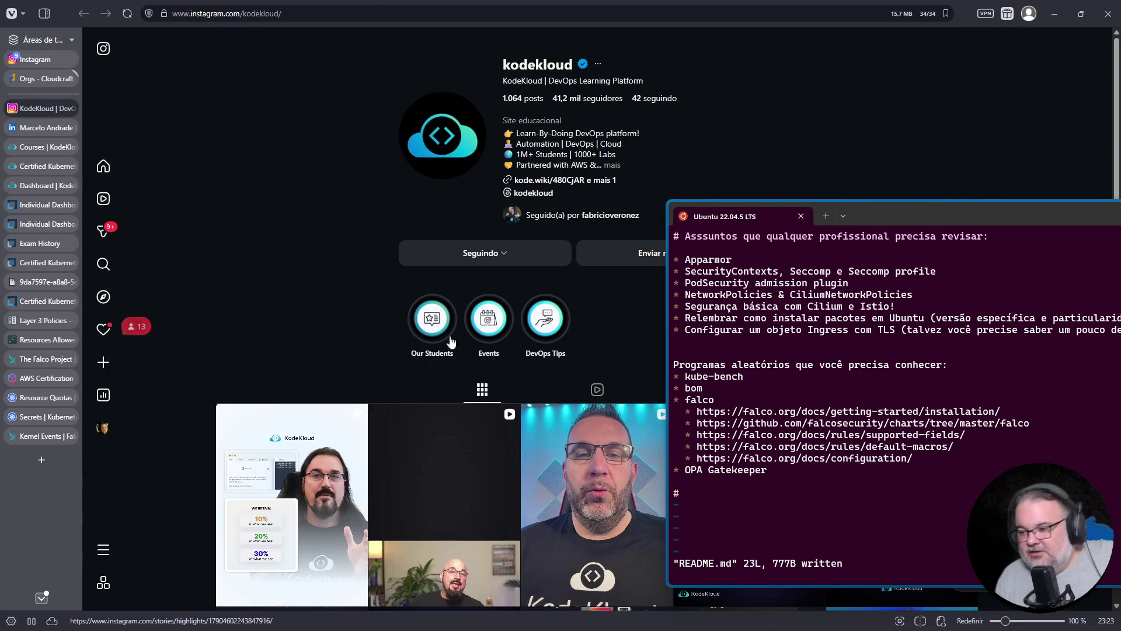
scroll(643, 178, down, 10)
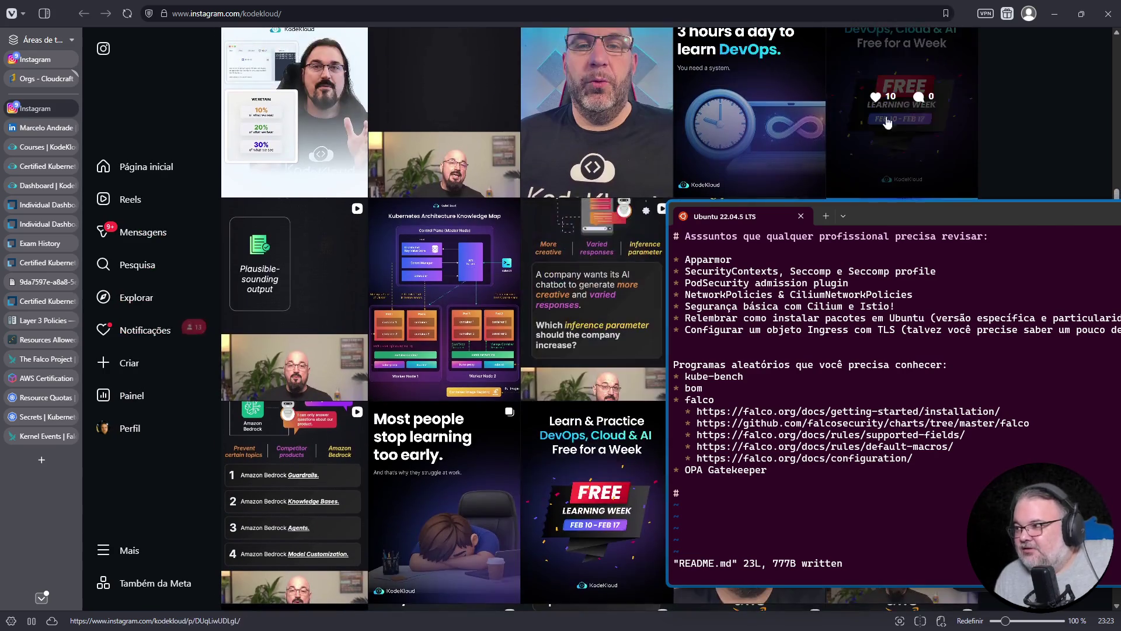
click(928, 93)
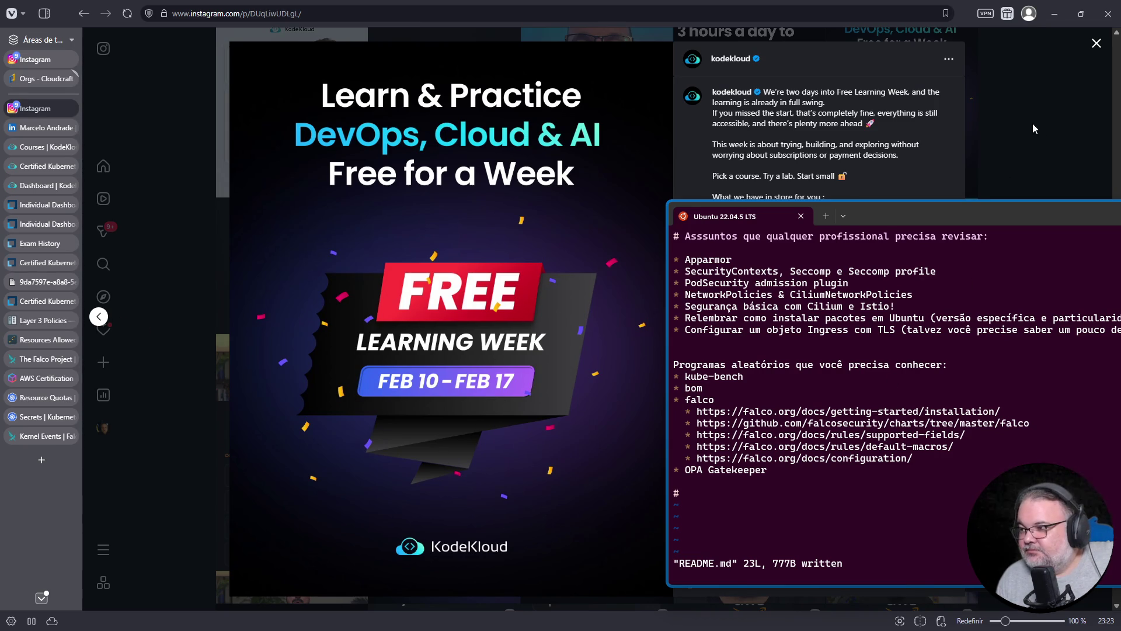
Select the 'Start small' and 'Pick a course' caption text, close the post, and return to KodeKloud.
drag(969, 218, 959, 279)
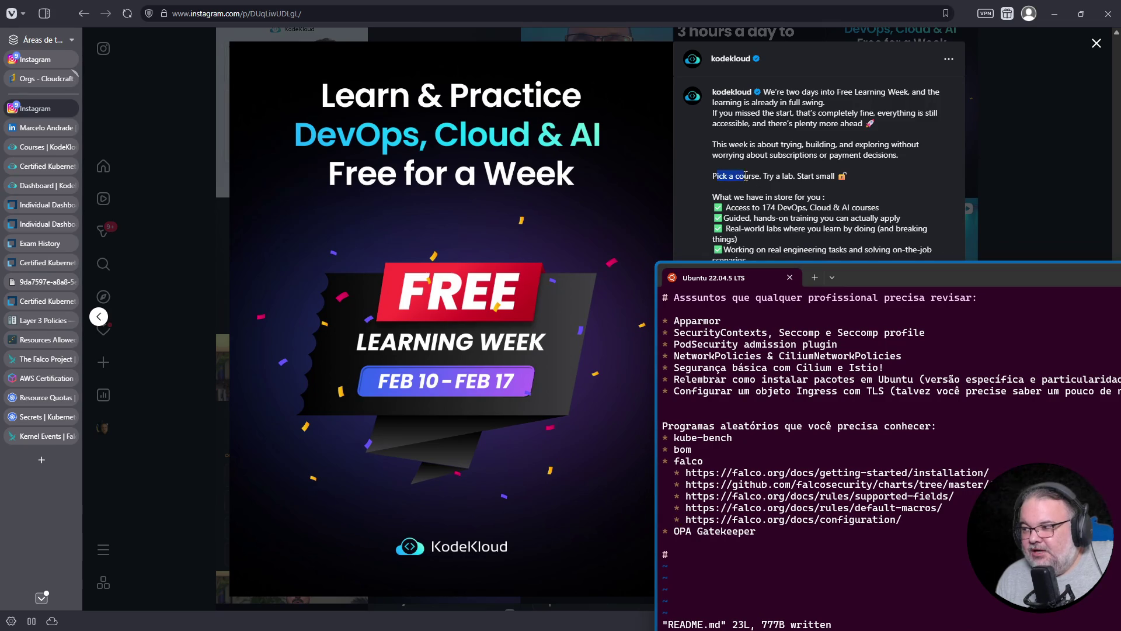
drag(799, 177, 840, 170)
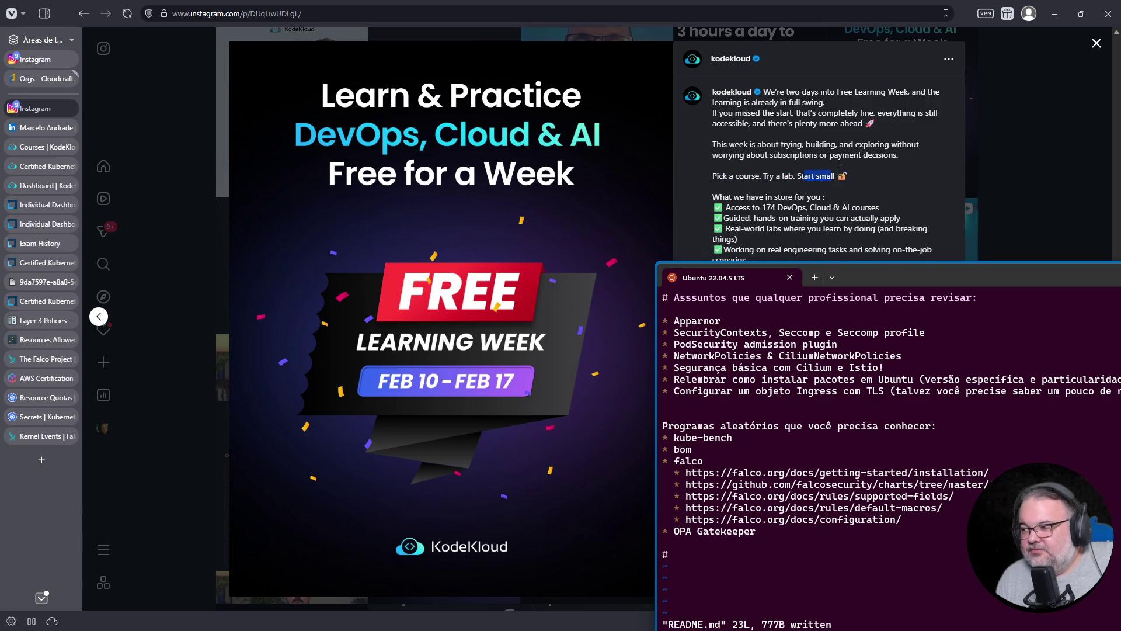
triple_click(833, 174)
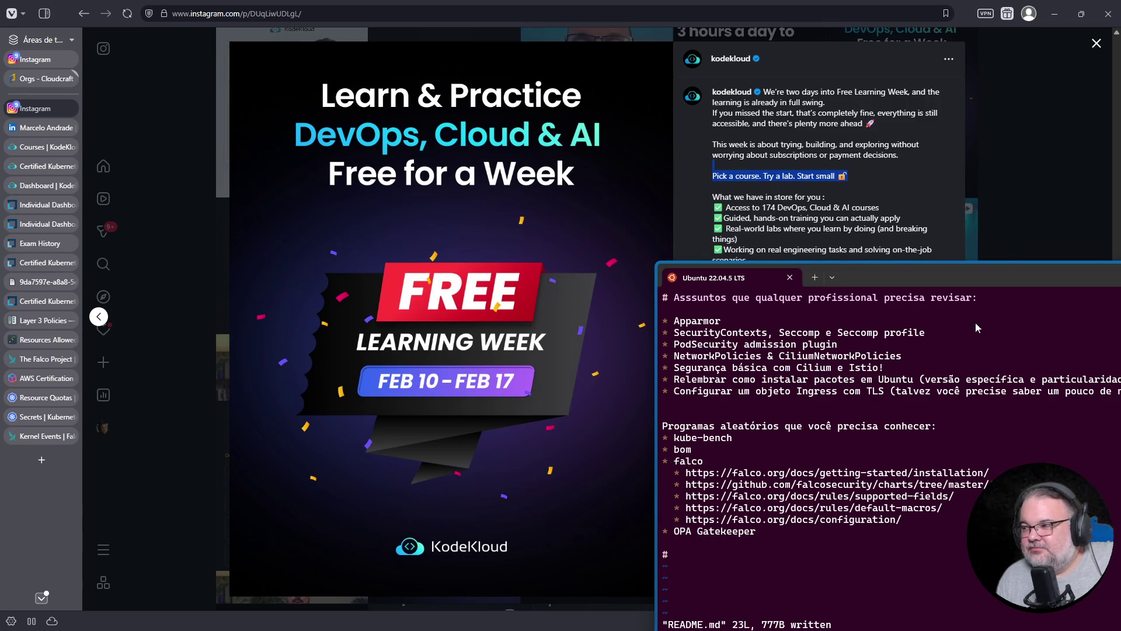
click(1096, 43)
mouse_move(1005, 272)
mouse_down()
mouse_move(915, 209)
mouse_move(804, 250)
mouse_move(723, 221)
mouse_move(994, 206)
mouse_move(1068, 229)
mouse_up()
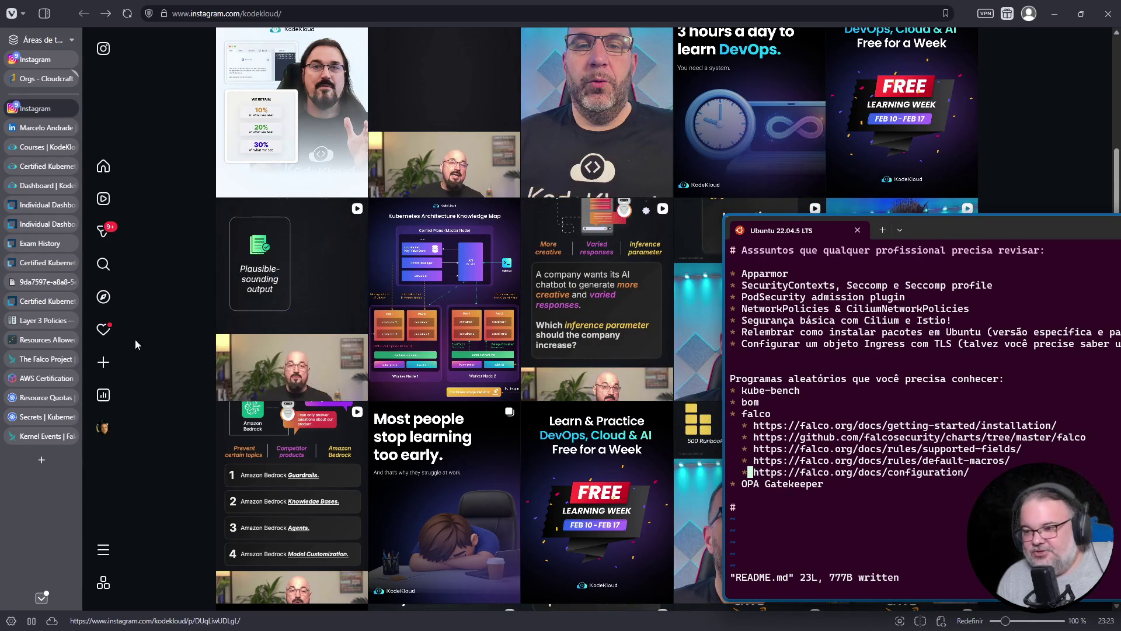
click(54, 187)
Return to the Certified Kubernetes Security course page, close the Dashboard, and scroll the module list.
click(43, 167)
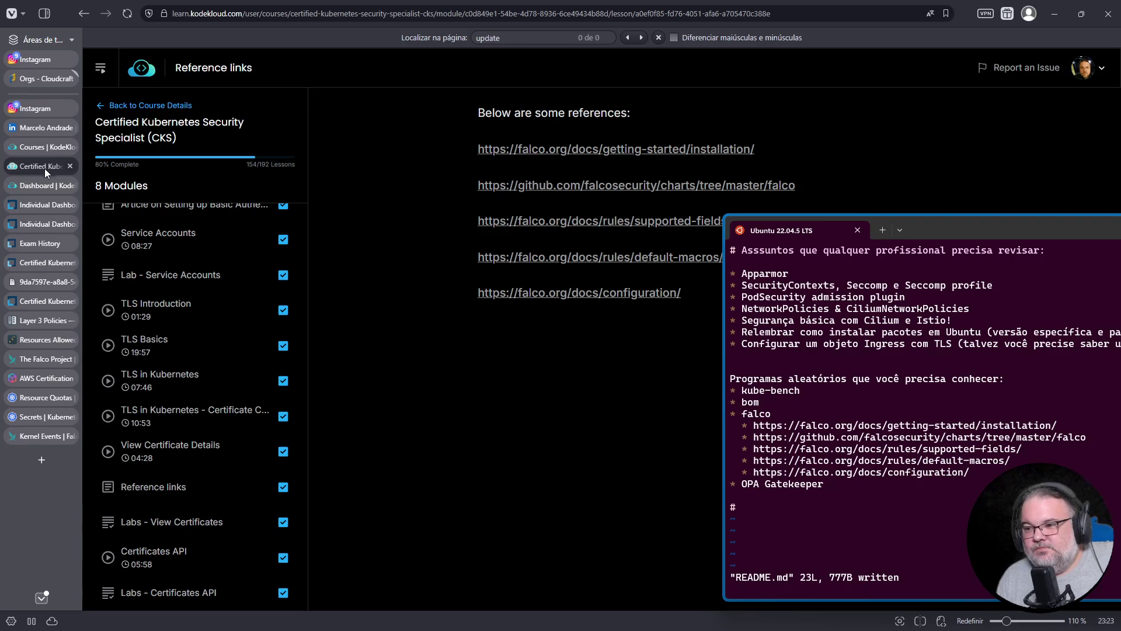
click(55, 190)
click(71, 186)
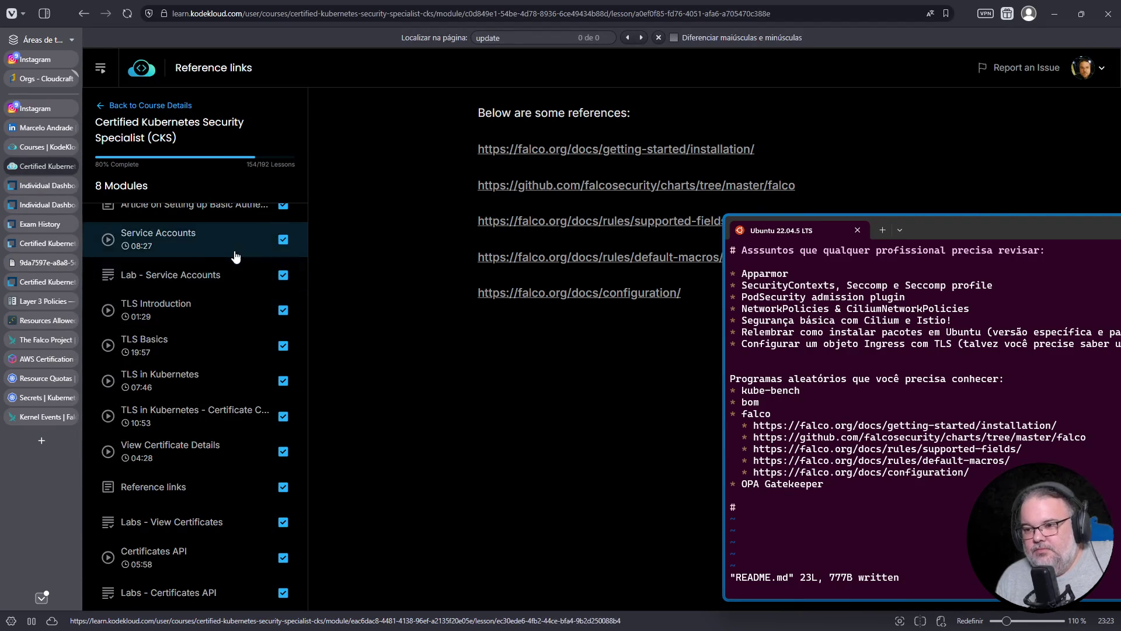
scroll(245, 262, up, 2)
scroll(251, 273, down, 7)
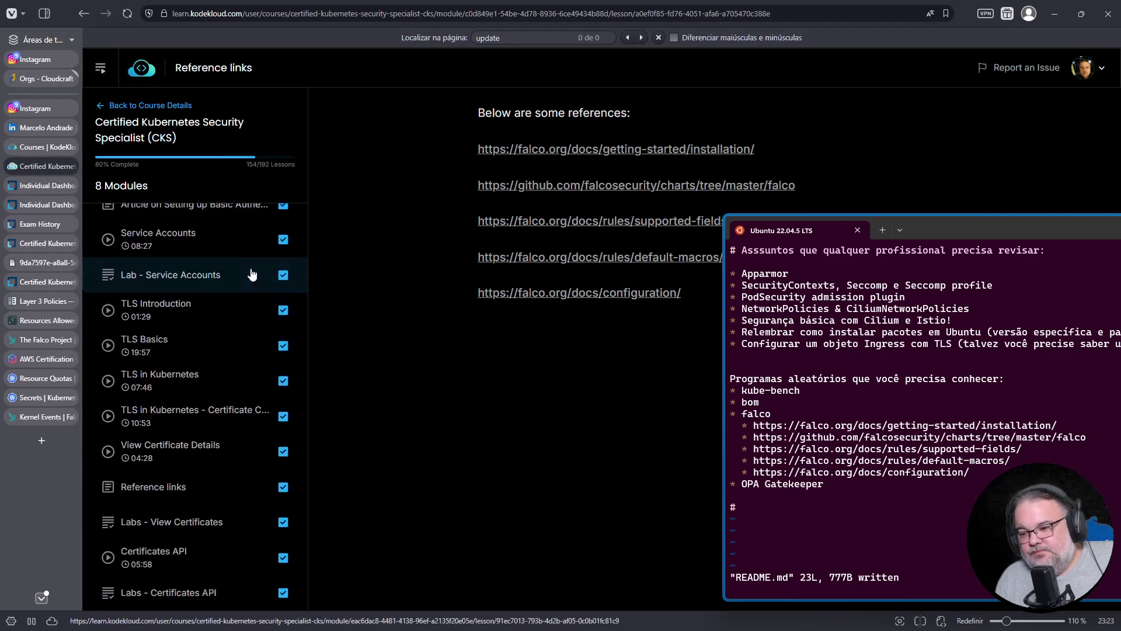
scroll(245, 271, down, 2)
scroll(229, 271, down, 2)
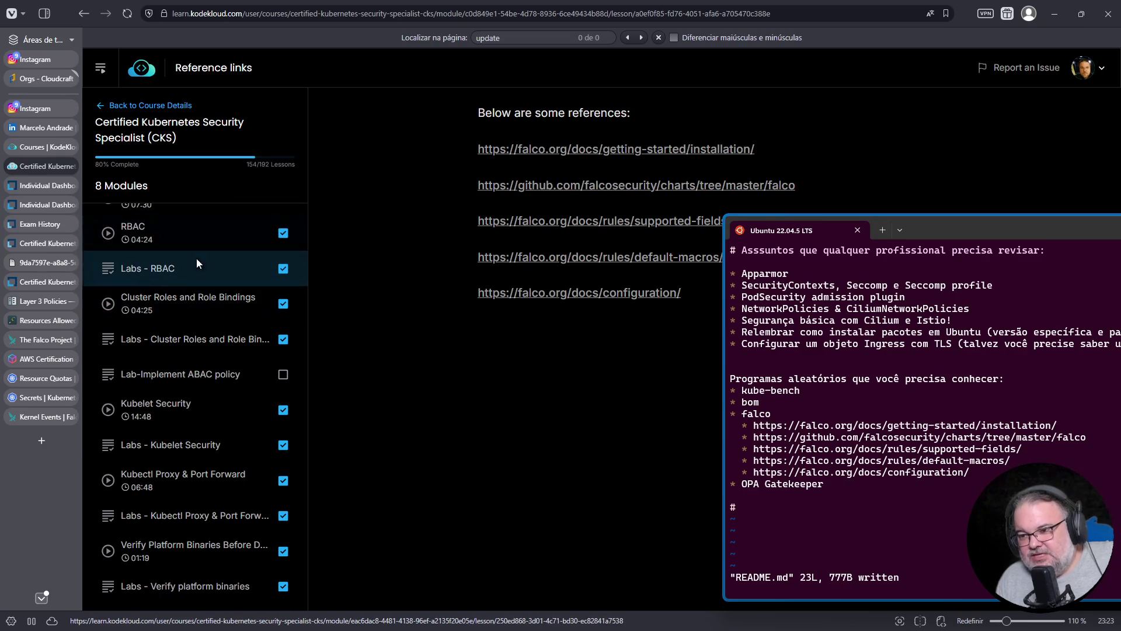
scroll(204, 279, down, 1)
scroll(232, 289, down, 1)
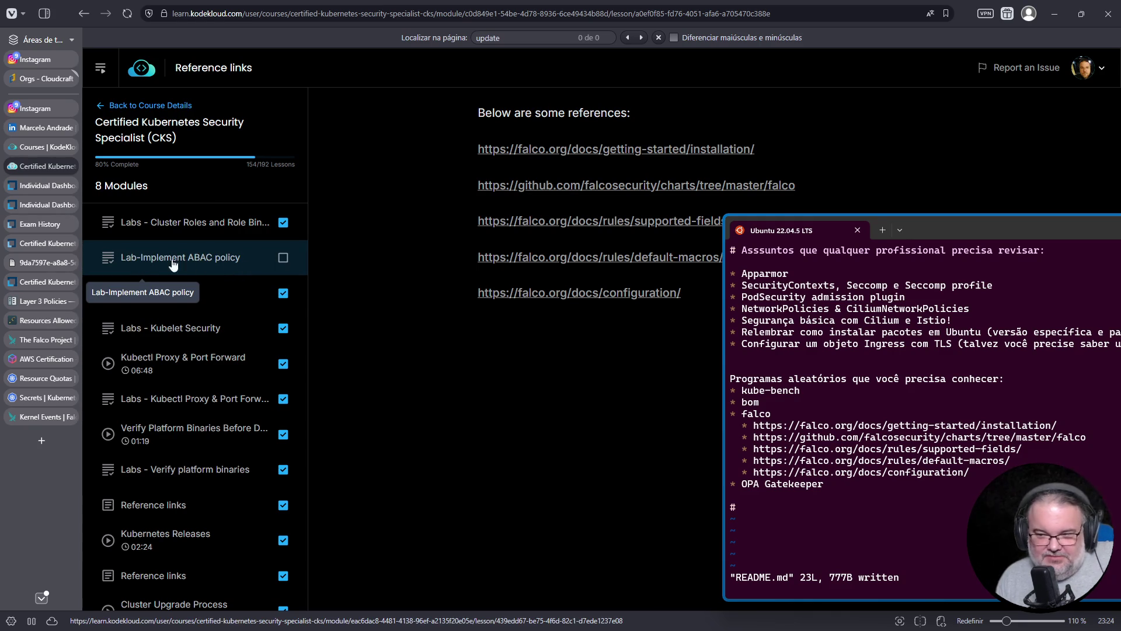
scroll(217, 267, down, 7)
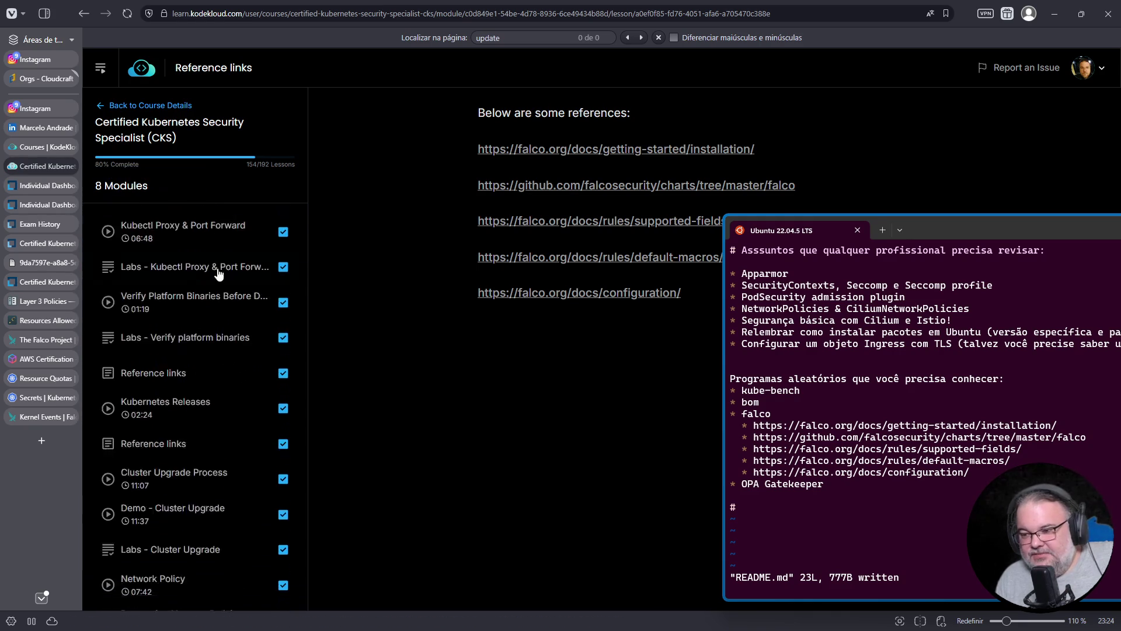
scroll(216, 271, down, 5)
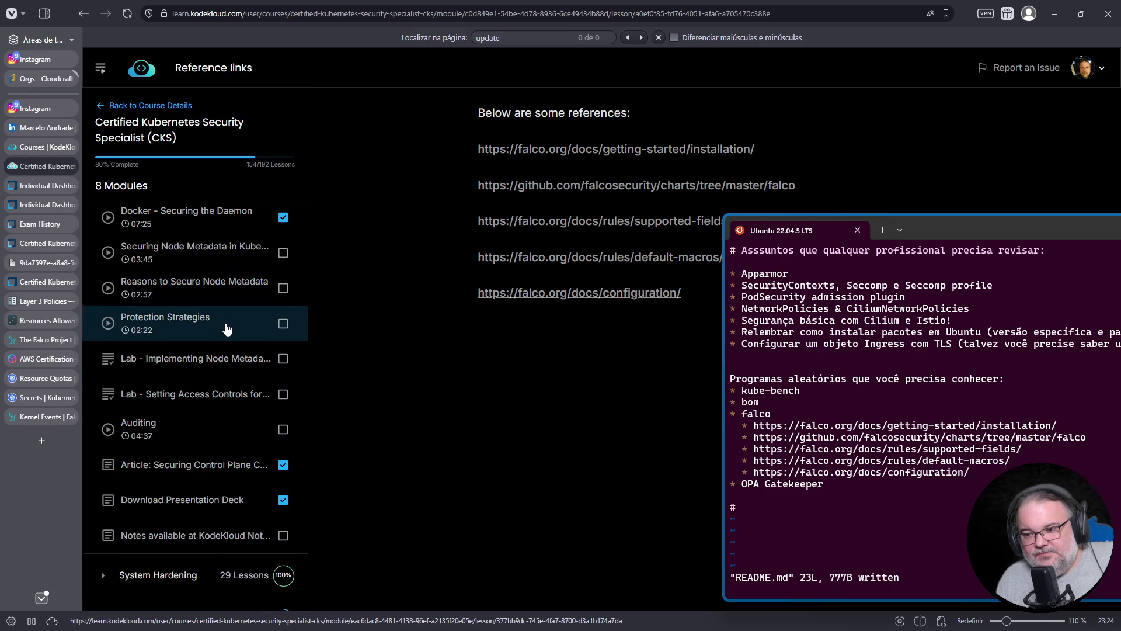
scroll(233, 308, down, 1)
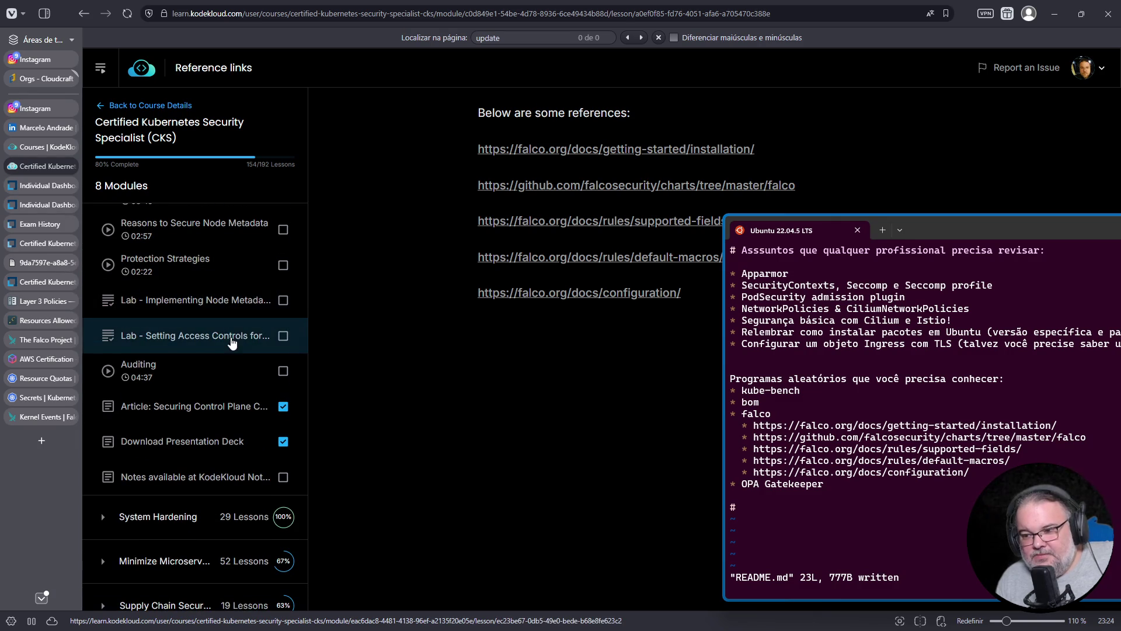
scroll(228, 337, down, 1)
scroll(245, 379, down, 3)
Expand System Hardening and review its lesson completion checkmarks.
click(102, 285)
scroll(194, 296, down, 2)
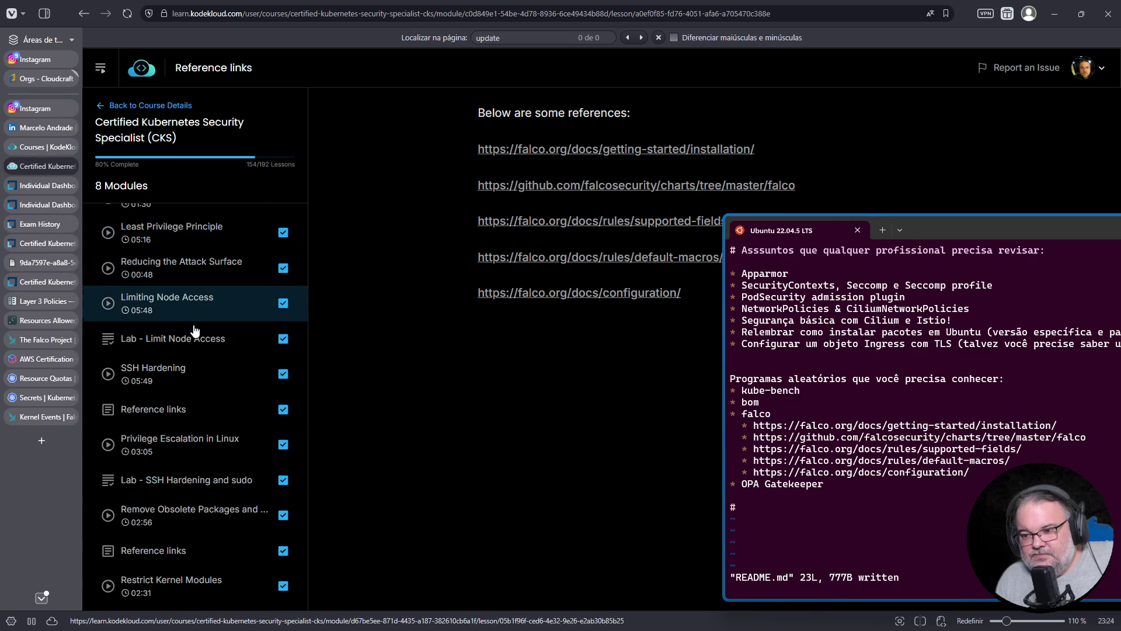
scroll(195, 296, down, 1)
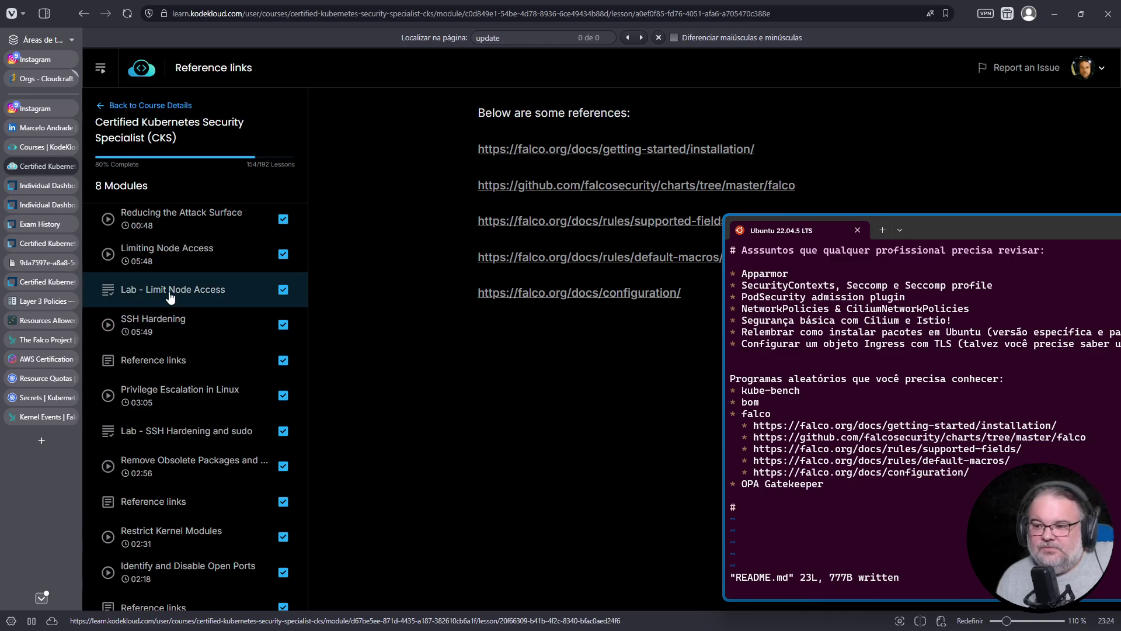
scroll(181, 322, down, 2)
scroll(182, 325, down, 2)
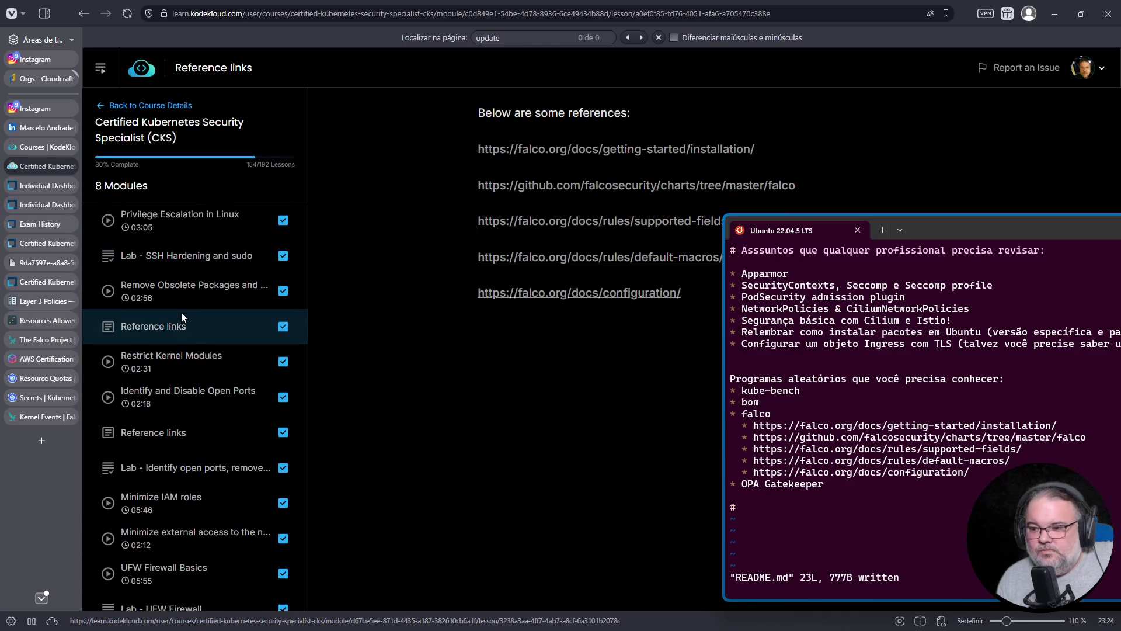
scroll(188, 344, down, 1)
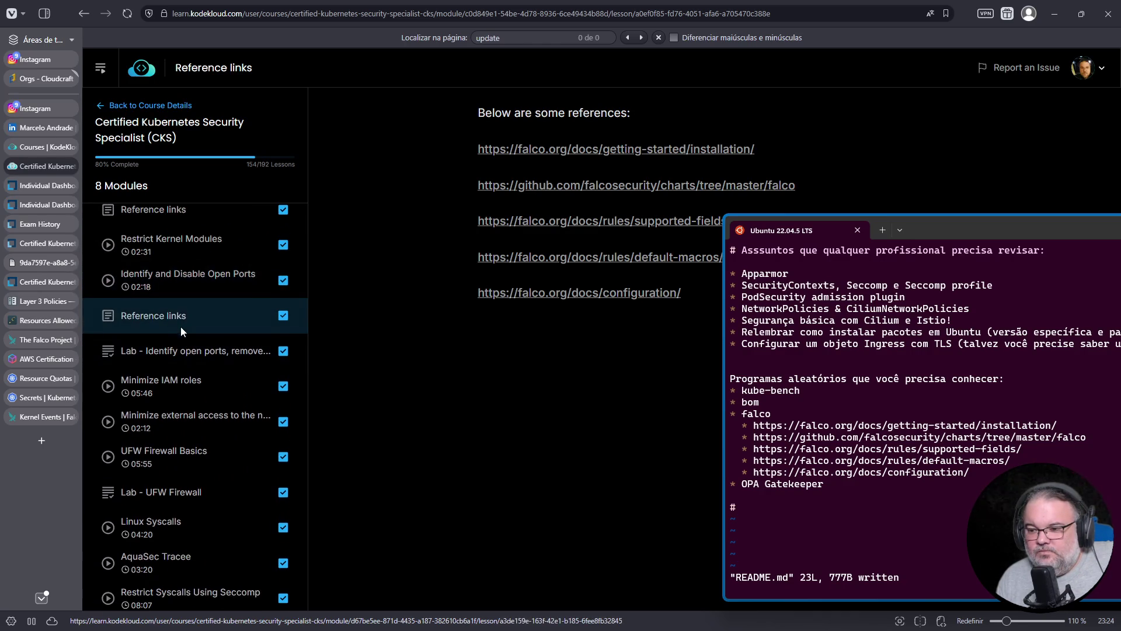
scroll(181, 324, down, 1)
scroll(178, 313, down, 1)
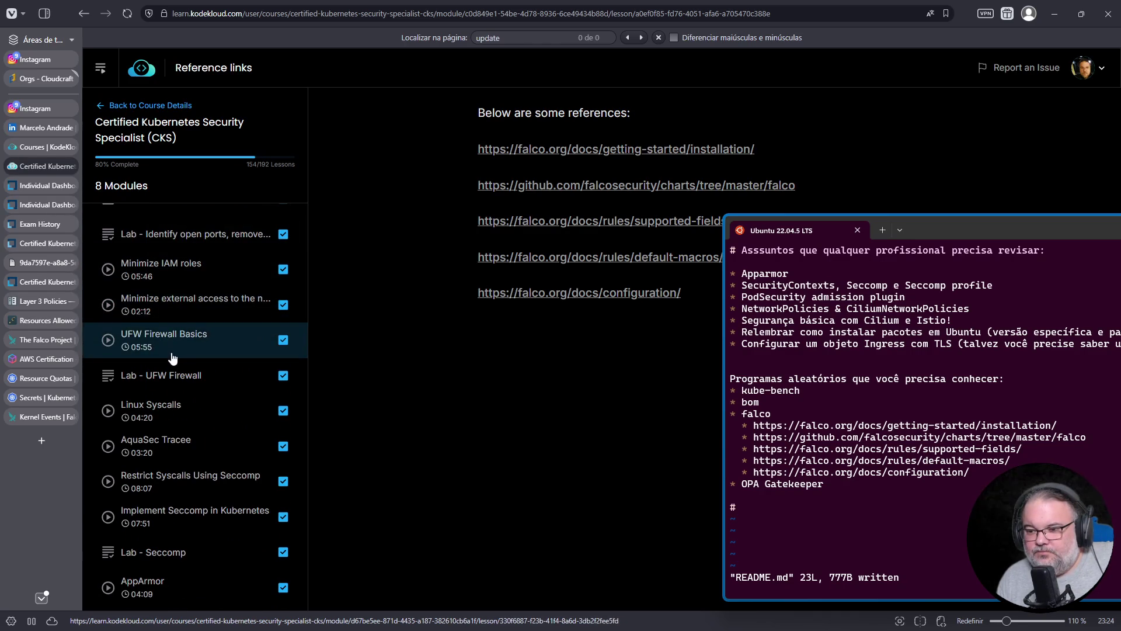
scroll(173, 327, down, 2)
scroll(175, 307, down, 1)
scroll(172, 327, down, 1)
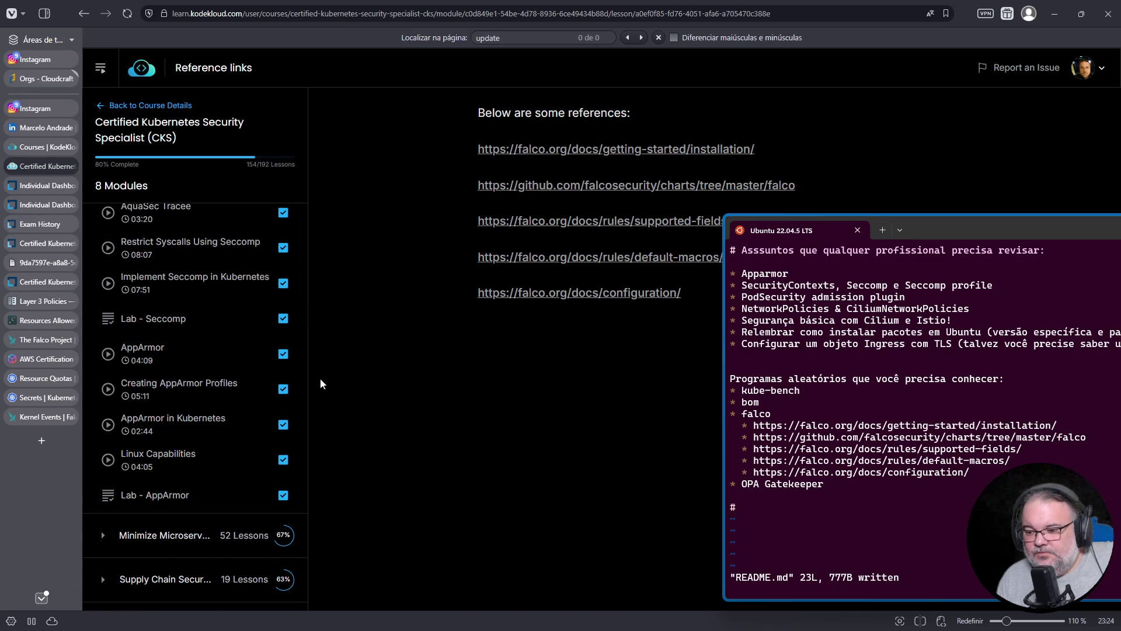
scroll(245, 374, down, 3)
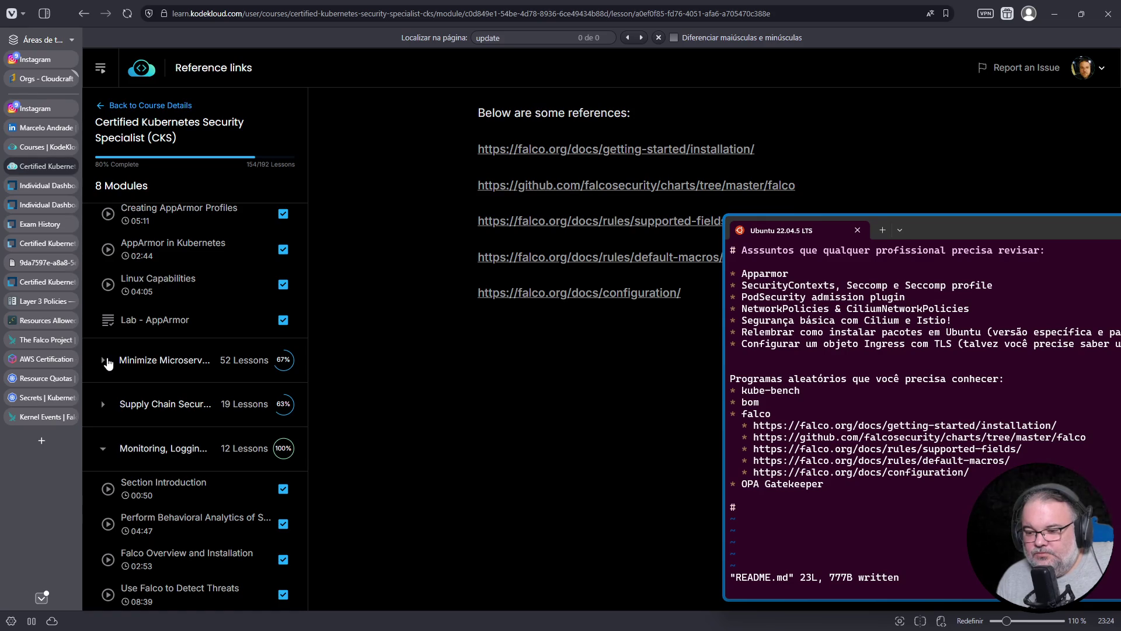
scroll(111, 364, up, 2)
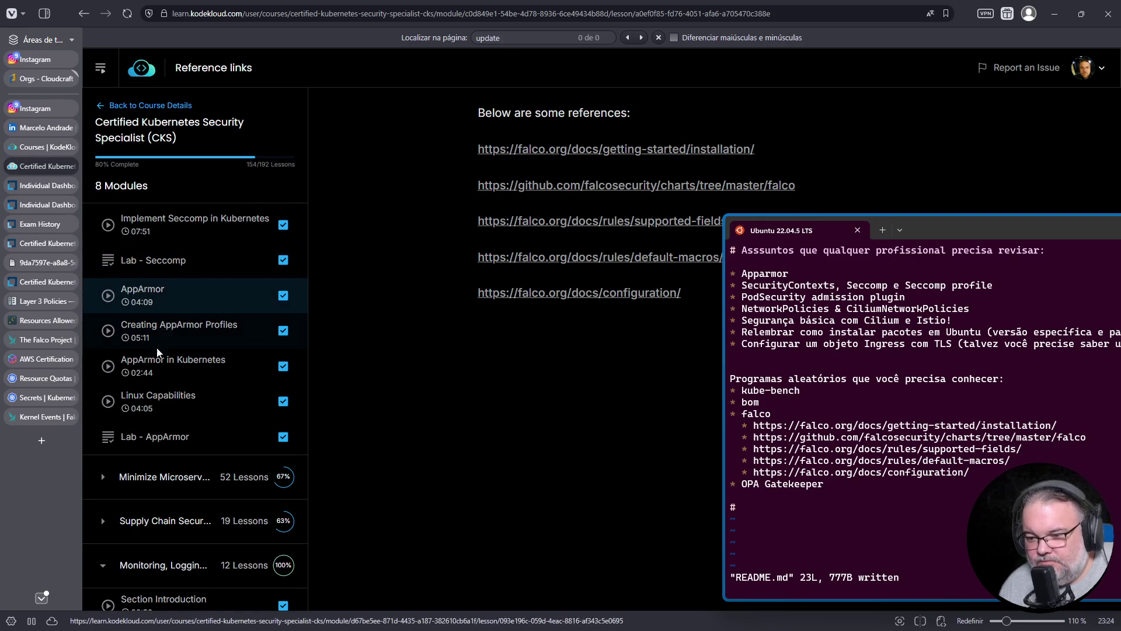
Expand Minimize Microservices and review which of its lessons are complete.
click(103, 476)
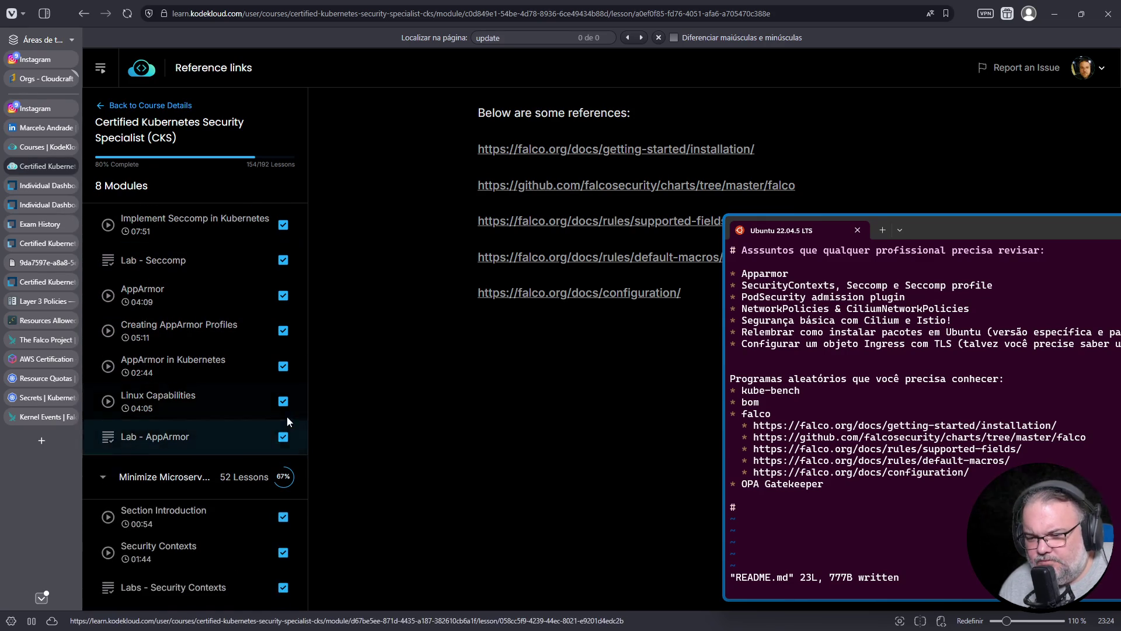
scroll(268, 384, down, 4)
scroll(268, 384, down, 7)
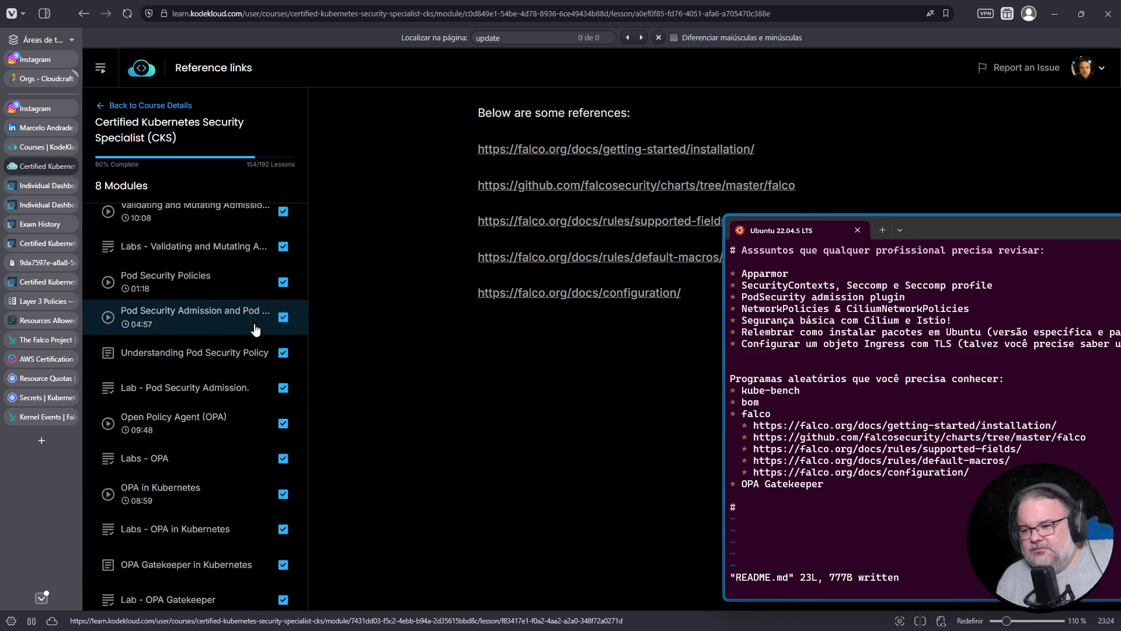
scroll(175, 350, down, 3)
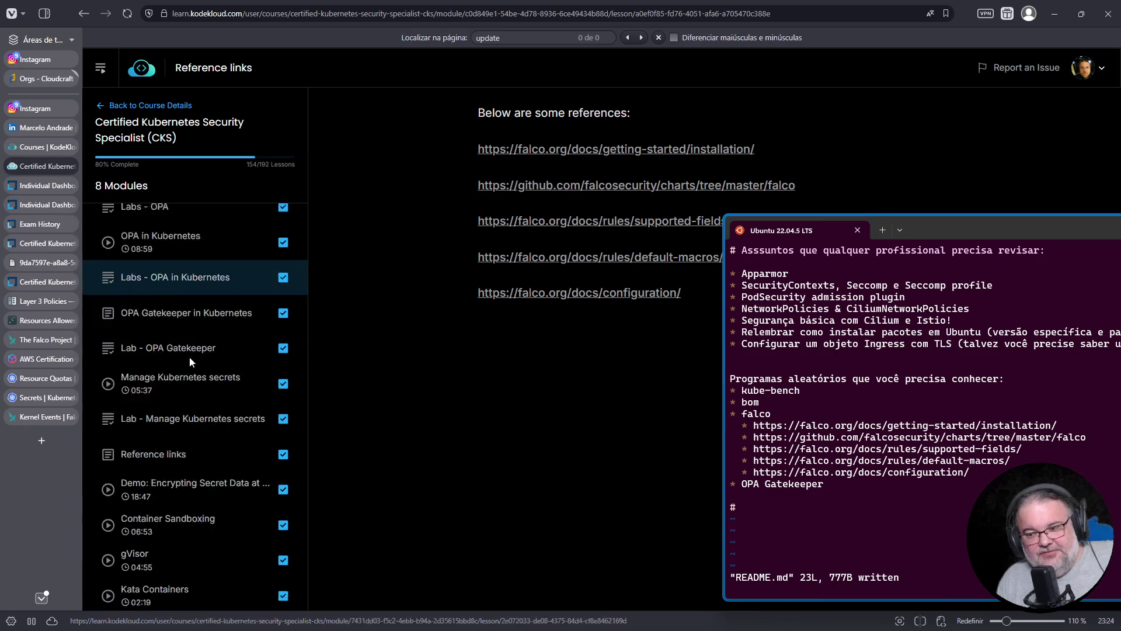
scroll(203, 322, down, 2)
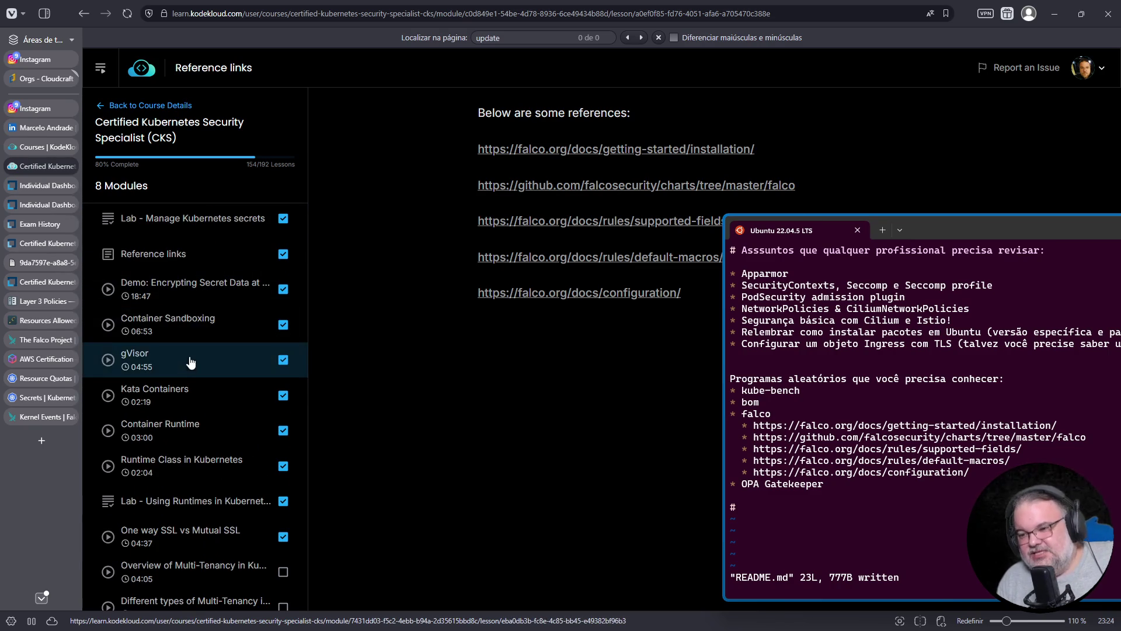
scroll(190, 359, down, 4)
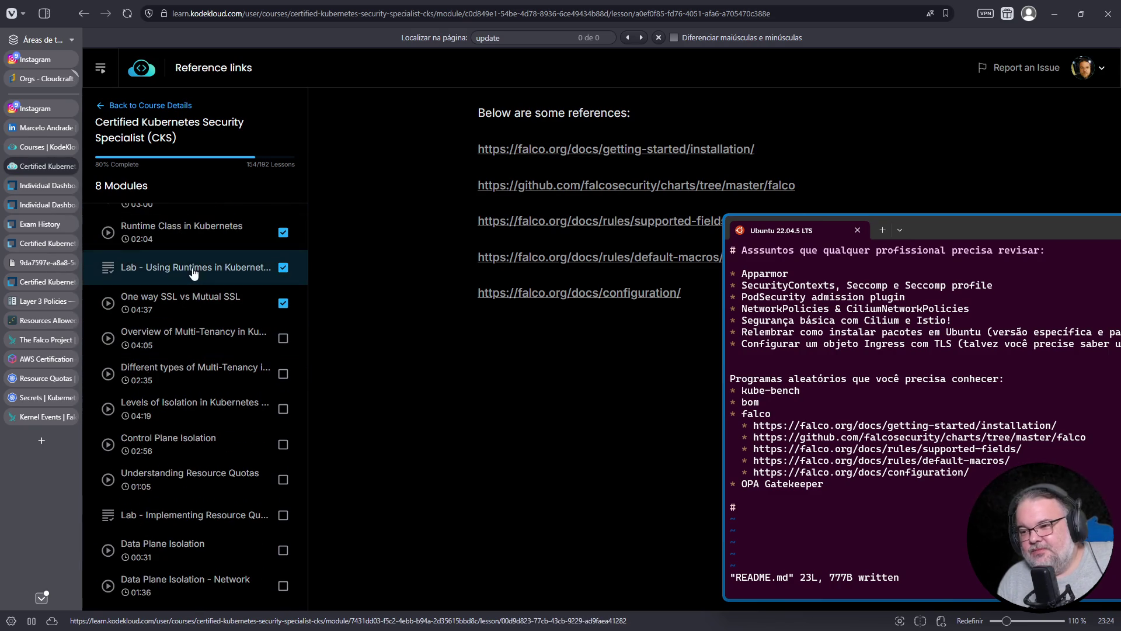
scroll(222, 286, down, 3)
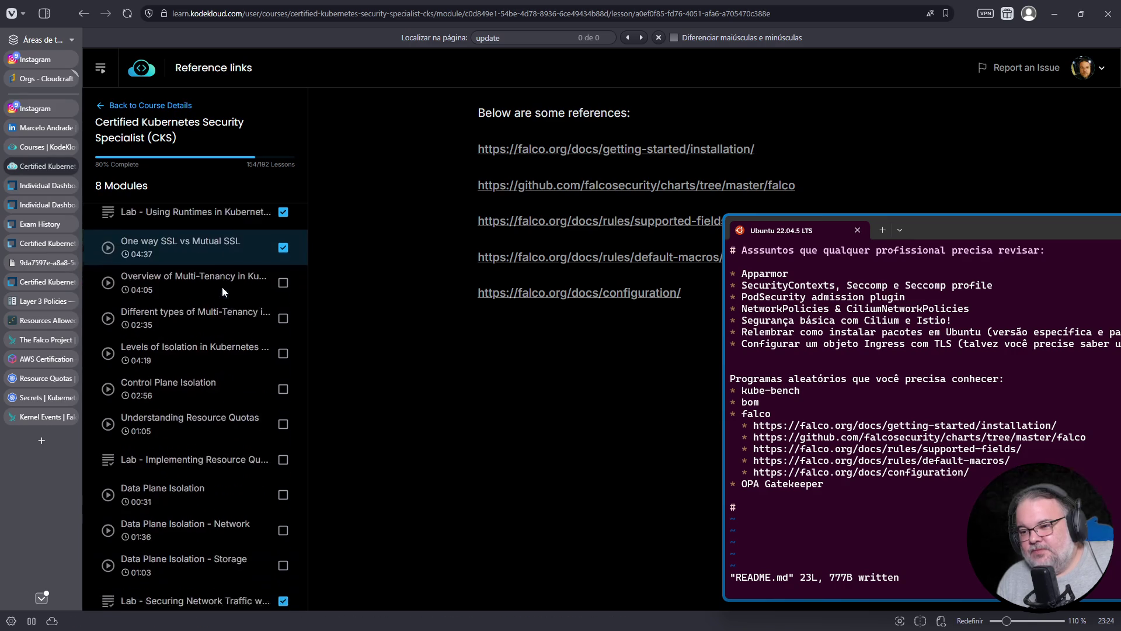
scroll(214, 344, down, 3)
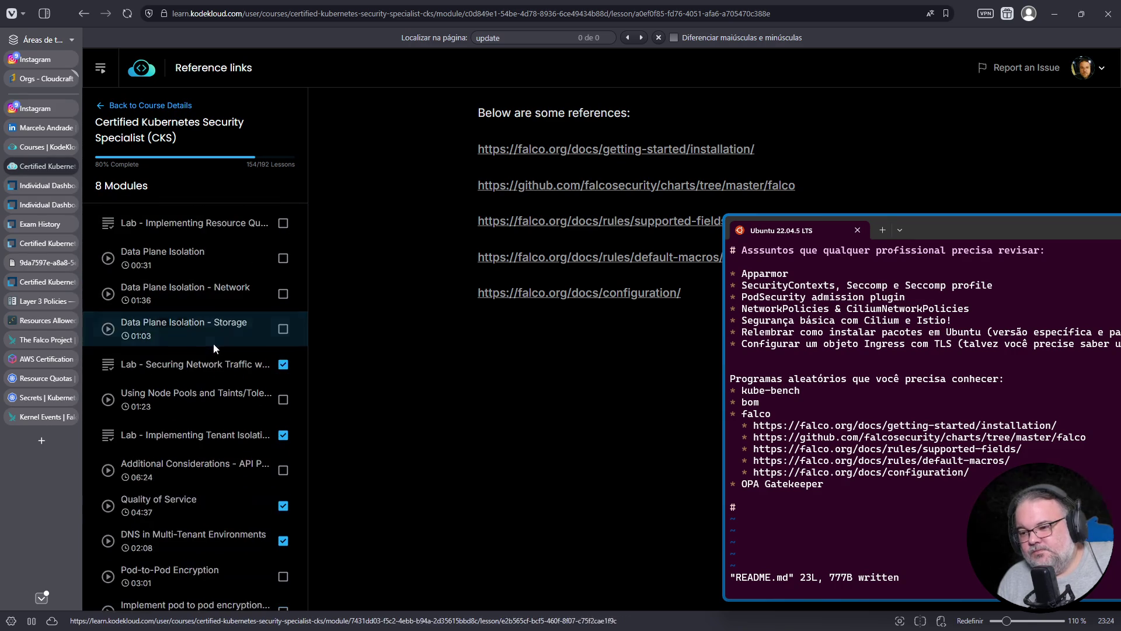
scroll(214, 310, down, 4)
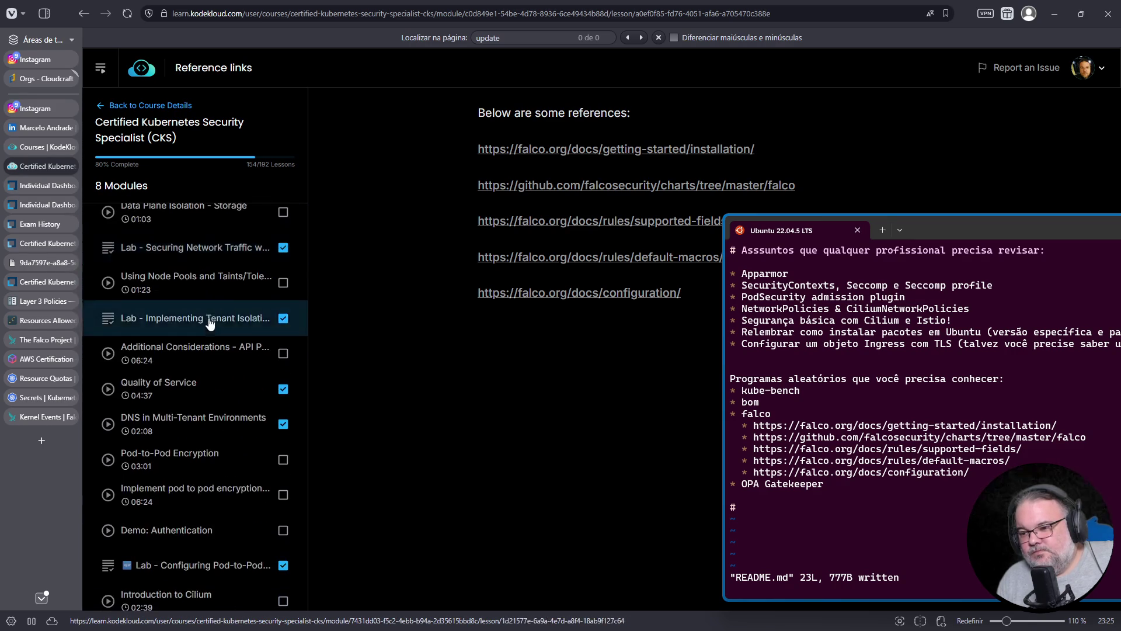
scroll(216, 280, down, 2)
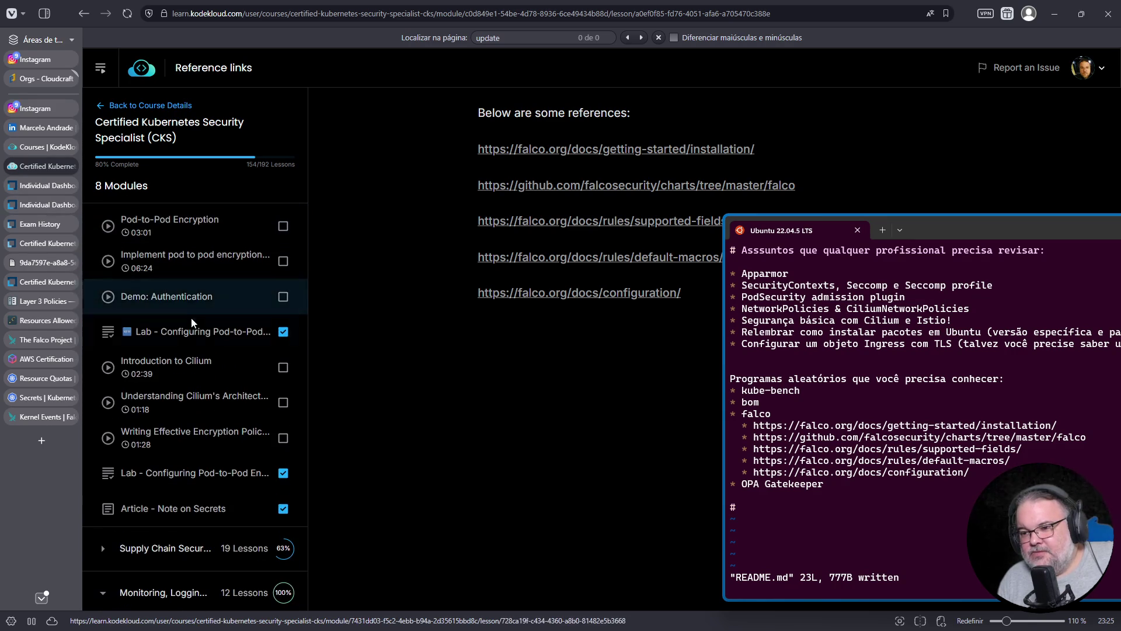
scroll(201, 309, down, 3)
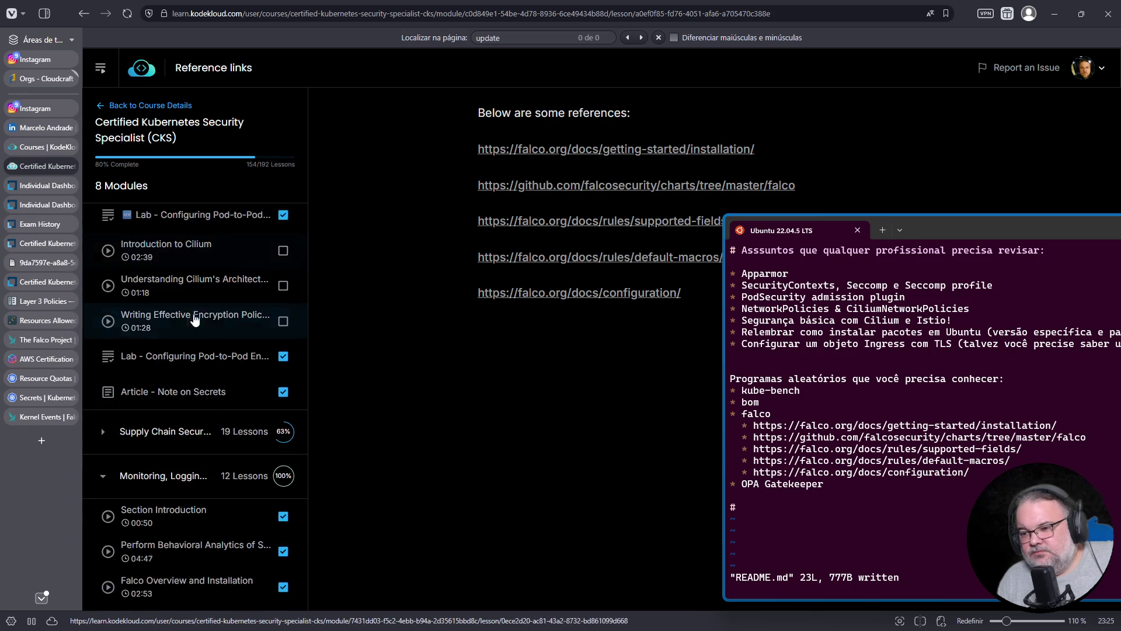
scroll(175, 310, down, 1)
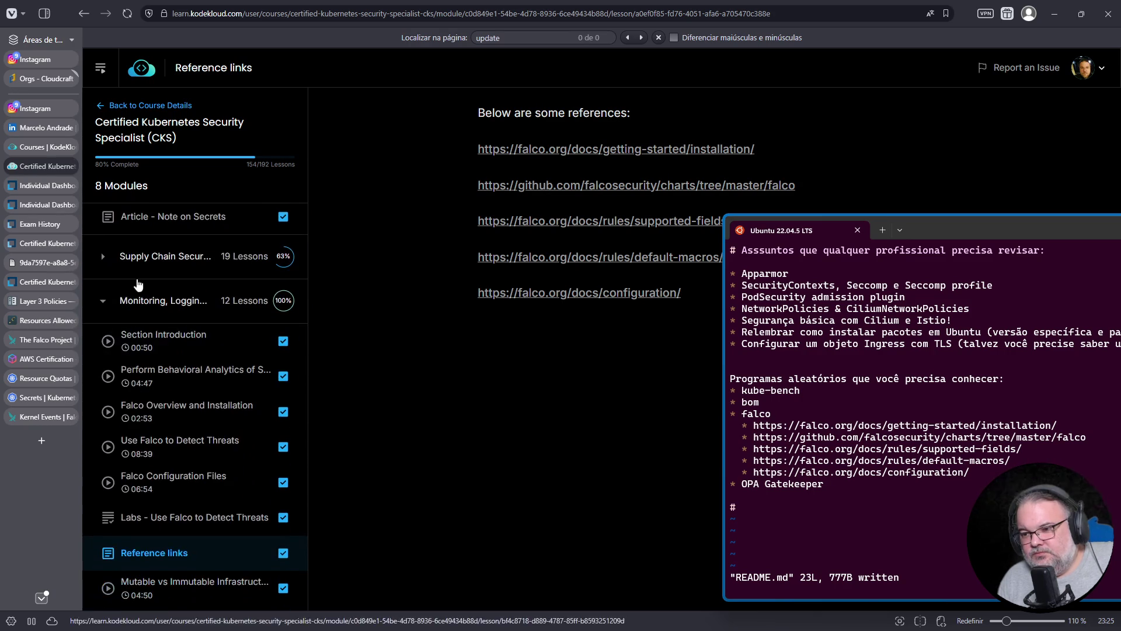
Expand Supply Chain Security and Mock Exams to check their remaining lessons.
click(146, 275)
scroll(146, 295, down, 3)
scroll(146, 298, down, 8)
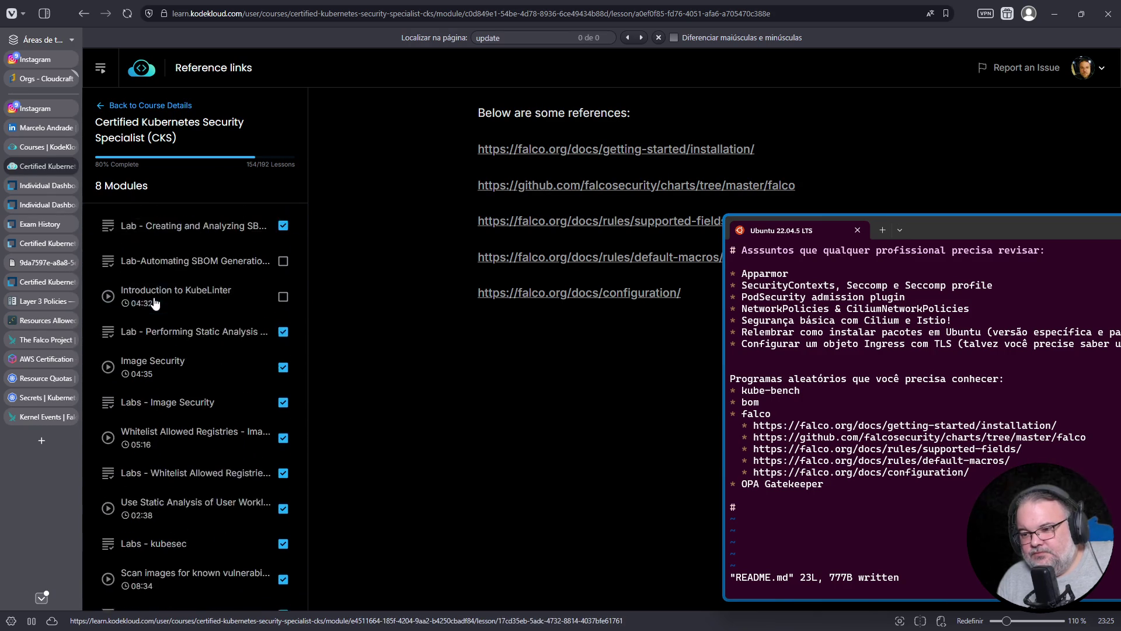
scroll(154, 302, down, 3)
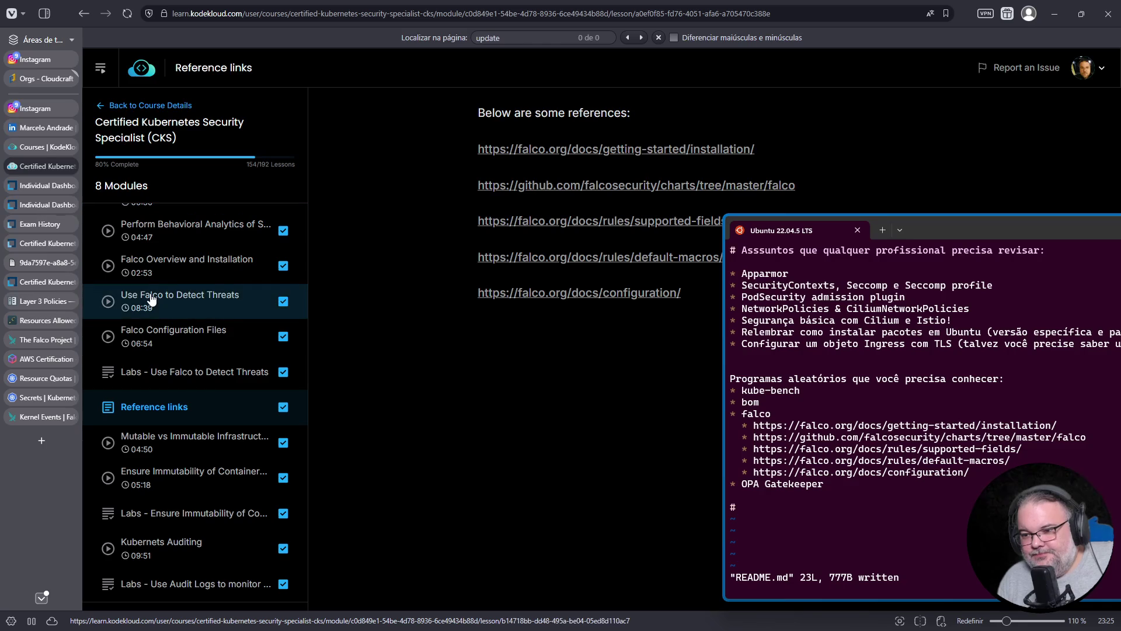
scroll(167, 373, down, 1)
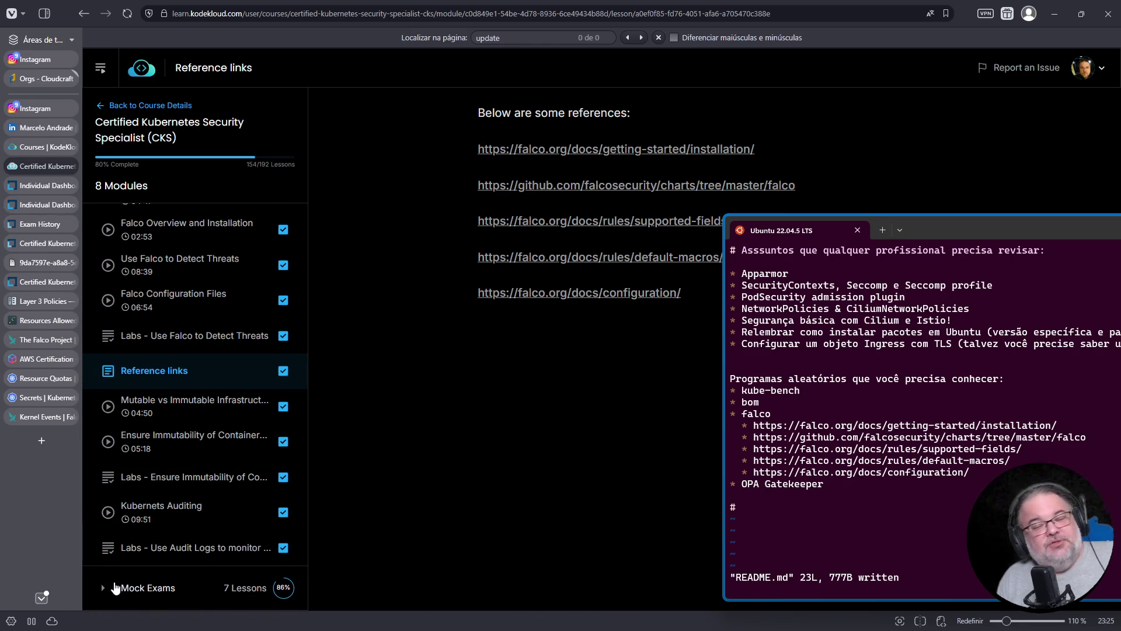
click(111, 587)
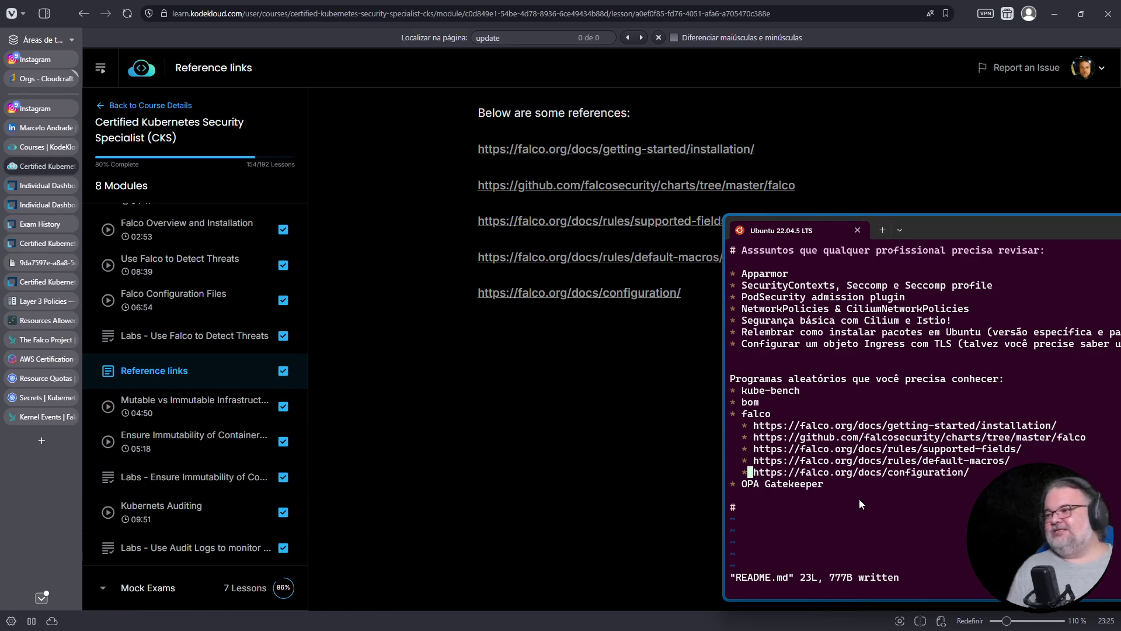
key(Up)
key(Up)
key(Up)
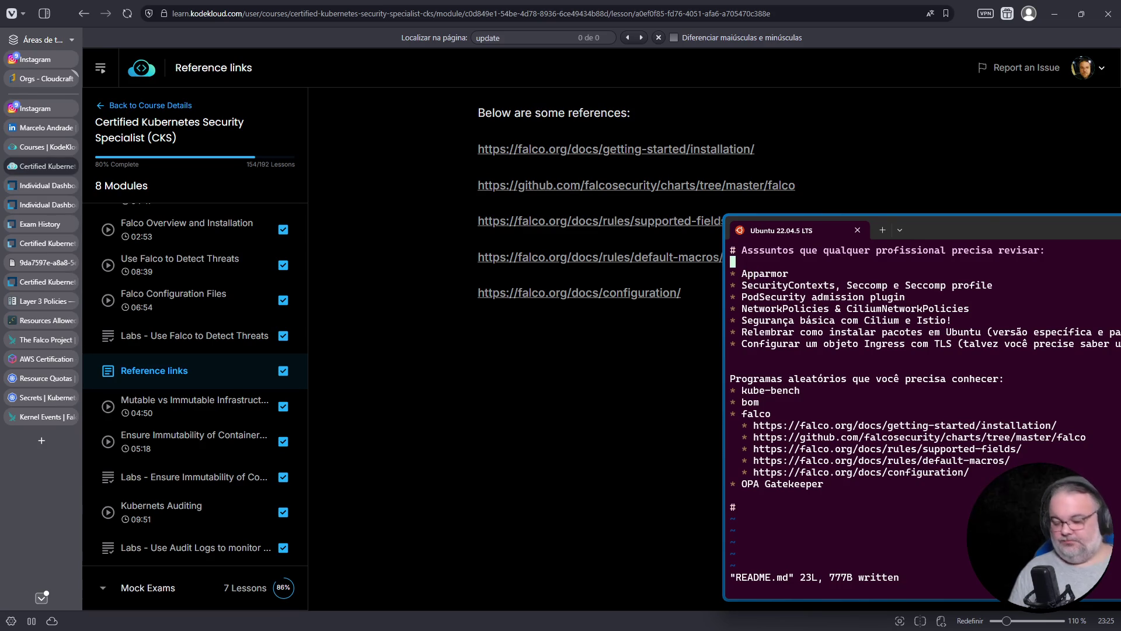
Insert '* Kubernetes audit' as the first README.md topic, save with :w, then open the Kubernetes Auditing lesson.
text(o* Kubernetes audi)
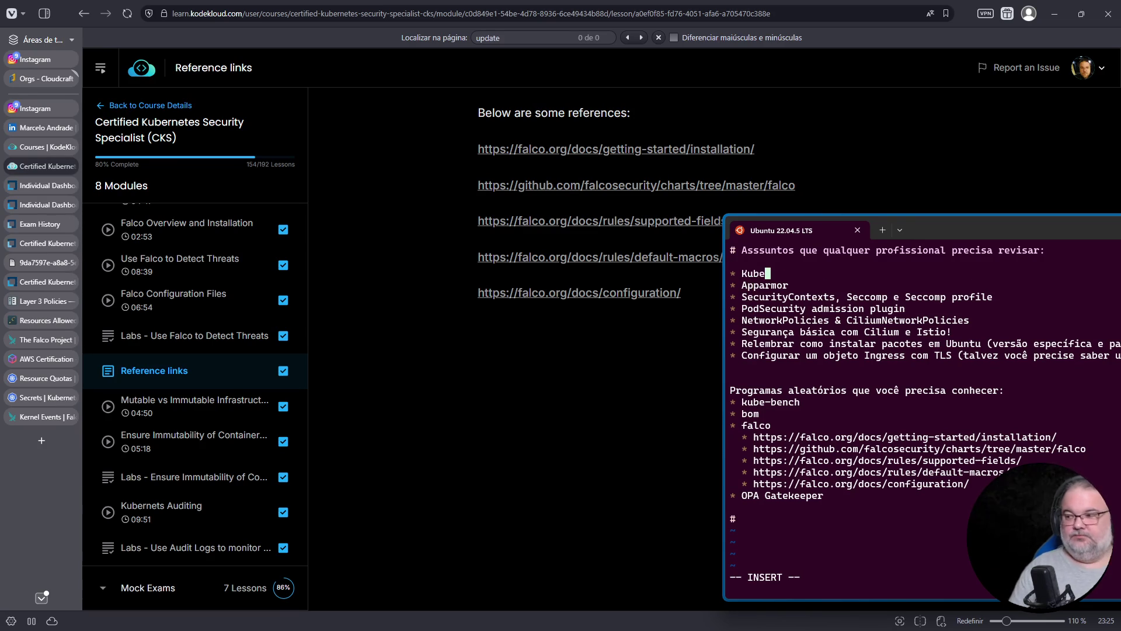
key(Escape)
text(:w)
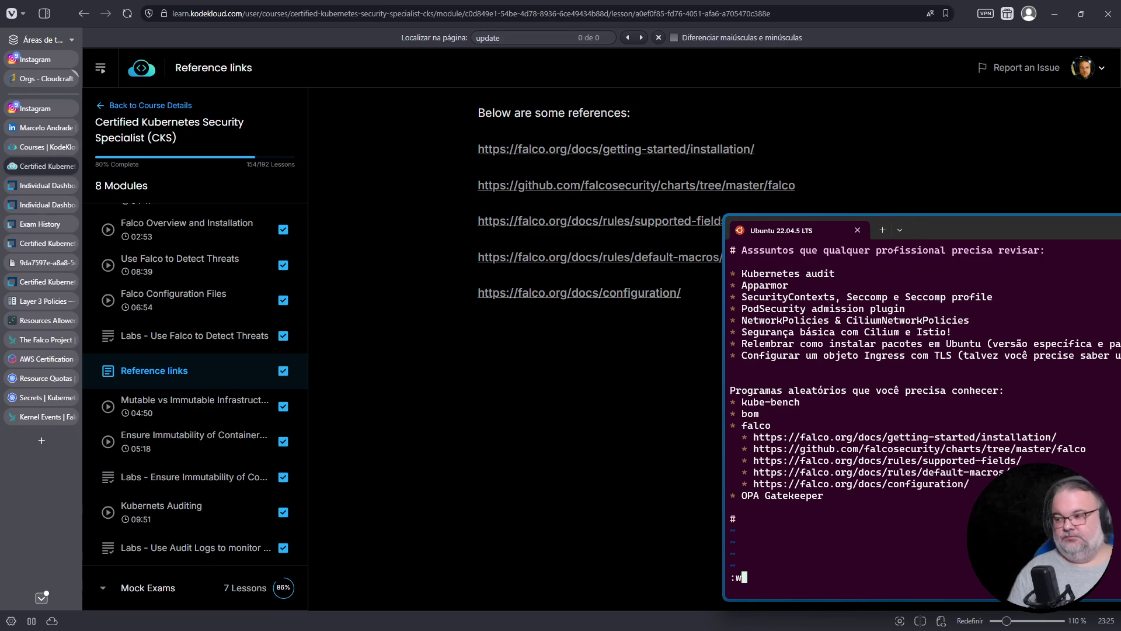
key(Return)
click(170, 513)
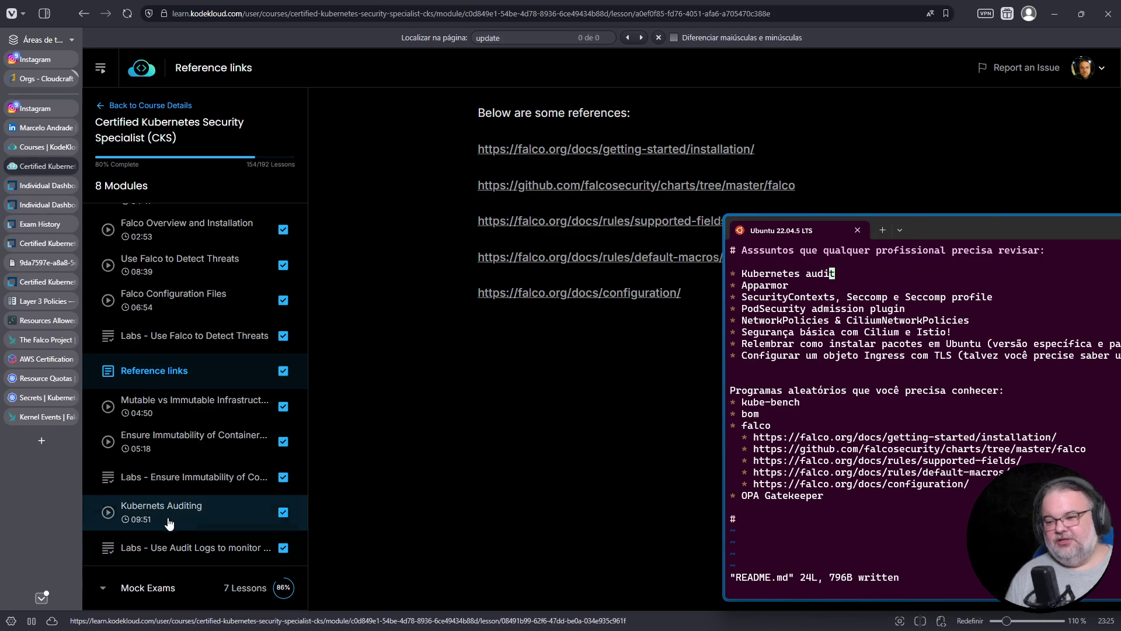
scroll(170, 513, down, 4)
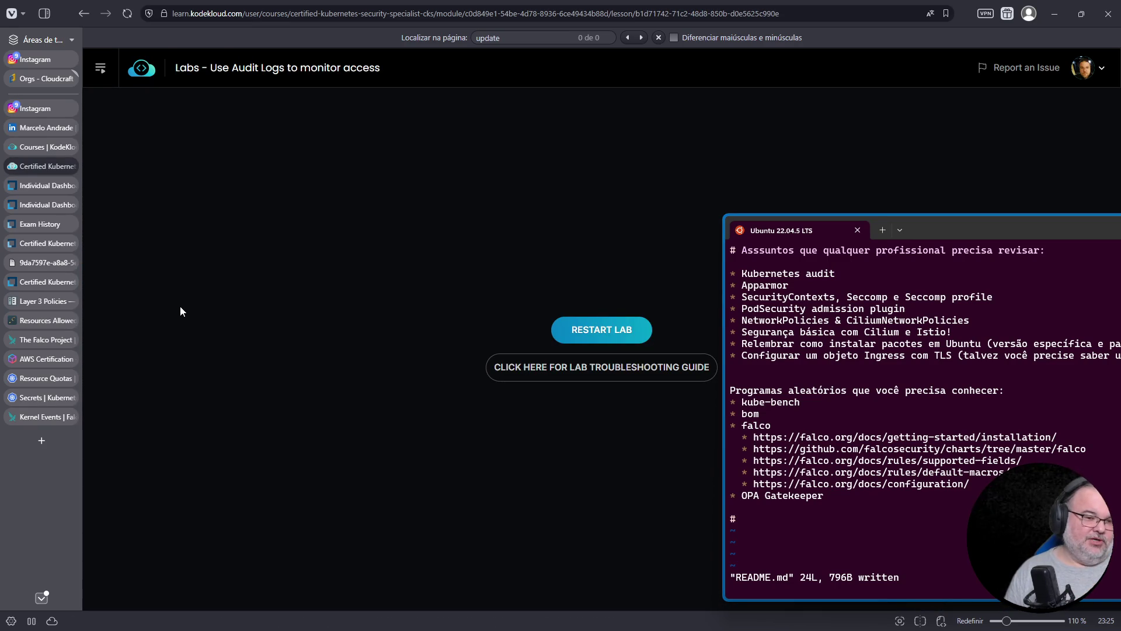
Restart the Use Audit Logs lab and move the terminal window behind the browser.
click(610, 331)
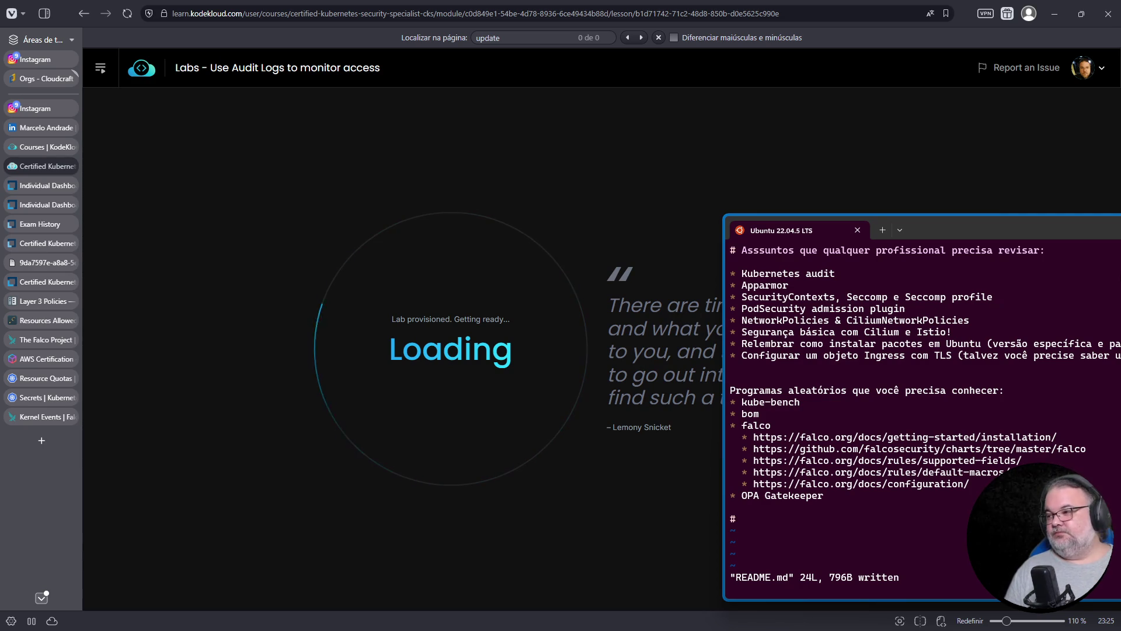
drag(1042, 227, 641, 217)
click(1006, 228)
click(800, 424)
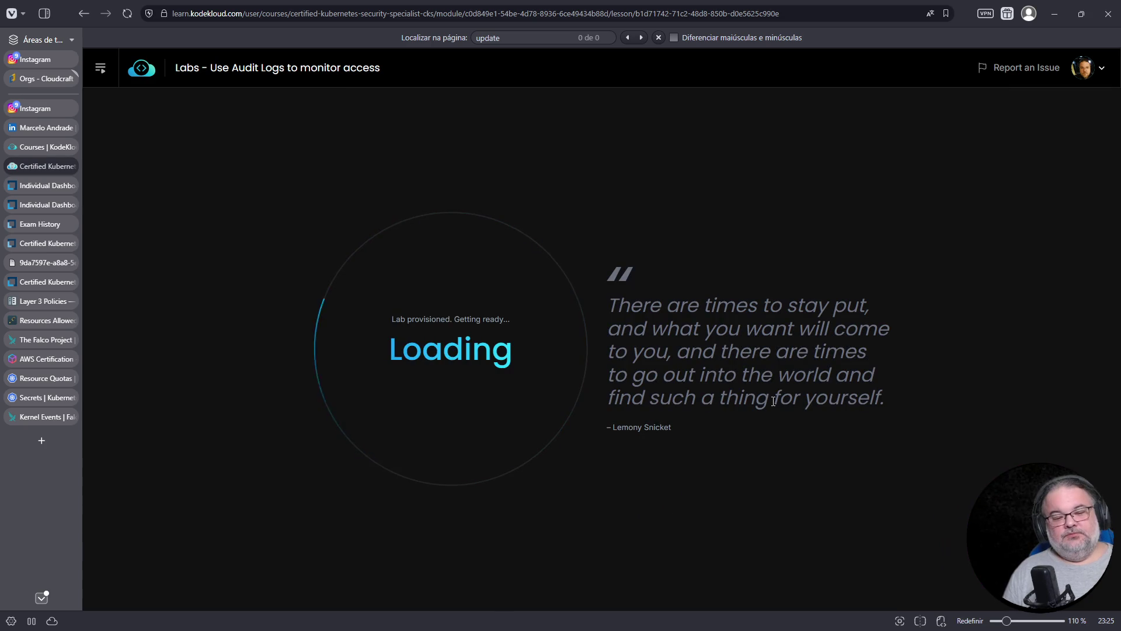
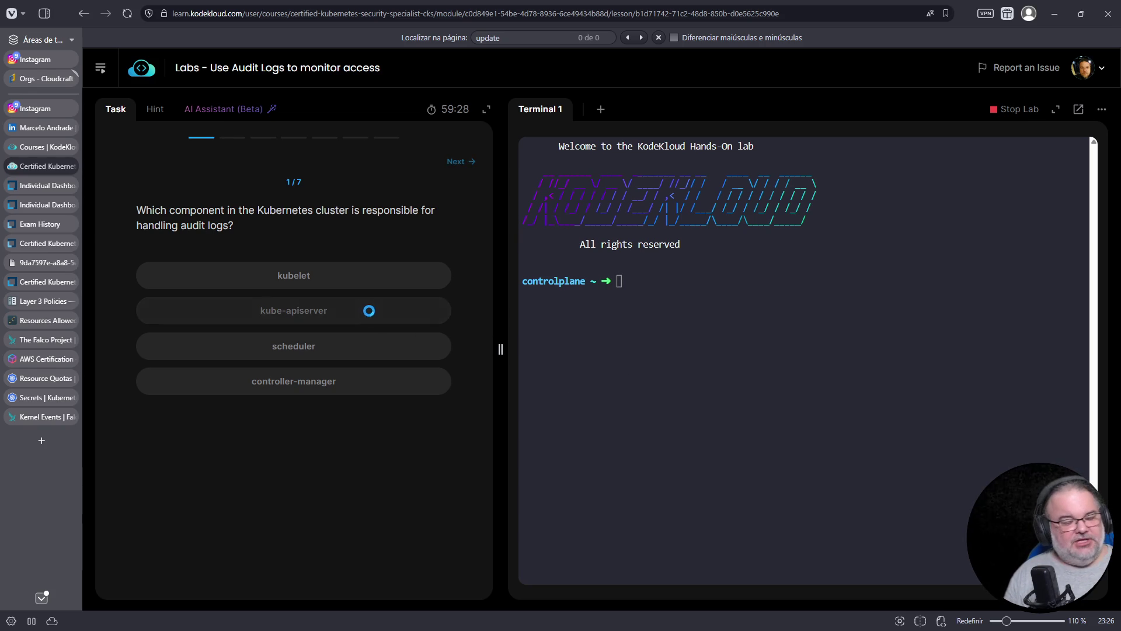
Answer kube-apiserver, then search the kube-apiserver manifest for audit settings with fgrep audit.
click(390, 310)
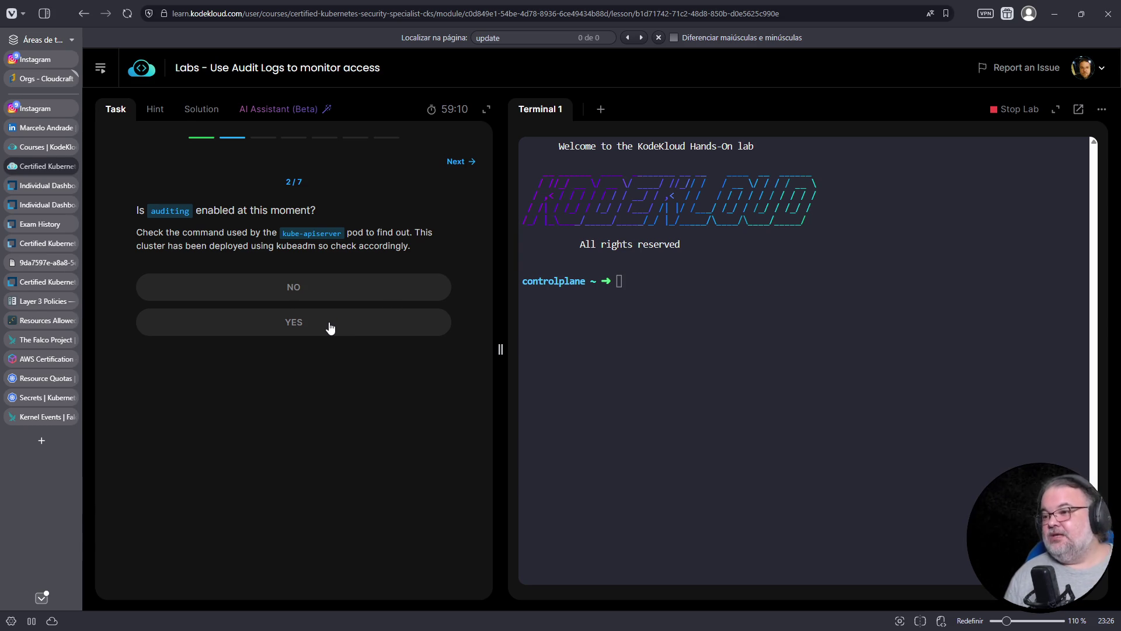
click(750, 331)
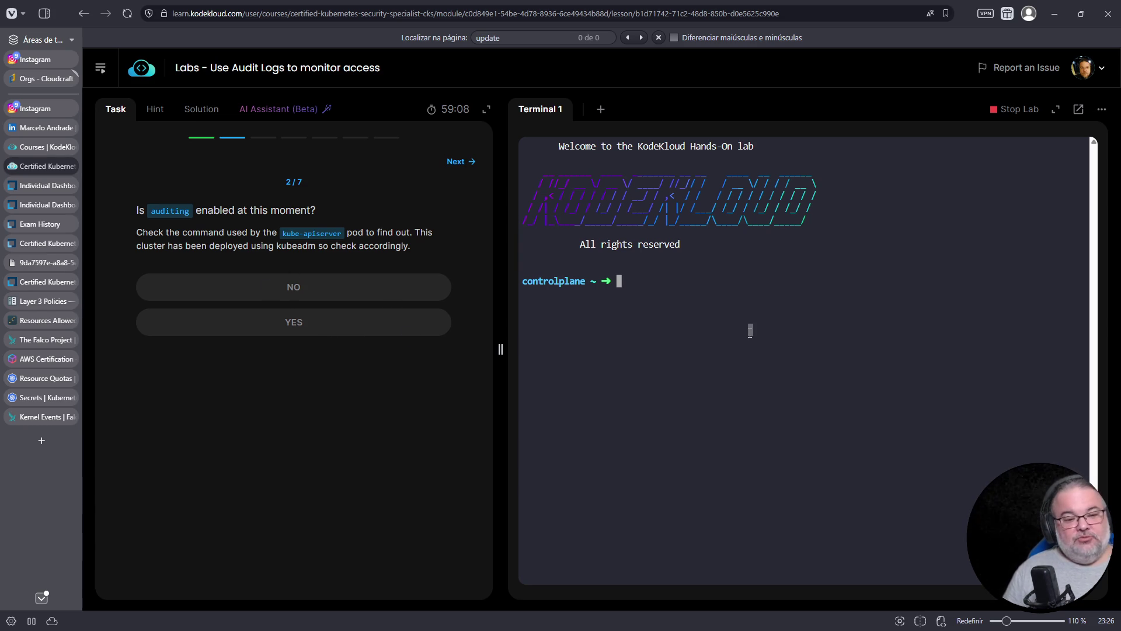
text(cat /etc/kubernetes/manifests/)
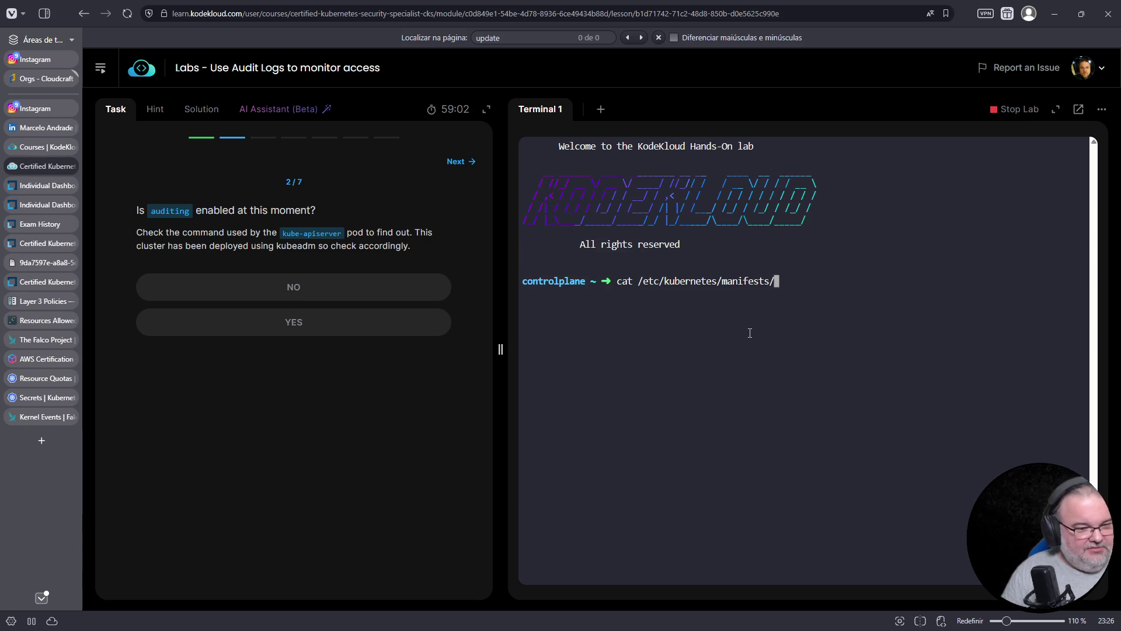
text(kube-ap)
key(Tab)
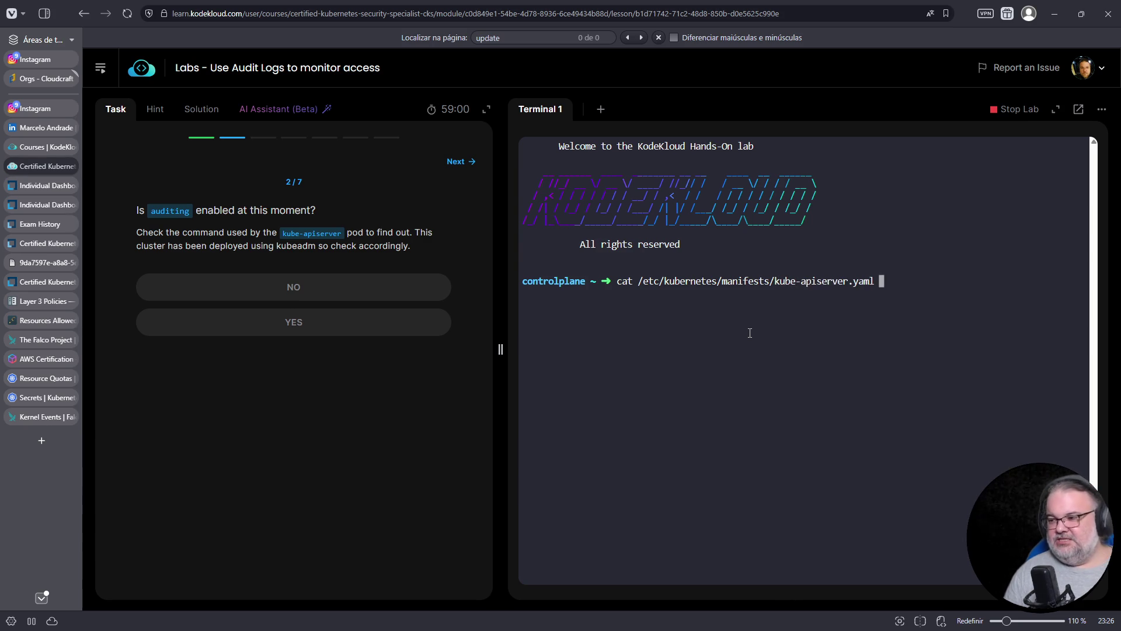
key(Return)
key(Up)
text(| fgrep audit)
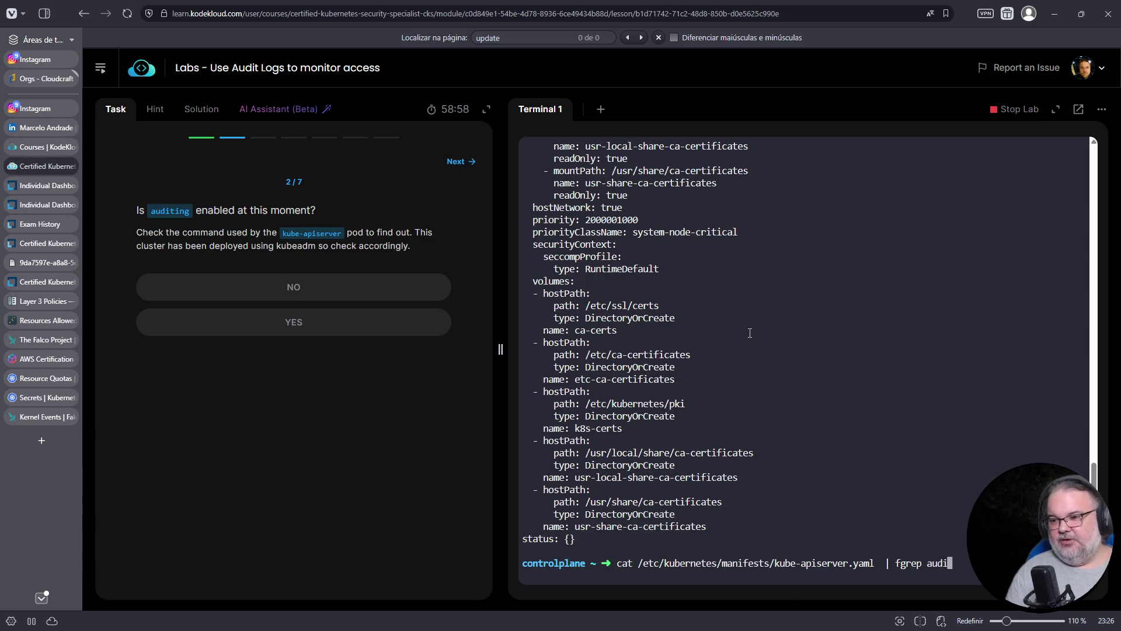
key(Return)
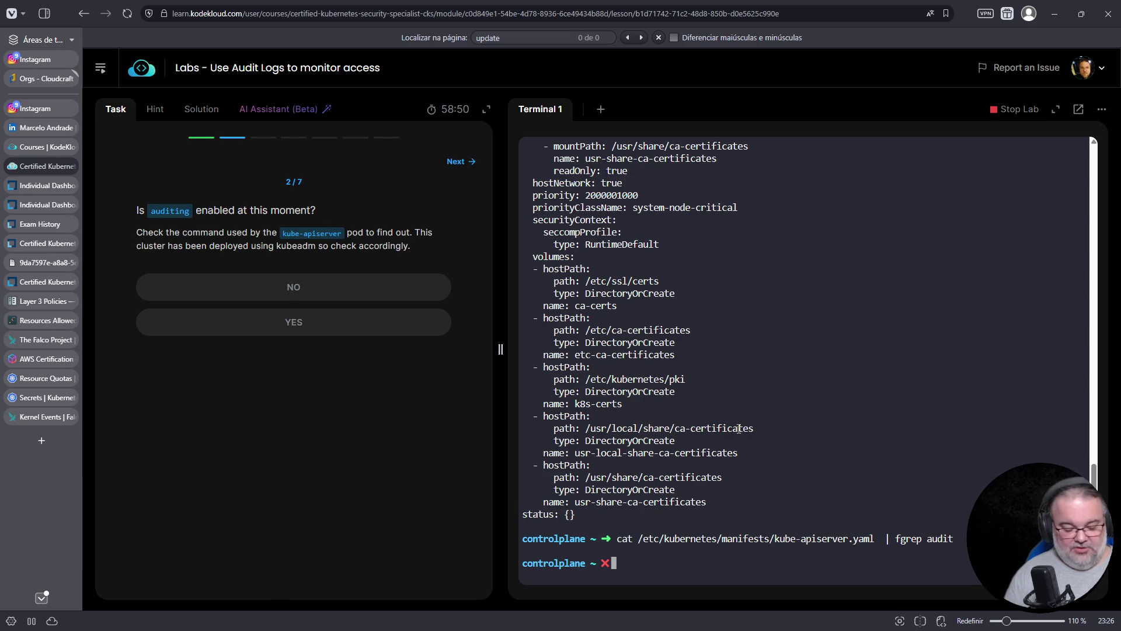
Confirm the running kube-apiserver process has no audit flags and answer NO.
text(ubectl)
key(ctrl+c)
text(uxw | fgrep kube-apis)
key(Return)
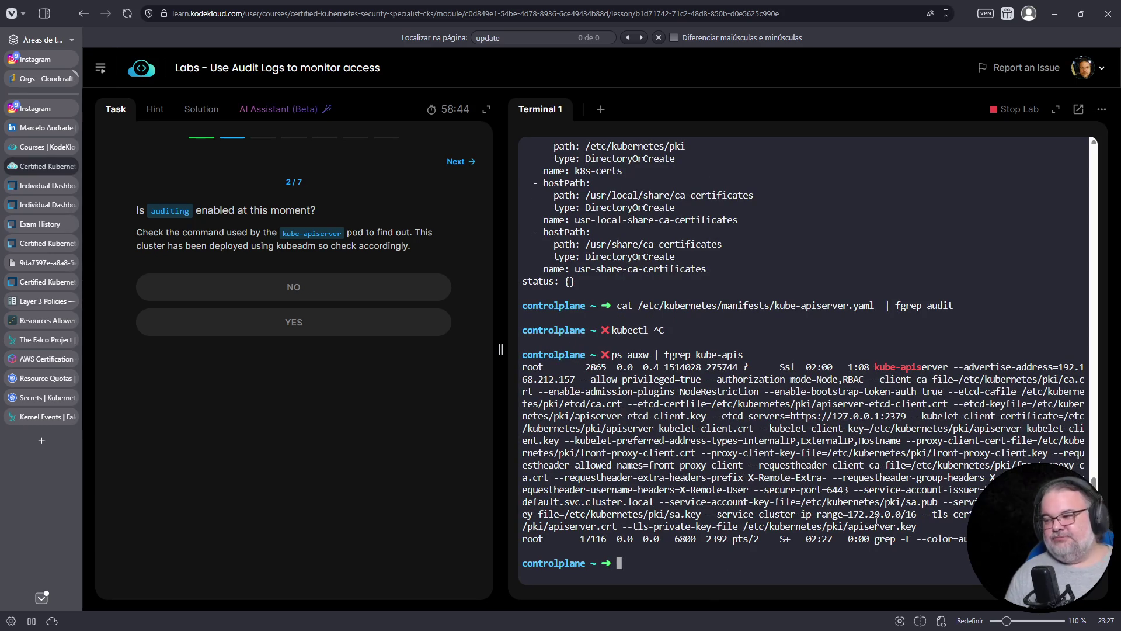
key(Up)
text(| fgrep audit)
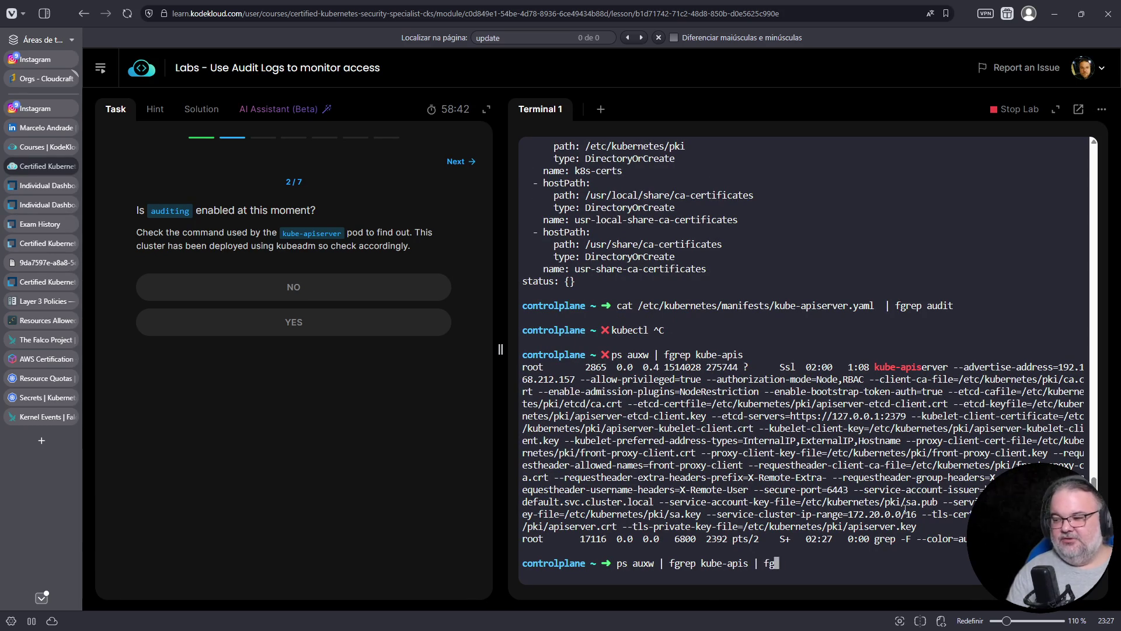
key(Return)
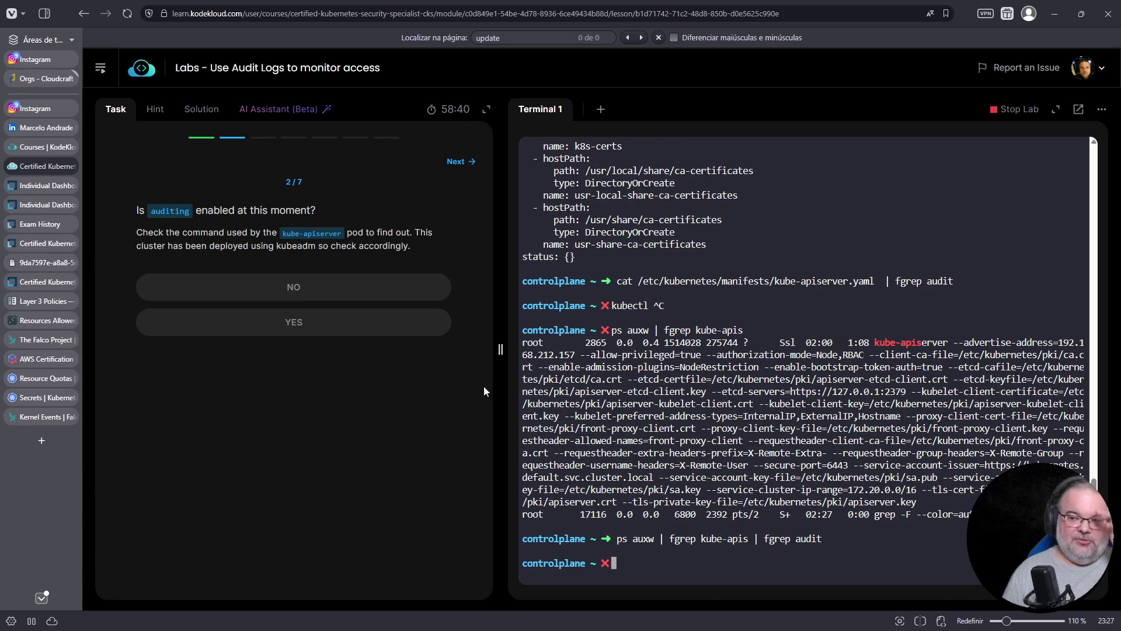
click(397, 287)
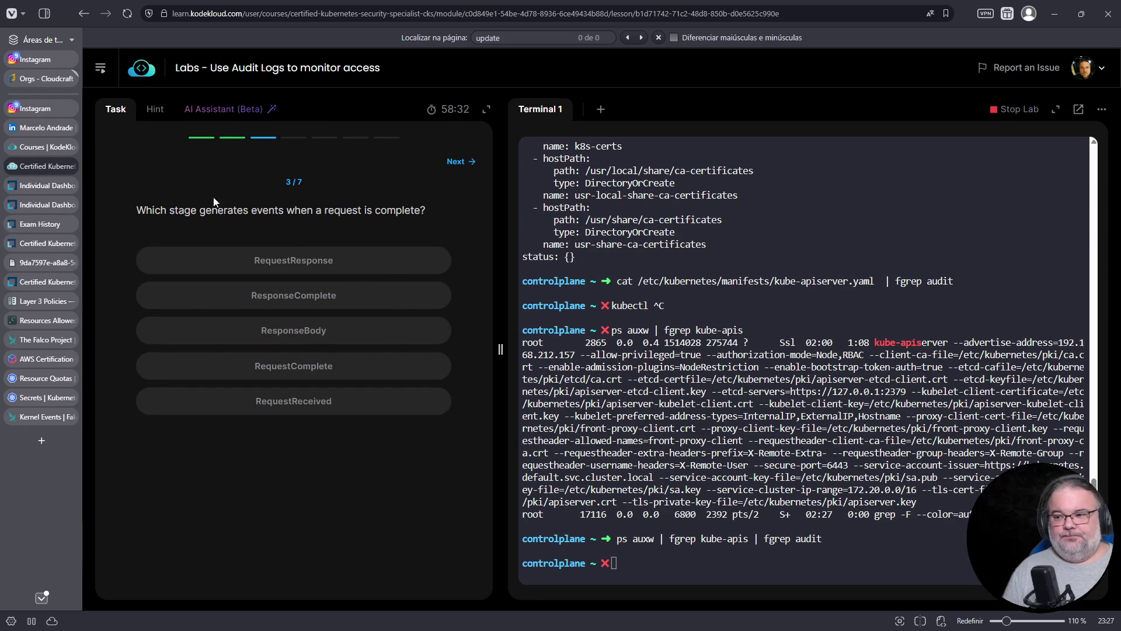
Search the web for 'kubernetes audit logs' in a new browser tab.
click(41, 441)
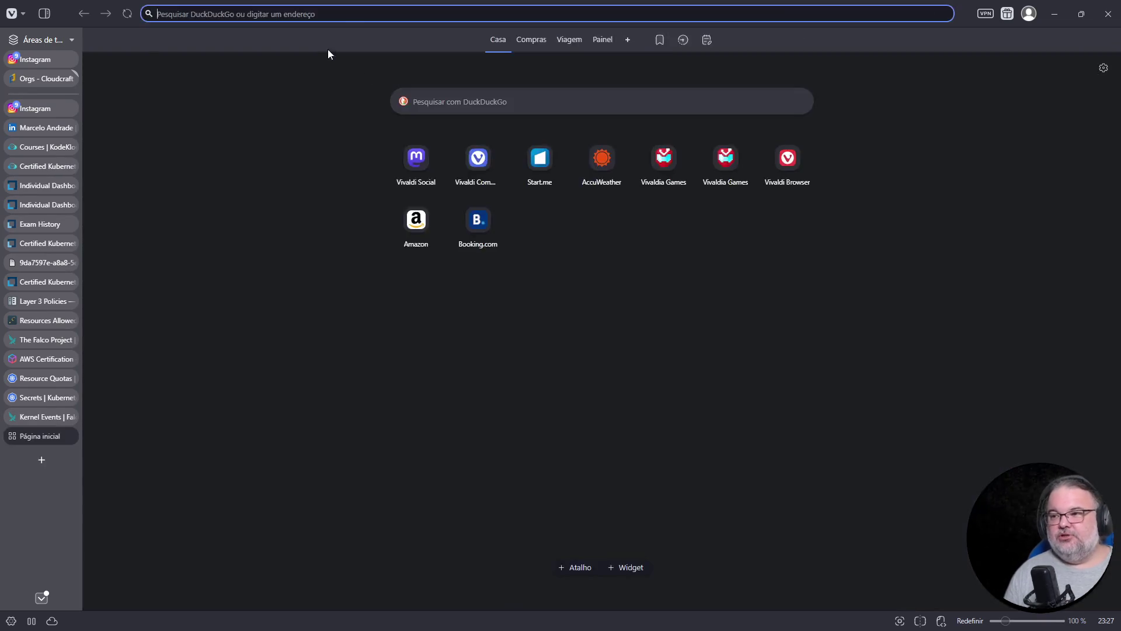
text(kubernetes audit logs)
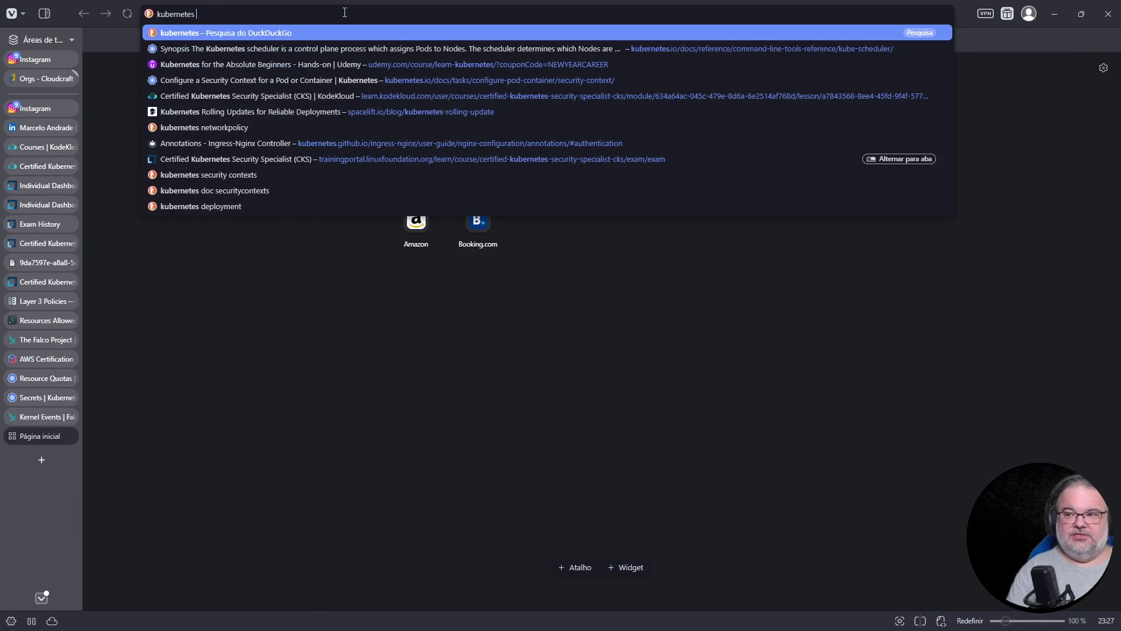
key(Return)
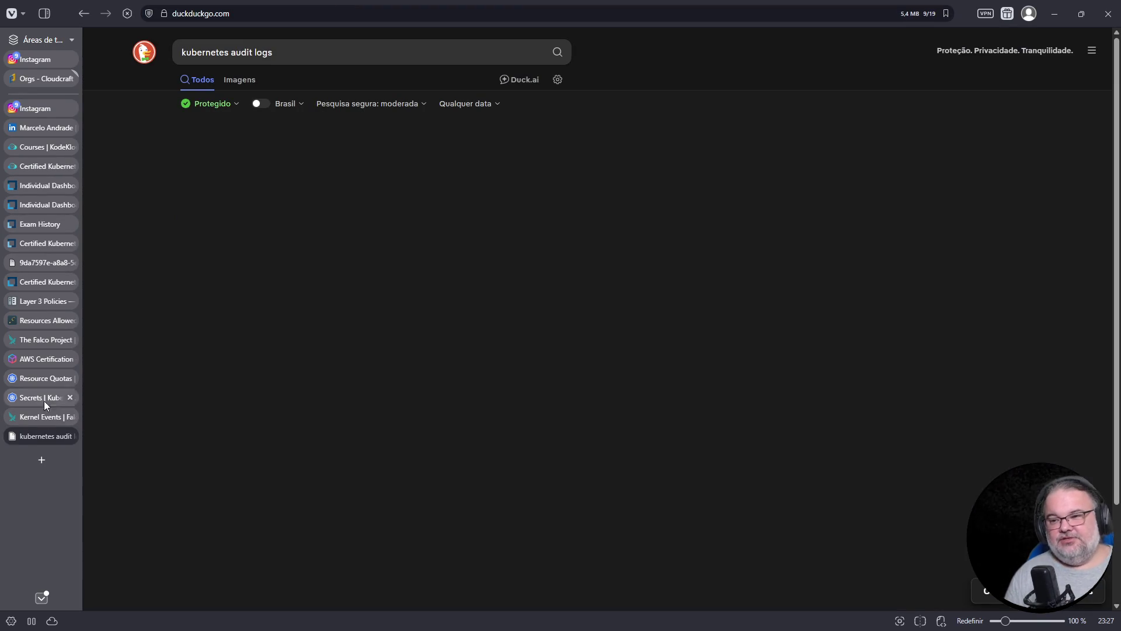
mouse_move(26, 440)
mouse_down()
mouse_move(50, 165)
mouse_move(44, 187)
mouse_up()
Open the 'Auditing - Kubernetes' page at 130% zoom and read through the audit stages.
click(232, 390)
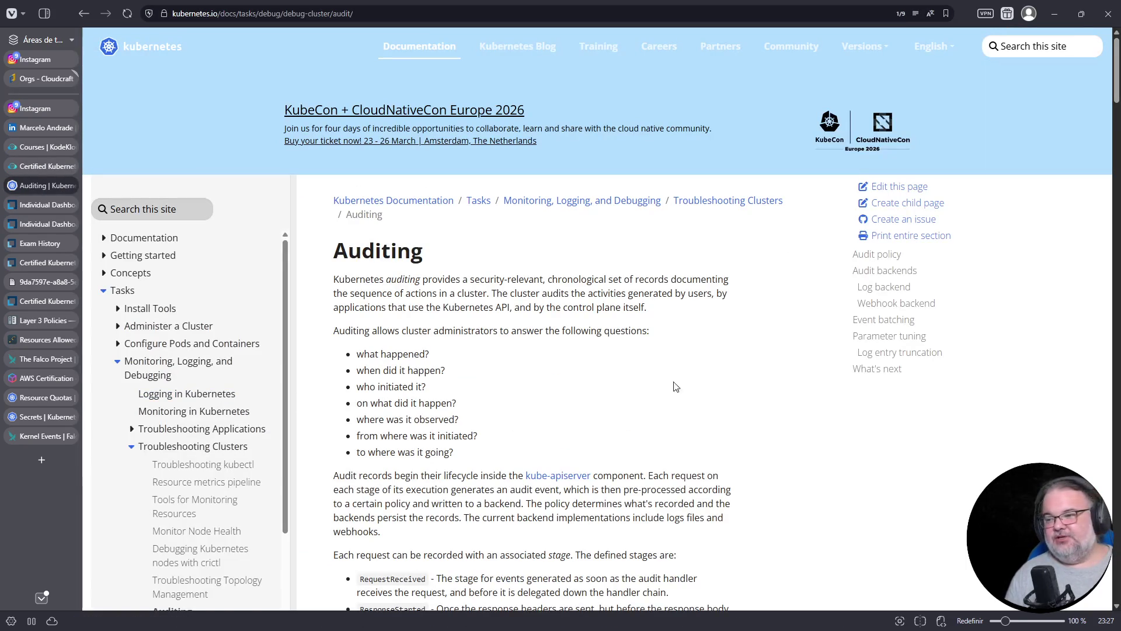
scroll(584, 392, down, 3)
key(ctrl+plus)
key(ctrl+plus)
key(ctrl+plus)
scroll(592, 392, down, 5)
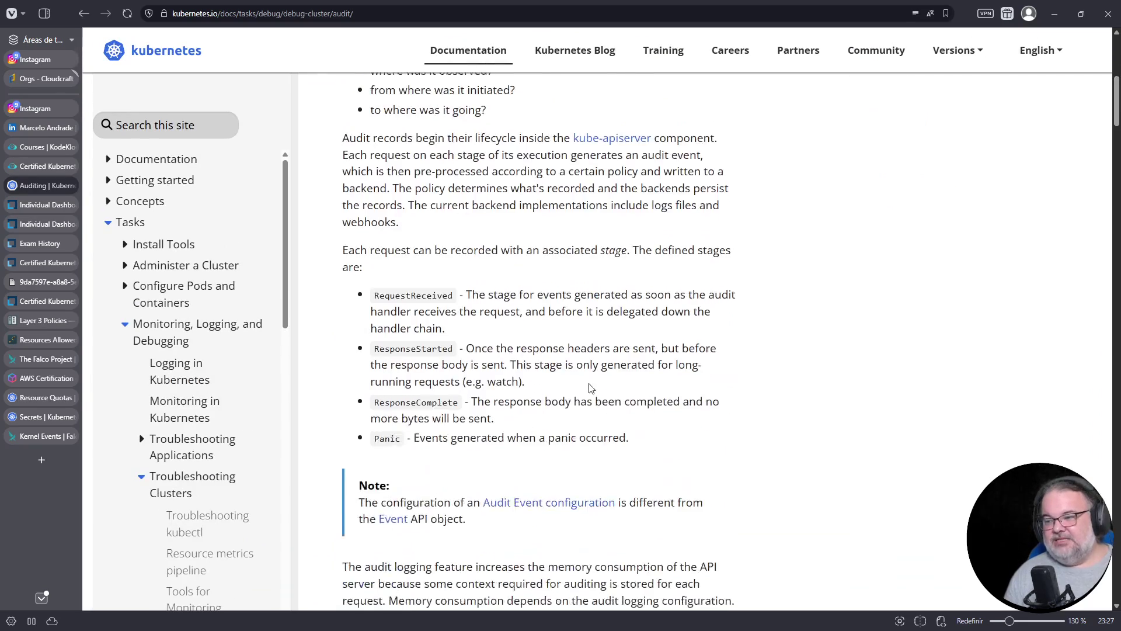
scroll(460, 345, down, 1)
drag(380, 214, 480, 370)
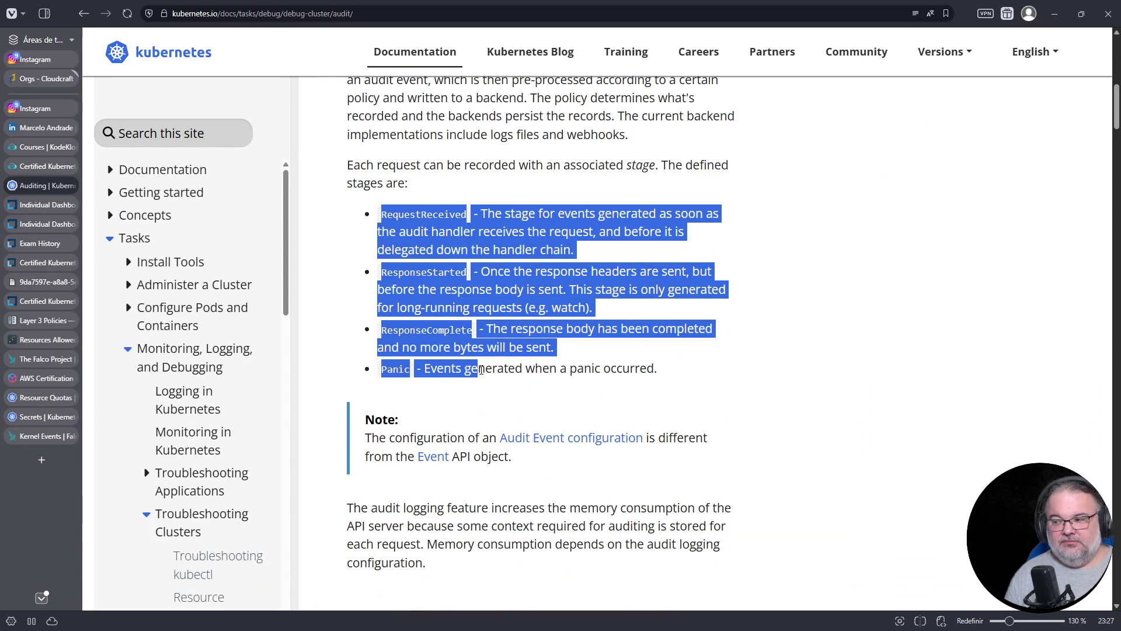
click(671, 393)
scroll(672, 393, down, 7)
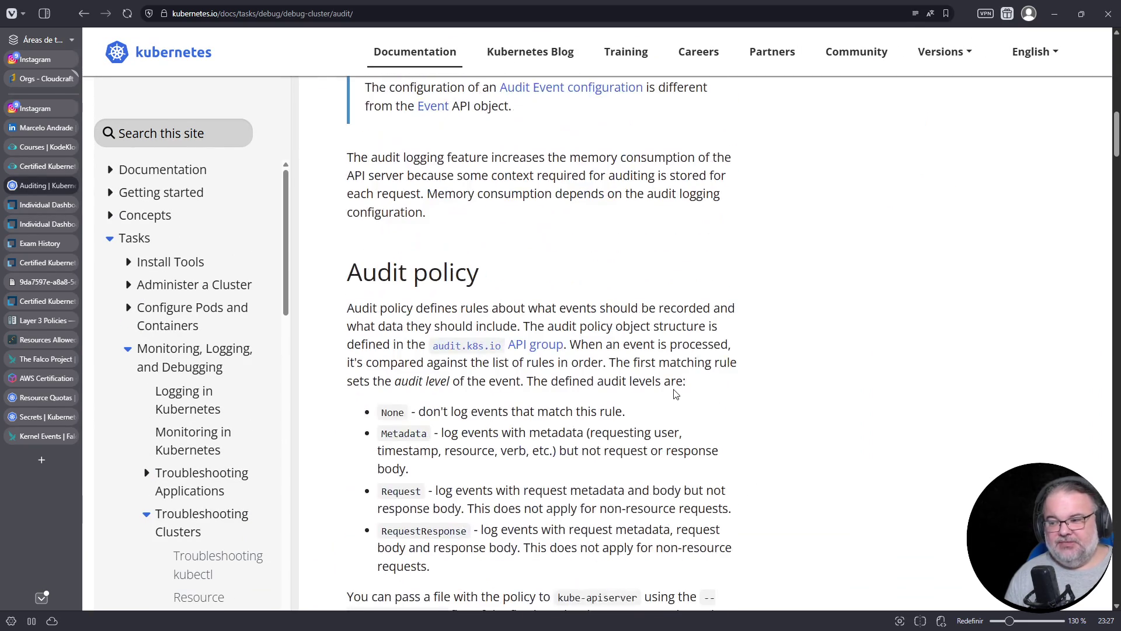
scroll(584, 388, down, 2)
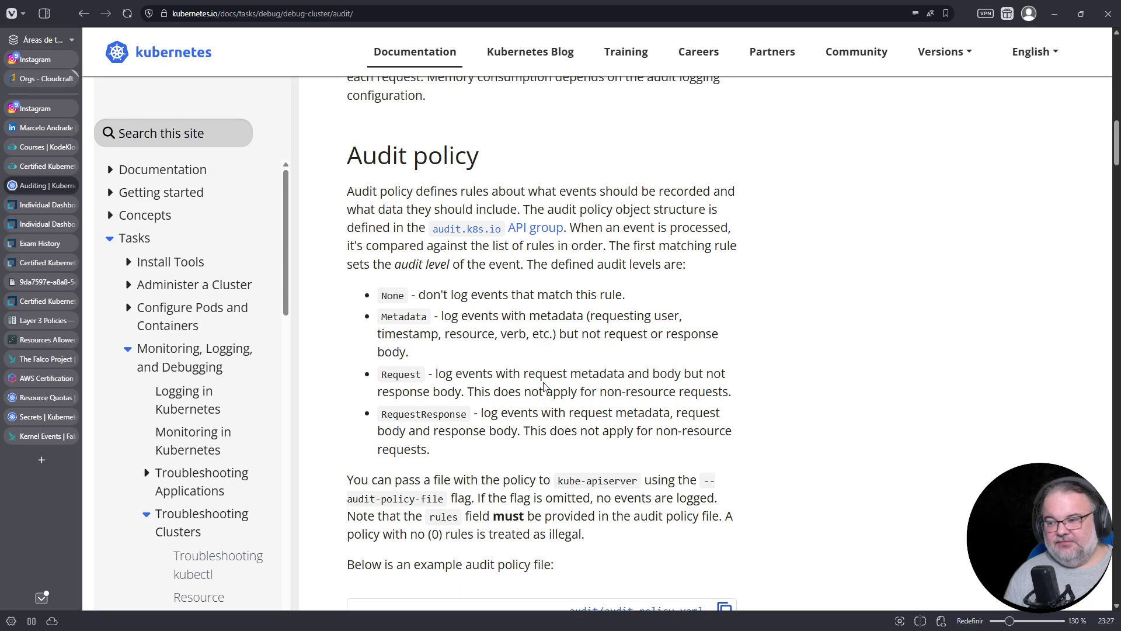
scroll(547, 385, up, 7)
scroll(547, 385, down, 8)
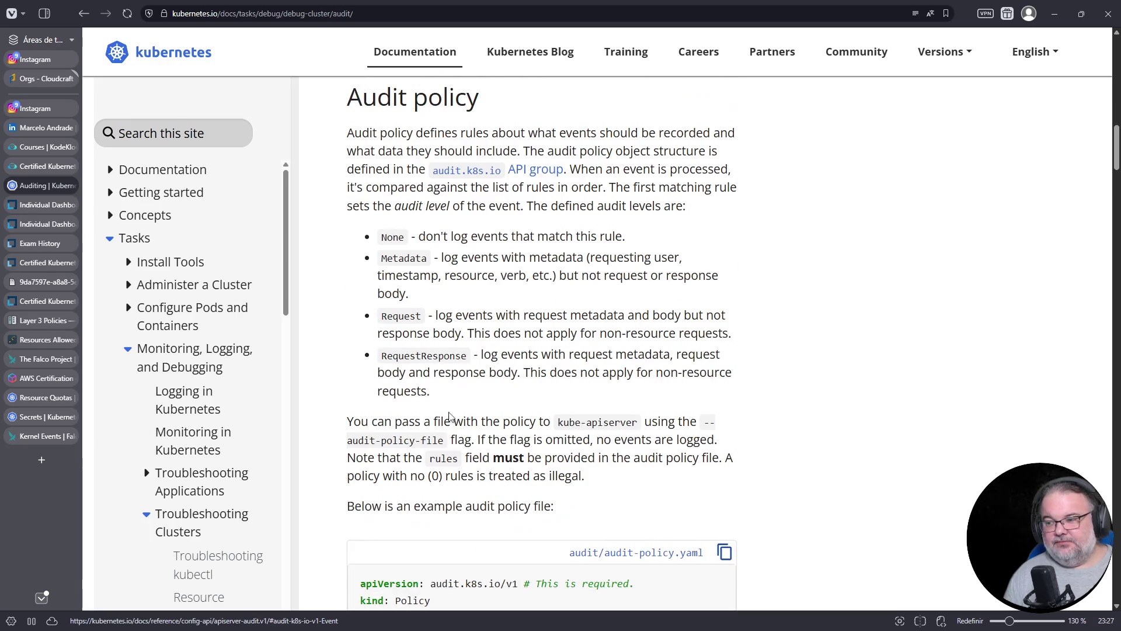
drag(395, 275, 483, 401)
scroll(483, 401, down, 8)
drag(455, 321, 486, 422)
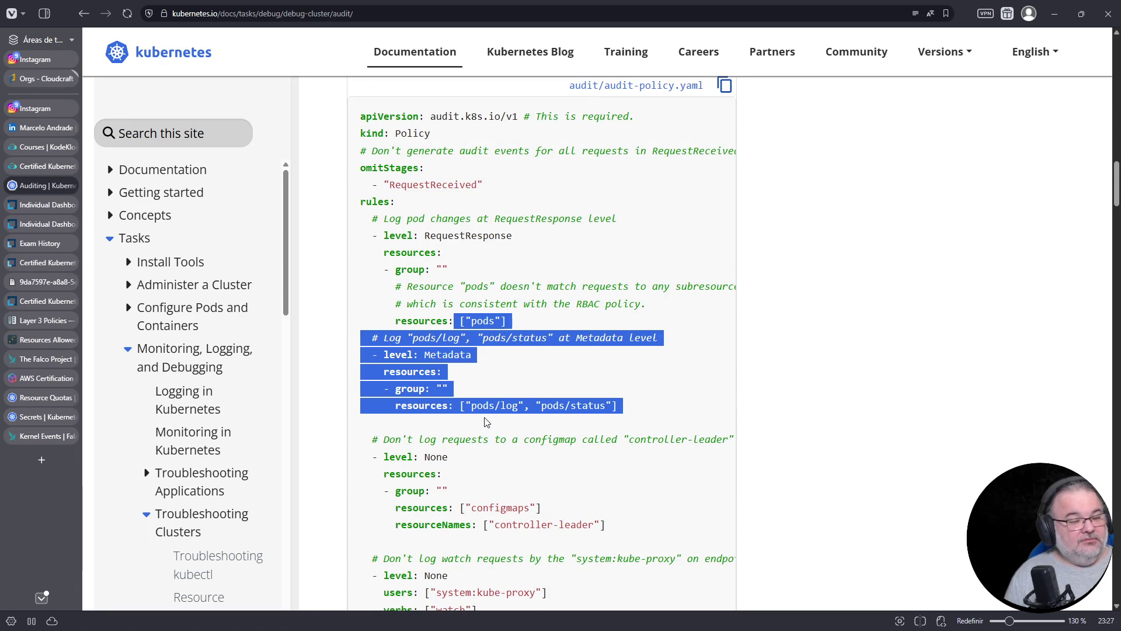
scroll(485, 422, up, 9)
Highlight the four audit levels: None, Metadata, Request and RequestResponse.
drag(395, 295, 453, 458)
click(454, 467)
mouse_move(376, 295)
mouse_down()
mouse_move(647, 300)
mouse_move(638, 301)
mouse_up()
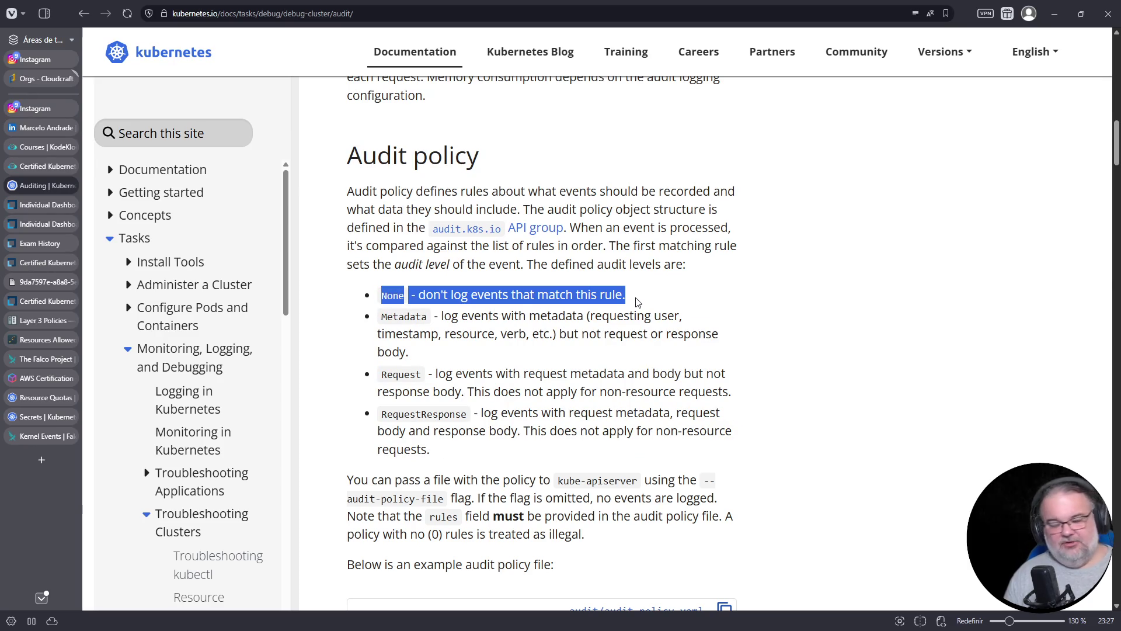
double_click(401, 317)
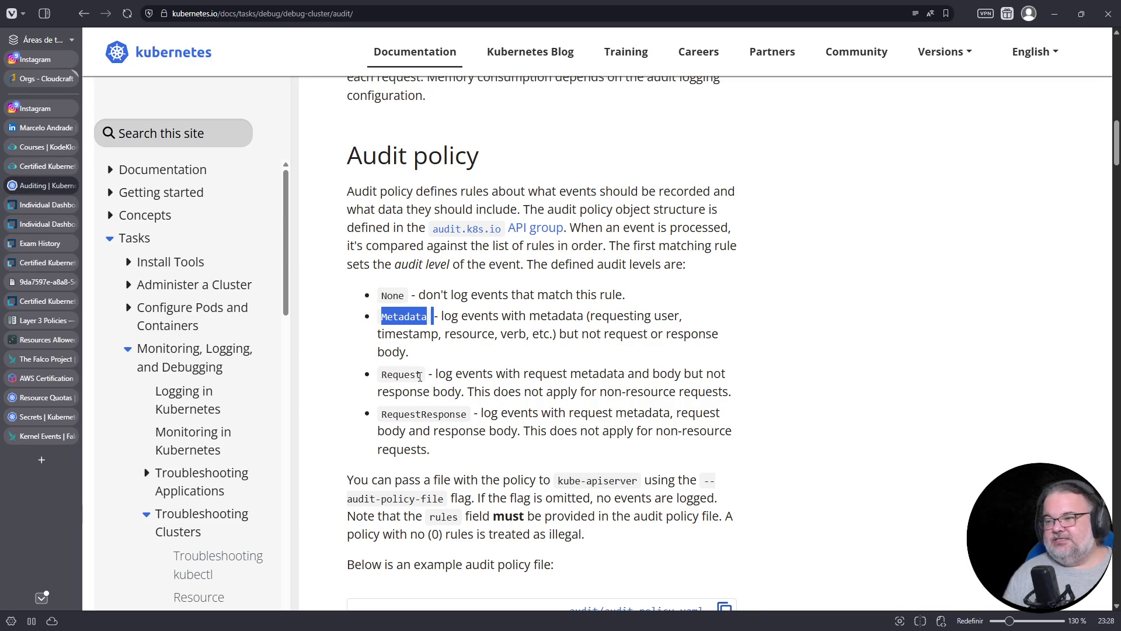
double_click(402, 375)
click(525, 391)
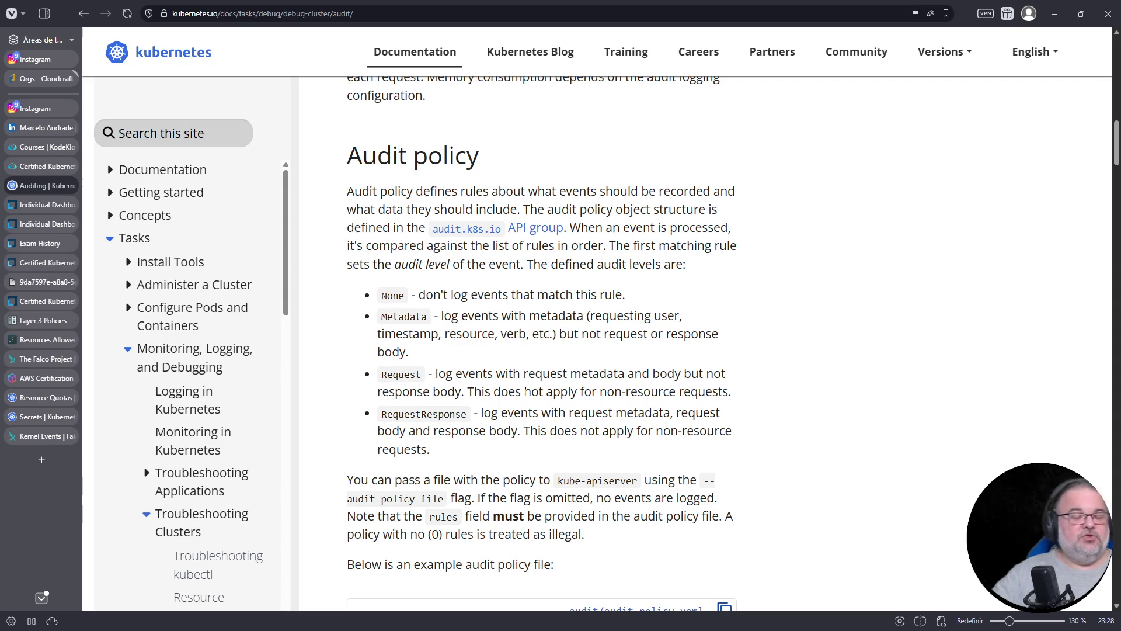
drag(386, 414, 467, 416)
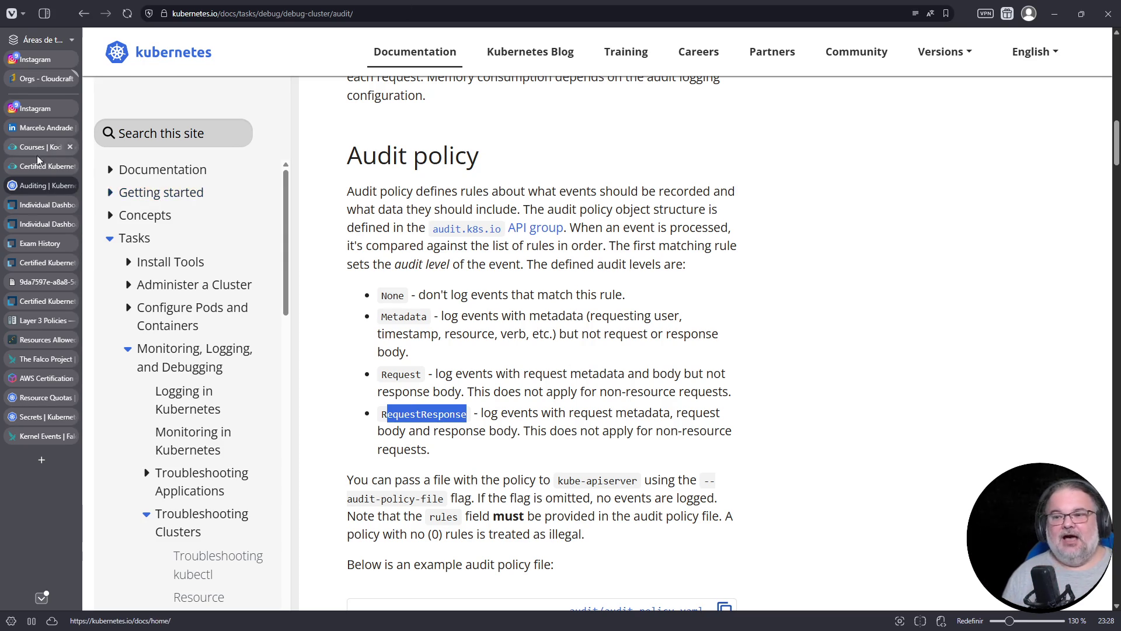
click(27, 168)
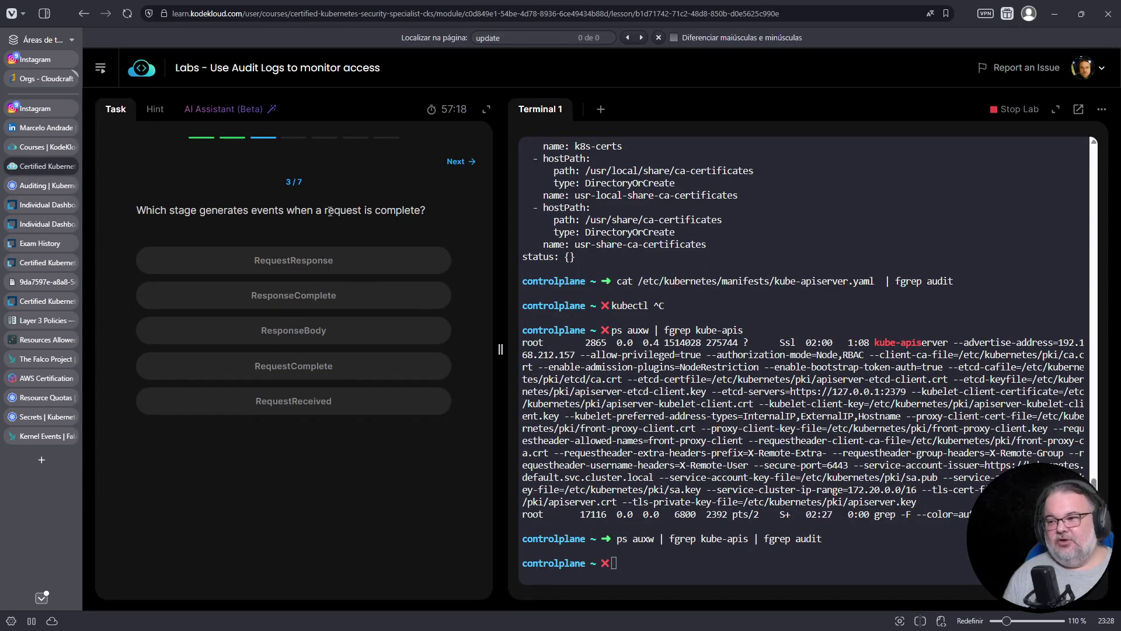
Compare the quiz question with the docs' ResponseComplete stage description, switching between both tabs.
drag(328, 210, 372, 210)
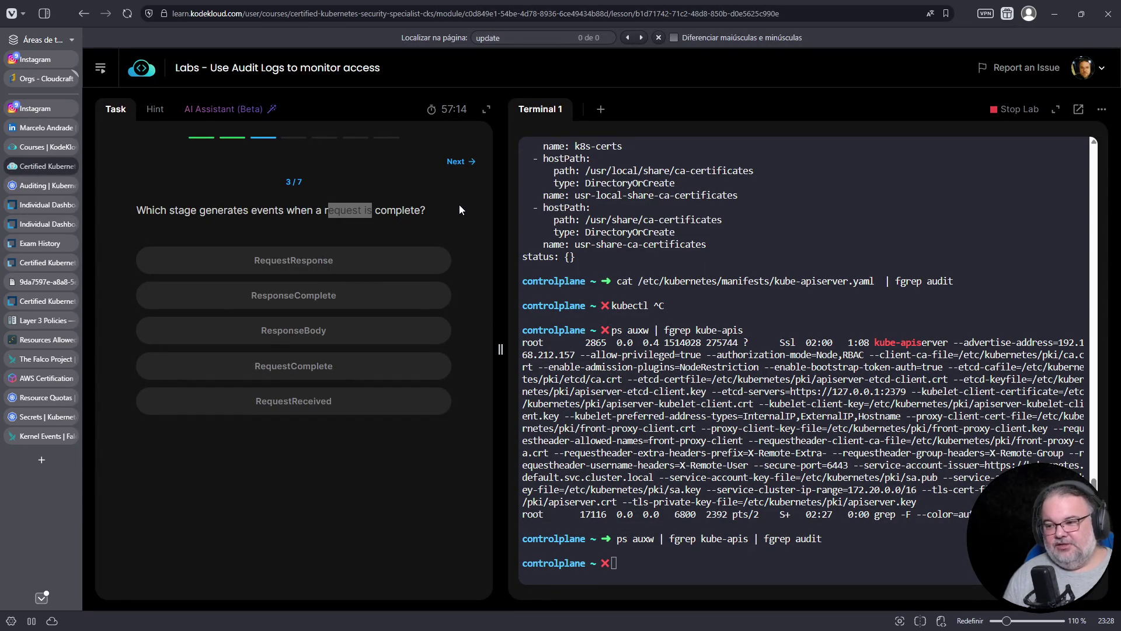
click(52, 184)
scroll(451, 366, up, 8)
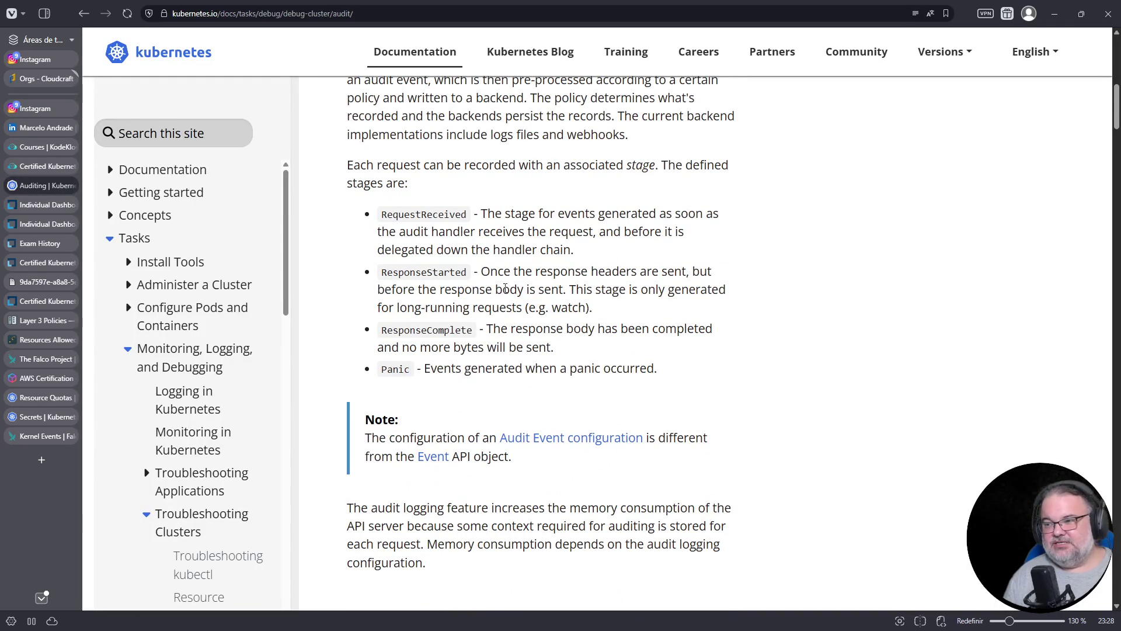
drag(388, 215, 459, 215)
drag(388, 271, 457, 272)
drag(392, 331, 463, 332)
click(37, 165)
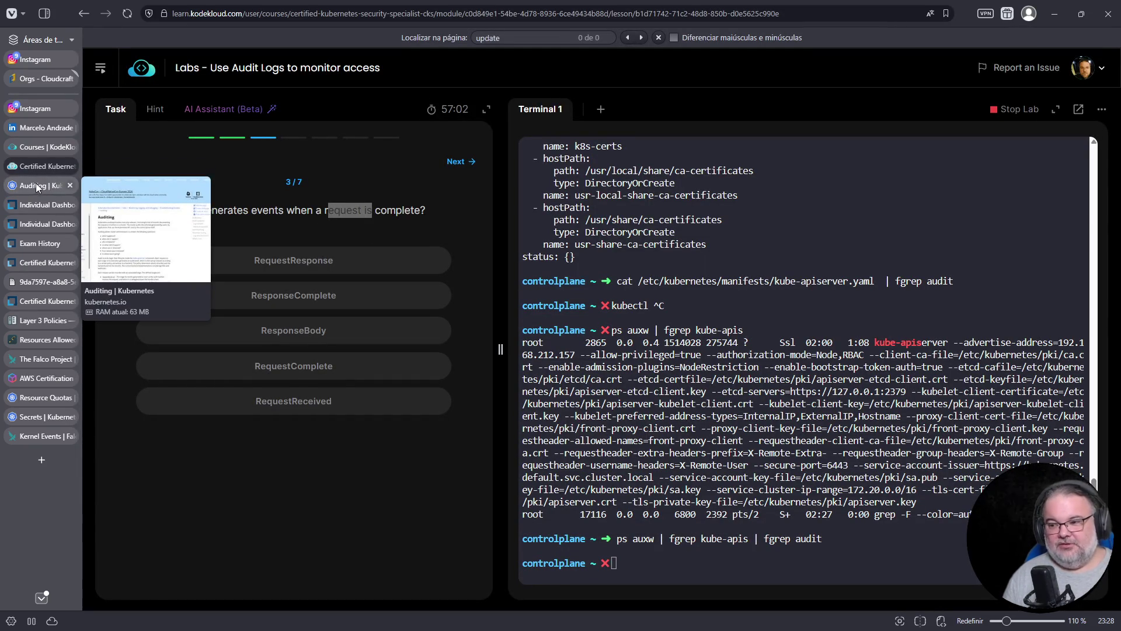
click(36, 184)
triple_click(426, 330)
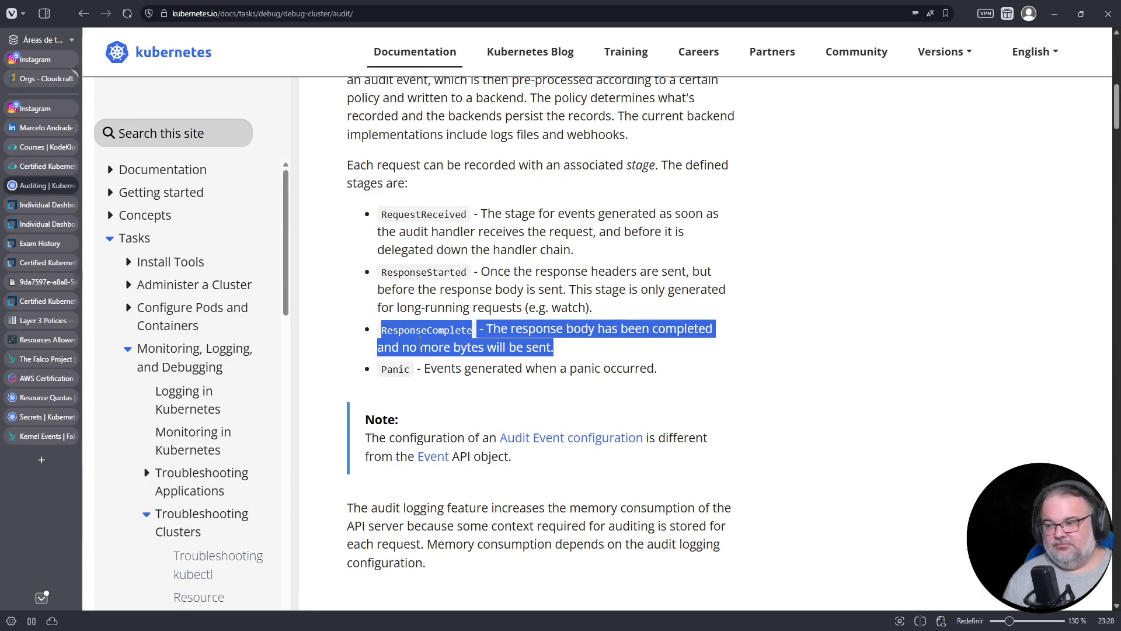
click(523, 323)
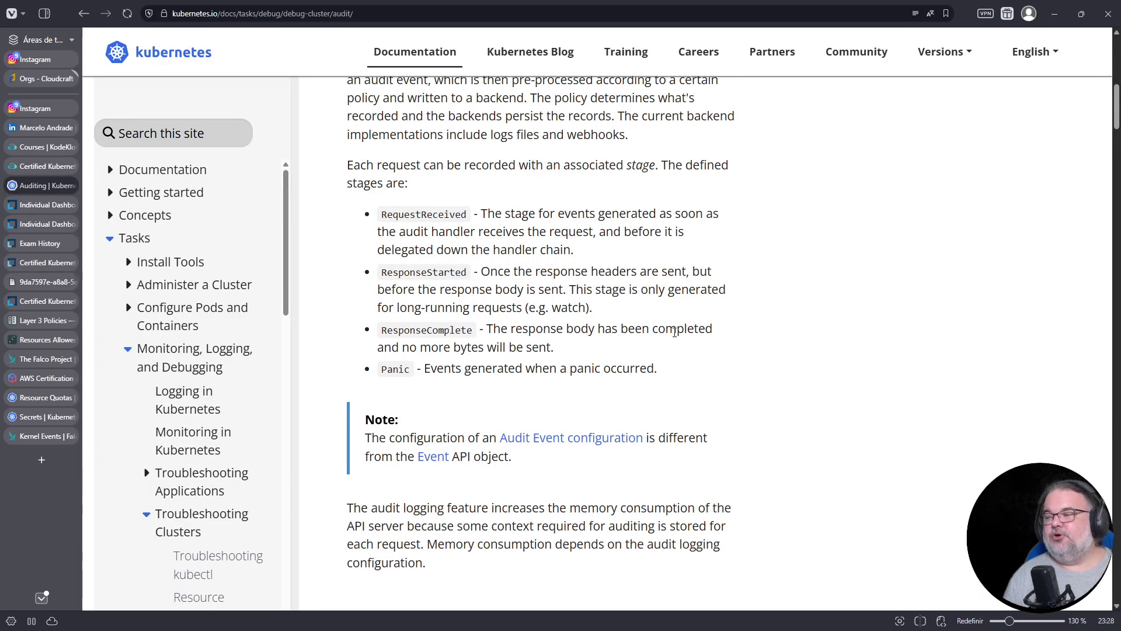
click(23, 166)
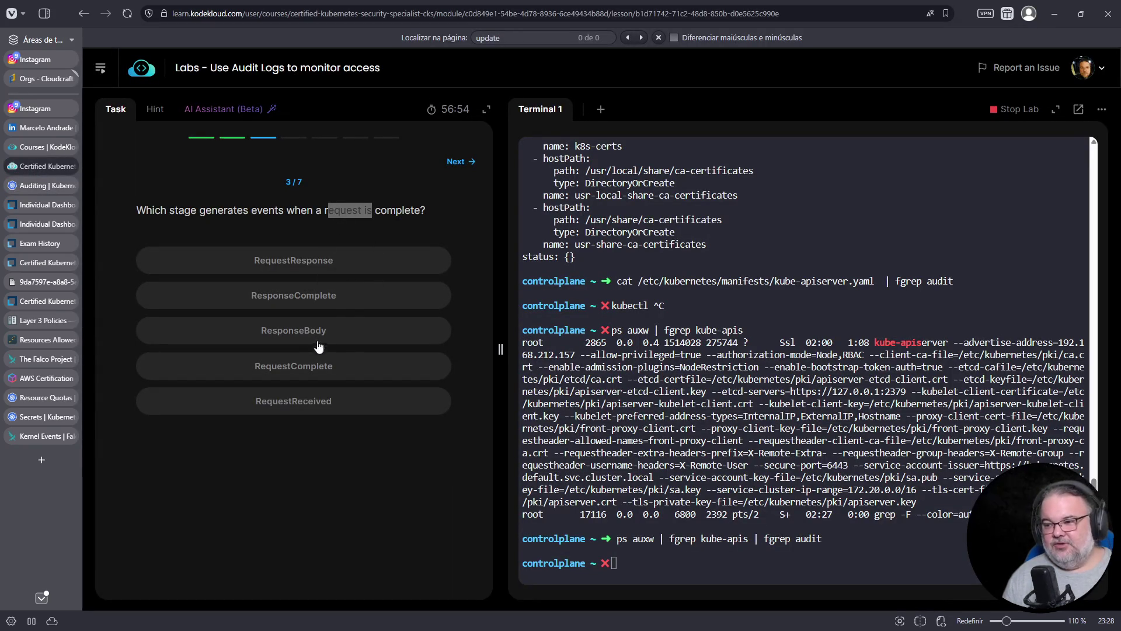
click(40, 185)
click(37, 173)
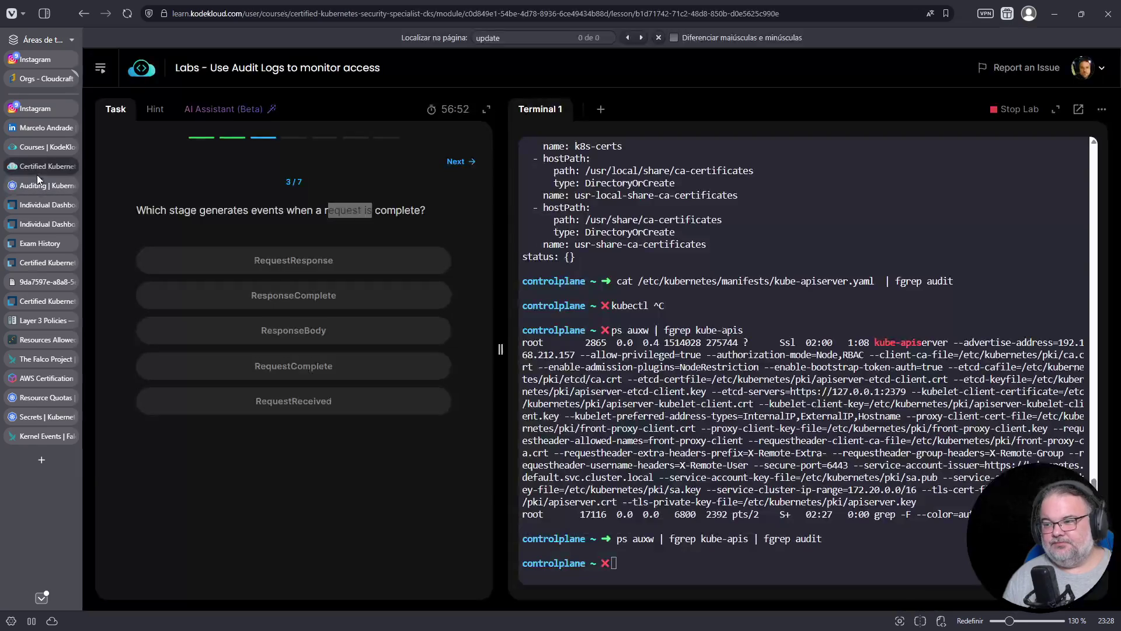
Answer ResponseComplete and back up the manifest as kube-apiserver.yaml.backup.
click(294, 298)
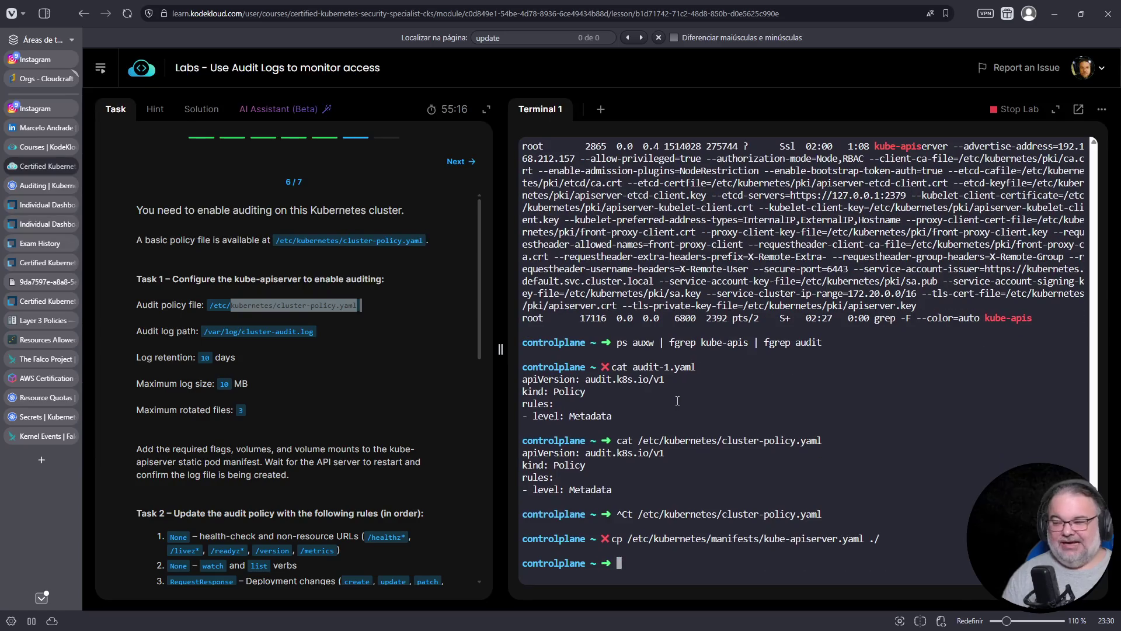
key(Up)
key(BackSpace)
key(BackSpace)
key(BackSpace)
text({})
key(Left)
text(,.backup)
key(Return)
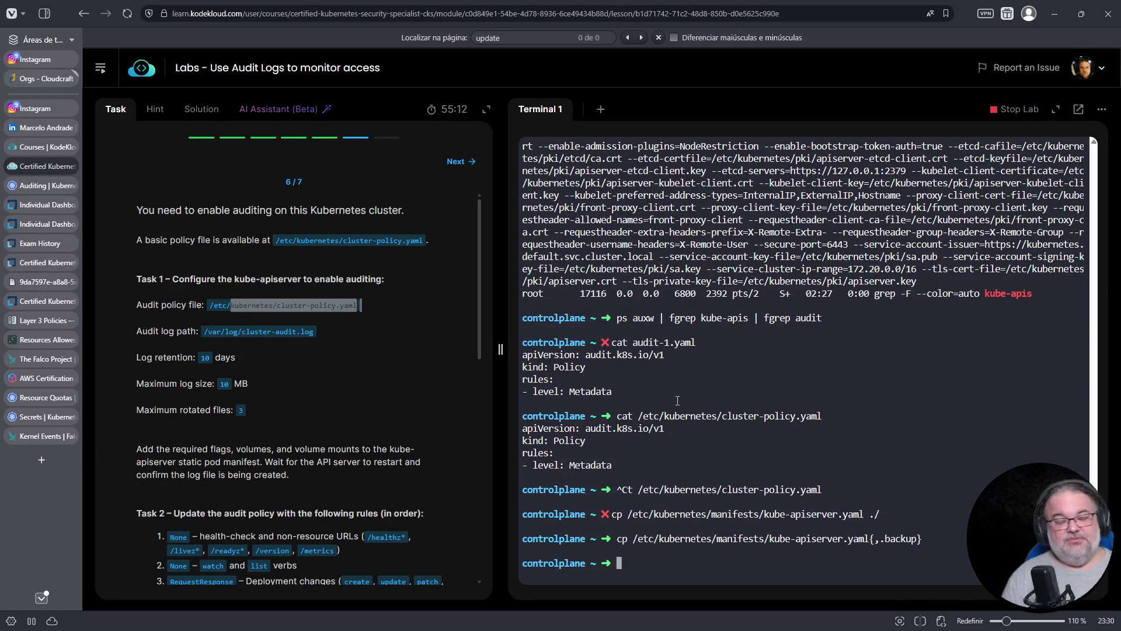
Open the copied kube-apiserver manifest in vim, then quit it.
text(vim kube-ap)
key(Tab)
key(Return)
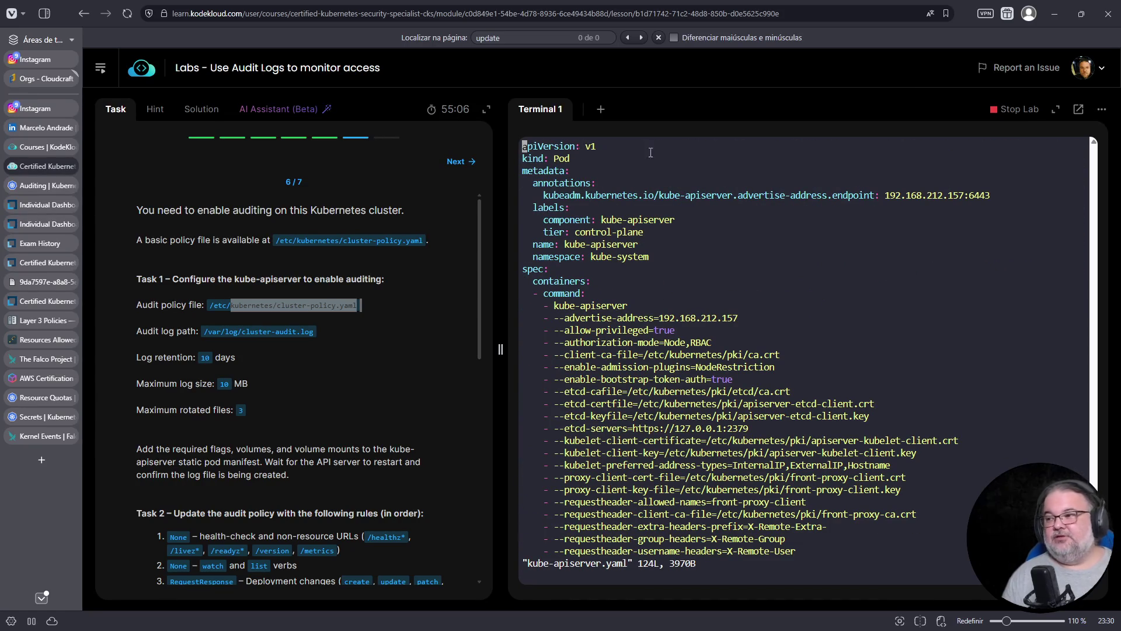
click(601, 110)
click(540, 109)
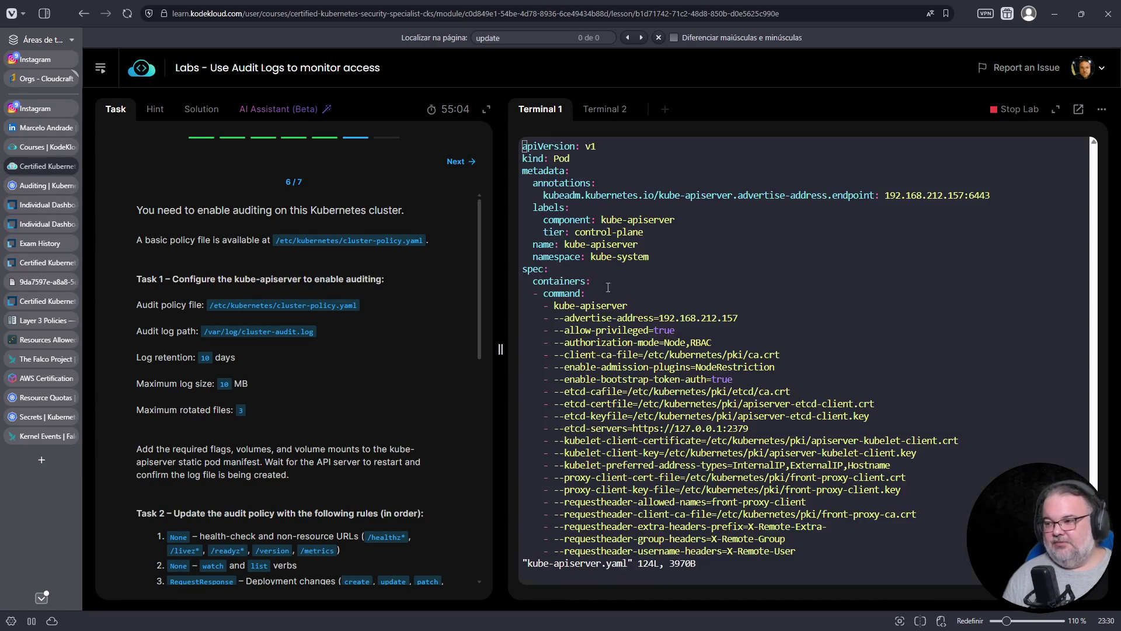
text(:q!)
key(Return)
Move the kube-apiserver.yaml.backup file into the current working directory.
key(Up)
key(Up)
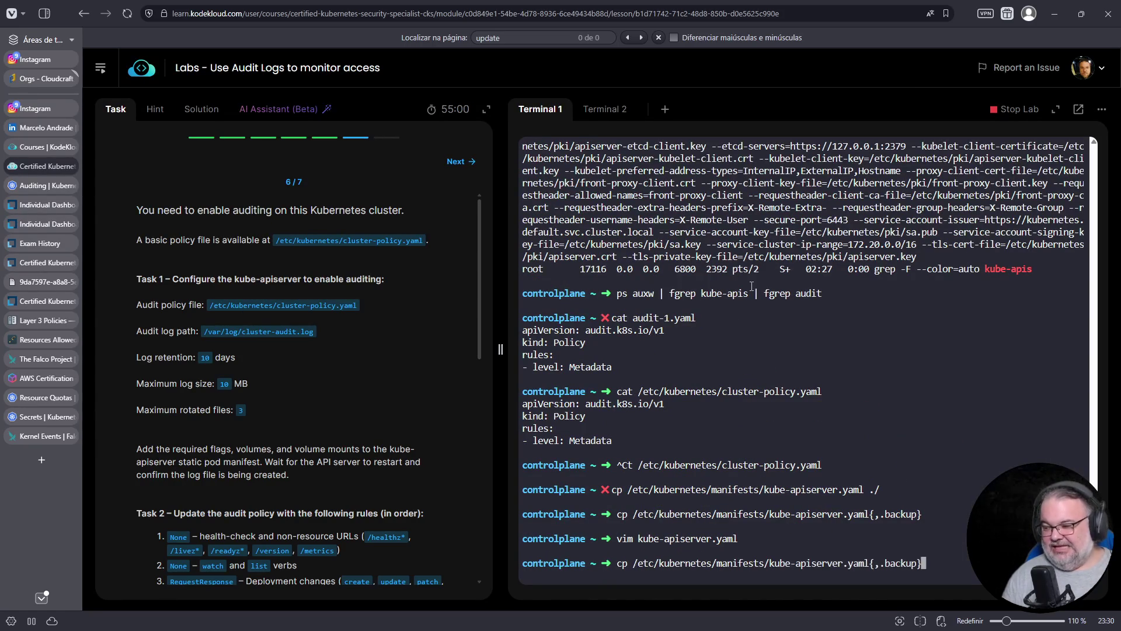
key(BackSpace)
key(BackSpace)
key(BackSpace)
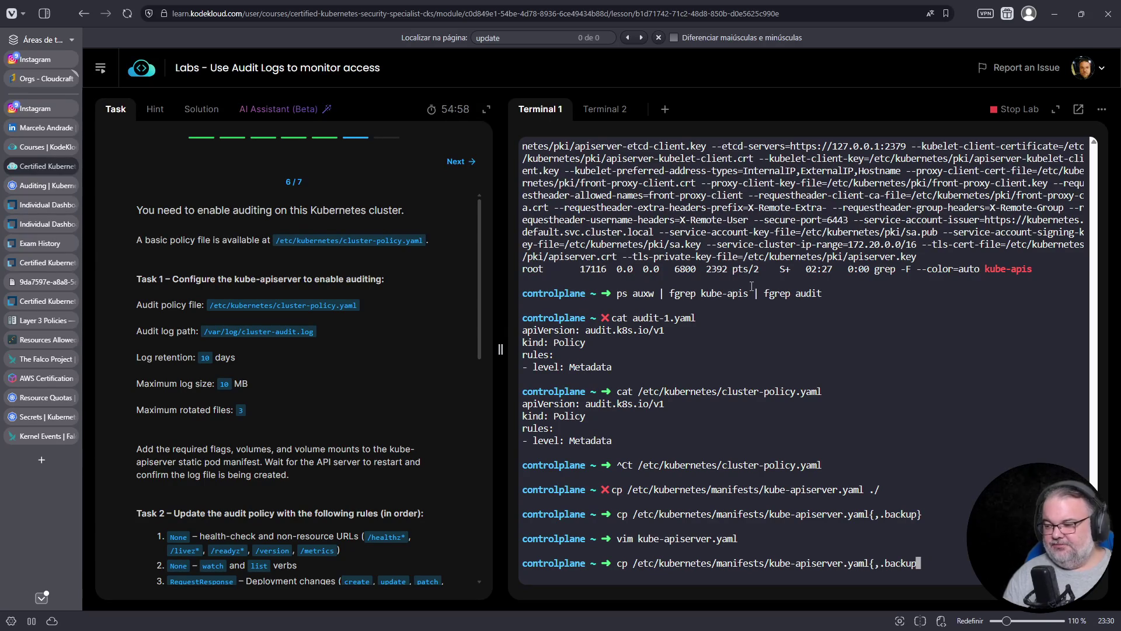
key(BackSpace)
key(ctrl+a)
key(Delete)
key(Delete)
key(Delete)
text(mv)
key(End)
key(Tab)
key(Tab)
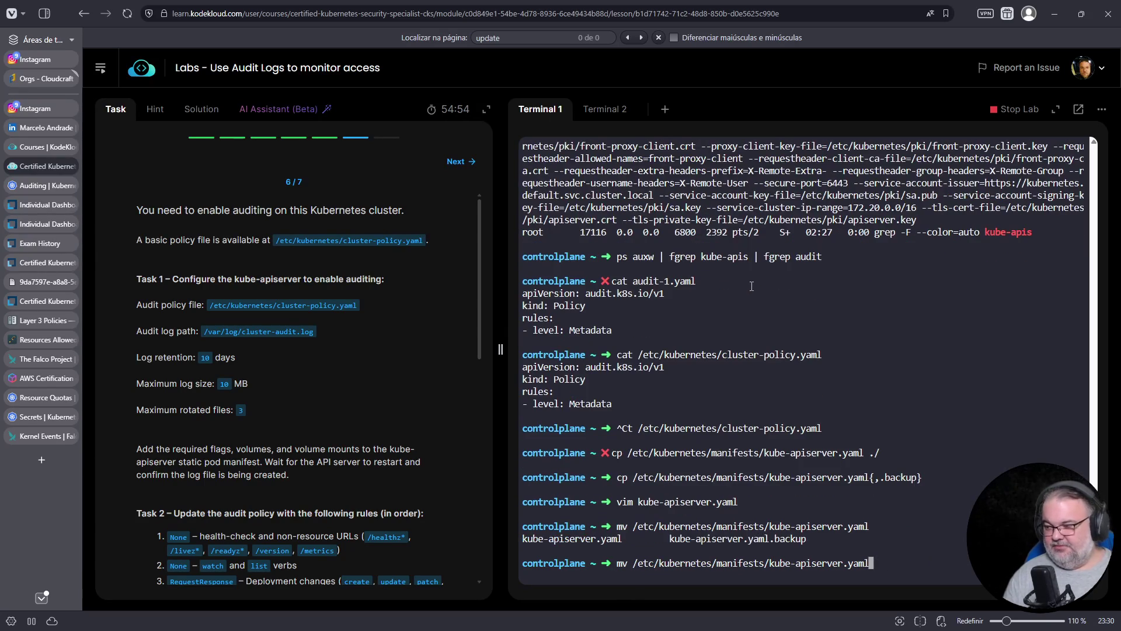
text(.b)
key(Tab)
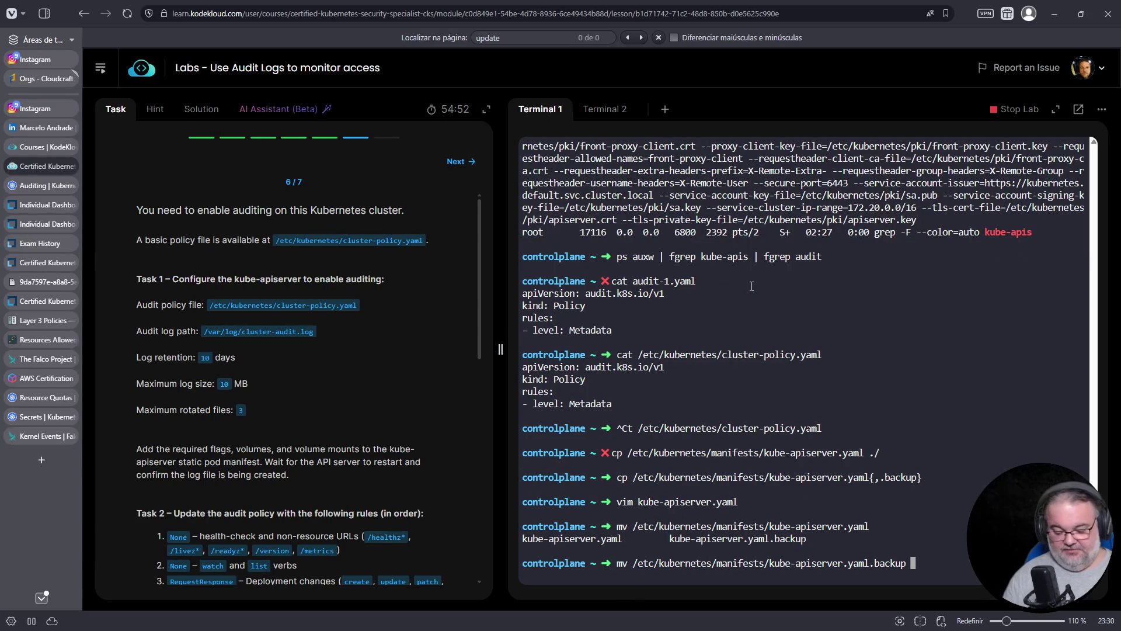
text(./)
key(Return)
Open the live /etc/kubernetes/manifests/kube-apiserver.yaml in vim.
key(Up)
key(Up)
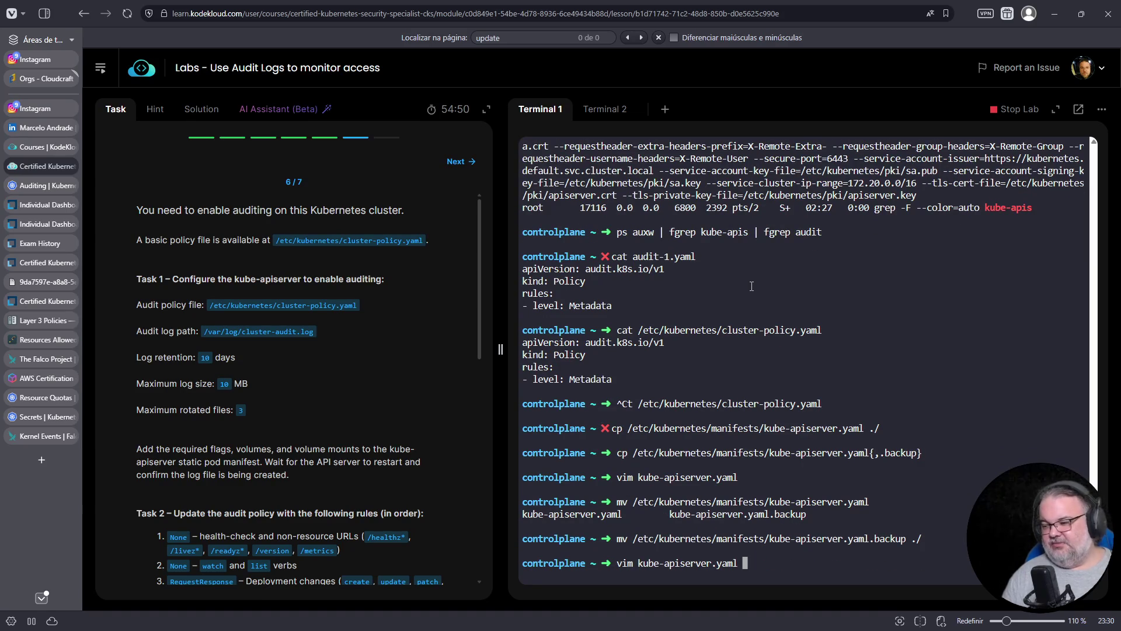
key(Down)
key(Up)
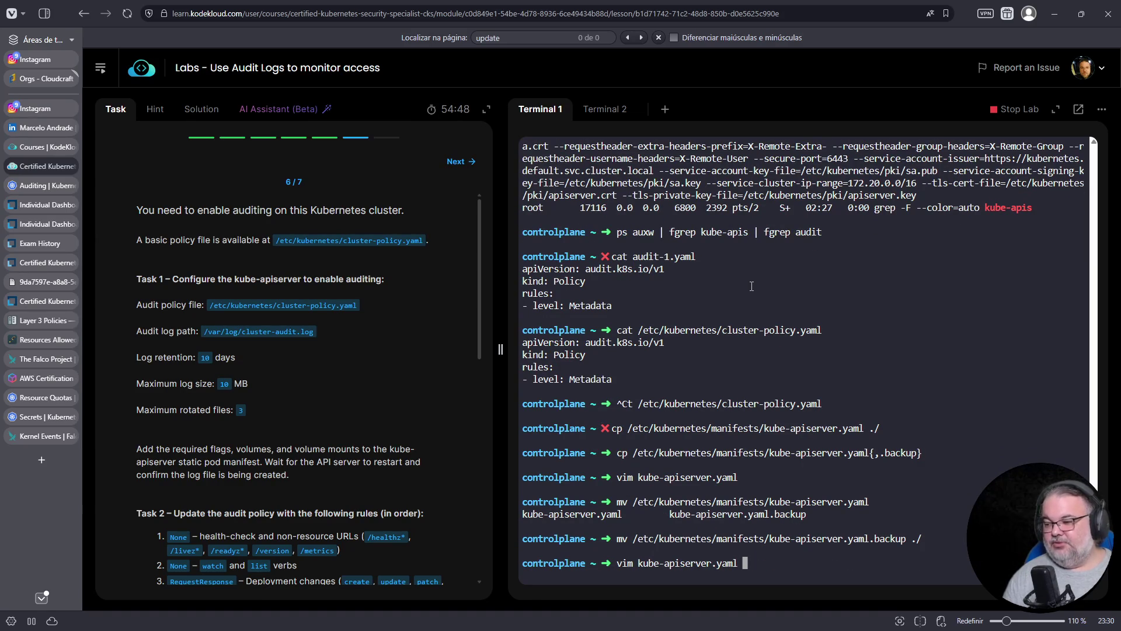
key(Down)
key(BackSpace)
key(BackSpace)
key(BackSpace)
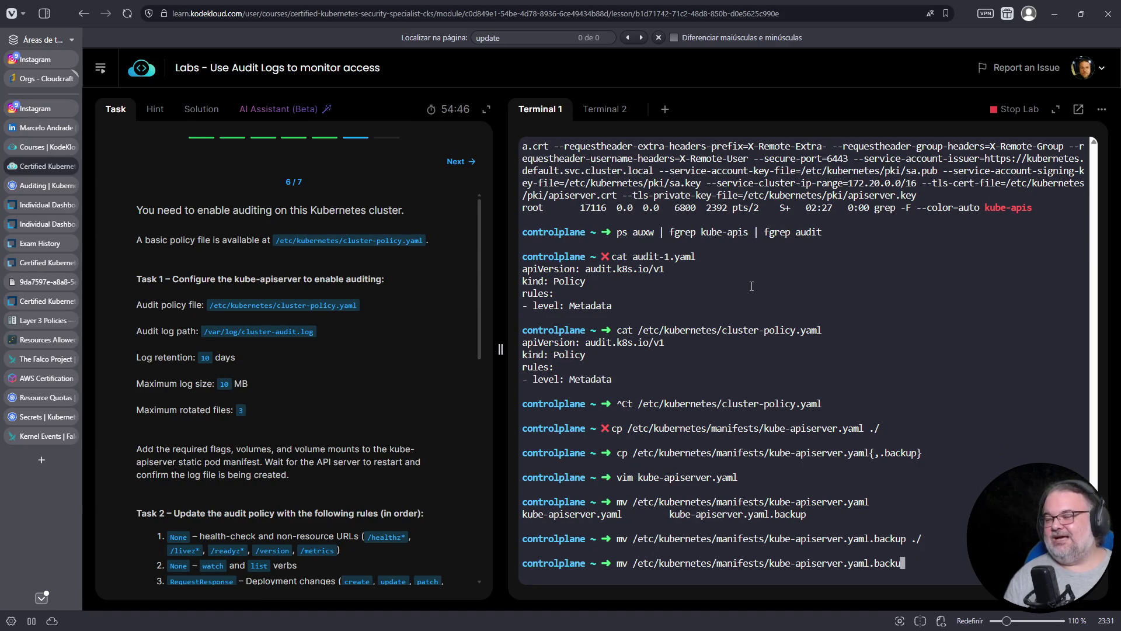
key(ctrl+a)
key(Delete)
key(Delete)
text(vim)
key(Return)
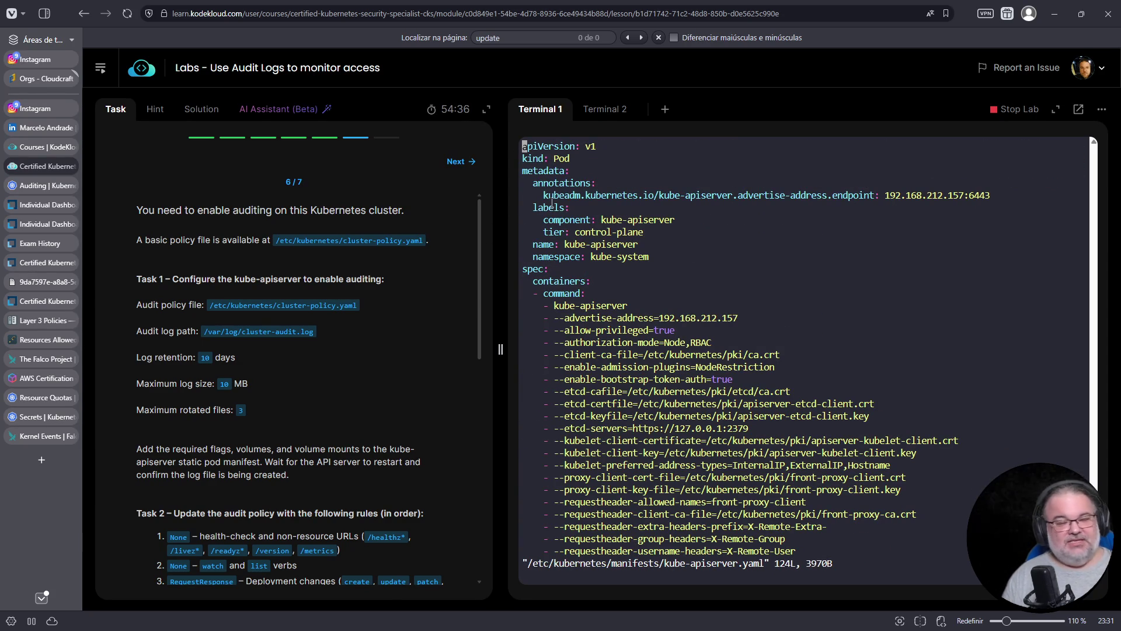
In the second terminal, list the api server processes with ps auxw | fgrep api.
click(608, 111)
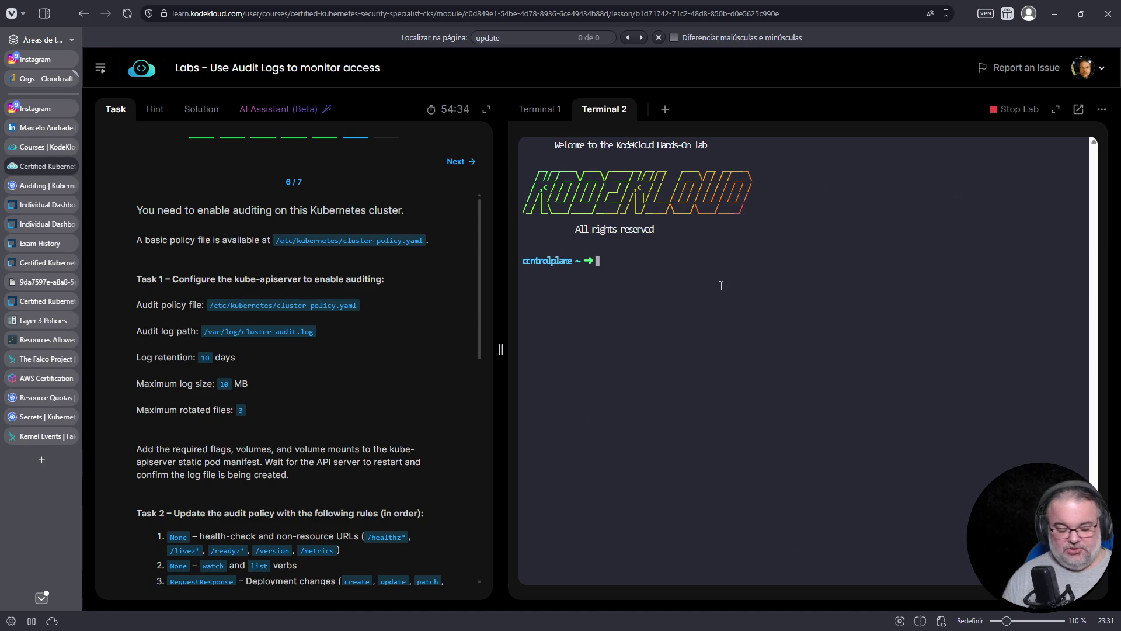
key(ctrl+c)
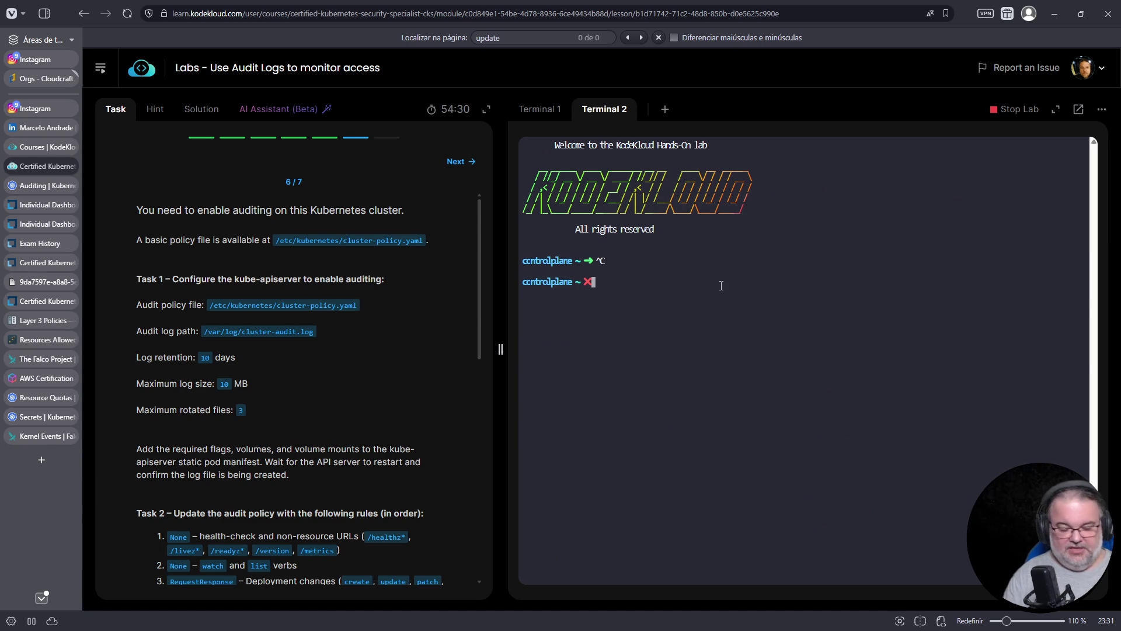
text(ps auxw)
key(Return)
key(Up)
text(| fgrep )
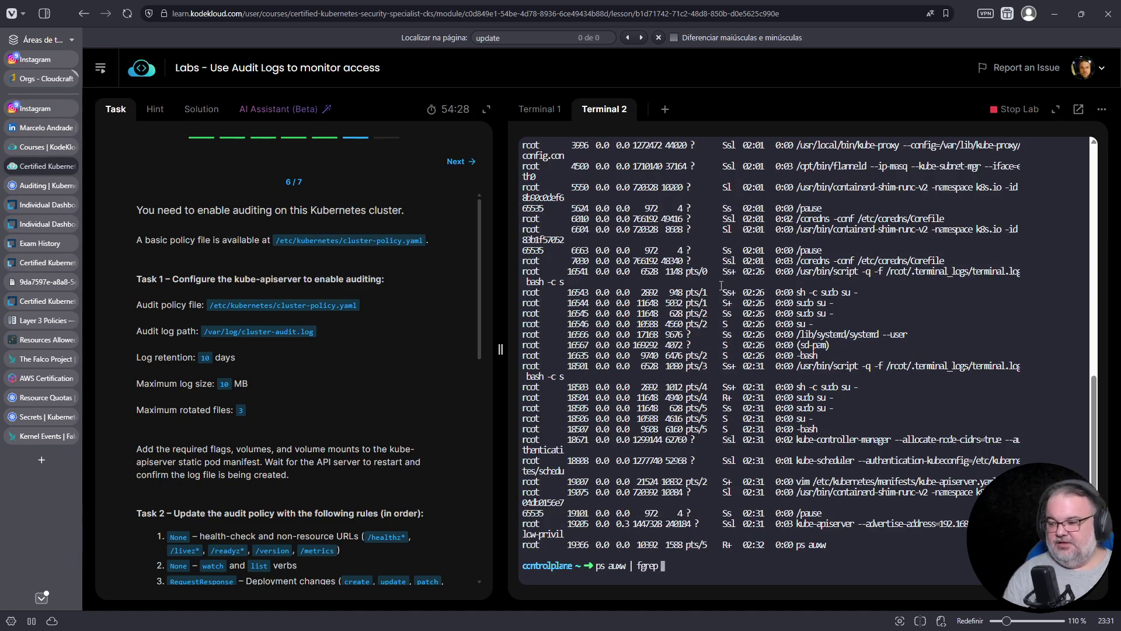
text(api)
key(Return)
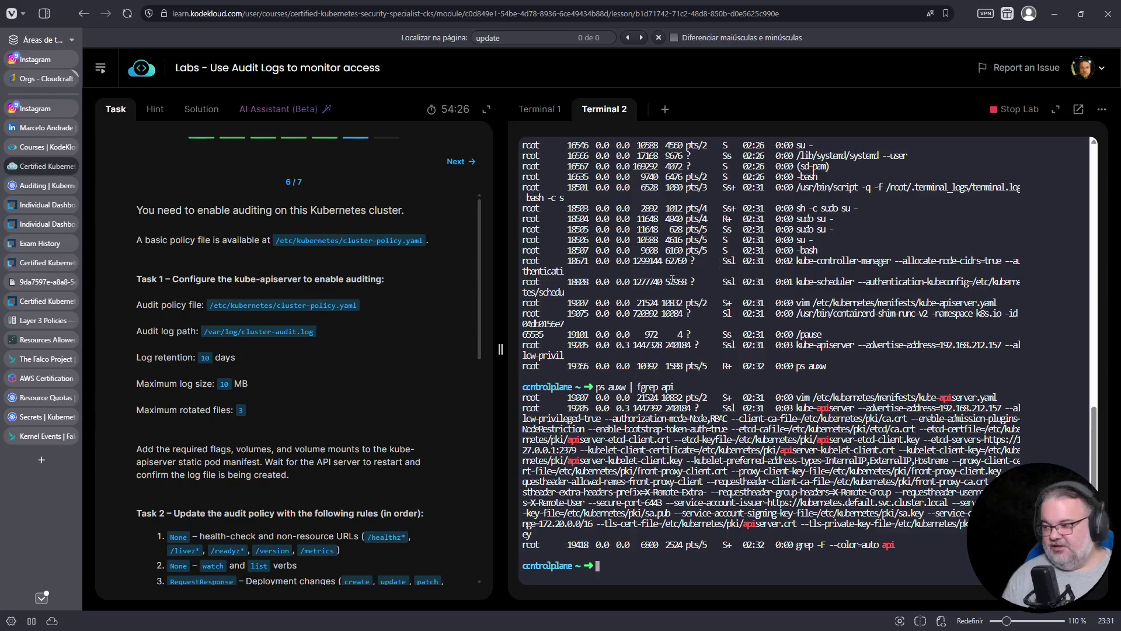
Type 'k -n kube-system exec -it kube-apiserver --' and copy the kube-apiserver name.
text(kubectl exec -it)
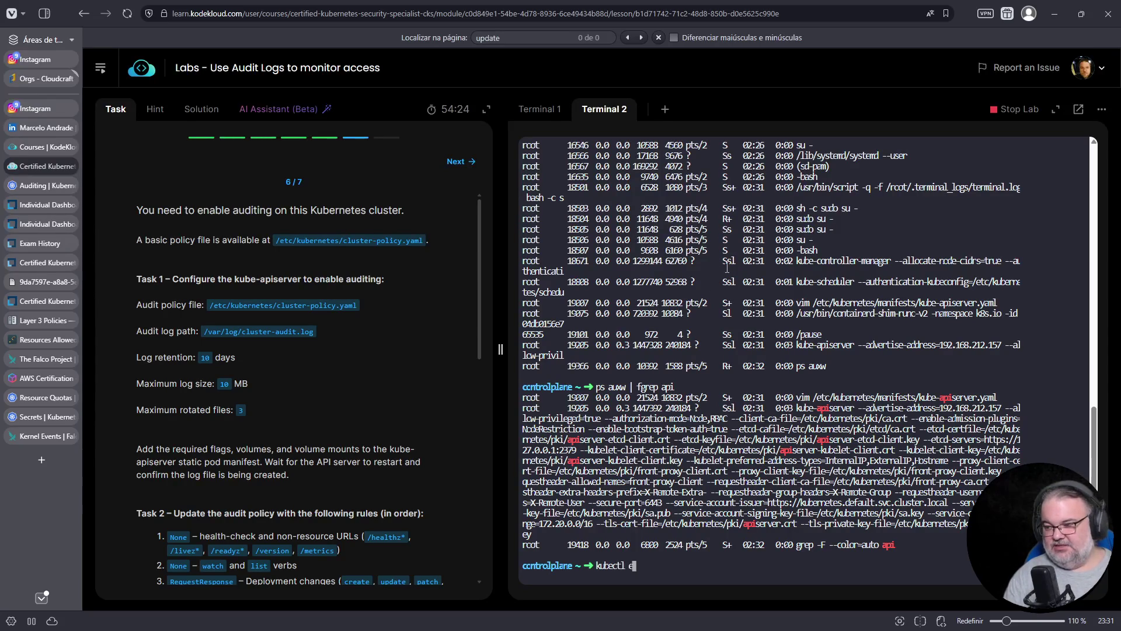
key(ctrl+c)
text(k -n )
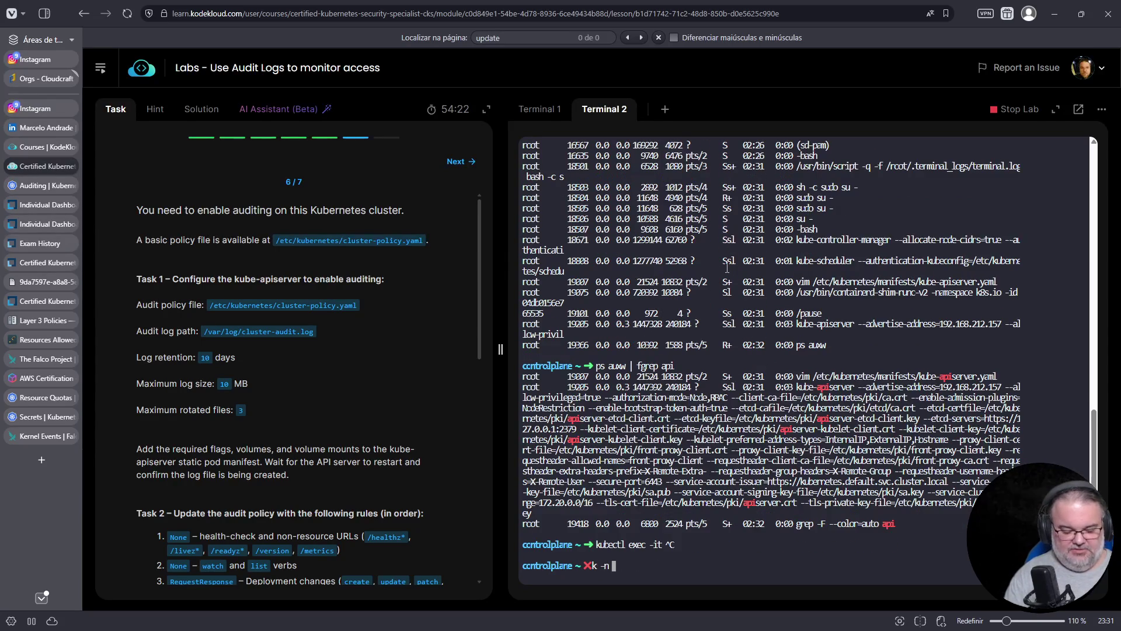
text(kube-system exec -)
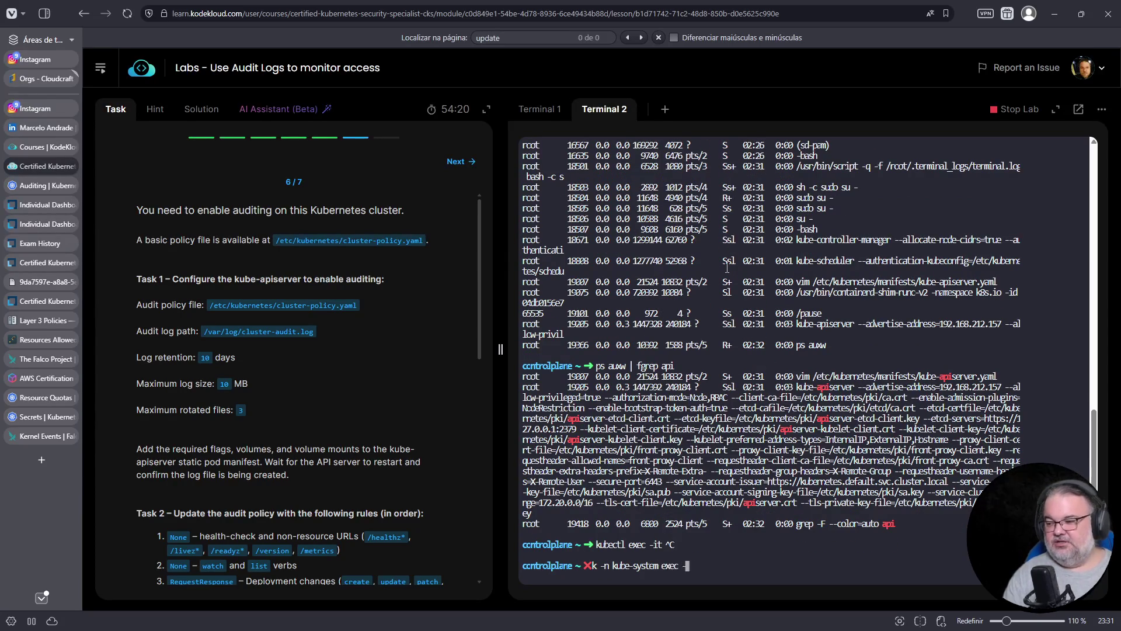
text(it kube-apiserver --)
double_click(801, 386)
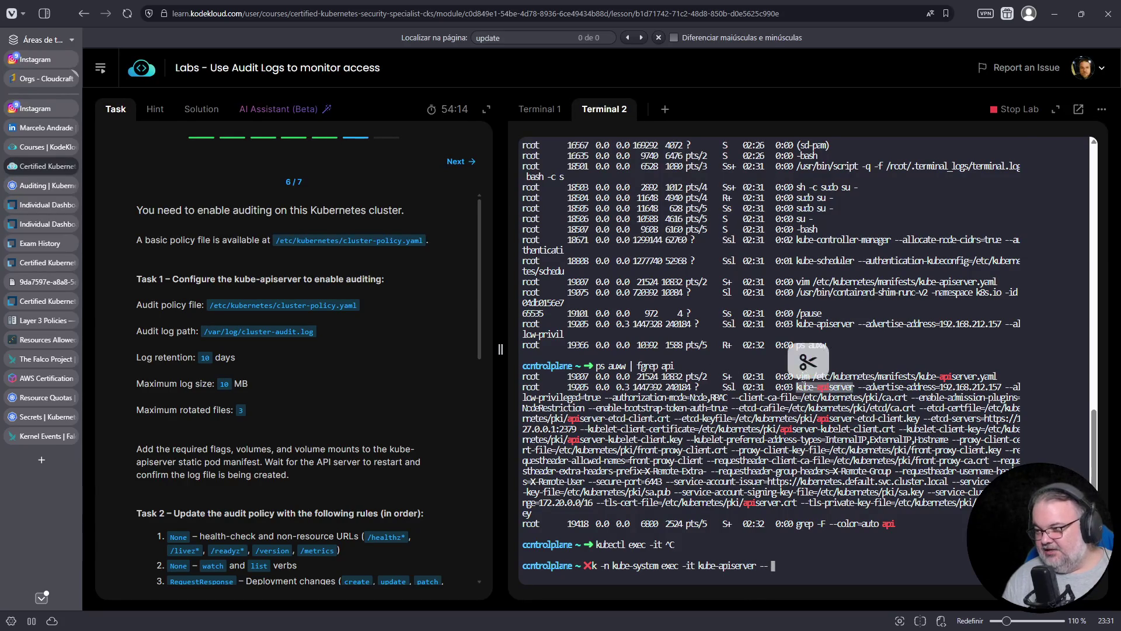
right_click(799, 388)
click(845, 123)
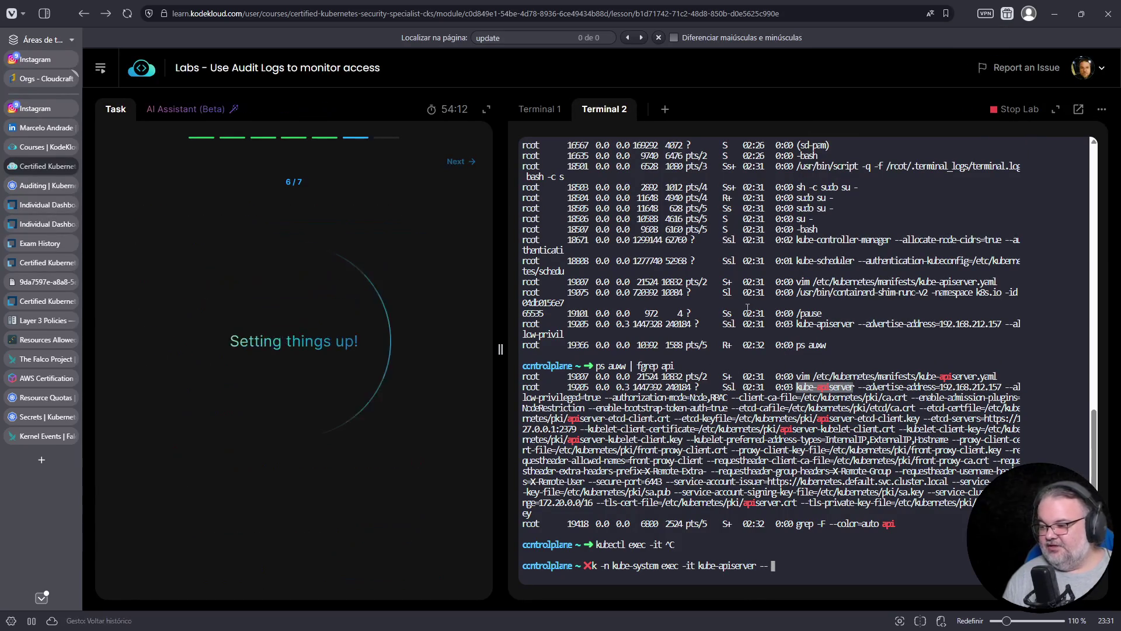
Reload the failed KodeKloud lab page, confirming Atualizar in the reload dialog.
right_click(839, 562)
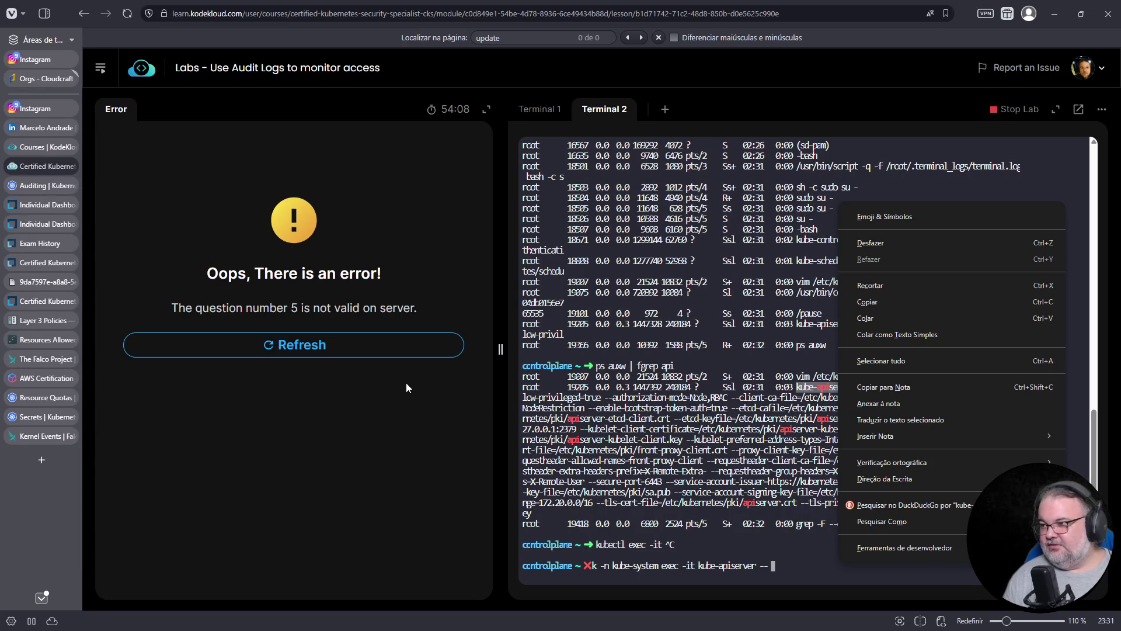
click(285, 348)
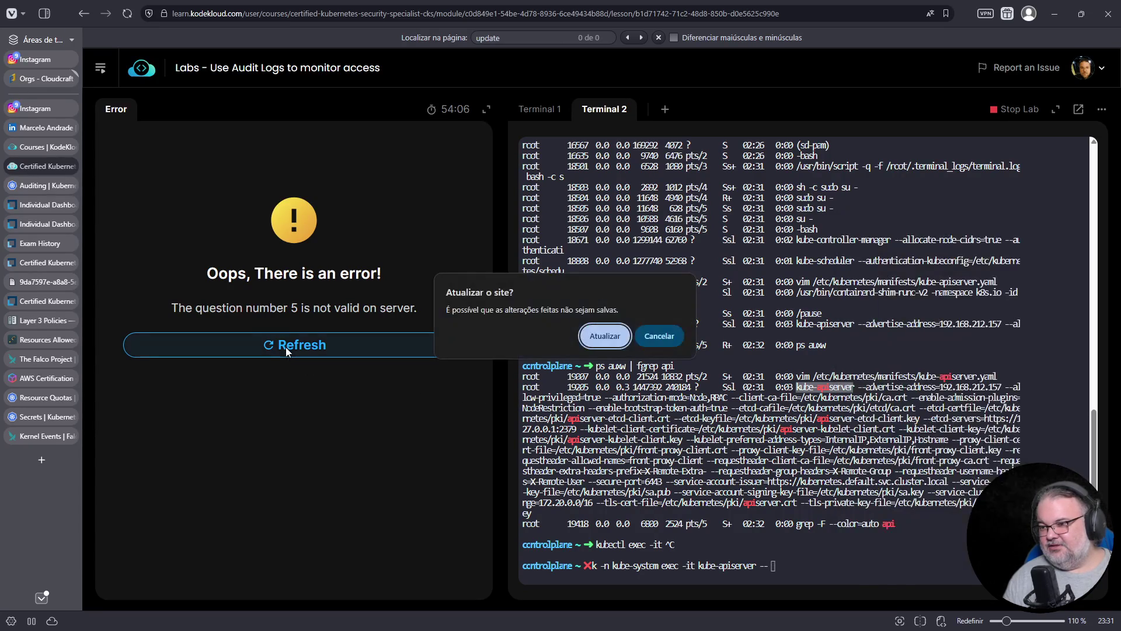
click(659, 336)
click(424, 346)
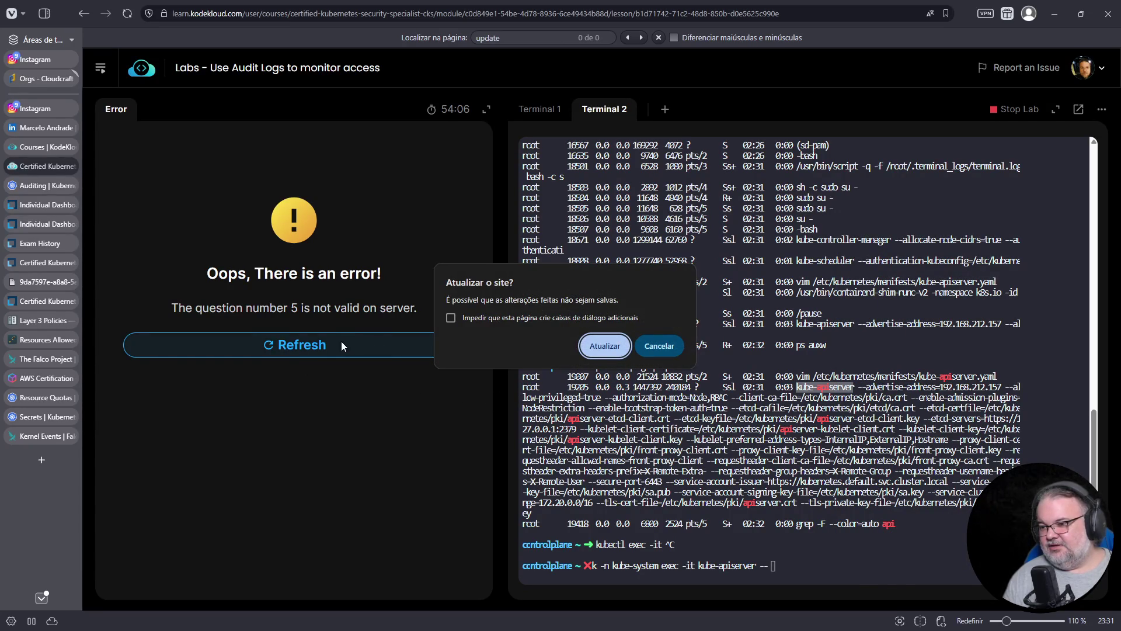
key(Escape)
click(325, 345)
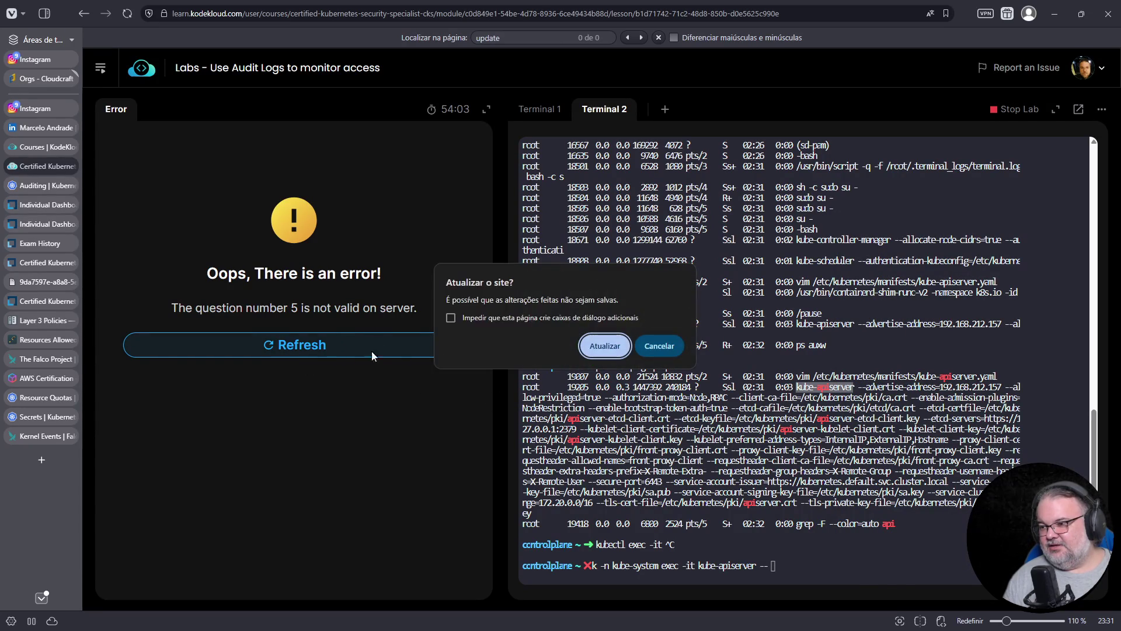
click(605, 353)
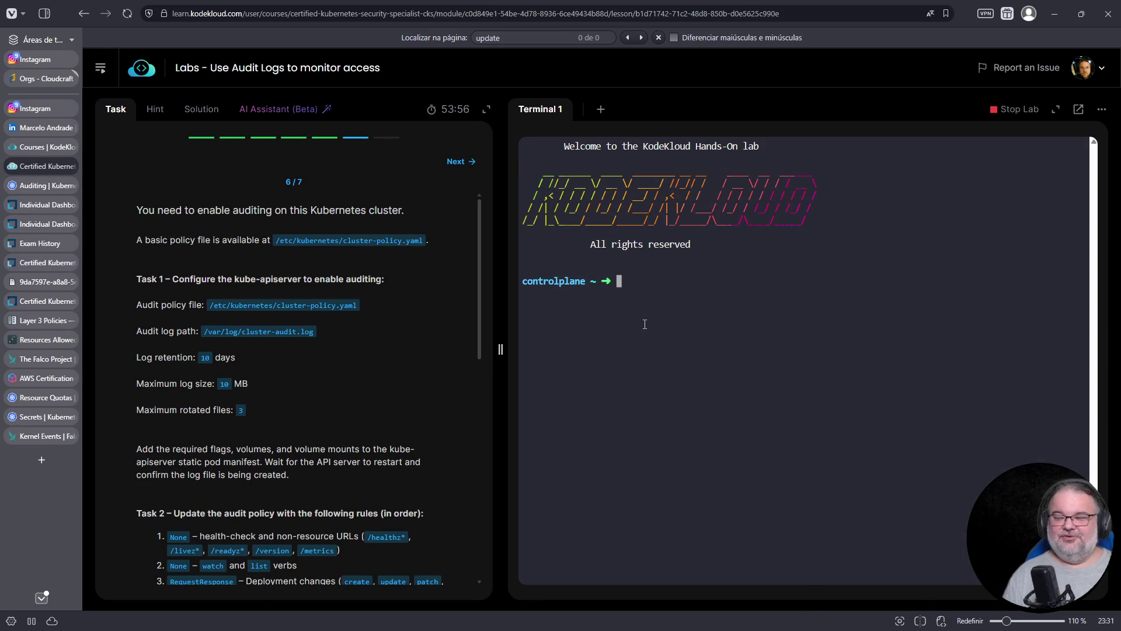
Run kube-apiserver --help through kubectl exec into the kube-apiserver pod in kube-system.
right_click(663, 330)
click(669, 442)
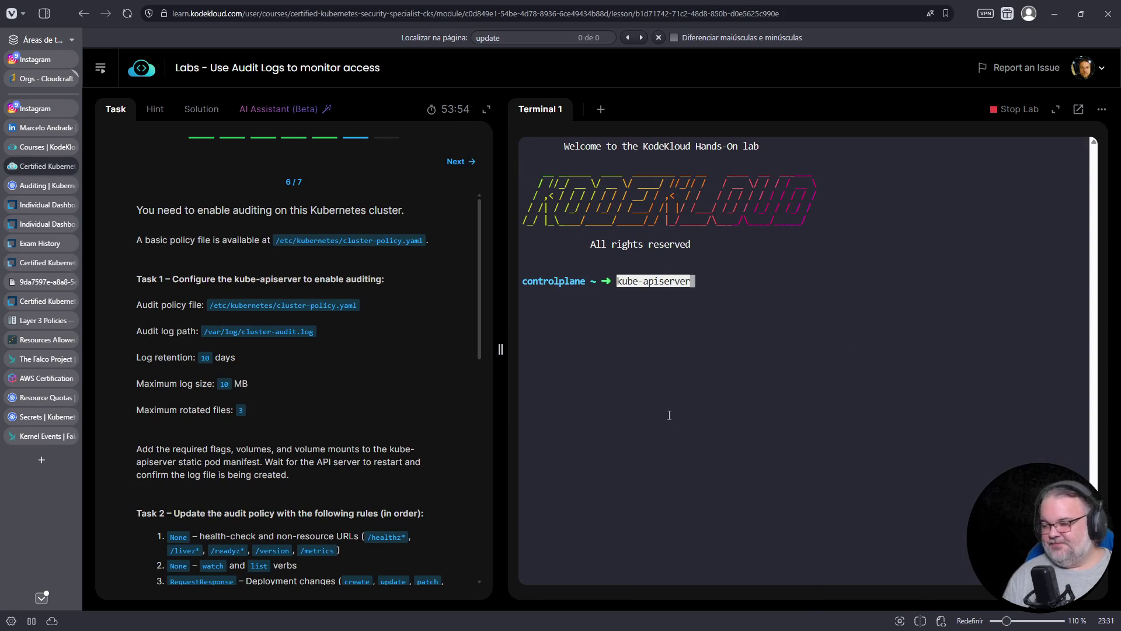
key(Home)
text(kubectl)
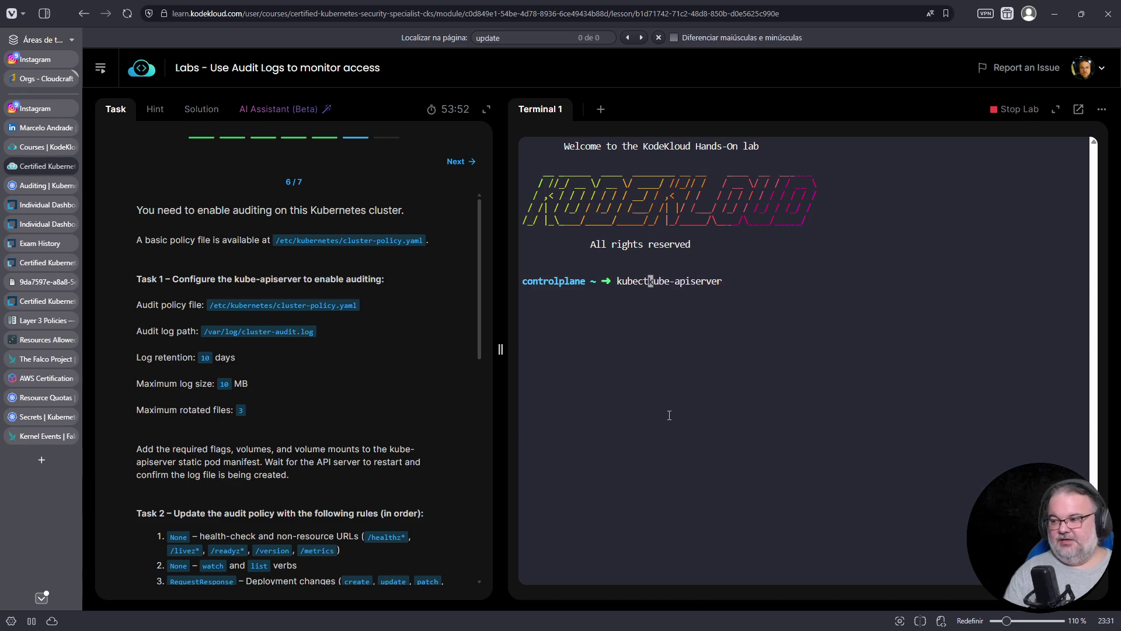
text( -n kube-syst)
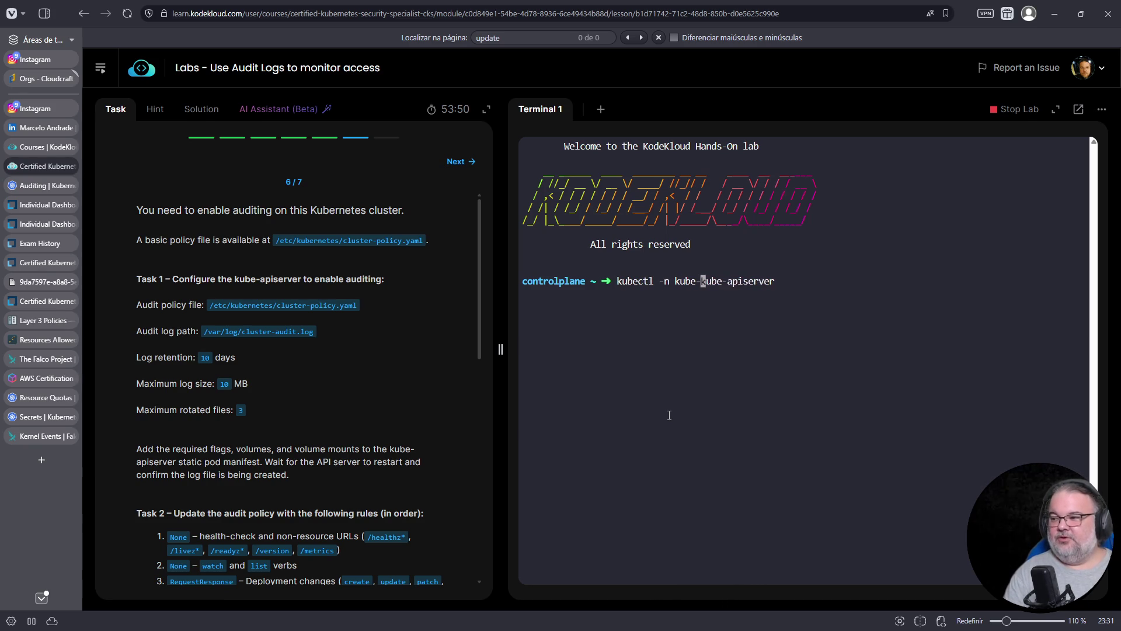
text(em exec -it)
key(End)
text(-- /b)
key(BackSpace)
key(BackSpace)
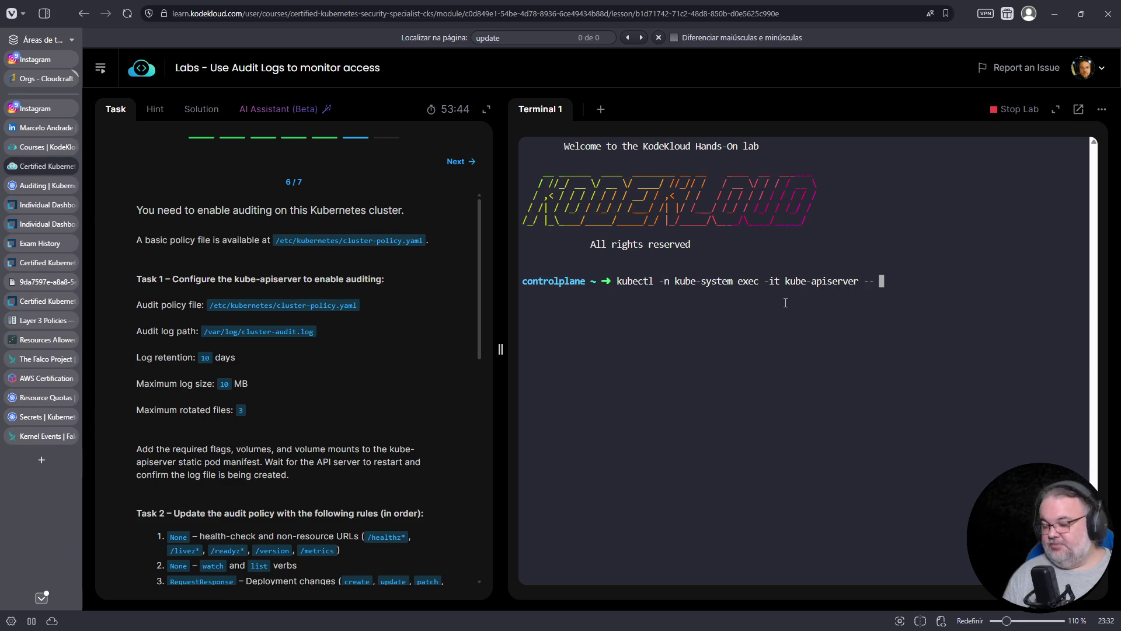
text(./)
drag(785, 281, 857, 279)
right_click(840, 270)
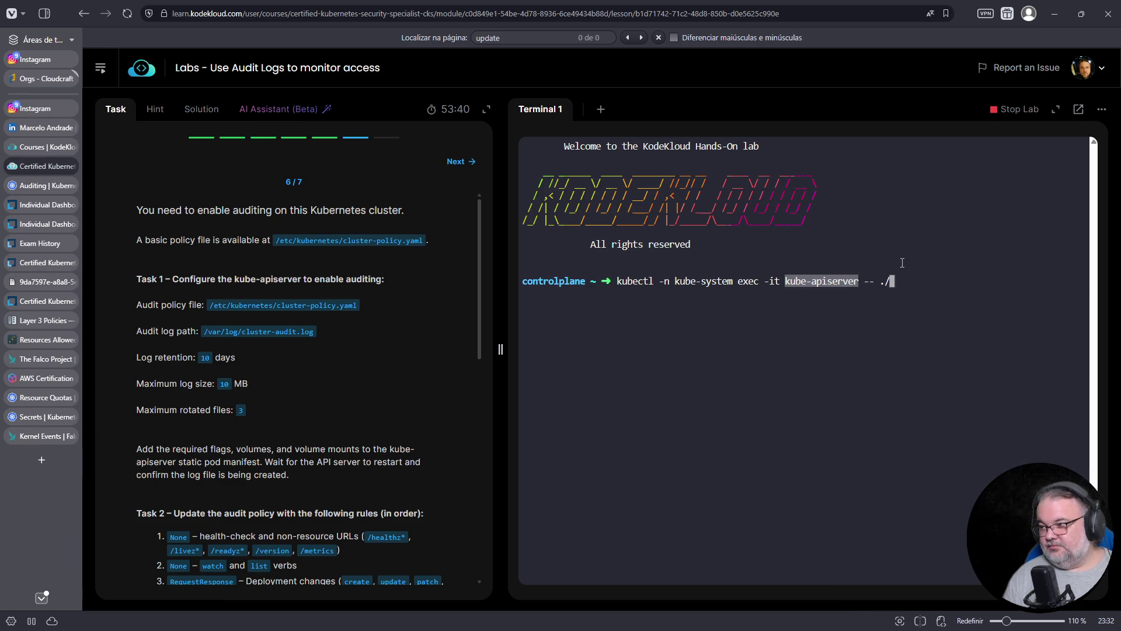
right_click(906, 260)
click(787, 375)
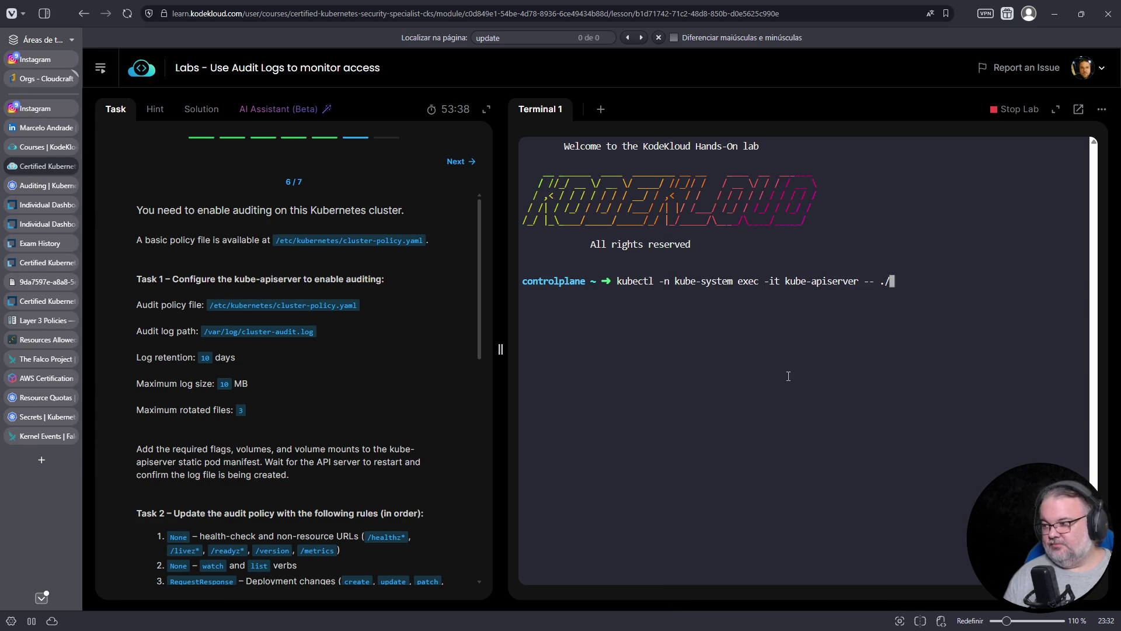
text(kube-apiserver--help)
key(Return)
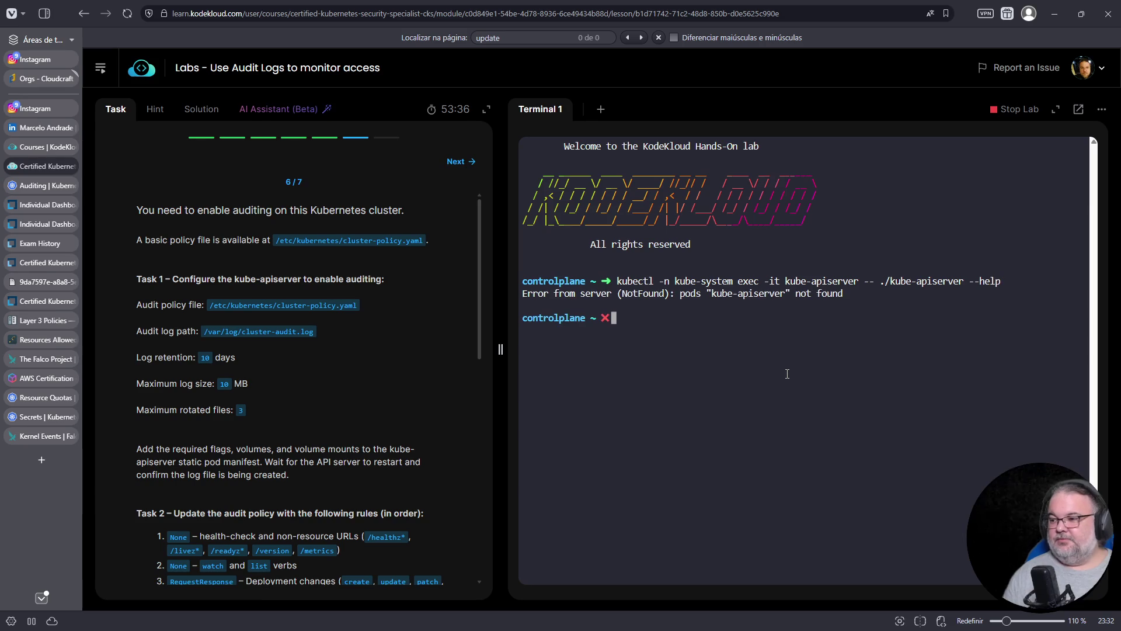
Rerun the help command against pod kube-apiserver-controlplane, dropping the ./ prefix.
key(Up)
key(Left)
key(Left)
key(Left)
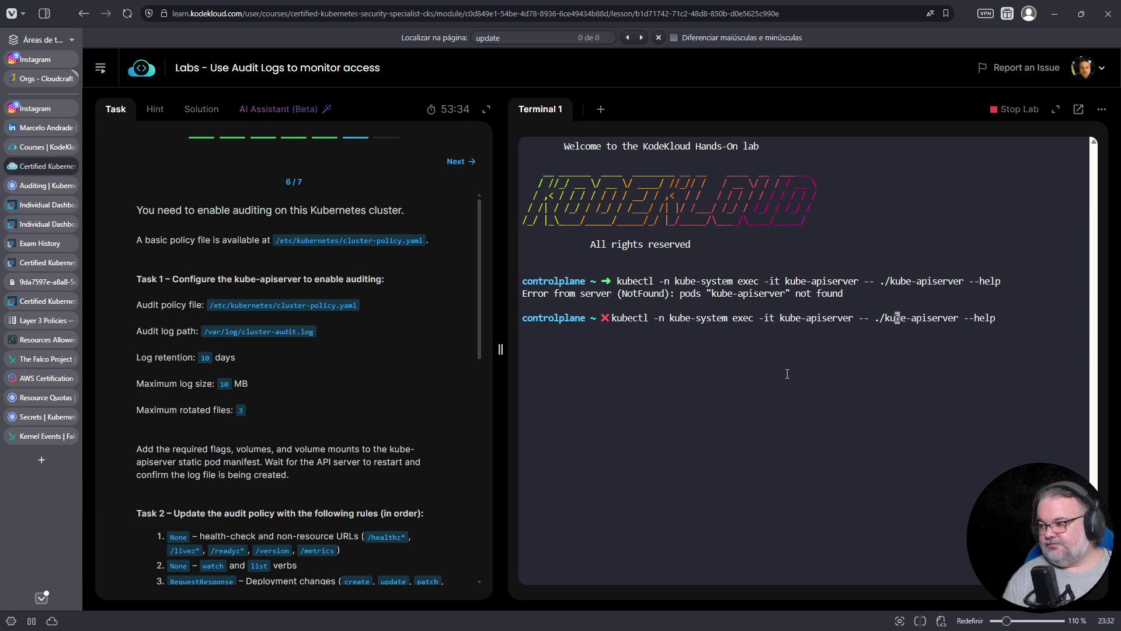
text(-controlplane)
key(Return)
key(Up)
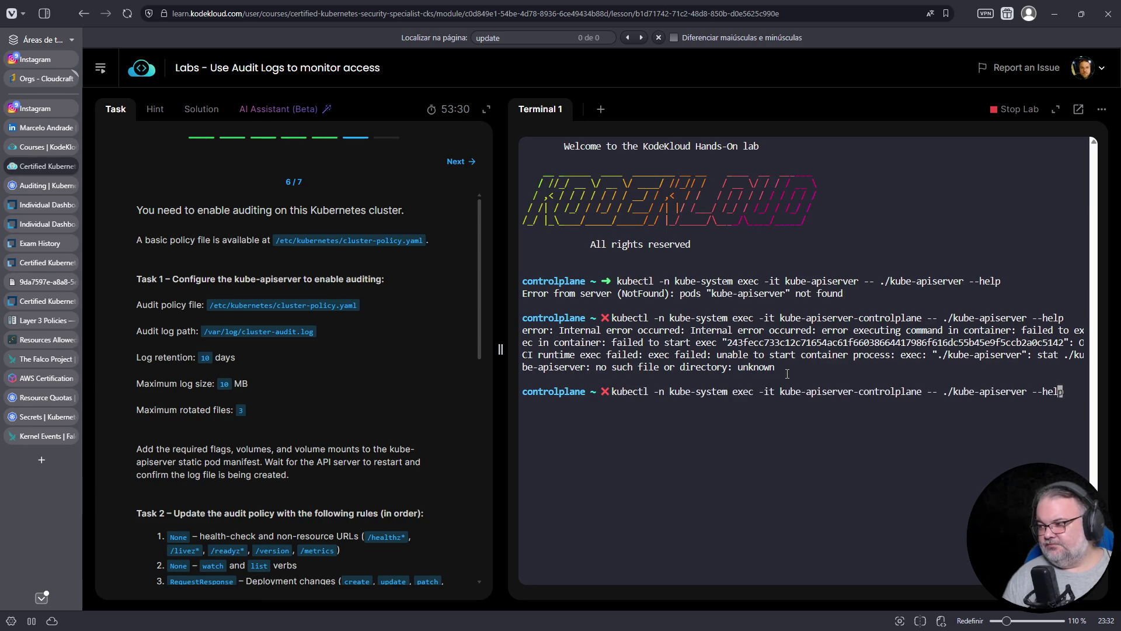
key(Left)
key(Left)
key(Left)
key(BackSpace)
key(Delete)
key(Return)
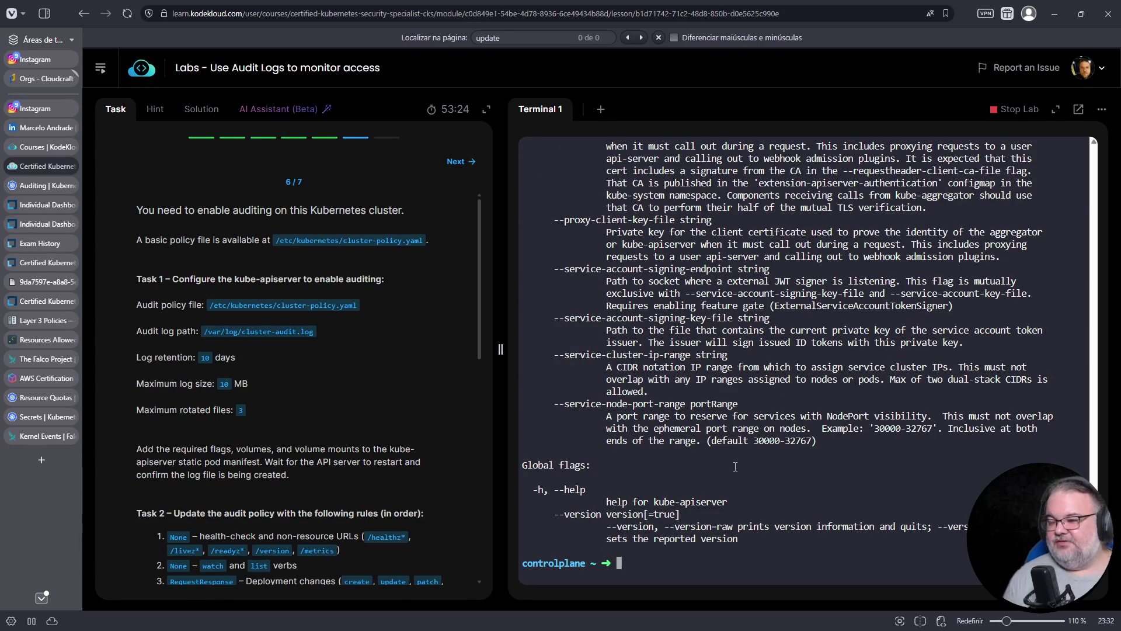
Filter the kube-apiserver help output to audit flags with | grep audit.
key(Up)
text(| grep audit)
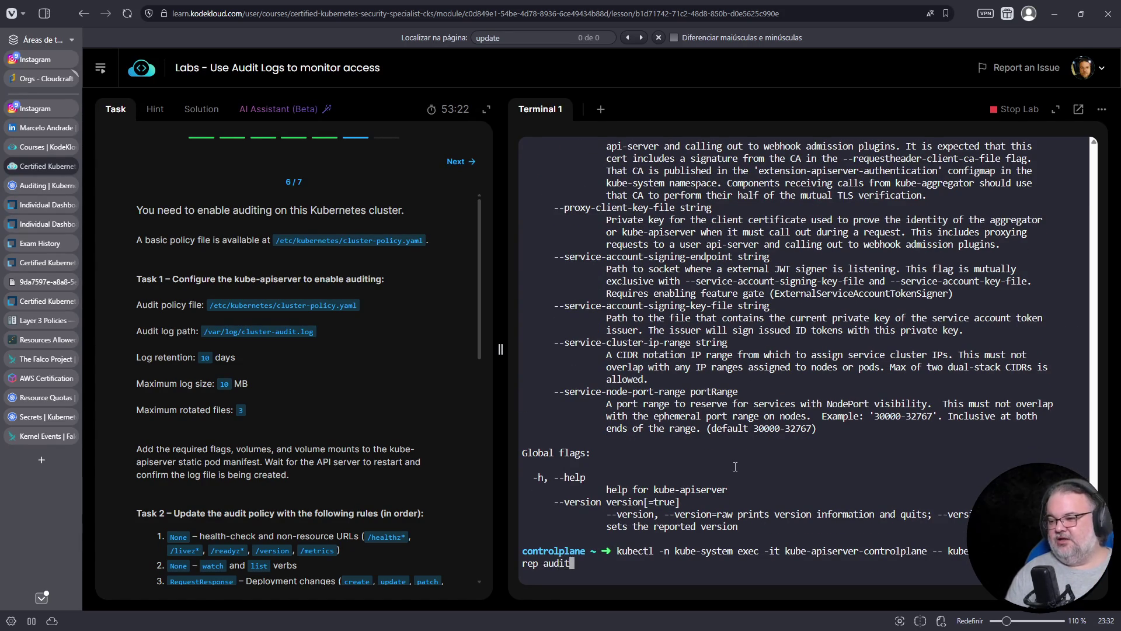
key(Return)
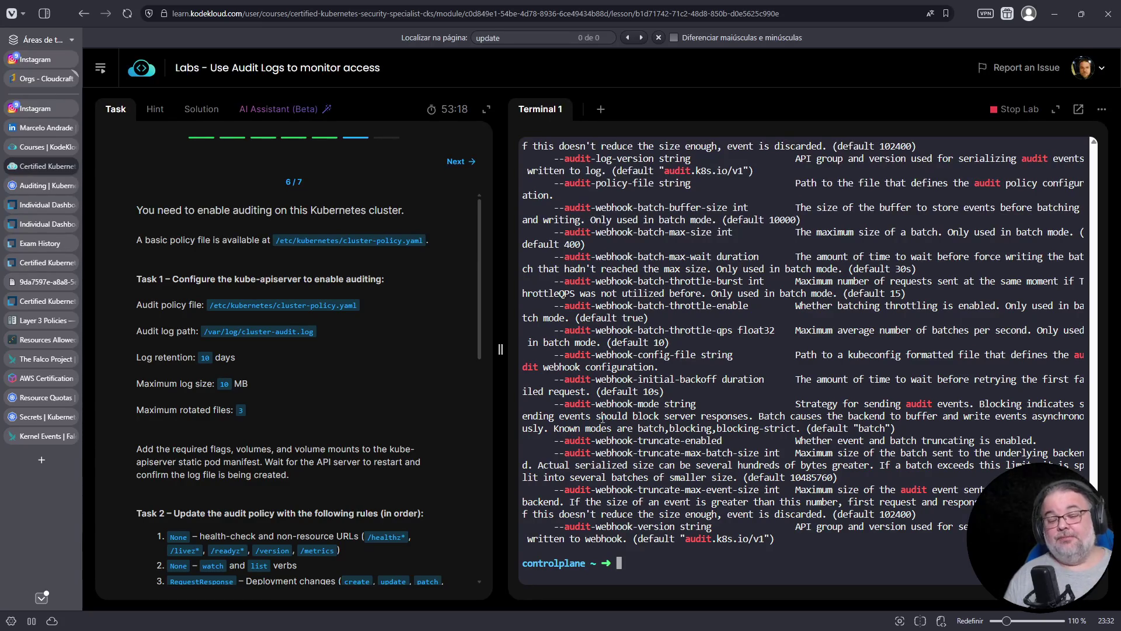
click(45, 188)
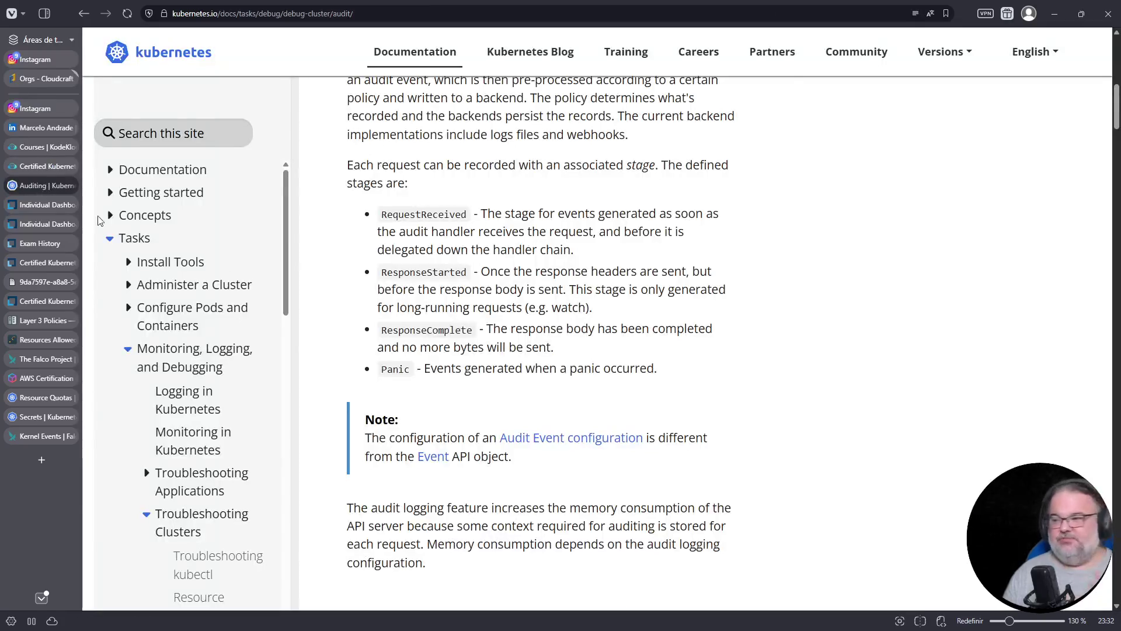
Copy the four audit-log flag bullets from the Auditing page's Log backend section, then return to the lab.
scroll(584, 394, up, 10)
scroll(579, 395, down, 15)
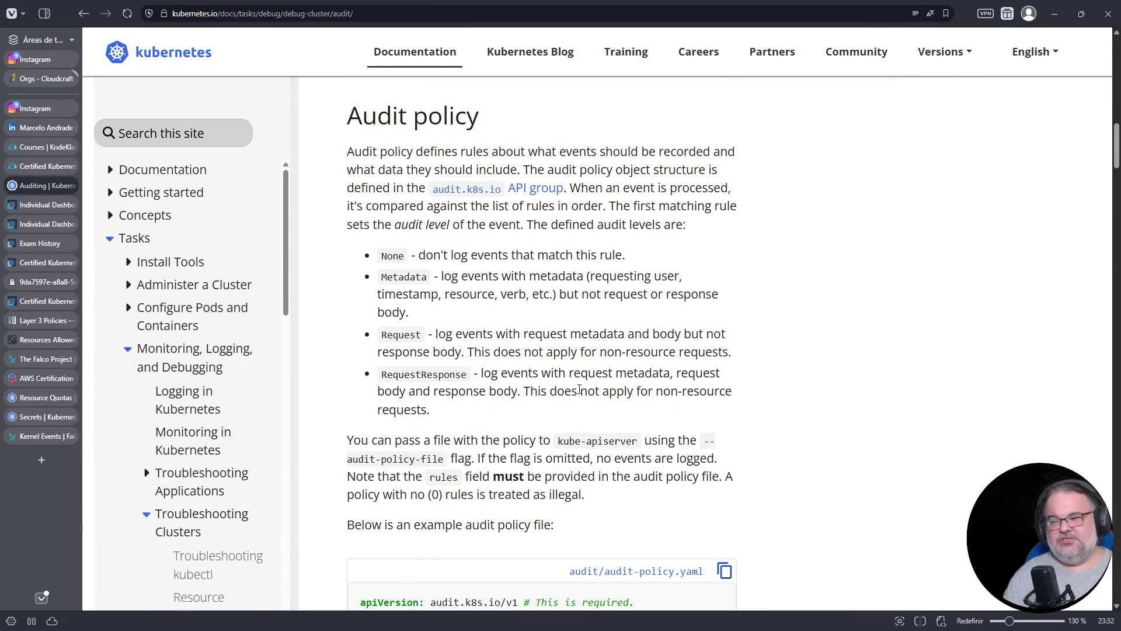
scroll(569, 393, down, 15)
scroll(565, 422, down, 10)
scroll(563, 424, down, 10)
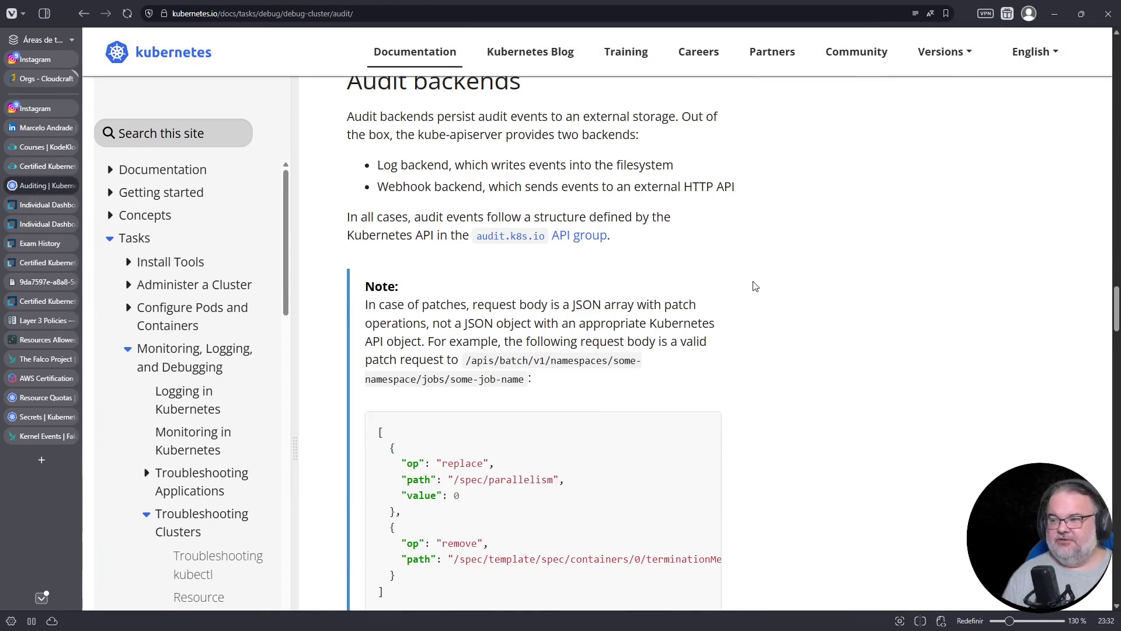
key(ctrl+f)
text(--)
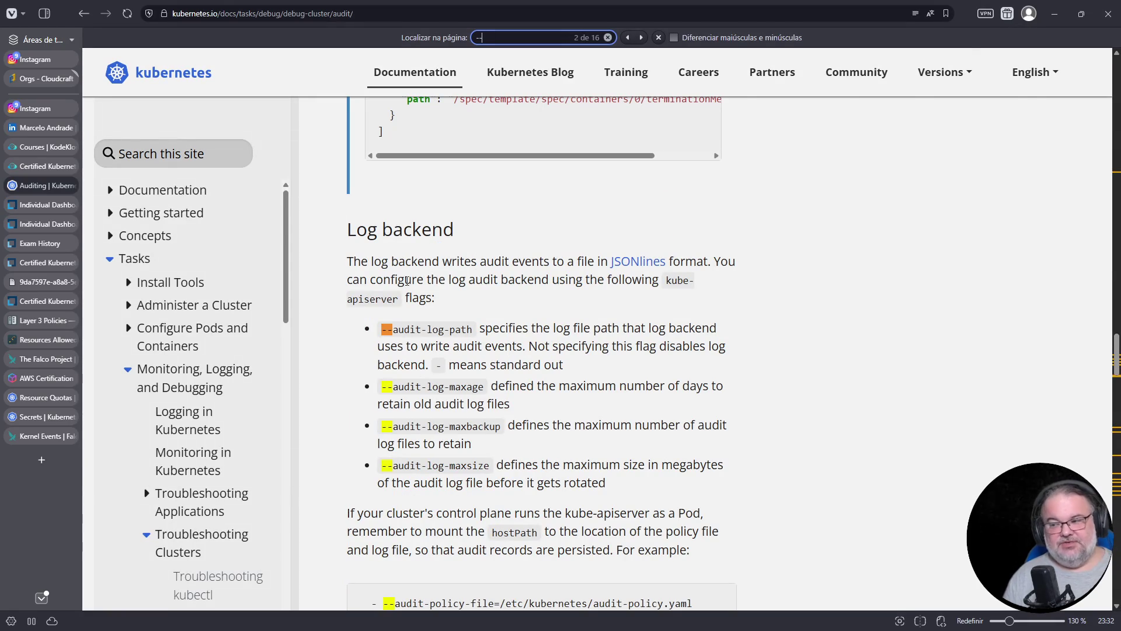
drag(635, 491, 379, 329)
right_click(445, 352)
click(444, 347)
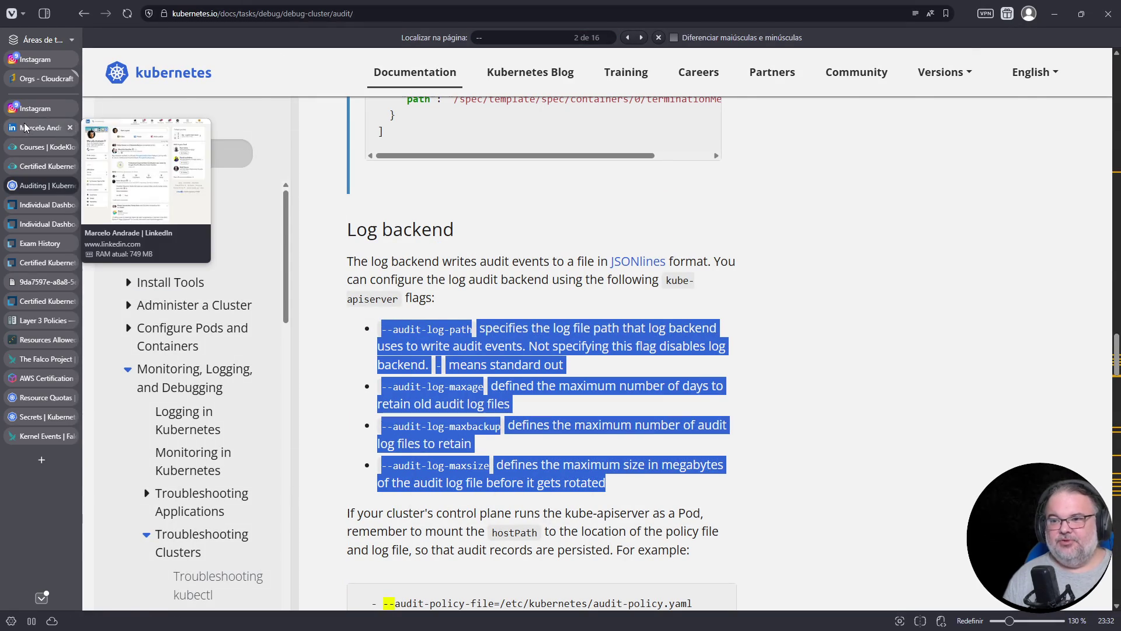
mouse_move(49, 140)
click(40, 166)
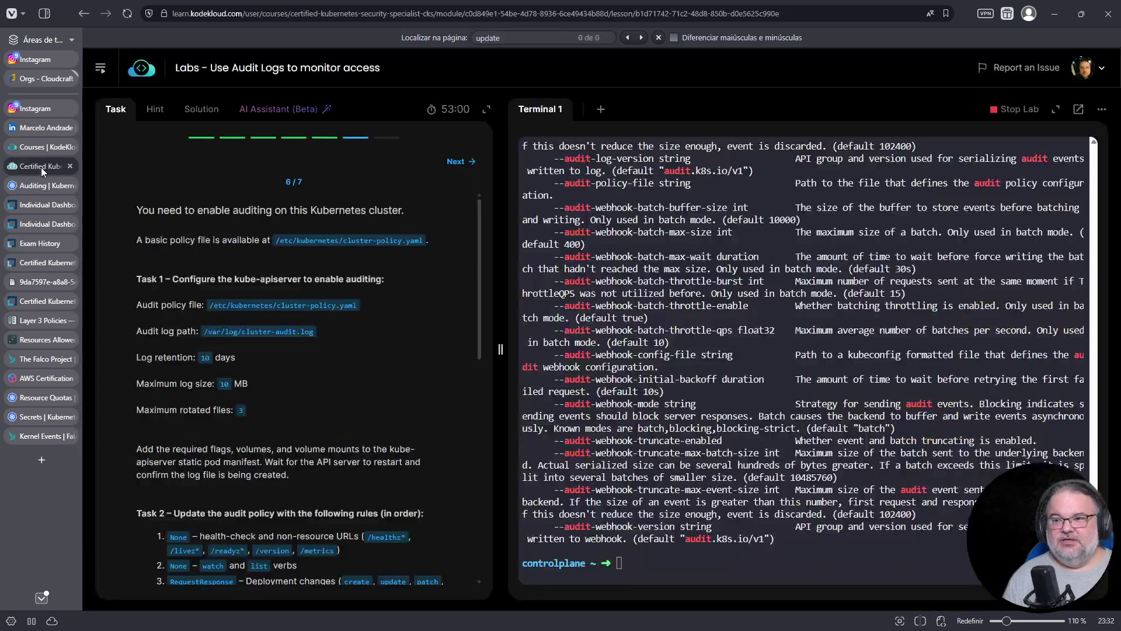
In a second terminal, paste the copied flag notes into a new vim file named diretivas and save it.
click(602, 111)
text(vim dirt)
key(Return)
key(i)
right_click(677, 342)
click(739, 454)
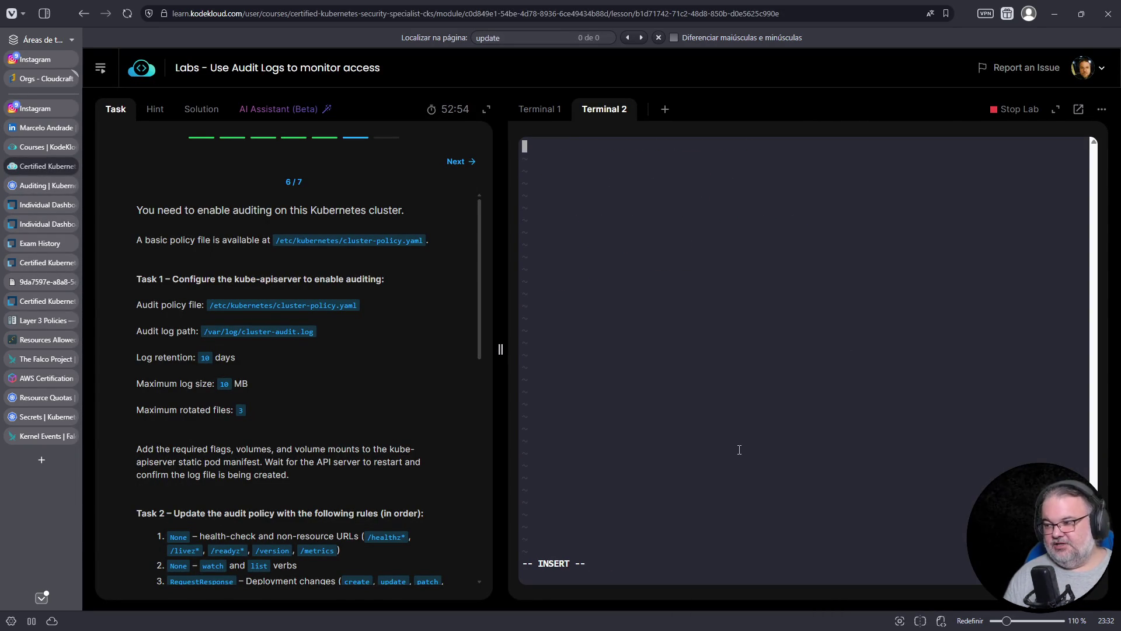
key(Escape)
text(:w)
key(Return)
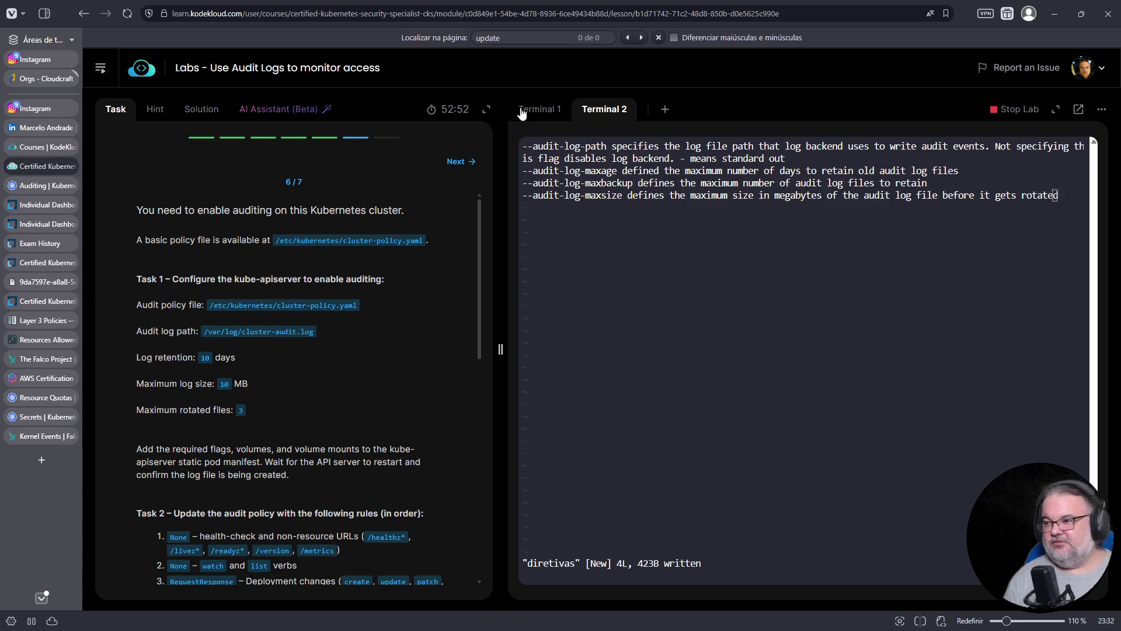
From the first terminal, open /etc/kubernetes/manifests/kube-apiserver.yaml in vim.
click(538, 109)
key(ctrl+l)
text(vim /etc/kuberm)
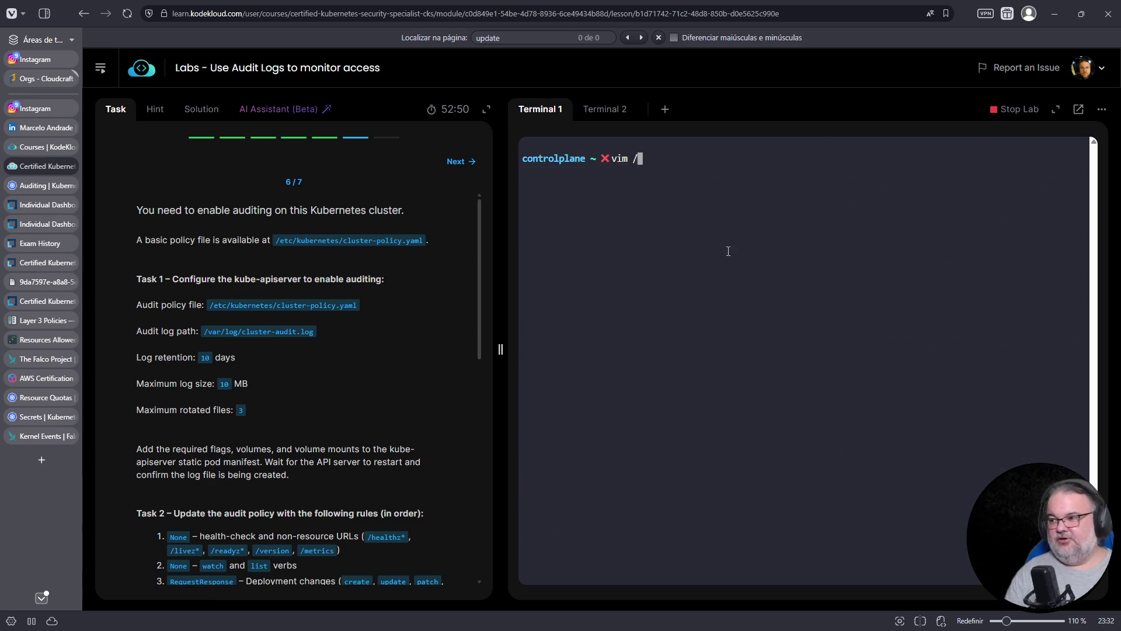
key(BackSpace)
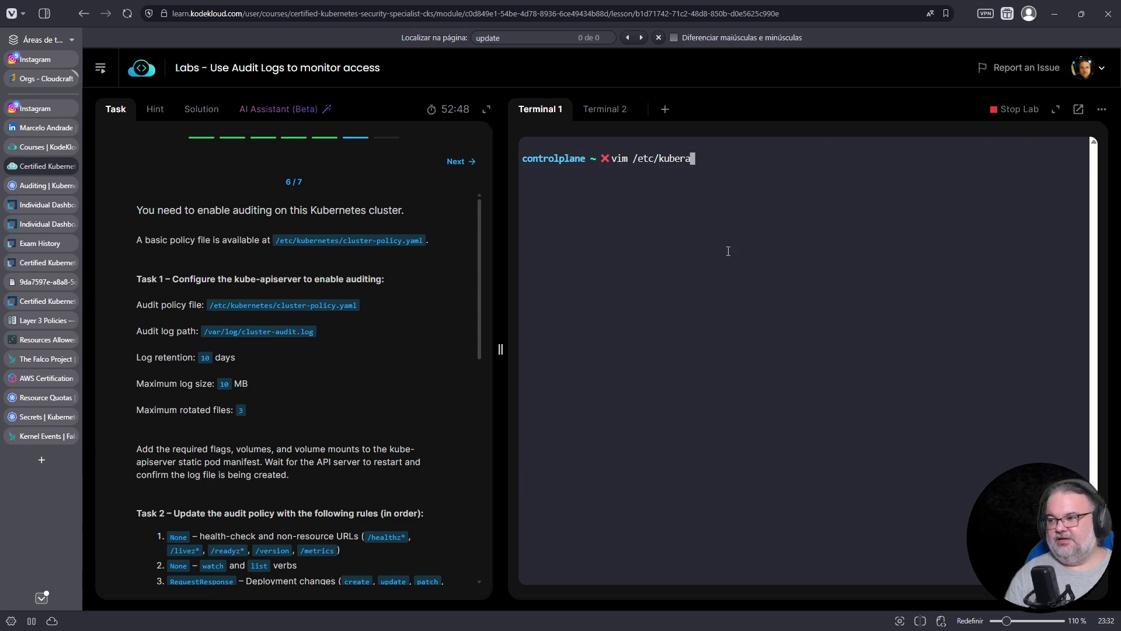
key(Tab)
text(man)
key(Tab)
key(Tab)
text(k)
key(Tab)
text(api)
key(Tab)
key(Return)
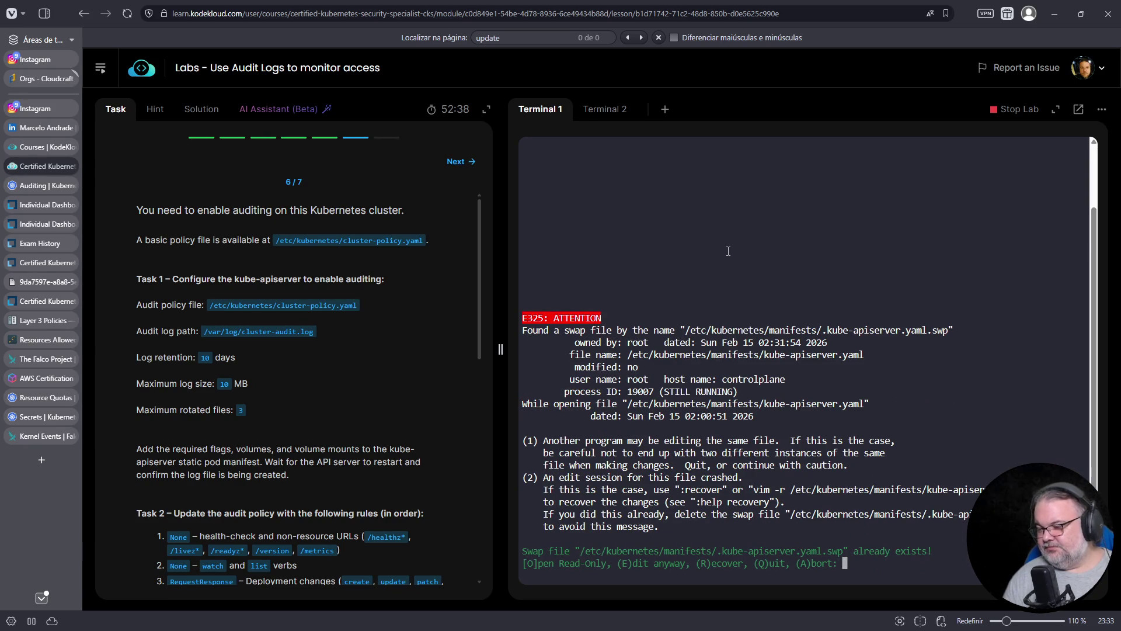
Paste the four audit-log flag lines from the notes terminal below the kube-apiserver line.
key(e)
key(Down)
key(Down)
key(Down)
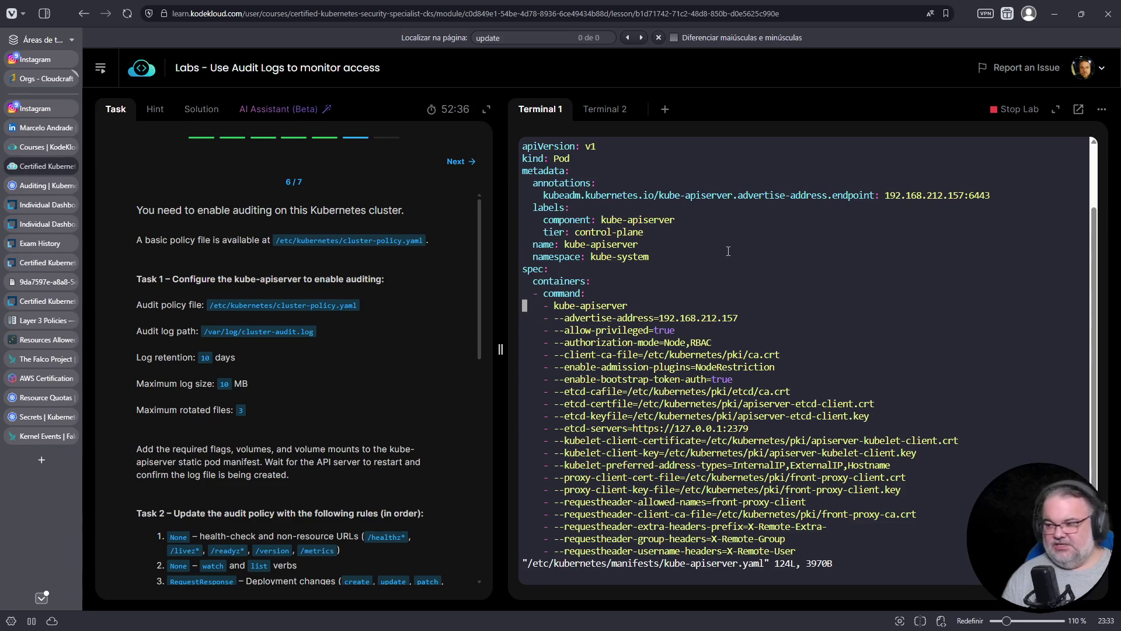
key(o)
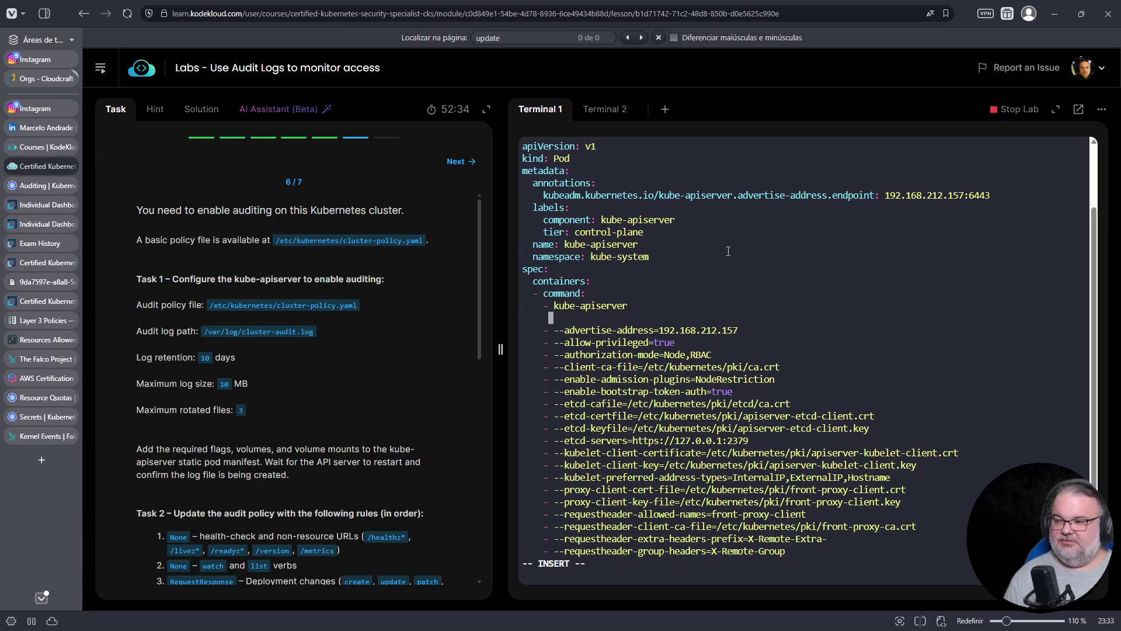
key(BackSpace)
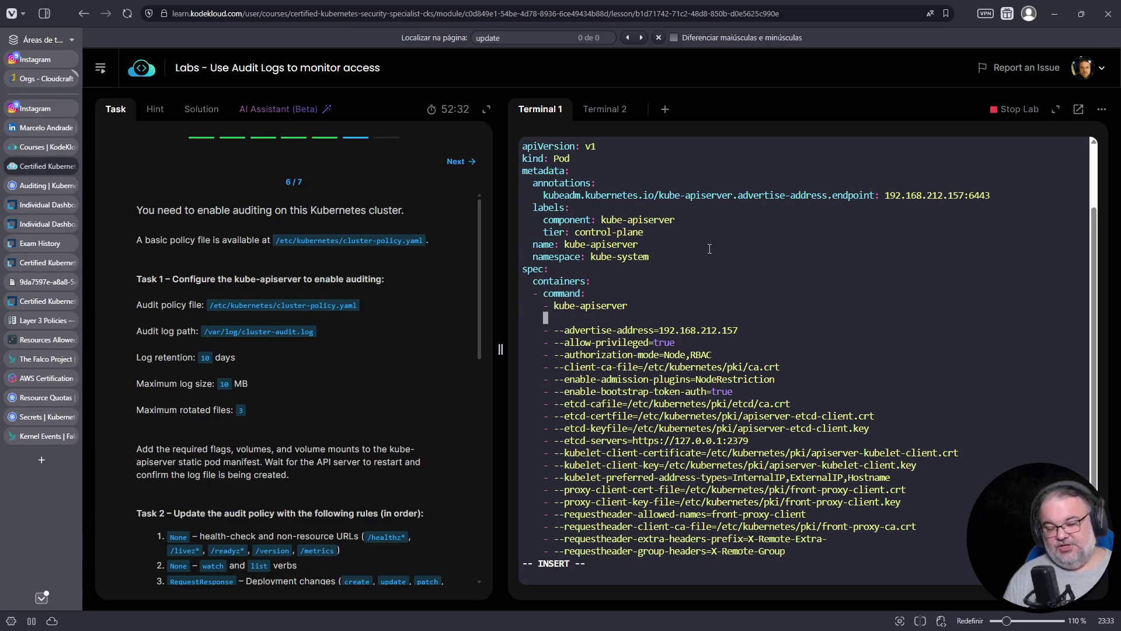
click(615, 109)
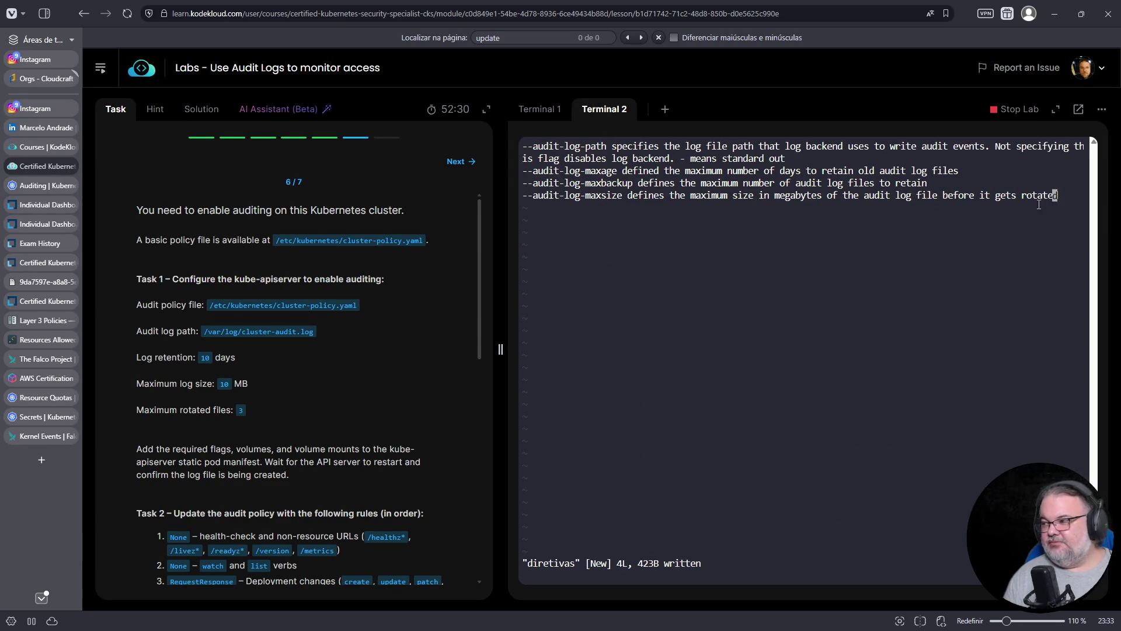
drag(1059, 197, 556, 148)
right_click(556, 147)
click(583, 251)
click(540, 110)
key(ctrl+shift+v)
key(Escape)
Strip the descriptions, leaving bare --audit-log-path, --audit-log-maxage, --audit-log-maxbackup and --audit-log-maxsize flags.
key(Down)
key(Right)
key(Right)
key(Right)
key(Right)
key(Right)
key(Right)
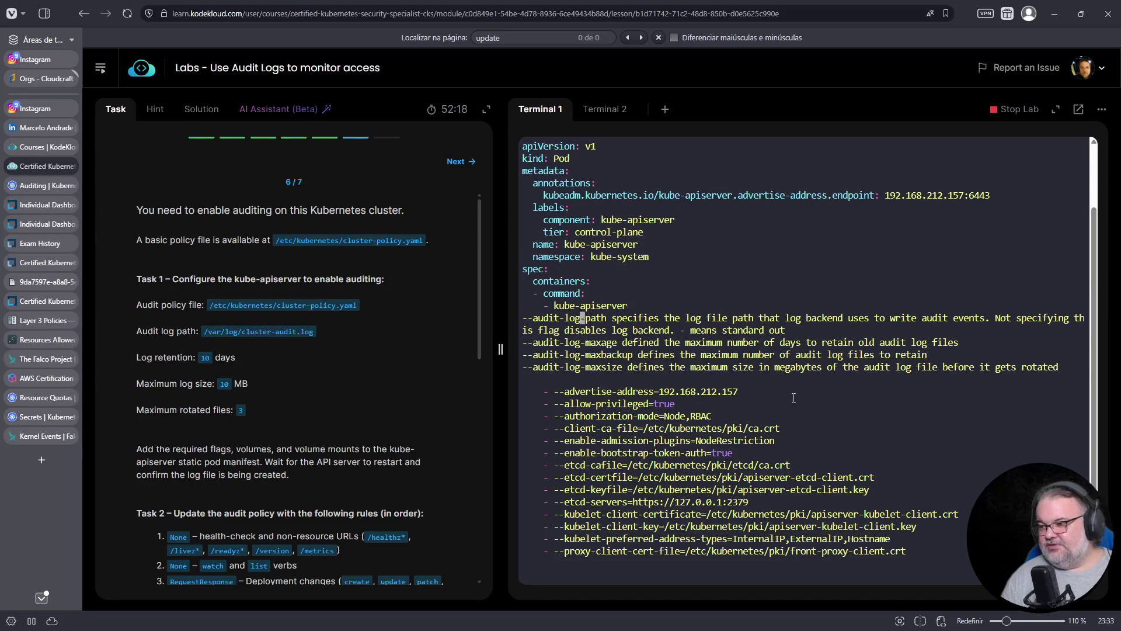
key(shift+d)
key(Down)
key(Right)
key(Right)
key(Right)
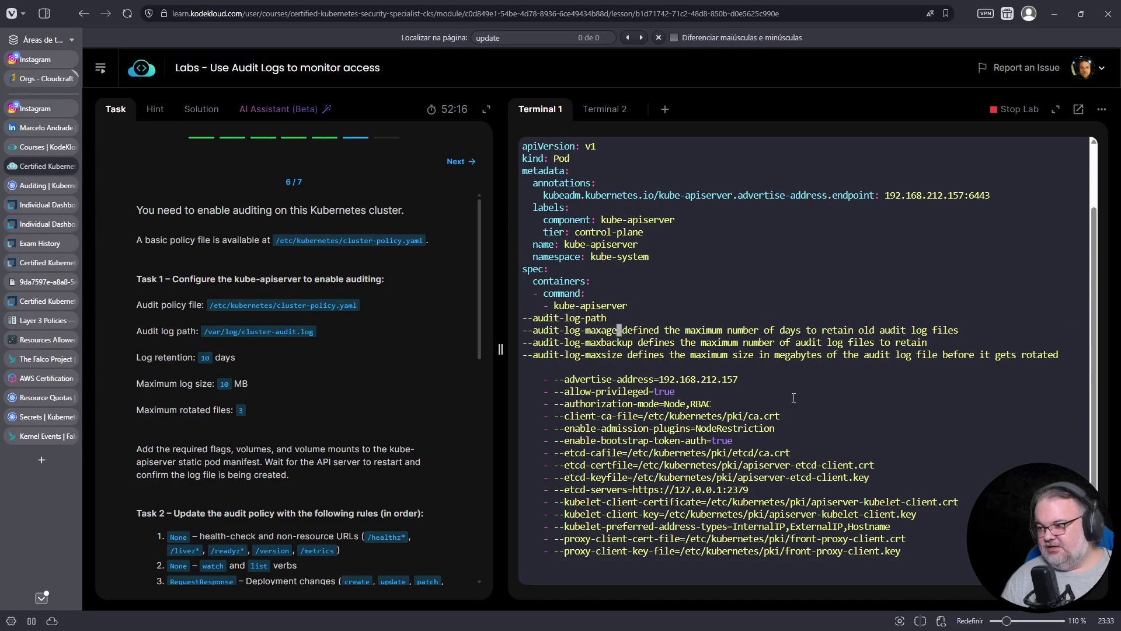
key(shift+d)
key(Down)
key(Right)
key(Right)
key(Right)
key(shift+d)
key(Down)
key(shift+d)
Turn on line numbers and start a substitution to prefix lines 15–18 with list dashes.
key(Up)
key(Home)
key(Up)
key(Up)
key(Up)
key(Down)
text(:set number)
key(Return)
text(:15,18s#^#)
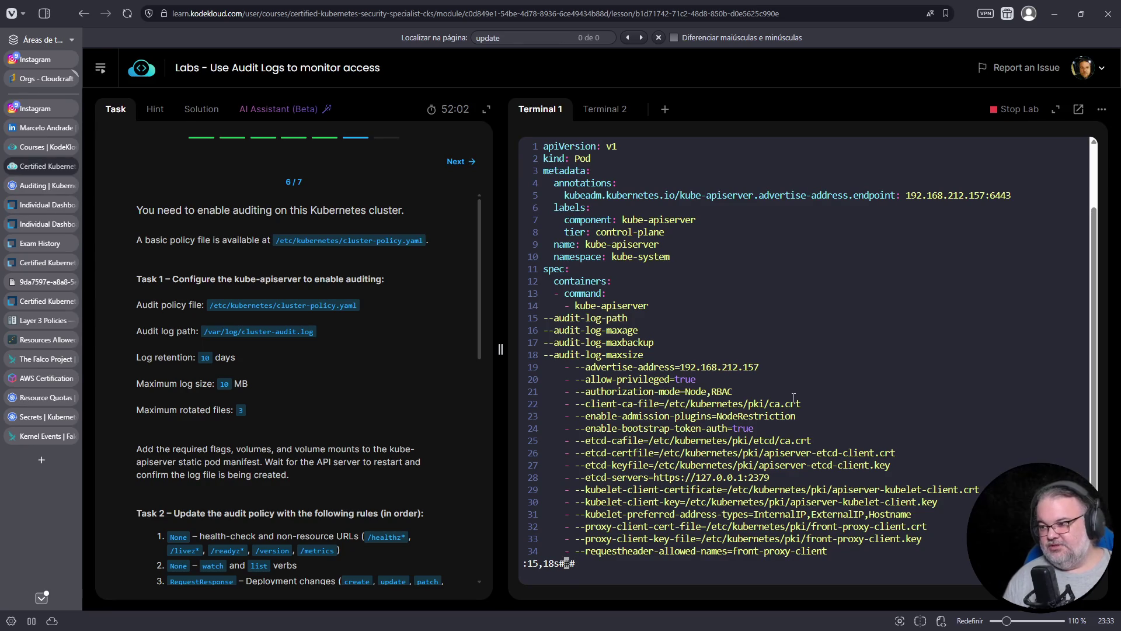
text(    -)
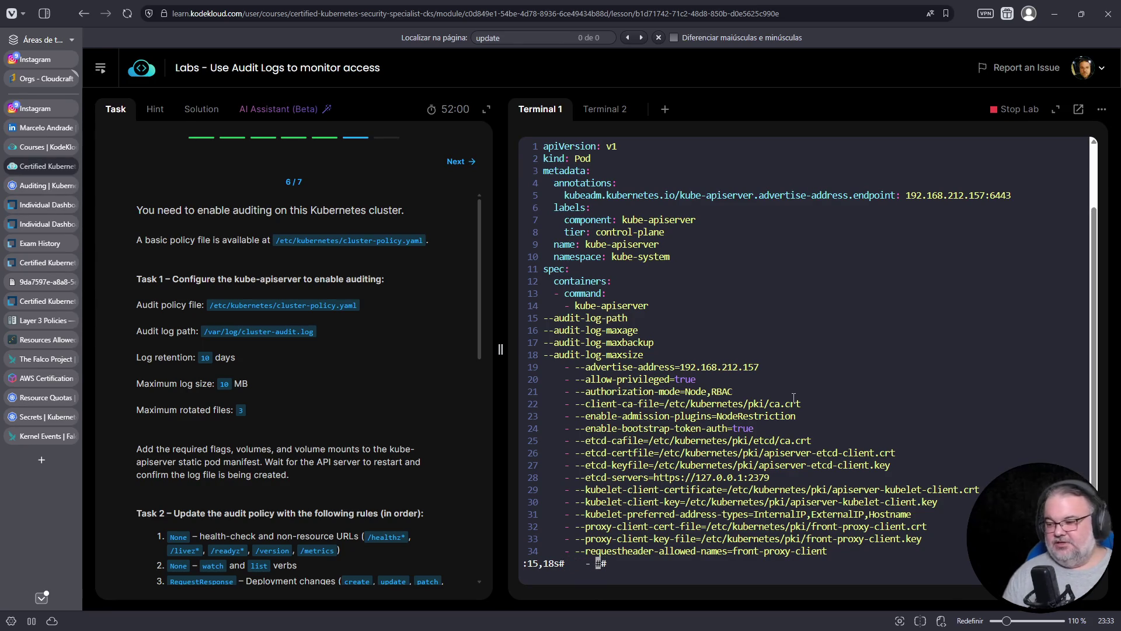
Prefix lines 15–18 with indented '- ' list dashes using a vim substitution.
key(Left)
key(Left)
key(Left)
text(^#)
key(Right)
key(Right)
key(Right)
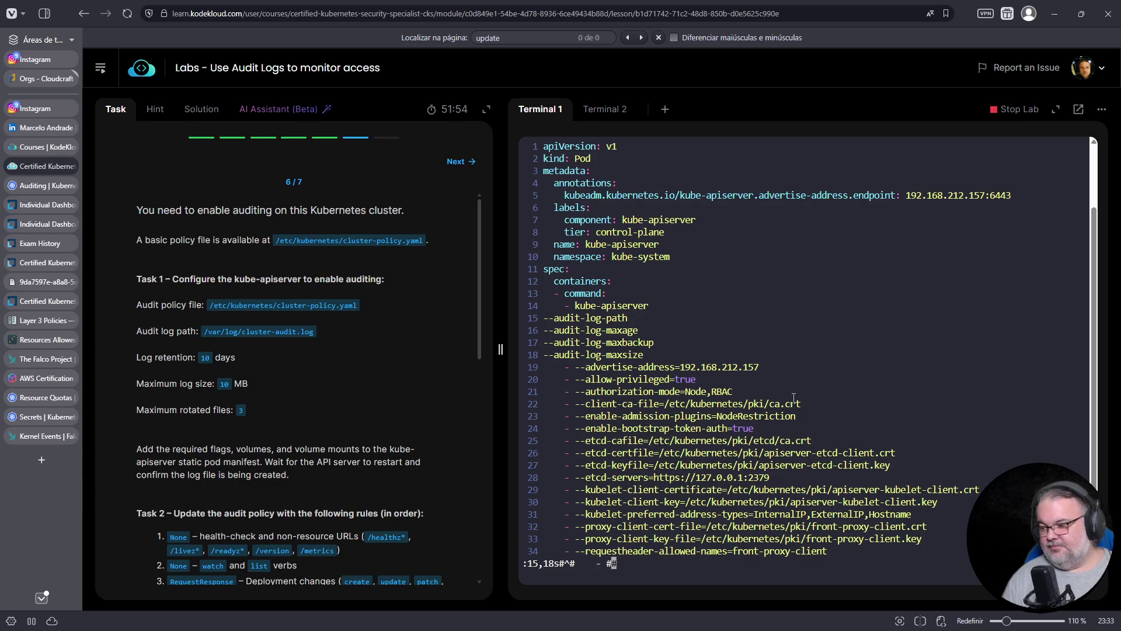
key(Return)
key(g)
key(v)
key(greater)
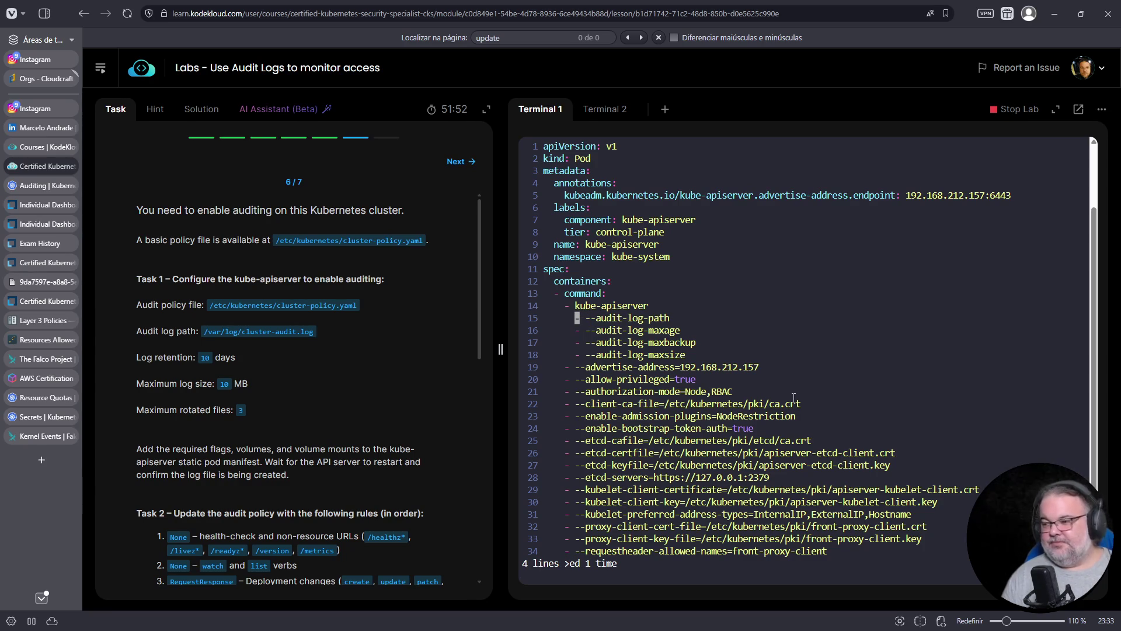
text(u:)
key(Up)
key(Left)
key(Left)
key(Left)
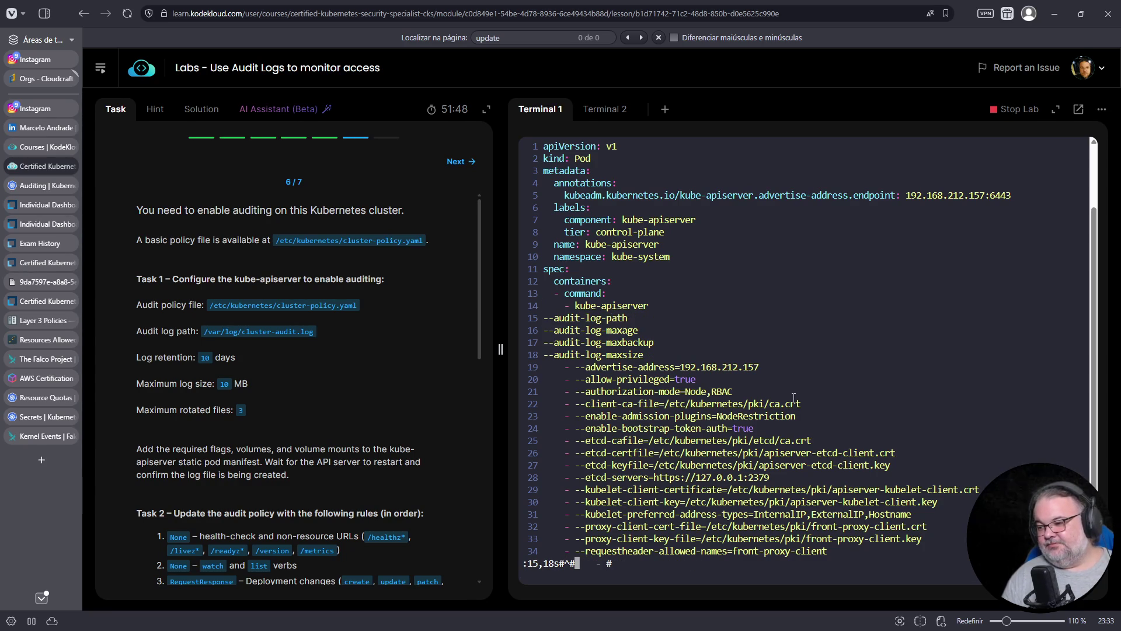
key(Delete)
key(Delete)
key(Return)
text(u:)
key(Up)
key(Up)
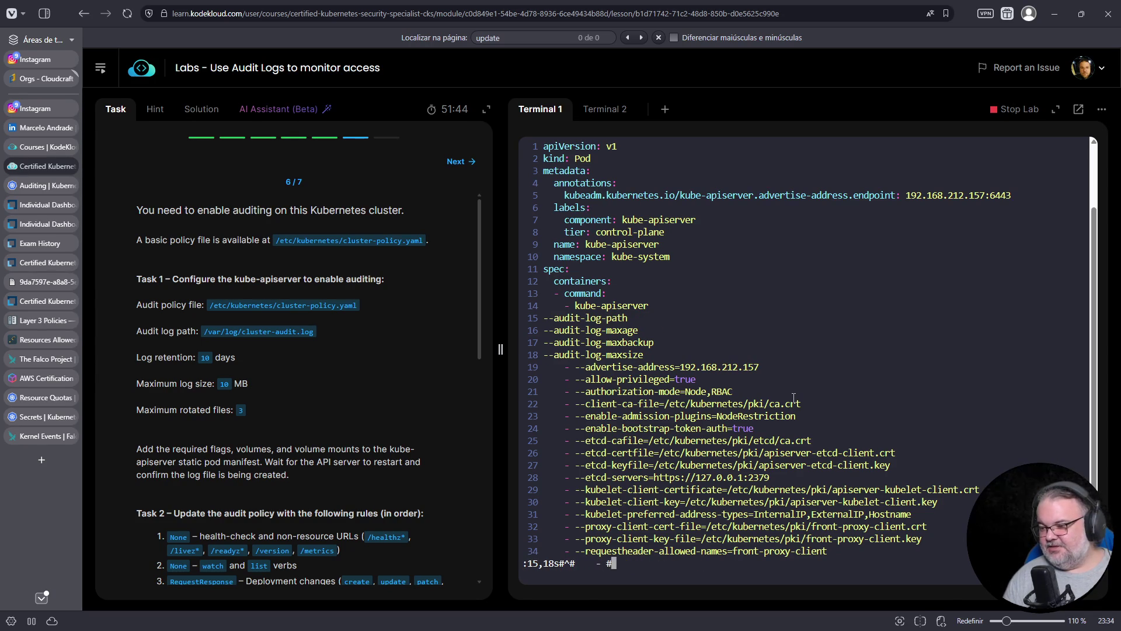
key(Return)
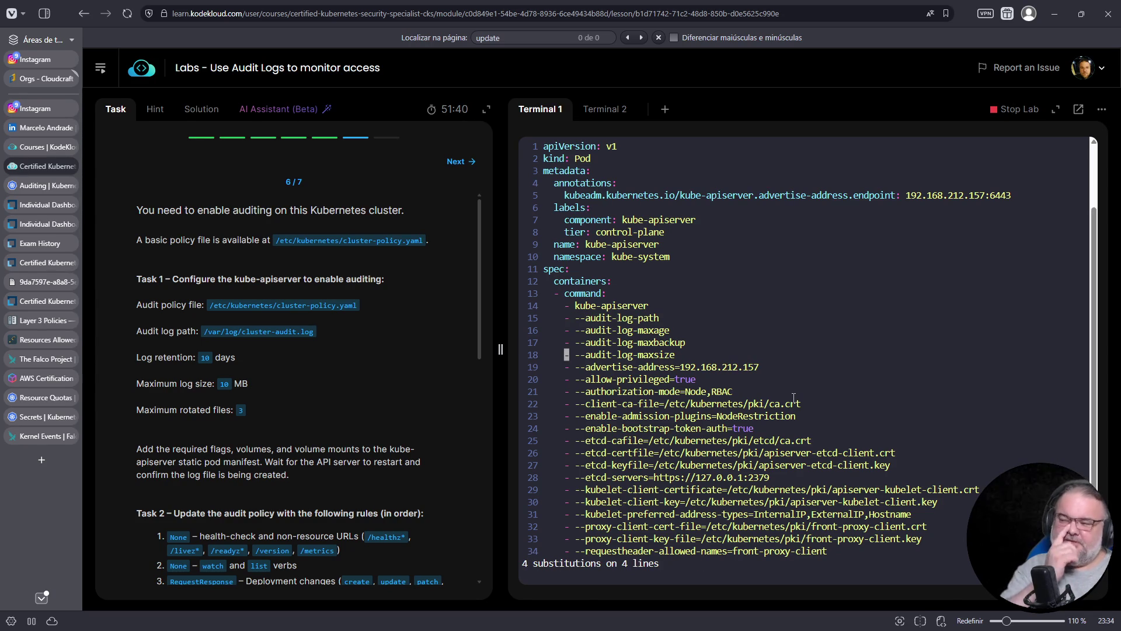
Set --audit-log-path to /var/log/cluster-audit.log, pasted from the task text.
key(Up)
key(Up)
key(Up)
key(dollar)
text(a)
text(=)
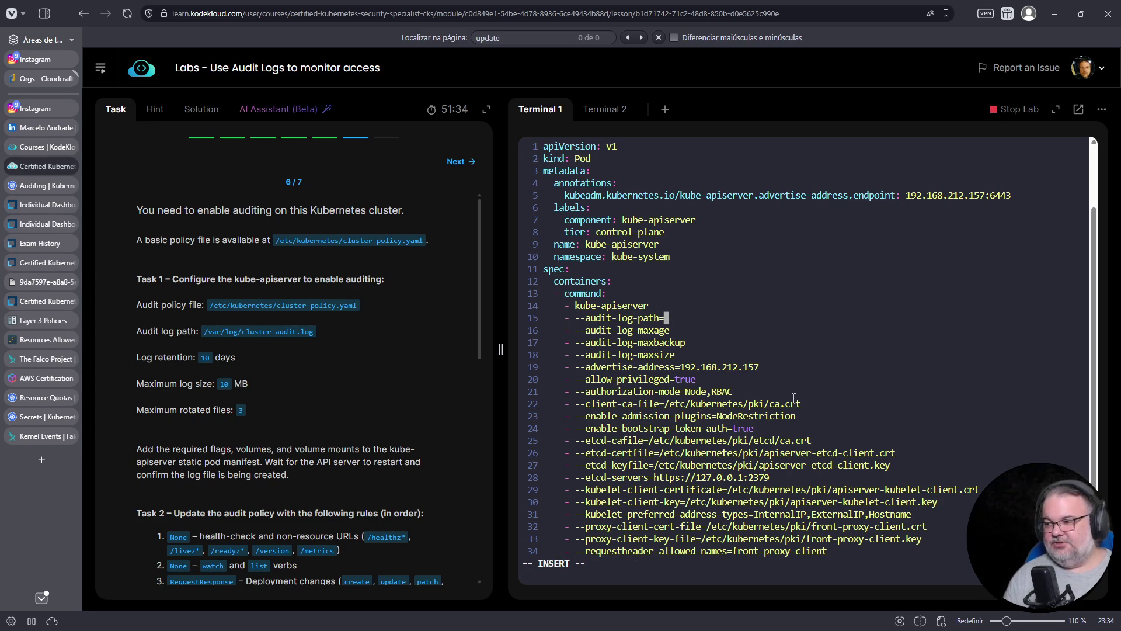
click(206, 331)
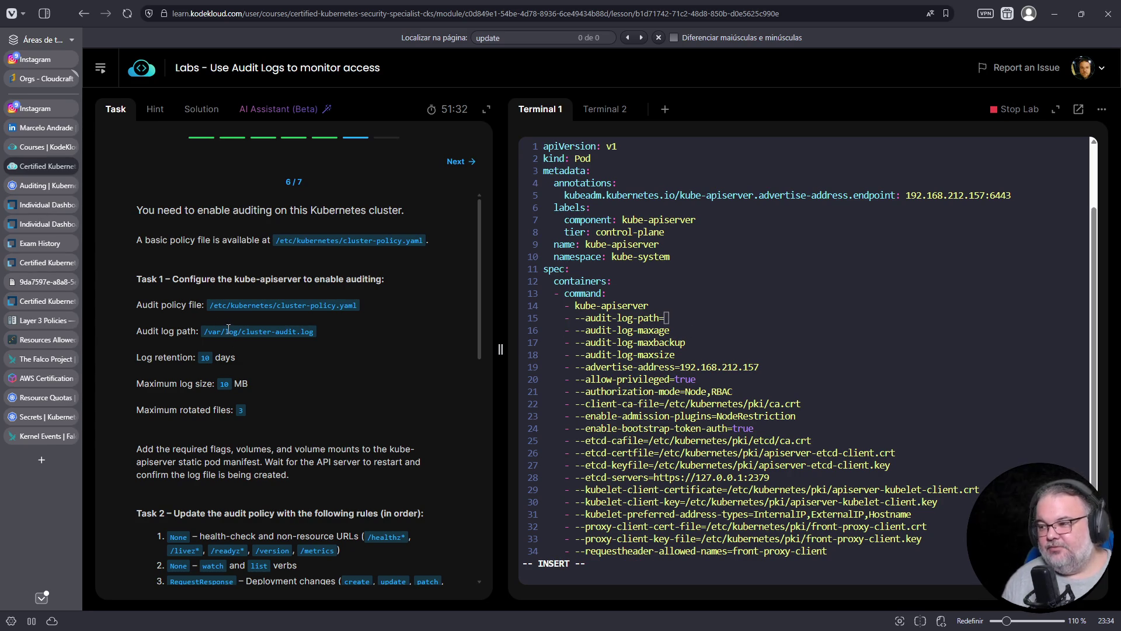
drag(207, 330, 305, 333)
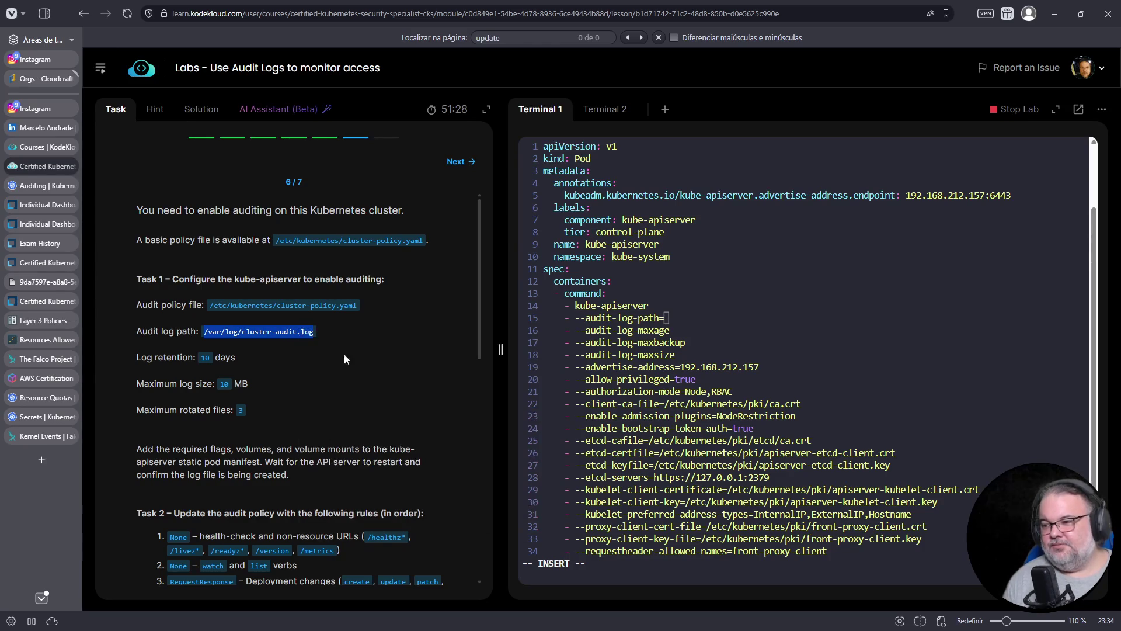
right_click(780, 324)
click(821, 441)
Set --audit-log-maxage=10, --audit-log-maxbackup=3 and --audit-log-maxsize=10.
key(Down)
text(=)
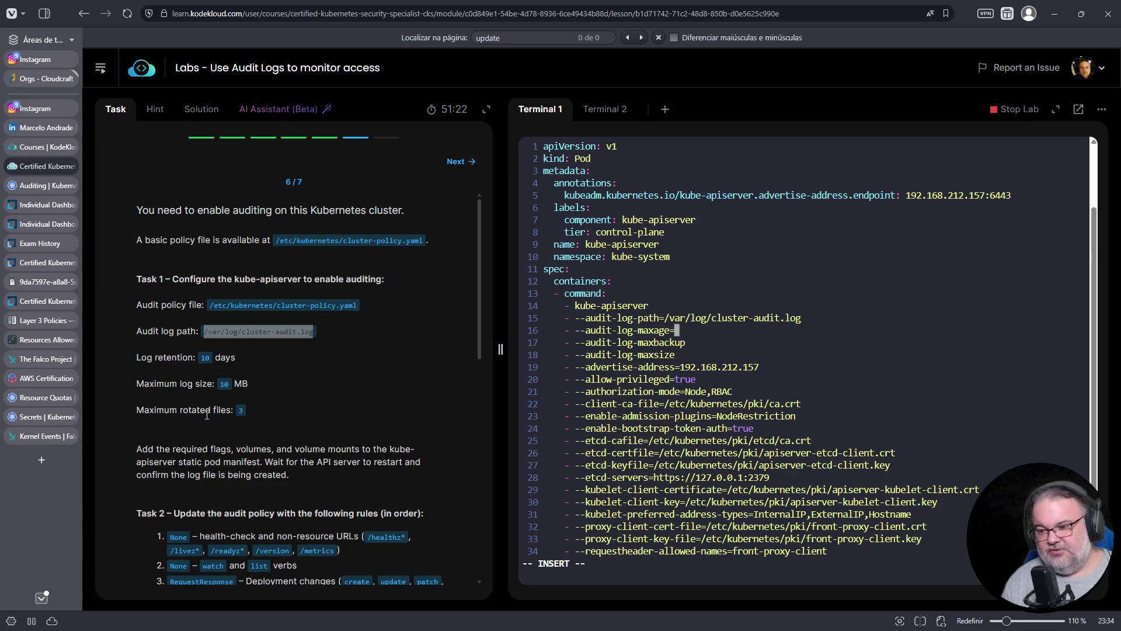
text(10)
key(Down)
text(=3)
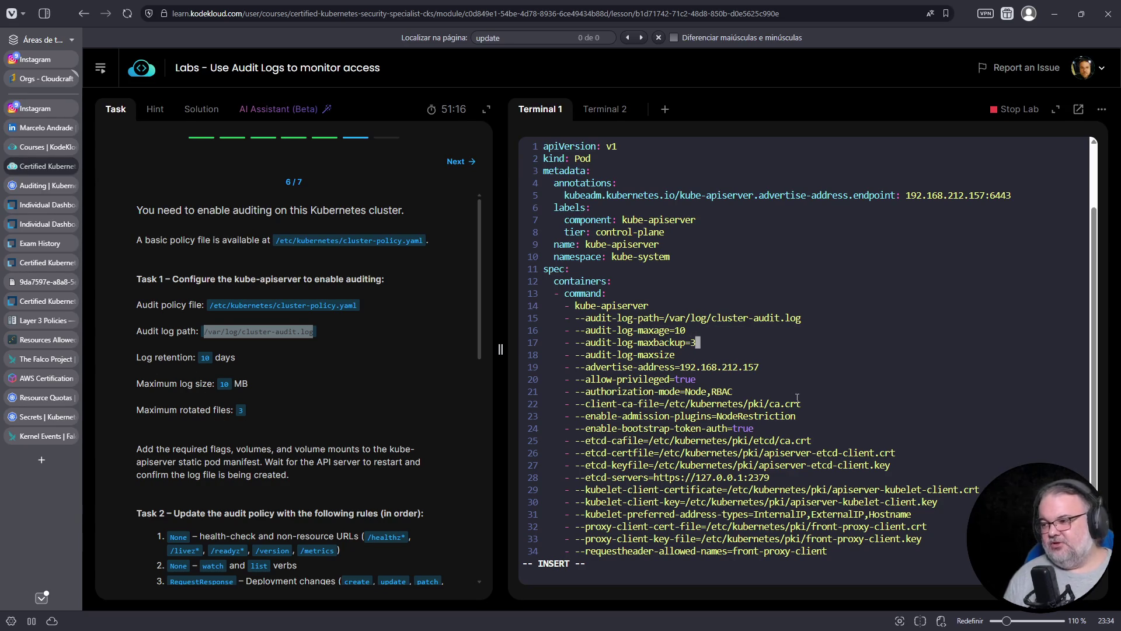
key(Down)
text(=)
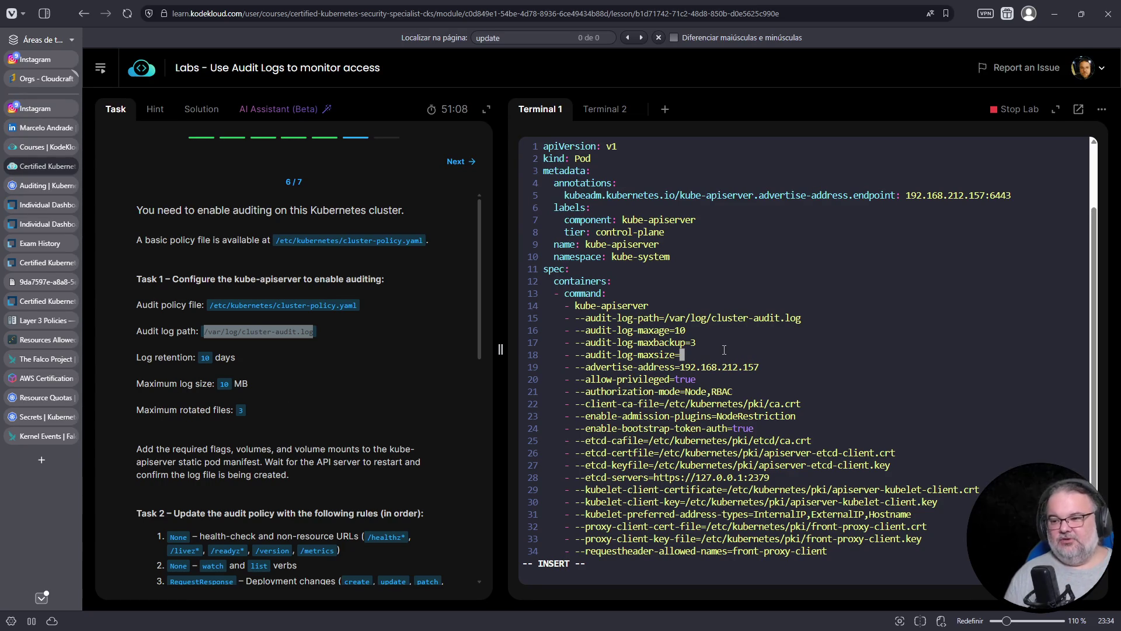
text(10)
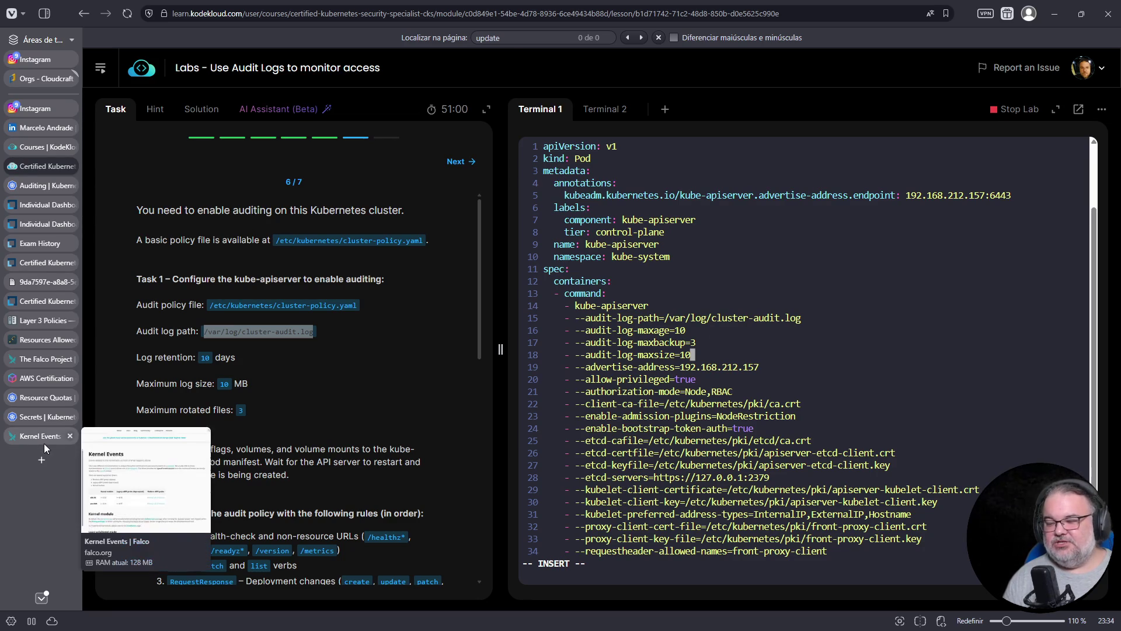
click(37, 185)
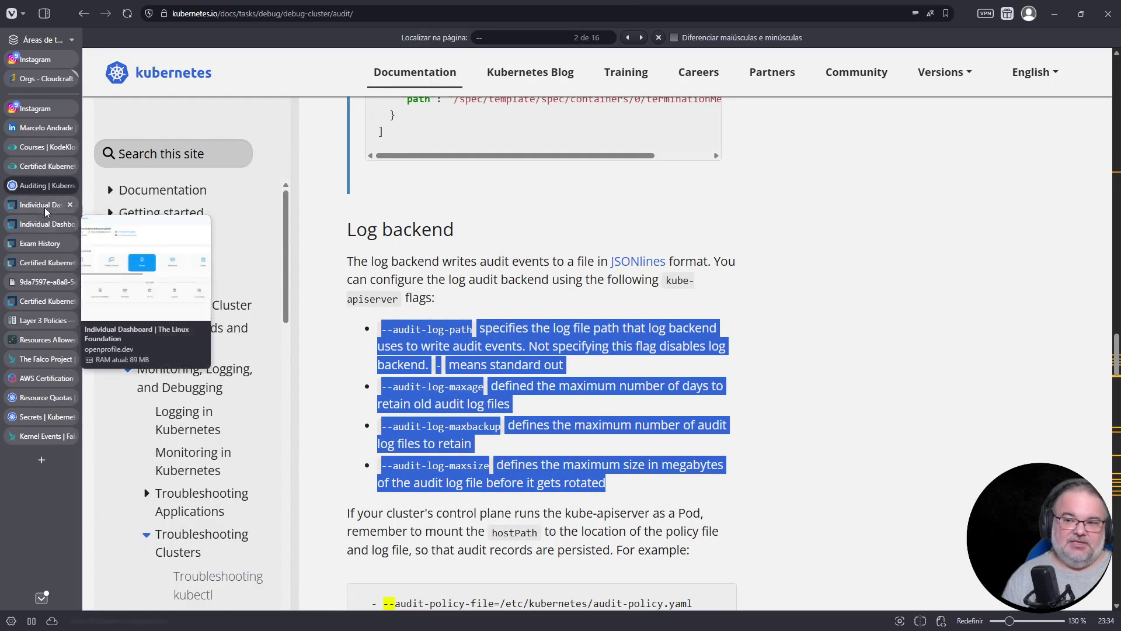
Review the task's volume-mount requirements, then open an aligned new line below kube-apiserver in the manifest.
click(38, 167)
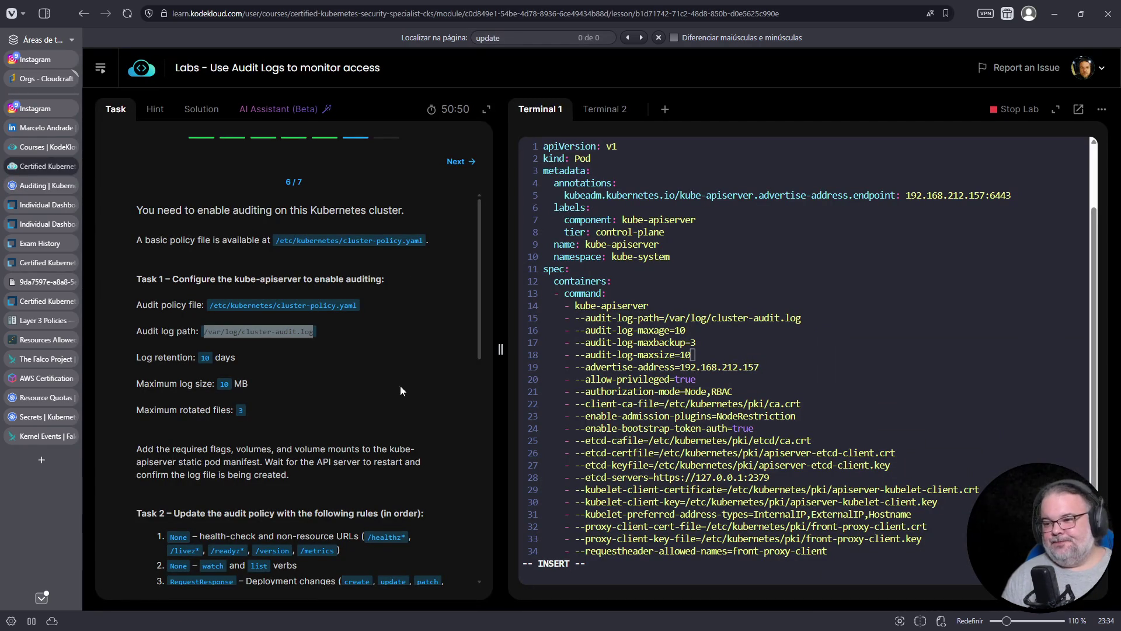
scroll(409, 386, down, 3)
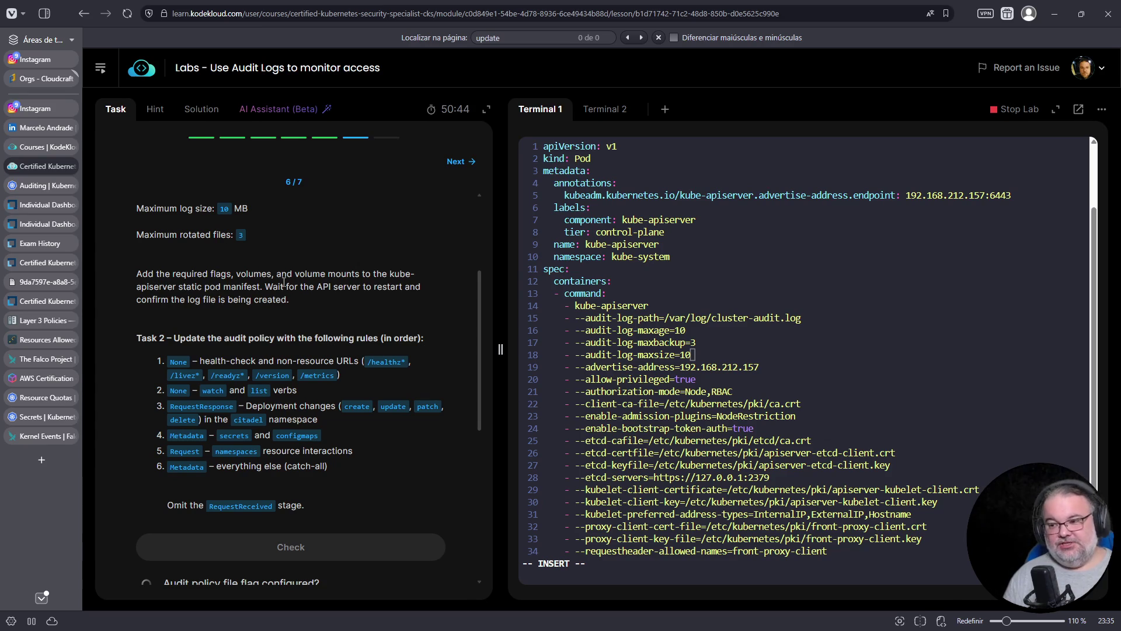
drag(277, 274, 365, 273)
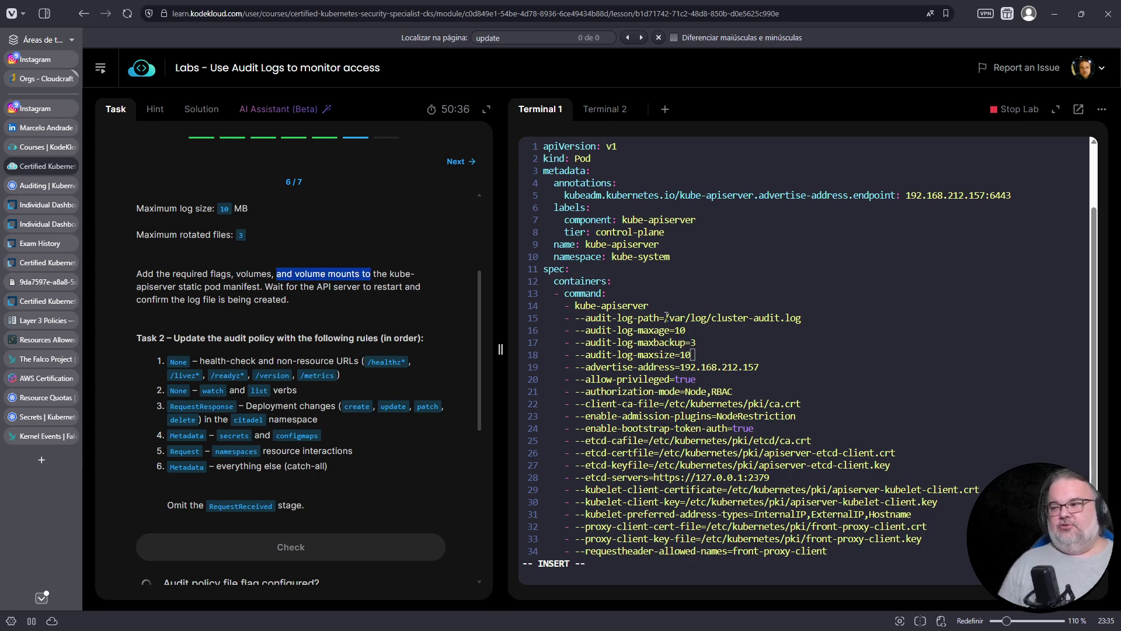
drag(666, 317, 713, 317)
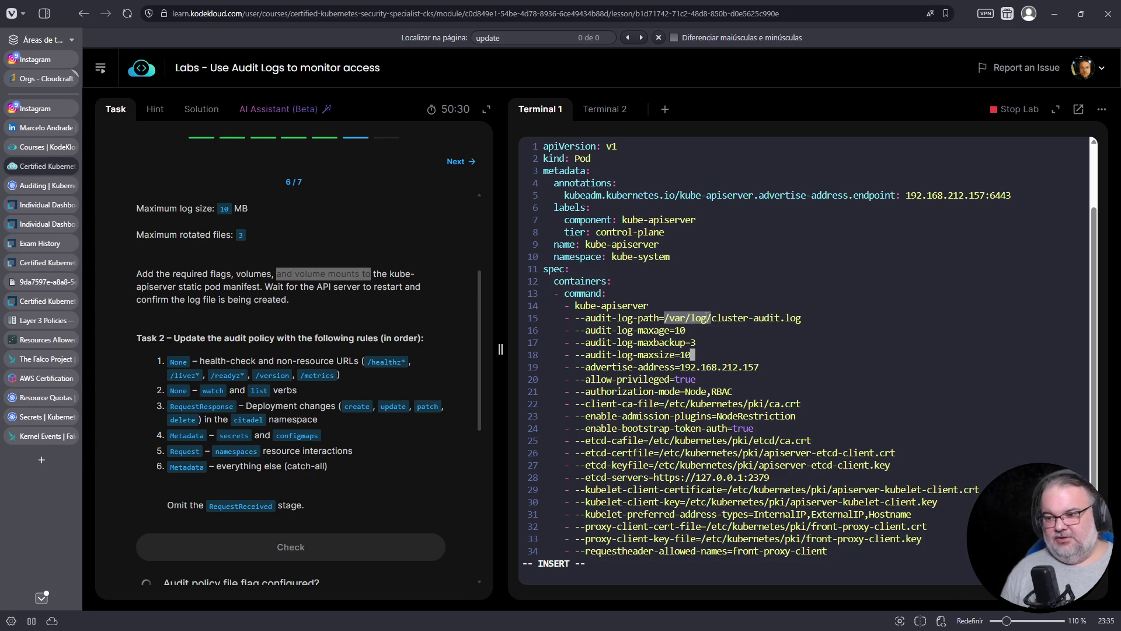
key(Up)
key(Up)
key(Up)
key(Up)
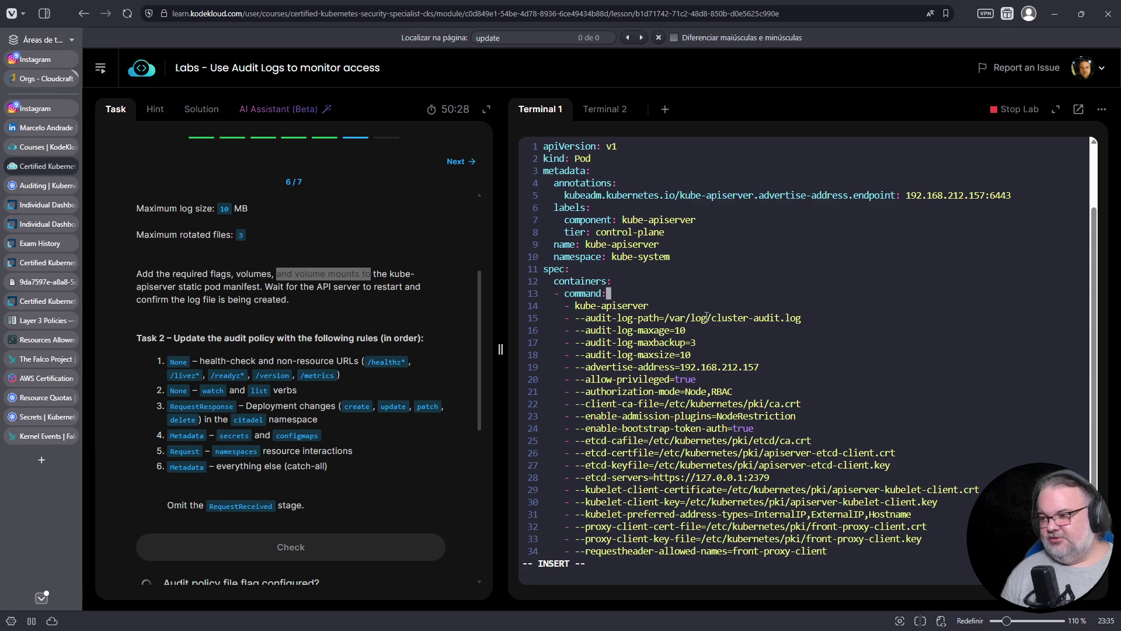
key(Return)
key(BackSpace)
key(BackSpace)
Start a '- --' flag line and copy the --audit-policy-file flag name from the Auditing docs.
text(- --)
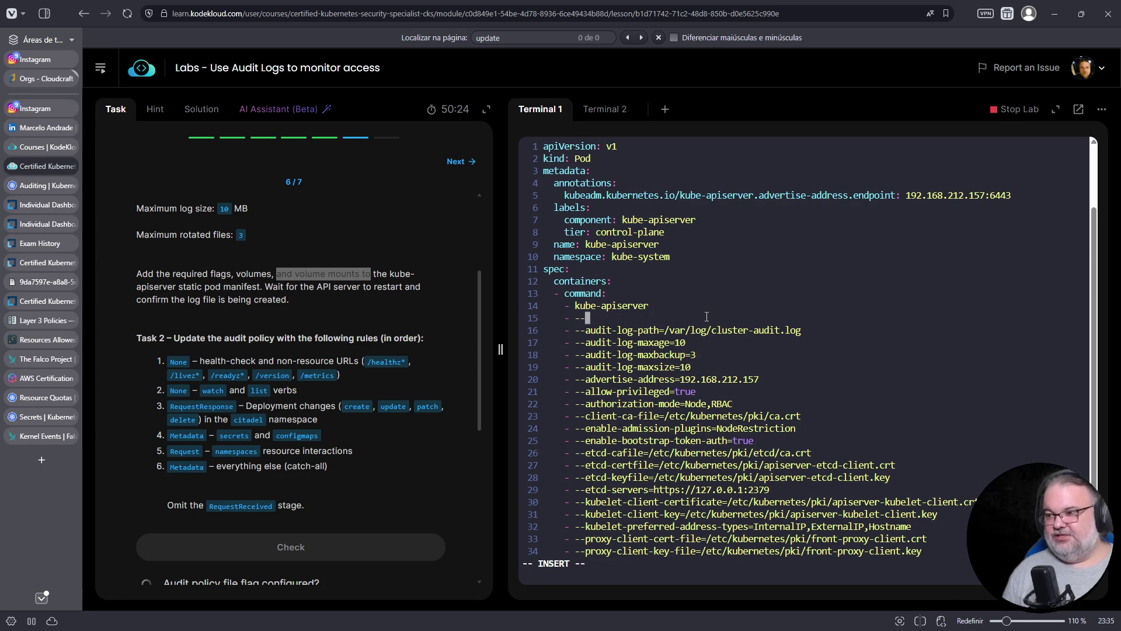
click(36, 185)
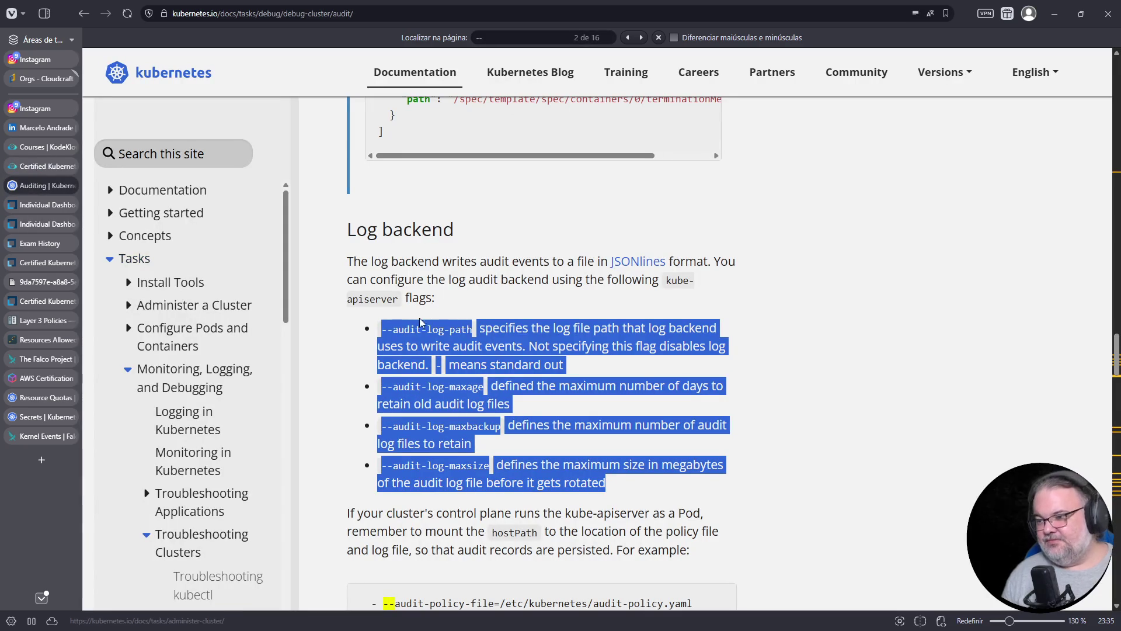
scroll(537, 403, down, 3)
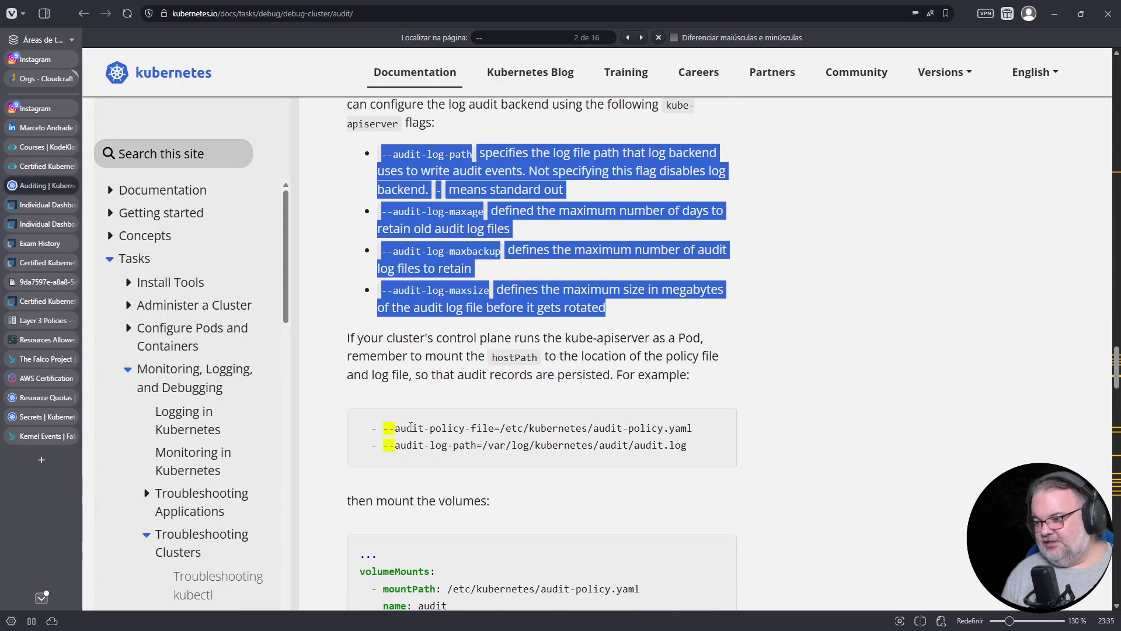
drag(386, 433, 495, 431)
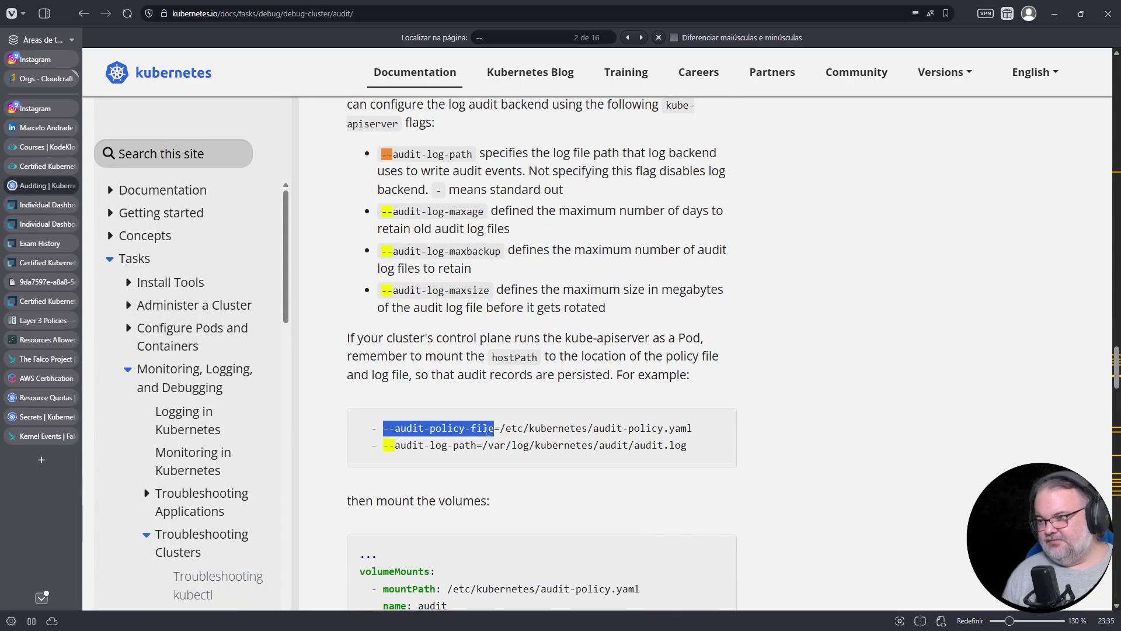
right_click(479, 428)
click(521, 445)
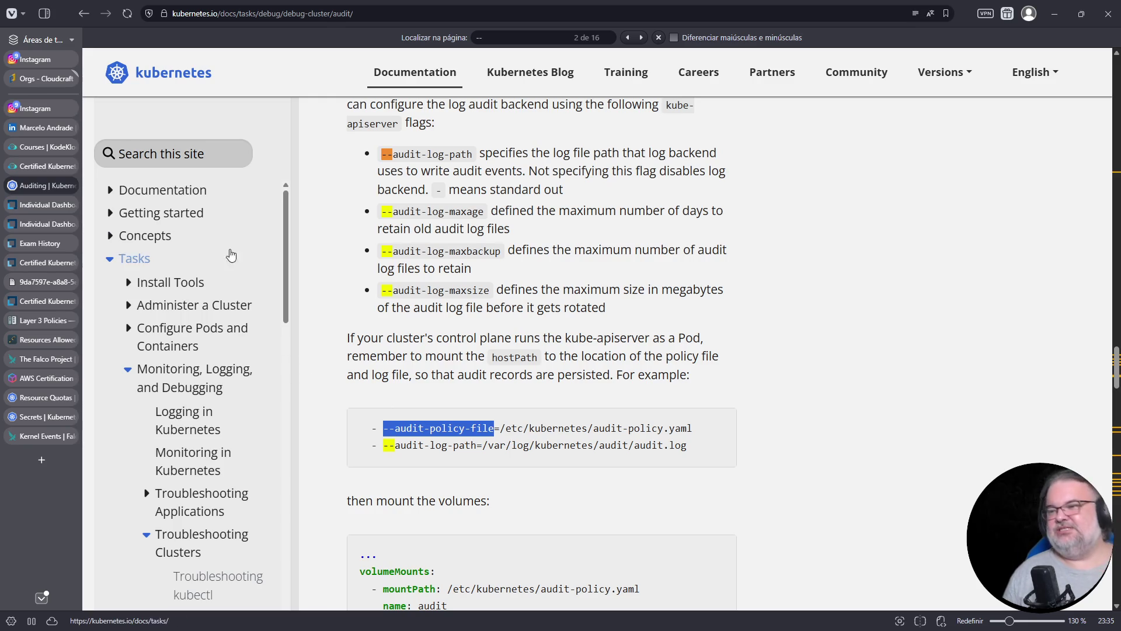
Paste --audit-policy-file onto line 15, removing duplicate dashes and trailing space, and add '='.
click(42, 166)
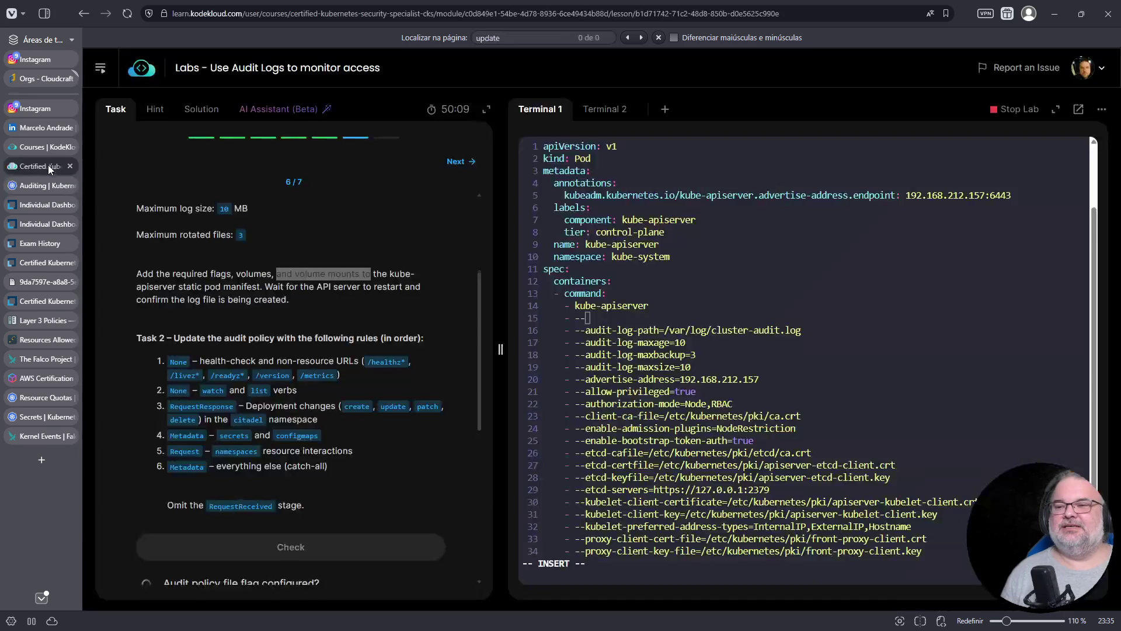
click(47, 148)
click(49, 166)
right_click(737, 294)
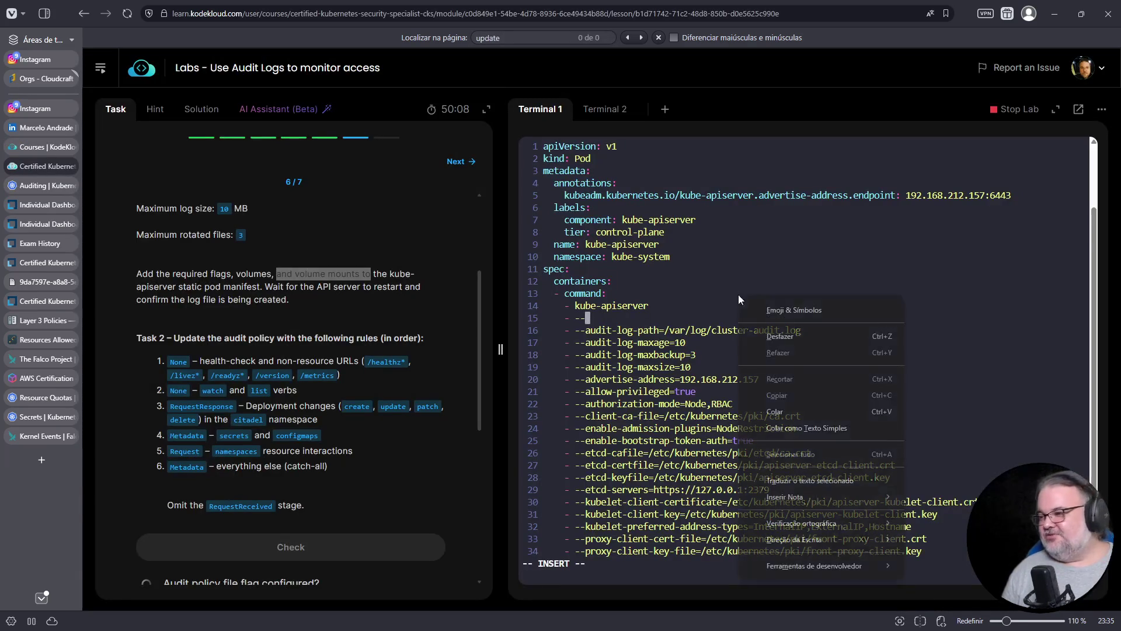
click(773, 406)
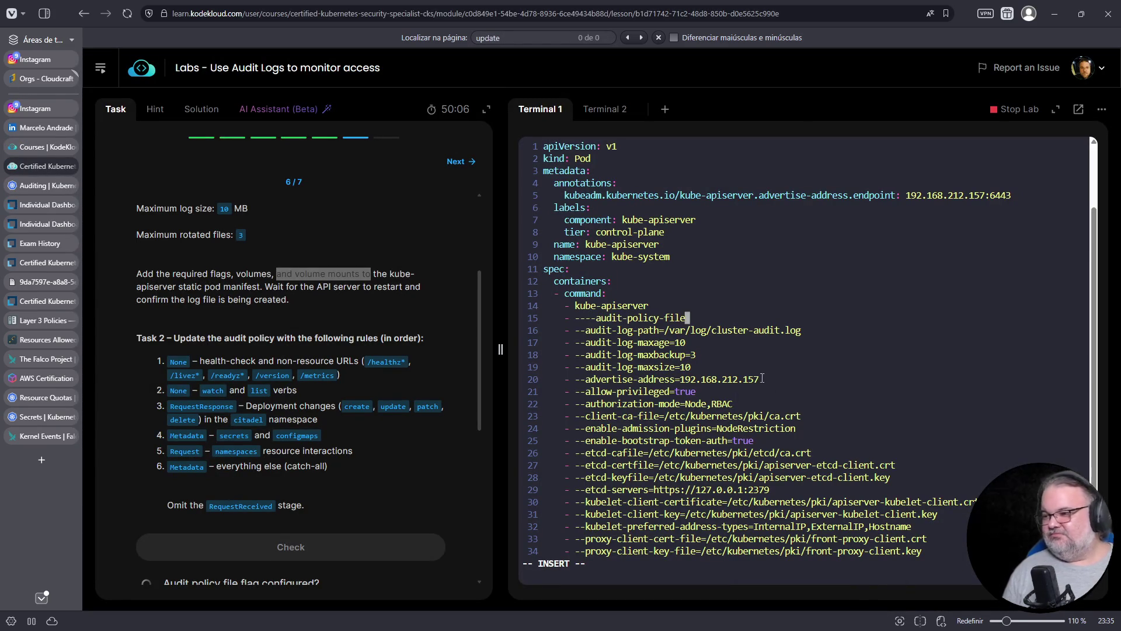
key(Left)
key(Left)
key(Left)
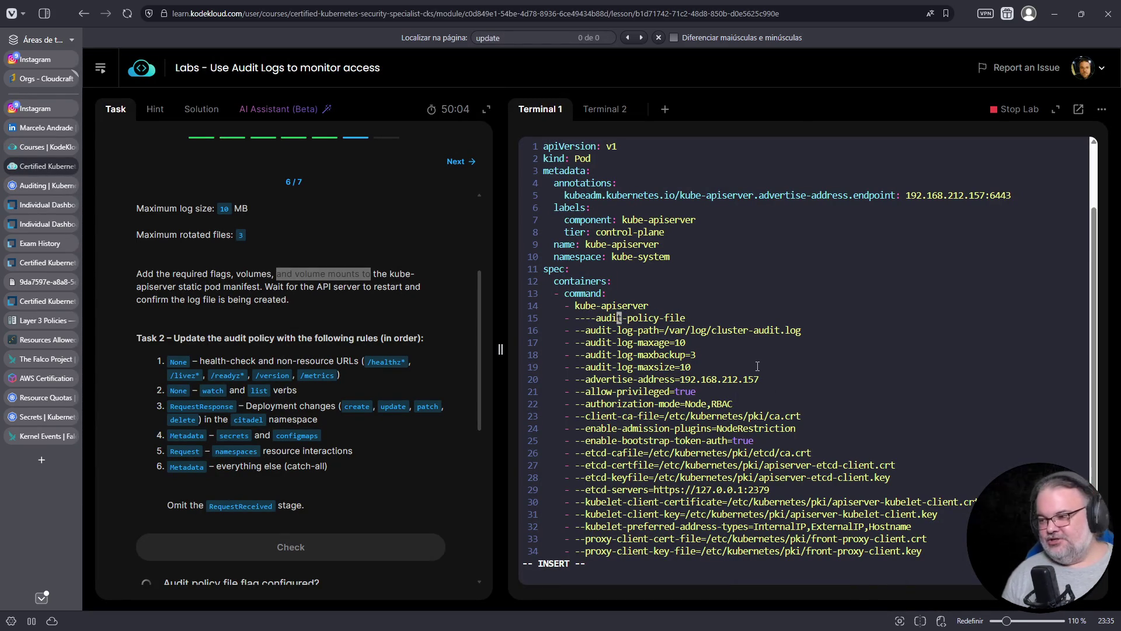
key(Left)
key(Left)
key(Left)
key(Delete)
key(Delete)
key(End)
key(BackSpace)
text(=)
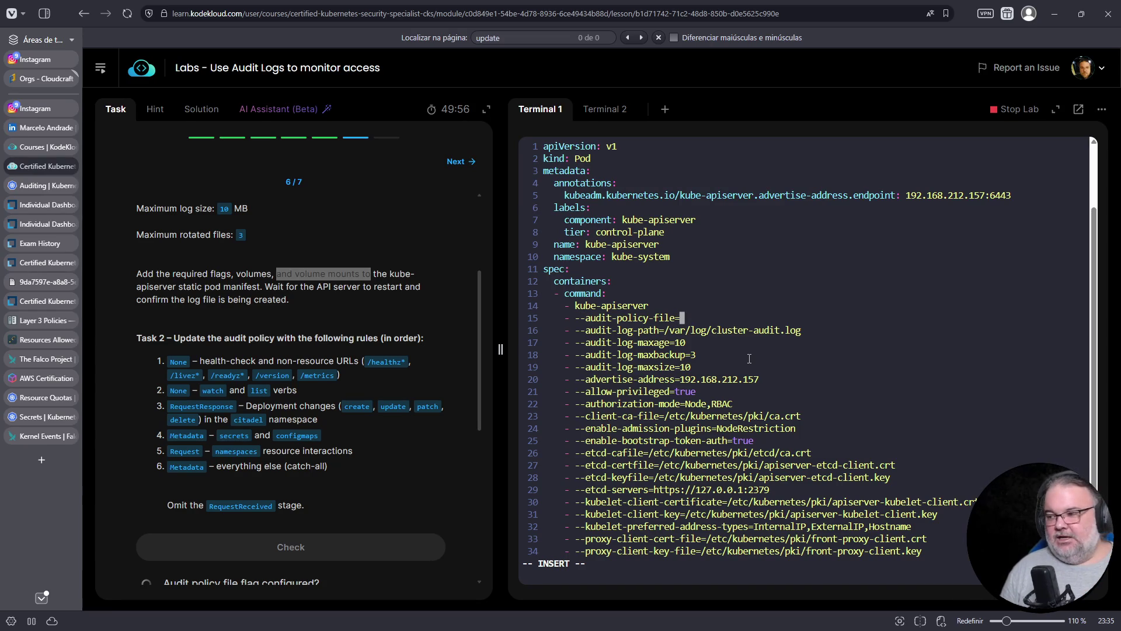
Fill in the policy path /etc/kubernetes/cluster-policy.yaml from the task and save the manifest.
scroll(316, 327, down, 2)
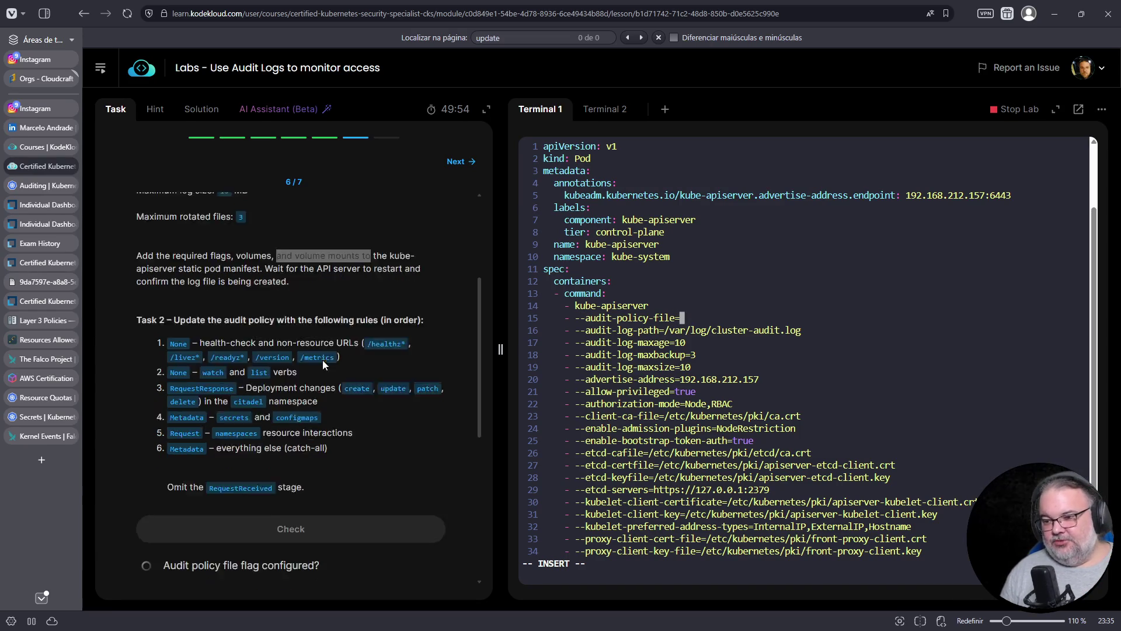
scroll(292, 350, up, 4)
scroll(280, 334, up, 2)
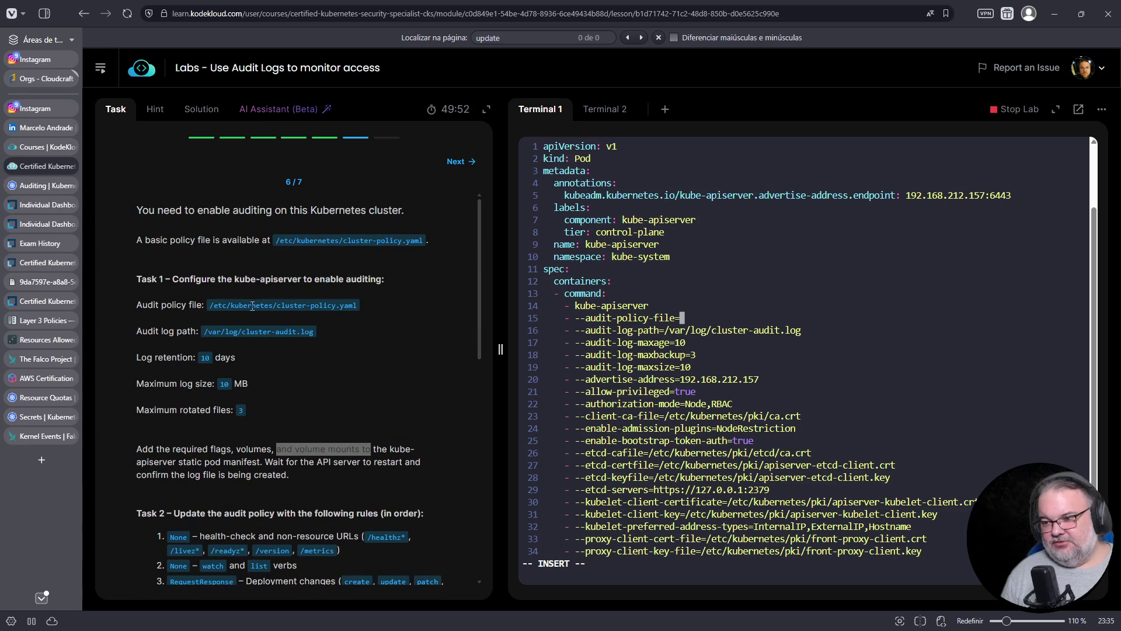
drag(208, 306, 348, 317)
right_click(338, 305)
click(365, 320)
right_click(787, 305)
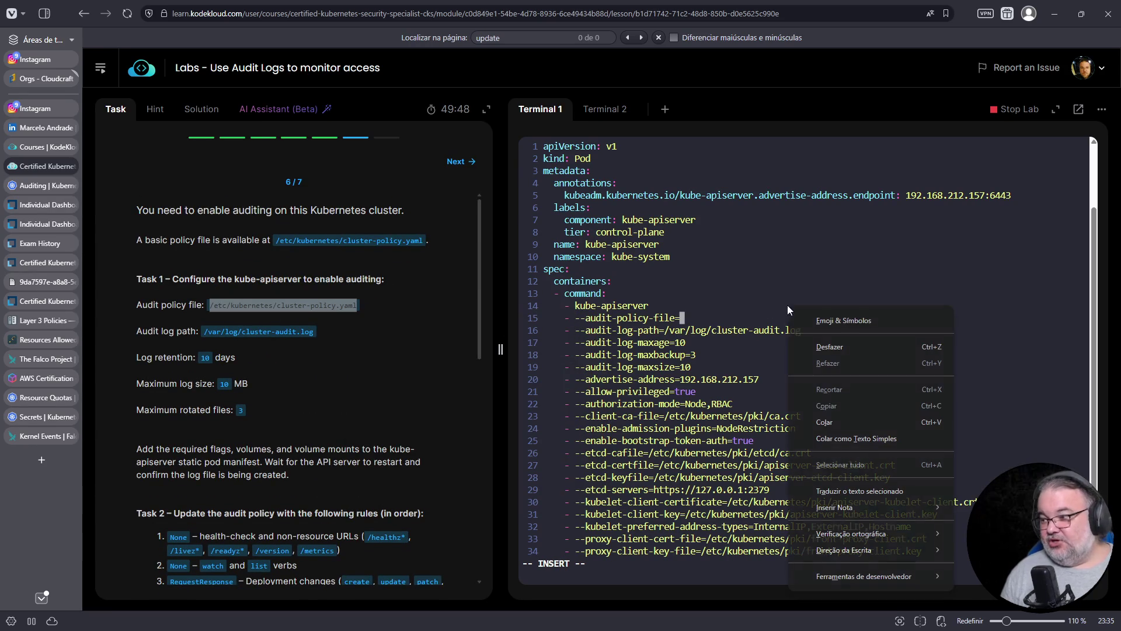
click(809, 401)
key(ctrl+v)
key(Escape)
text(:w)
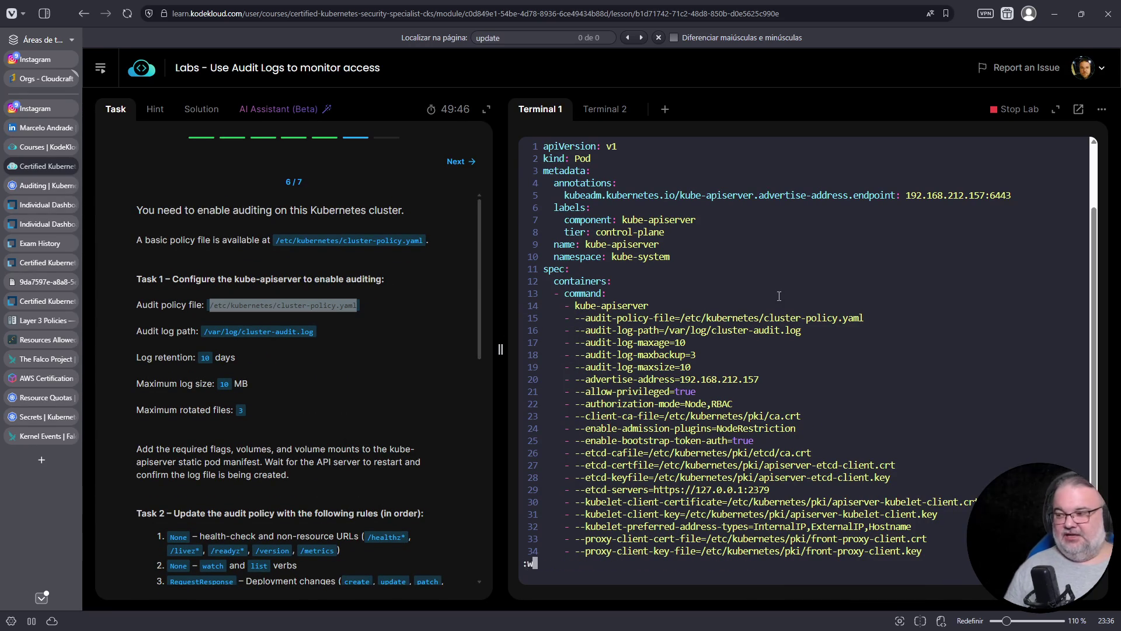
key(Return)
mouse_move(666, 330)
mouse_down()
mouse_move(724, 331)
mouse_move(684, 317)
mouse_move(777, 318)
mouse_up()
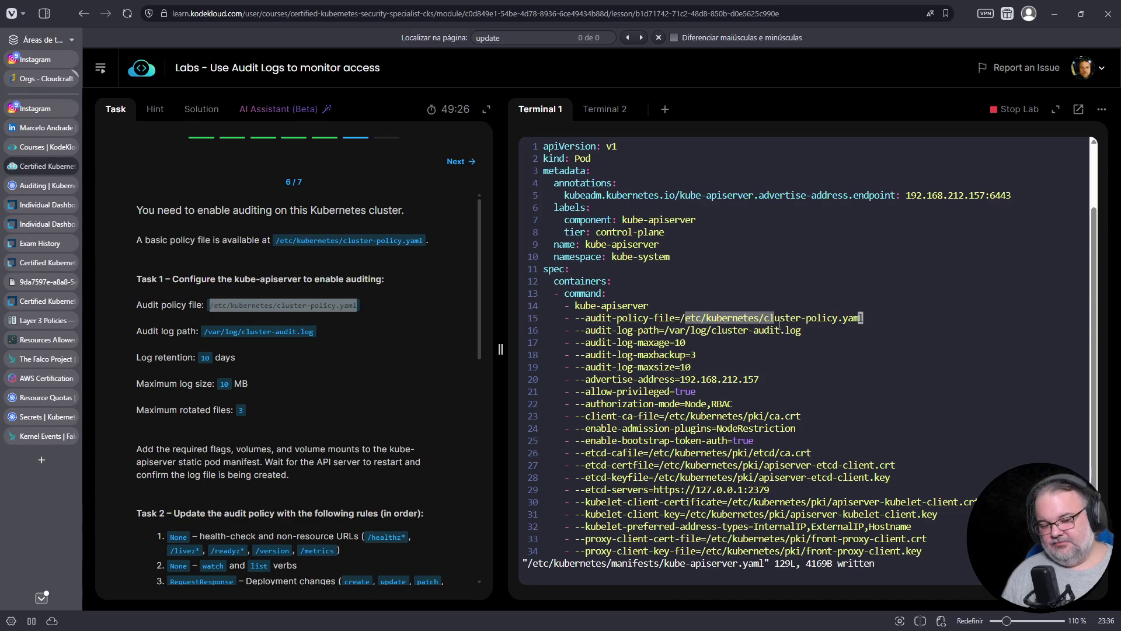
click(901, 276)
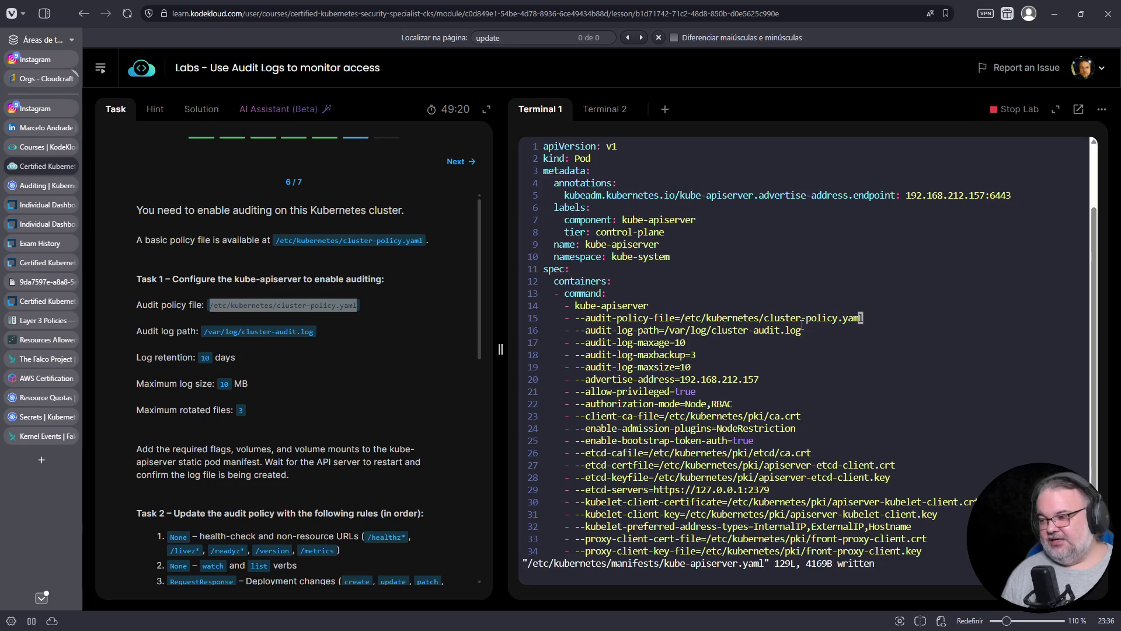
Jump to the end of the manifest and review the existing hostPath volume paths.
key(shift+g)
key(Up)
key(Up)
key(Up)
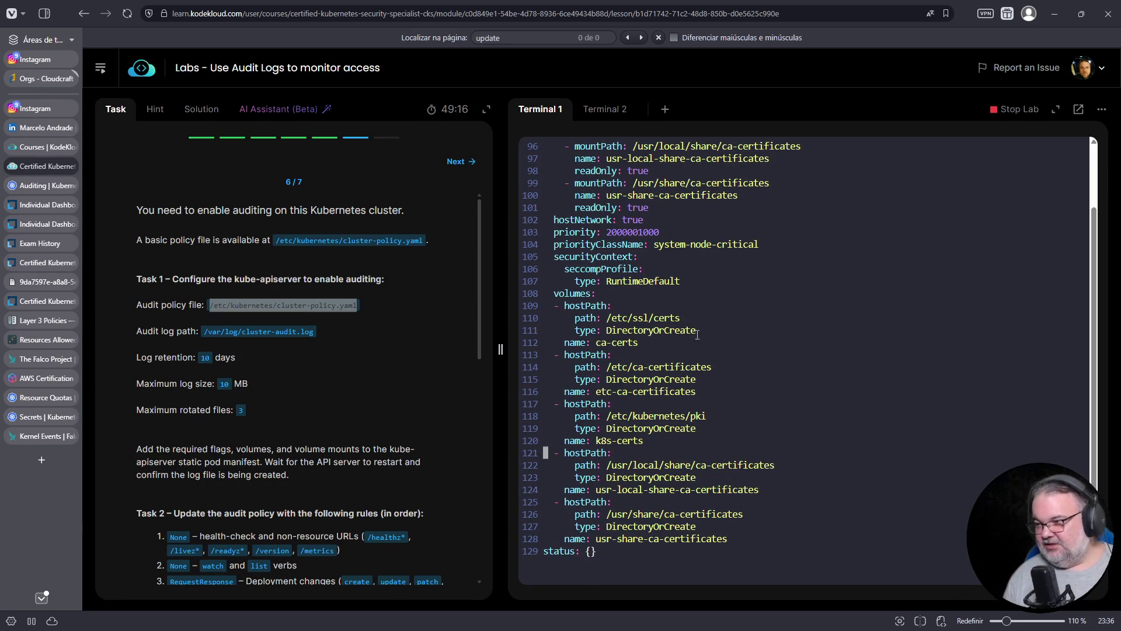
triple_click(636, 320)
double_click(653, 367)
triple_click(657, 415)
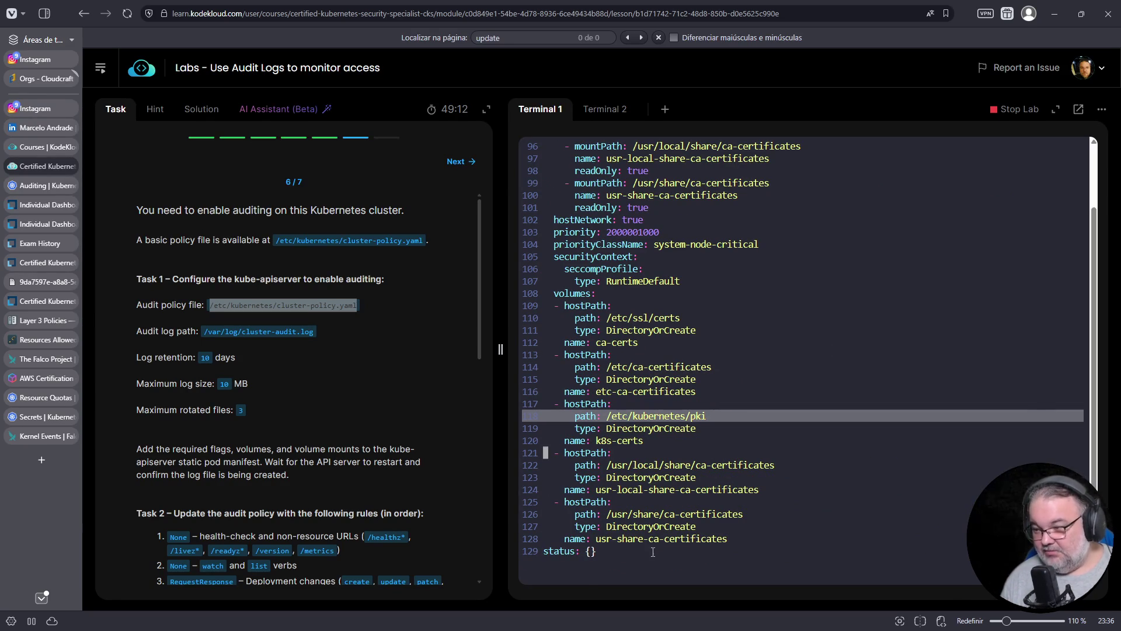
Yank the last hostPath volume block and paste a duplicate below it.
key(j)
key(j)
key(j)
key(v)
key(j)
key(j)
key(j)
key($)
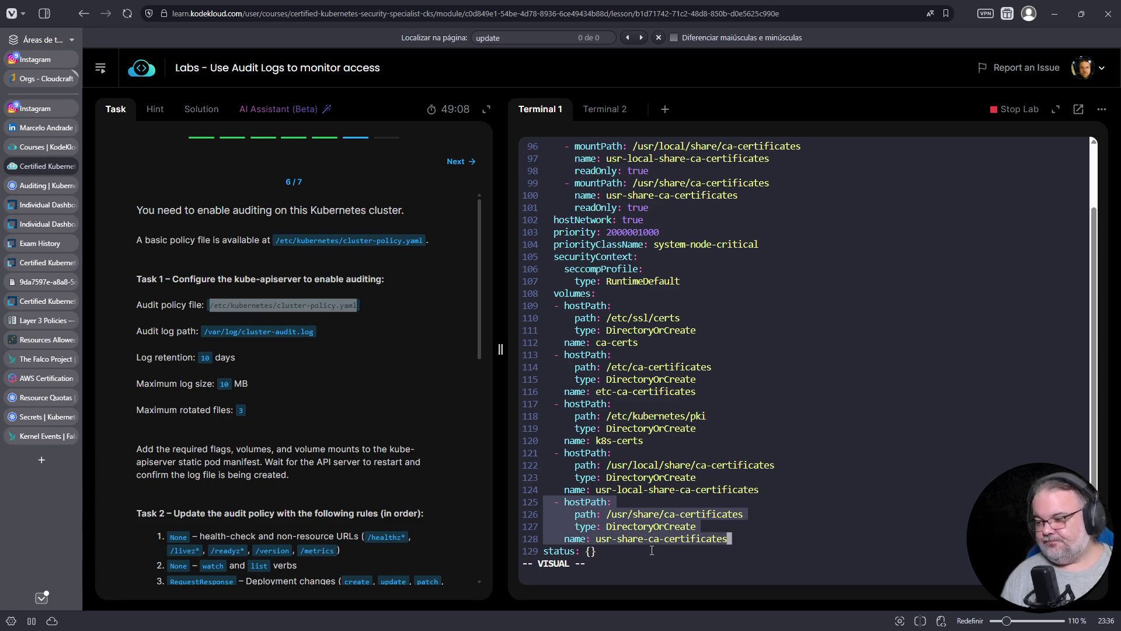
key(y)
key(j)
key(j)
key(j)
key(p)
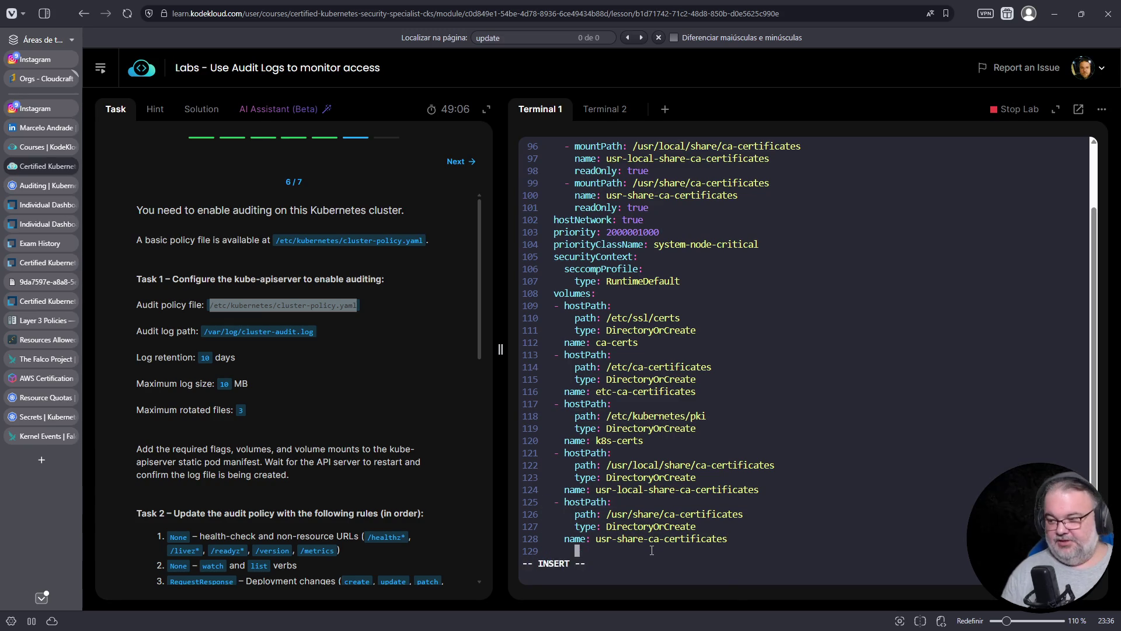
key(j)
key(j)
key(j)
key(k)
key(k)
key(k)
key($)
key(h)
key(h)
key(h)
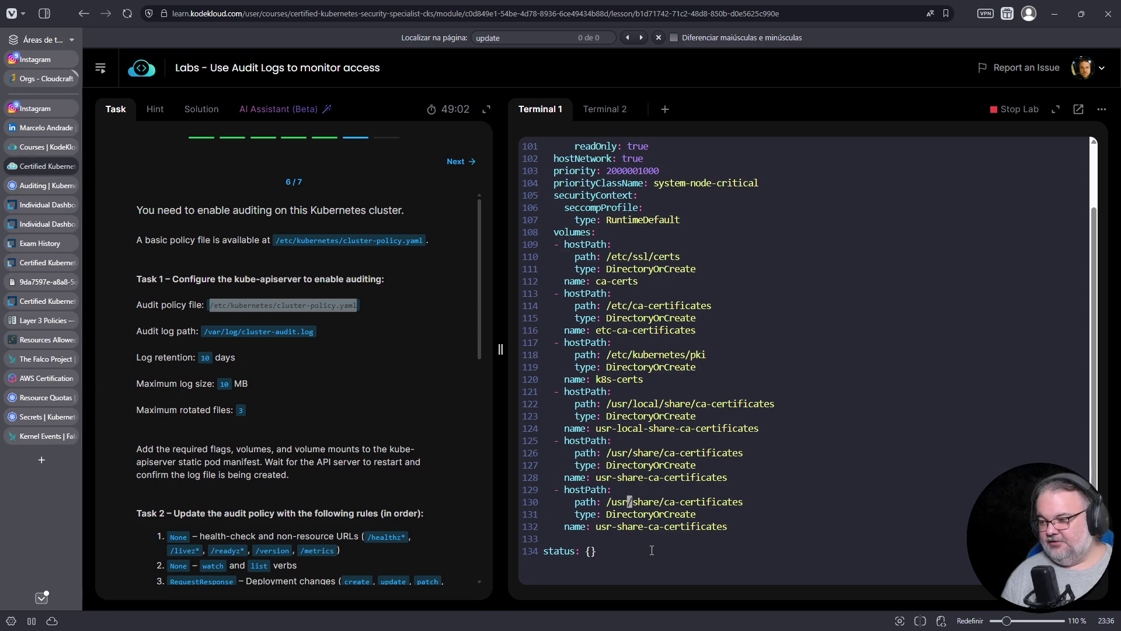
Change the duplicate volume's hostPath path to /var/log.
text(h)
text(svar)
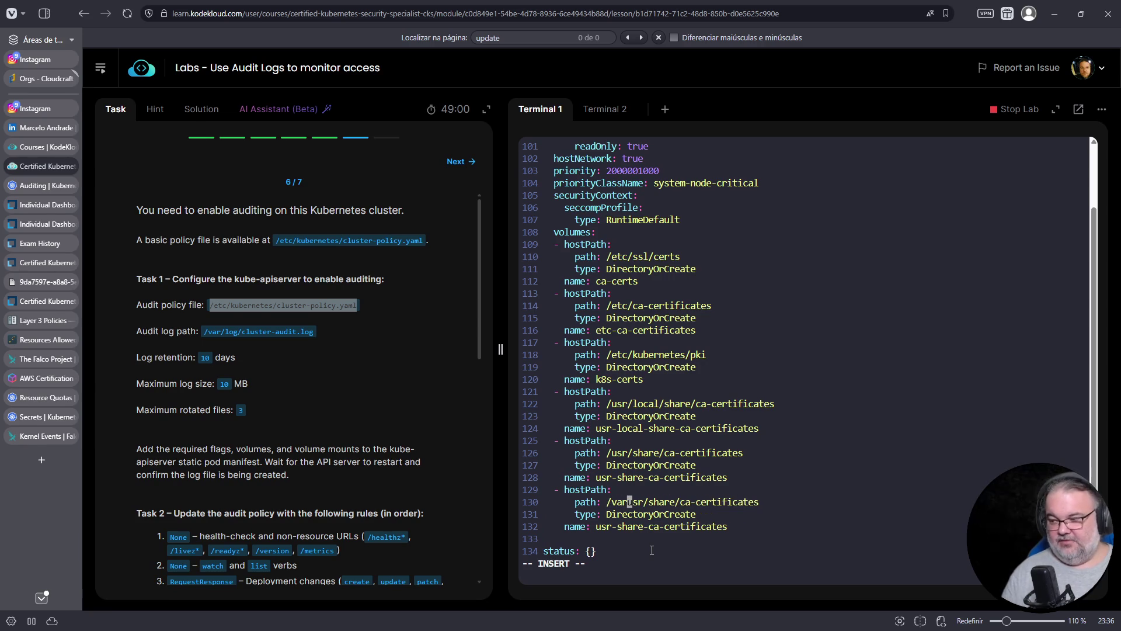
key(End)
key(Delete)
key(Escape)
key(u)
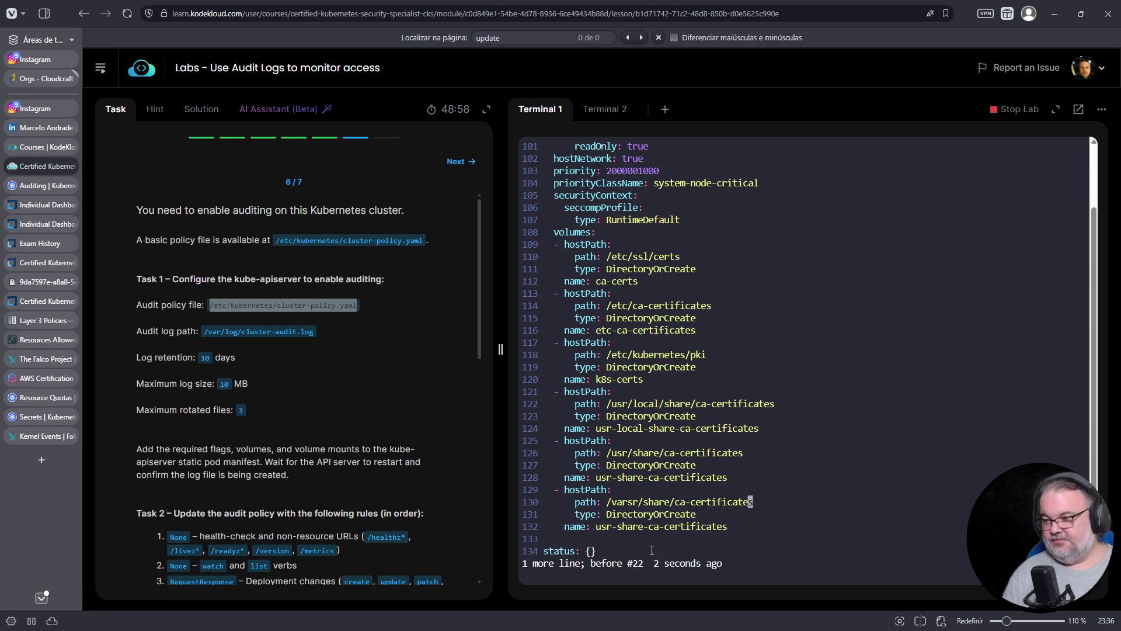
key(i)
key(Left)
key(Left)
key(Left)
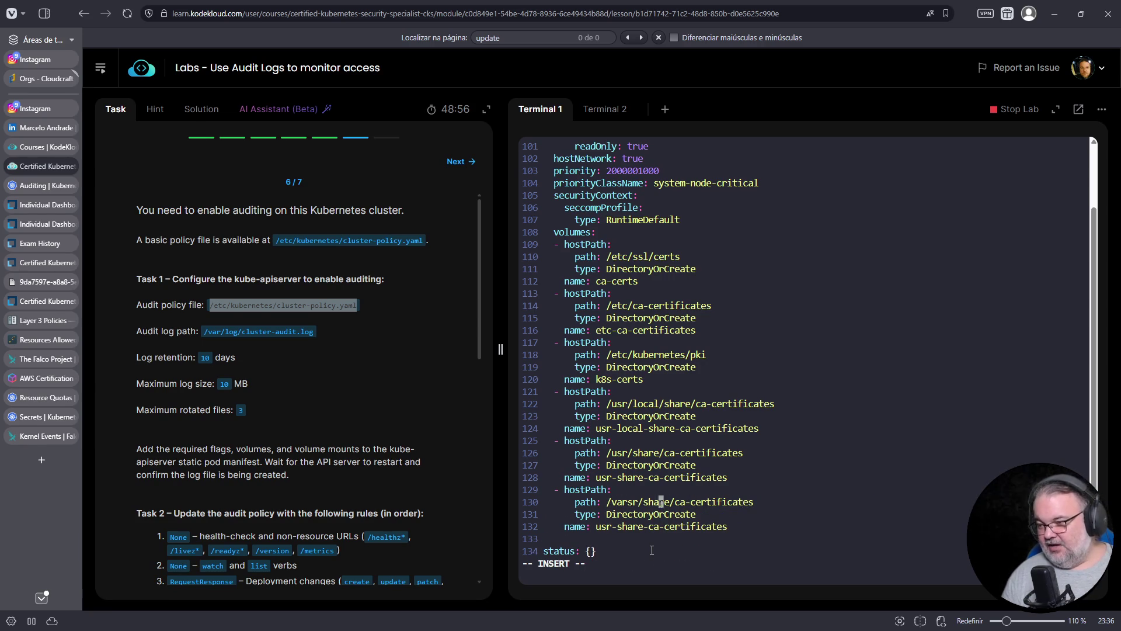
key(Delete)
key(Delete)
key(Escape)
key(l)
key(l)
key(shift+d)
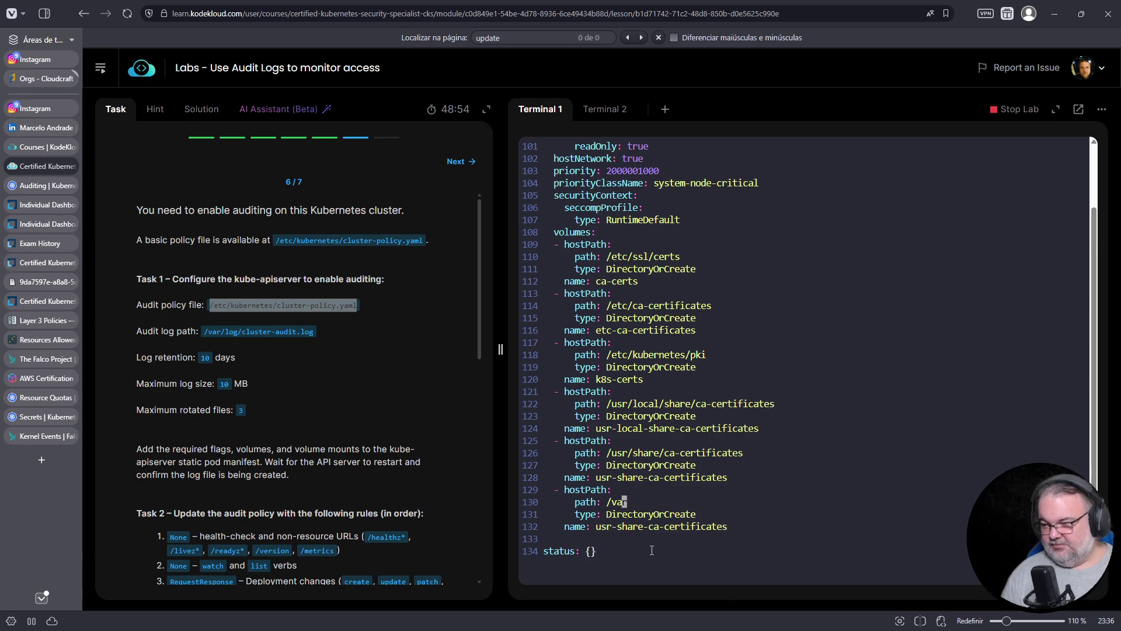
text(ar/log)
key(Down)
key(Down)
Rename the duplicate volume to var-log and save the manifest with :w.
key(Left)
key(Left)
key(Left)
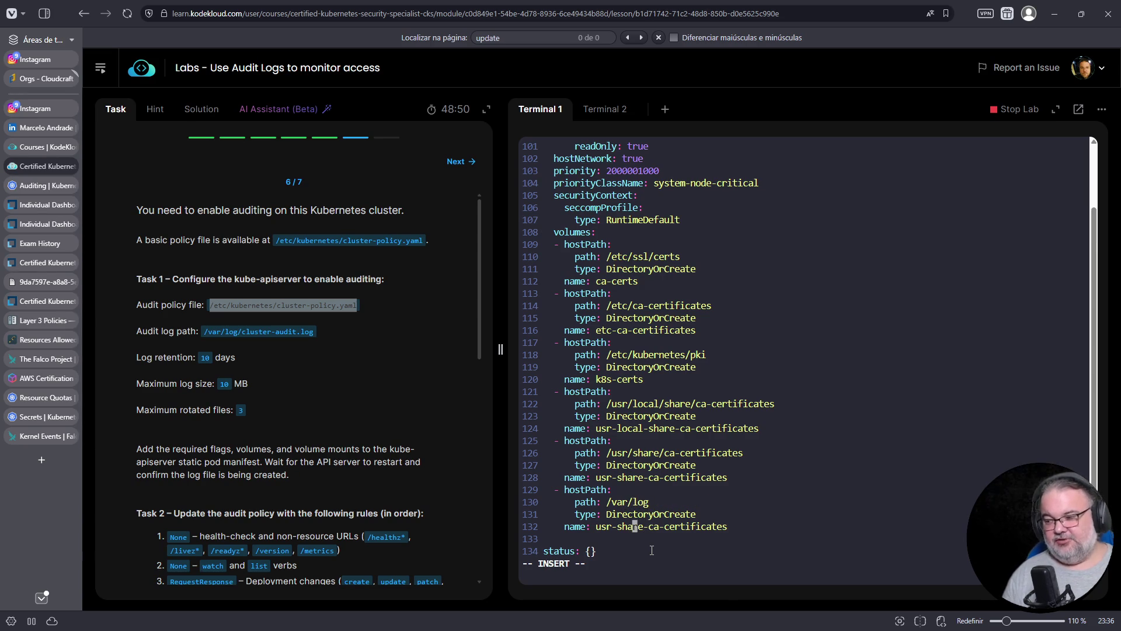
key(Left)
key(Left)
text(var-log)
key(Escape)
key(l)
key(shift+d)
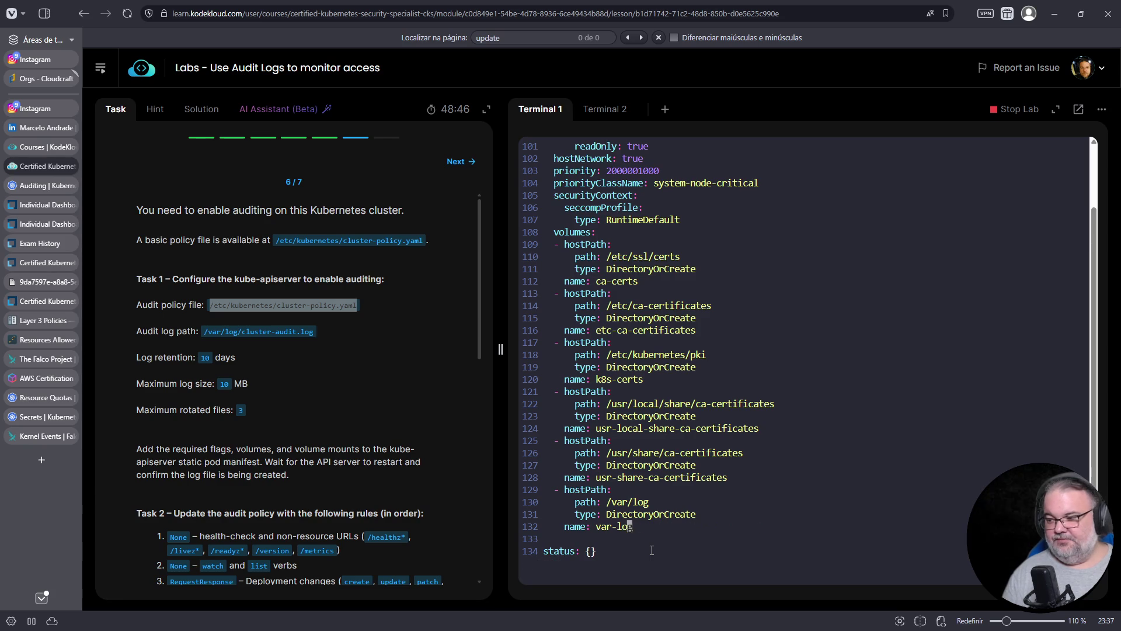
text(:w)
key(Return)
Copy the var-log volume block and set the new copy's path to /etc/kubernetes/, saving.
key(k)
key(k)
key(k)
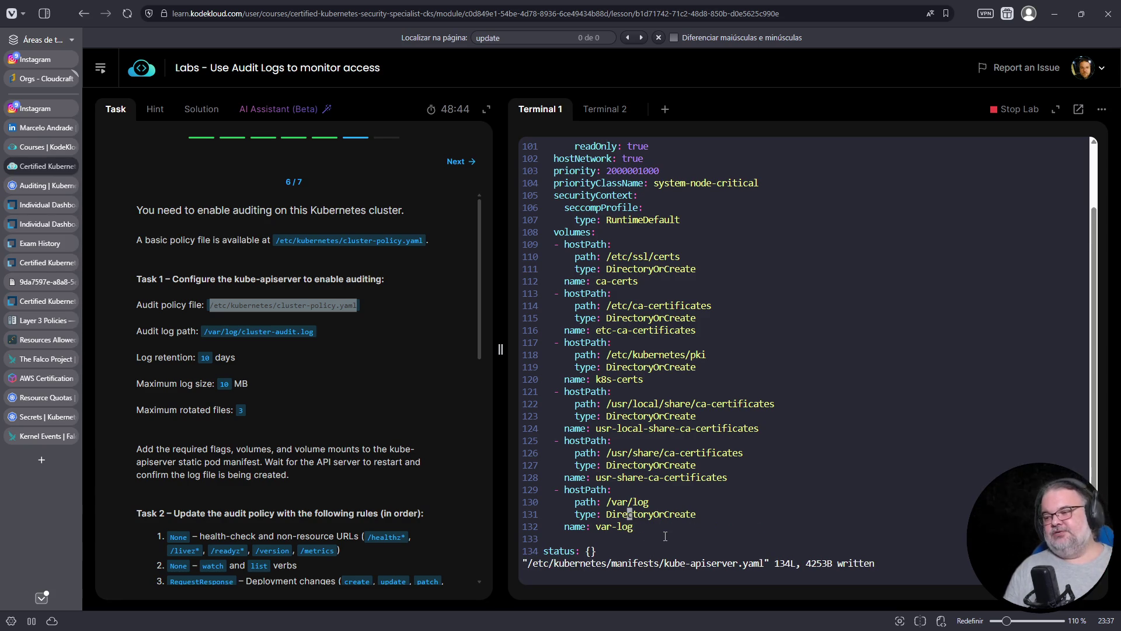
key(0)
key(v)
key(j)
key(j)
key(j)
key(j)
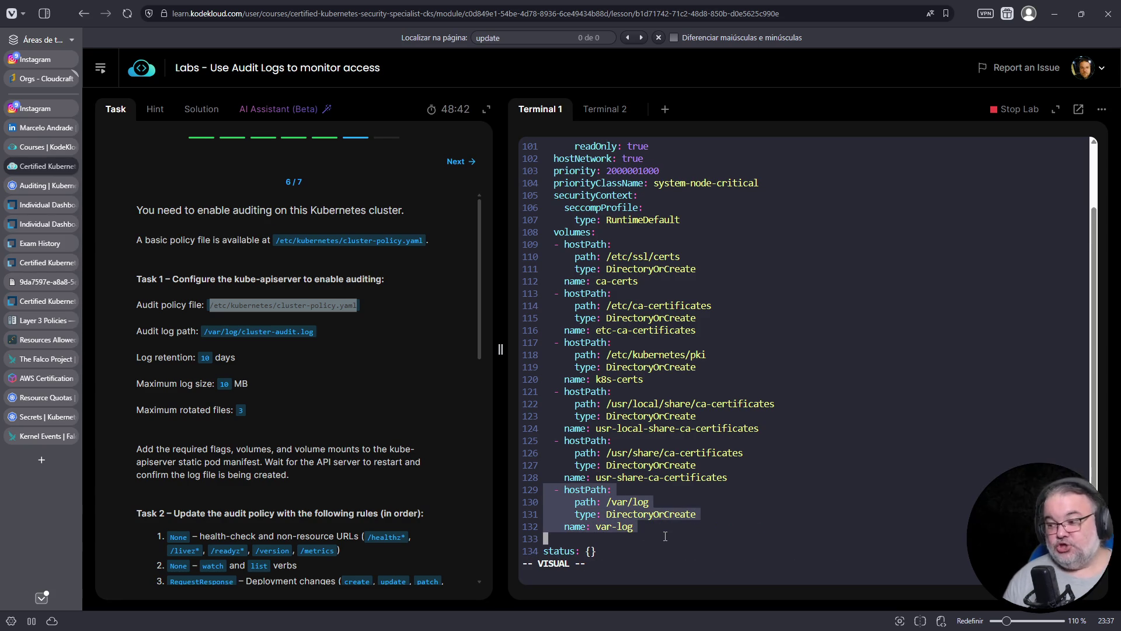
key(y)
key(j)
key(j)
key(j)
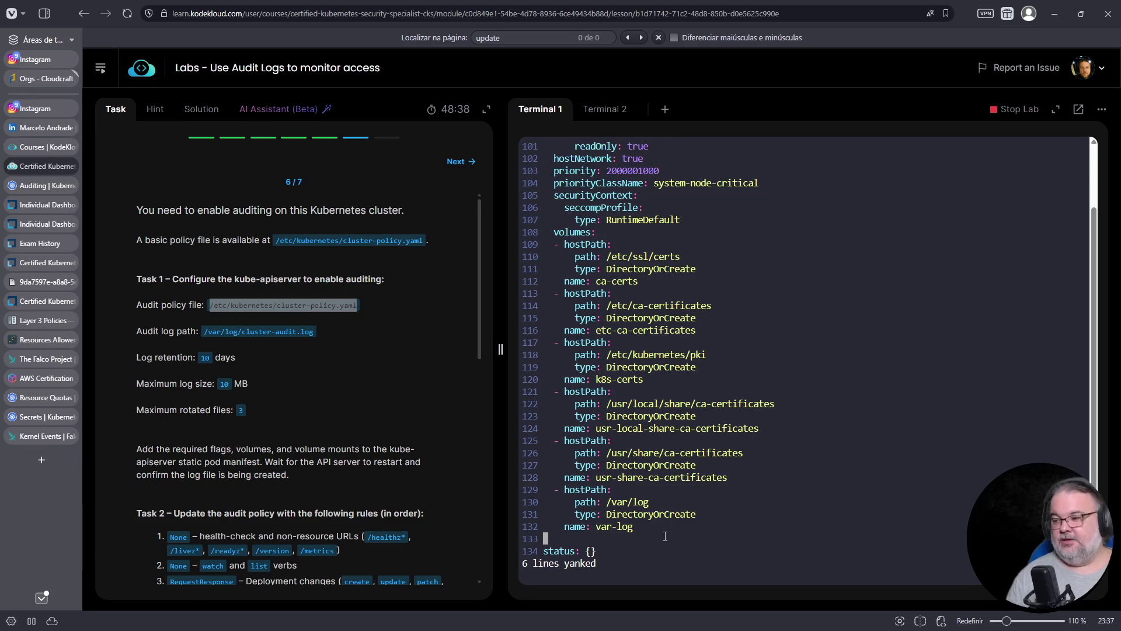
key(p)
key(j)
key(j)
key(j)
key(k)
key(k)
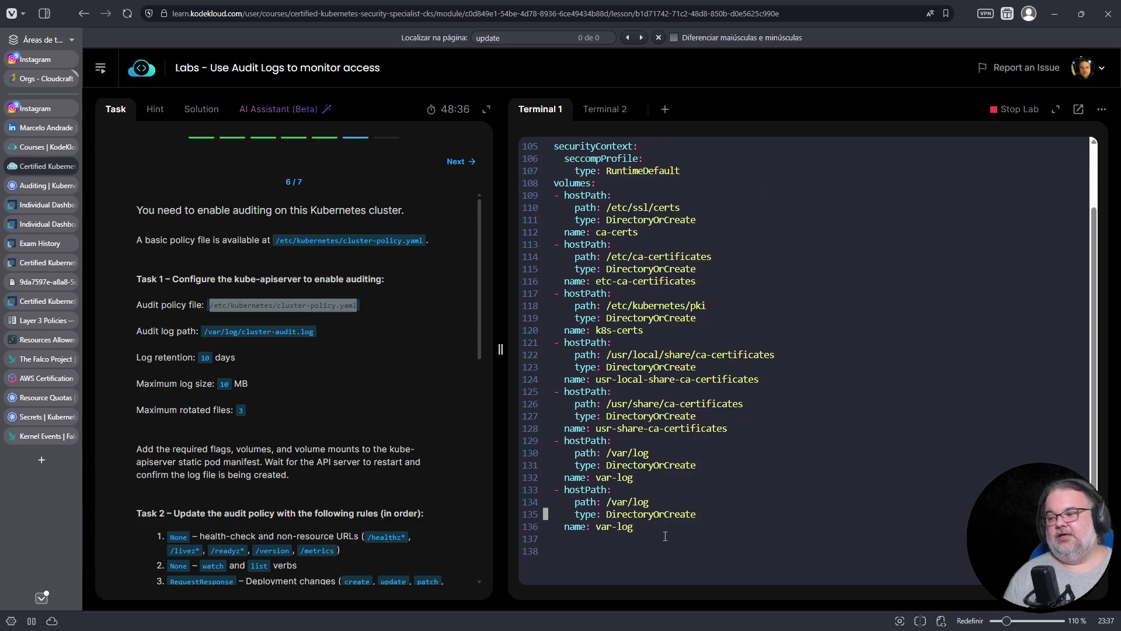
key($)
key(k)
key(h)
key(h)
key(h)
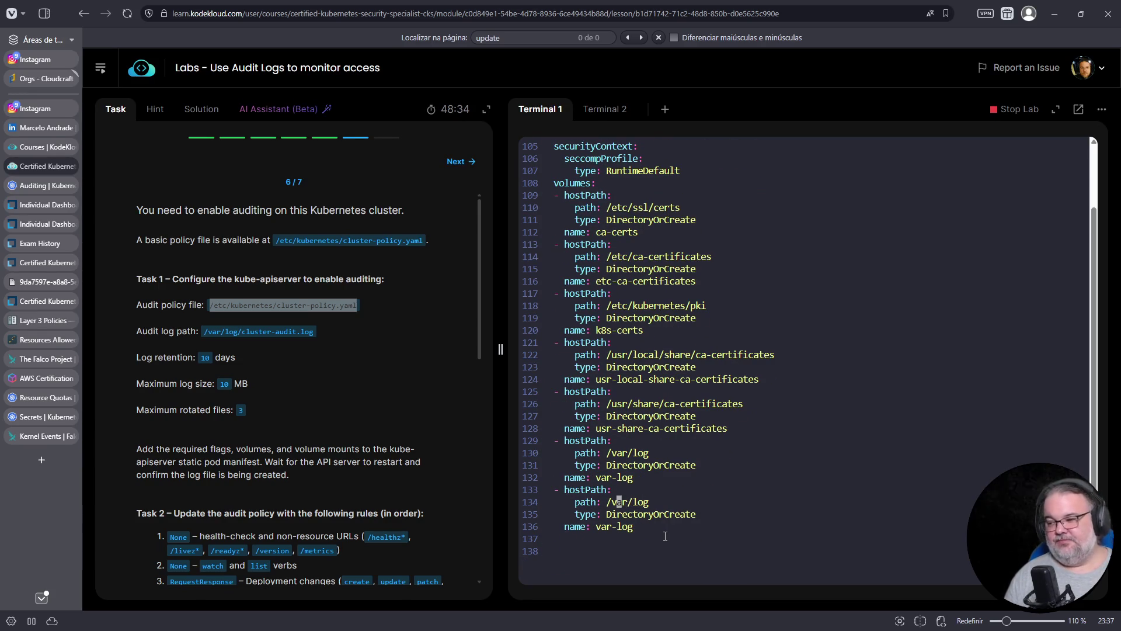
text(ietc/kubernetes/)
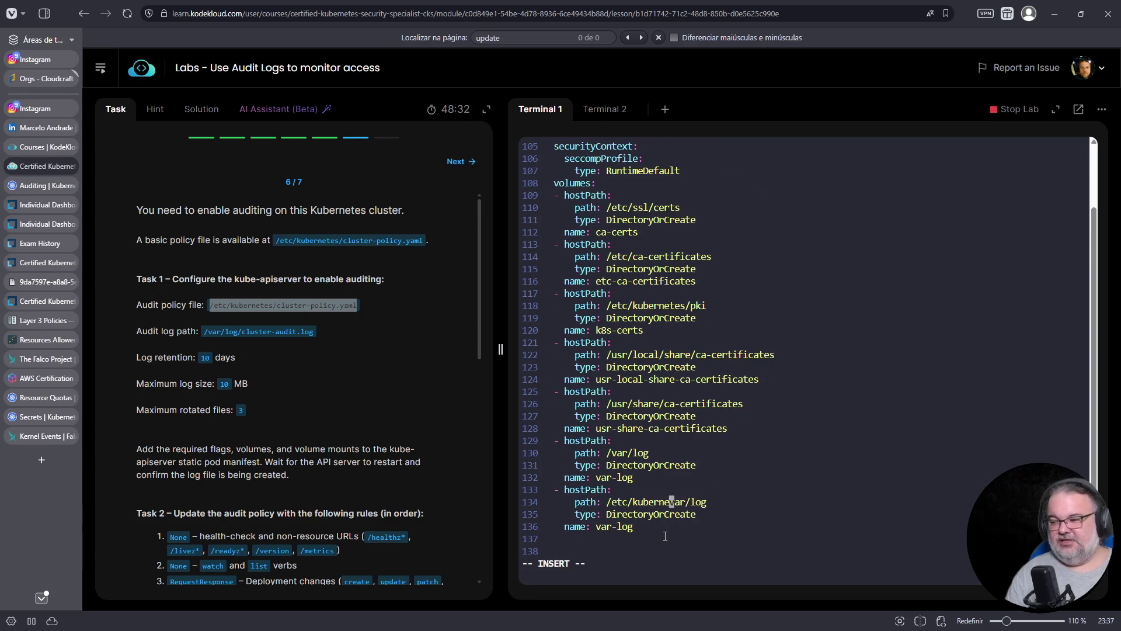
key(Escape)
text(lD:w)
key(Return)
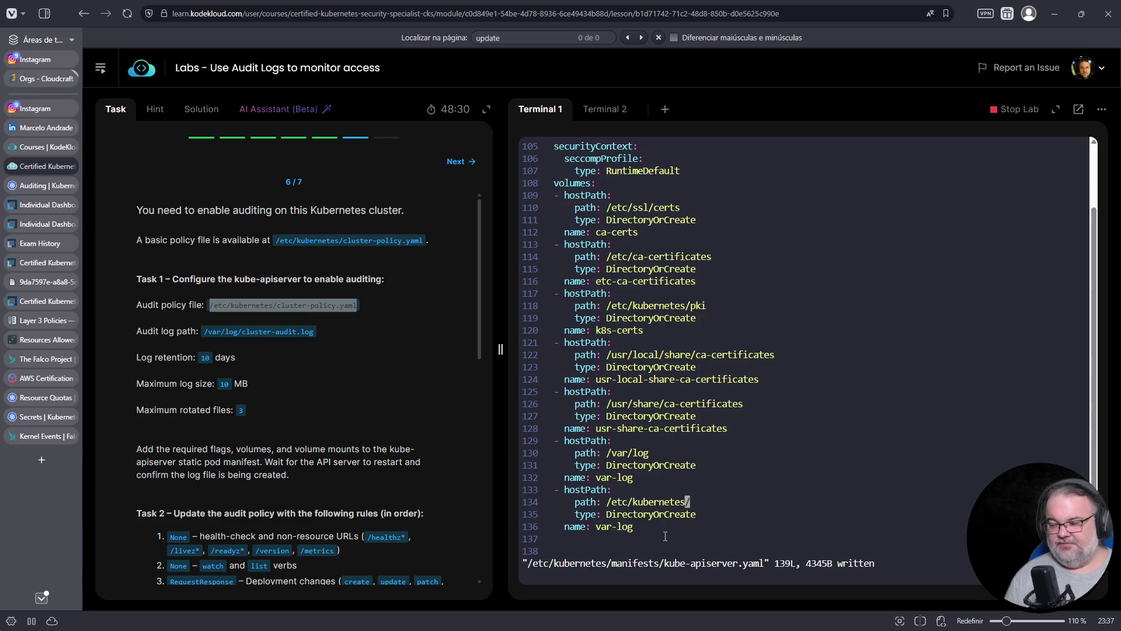
Copy cluster-policy.yaml from the audit policy flag and append it to the /etc/kubernetes/ path.
key(g)
key(g)
key(j)
key(j)
key(j)
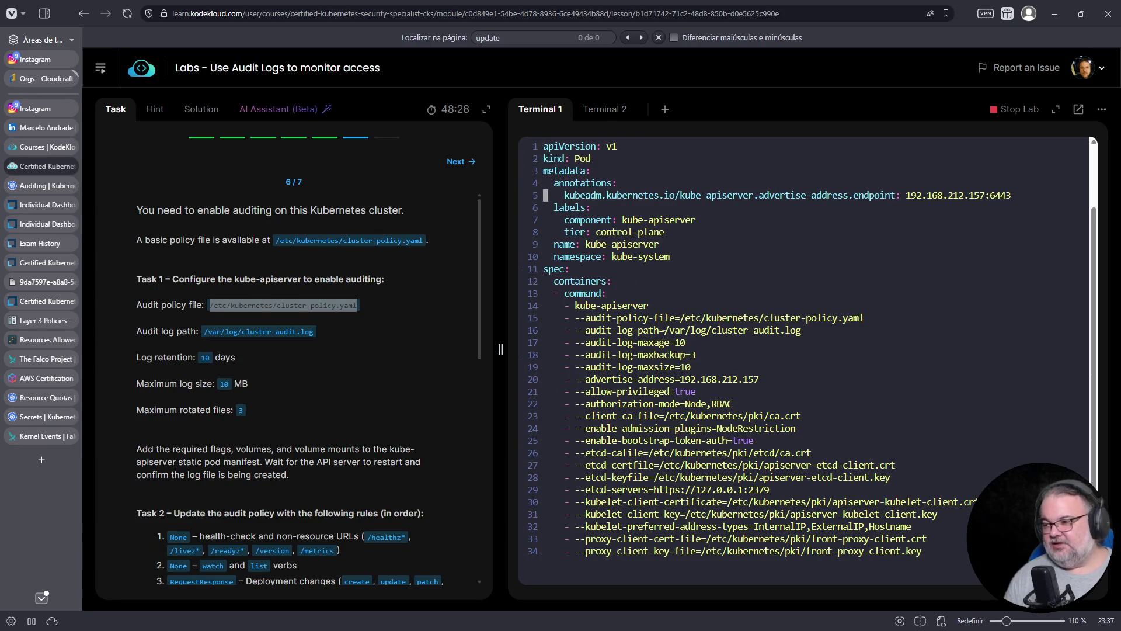
drag(764, 317, 864, 318)
right_click(846, 318)
click(876, 344)
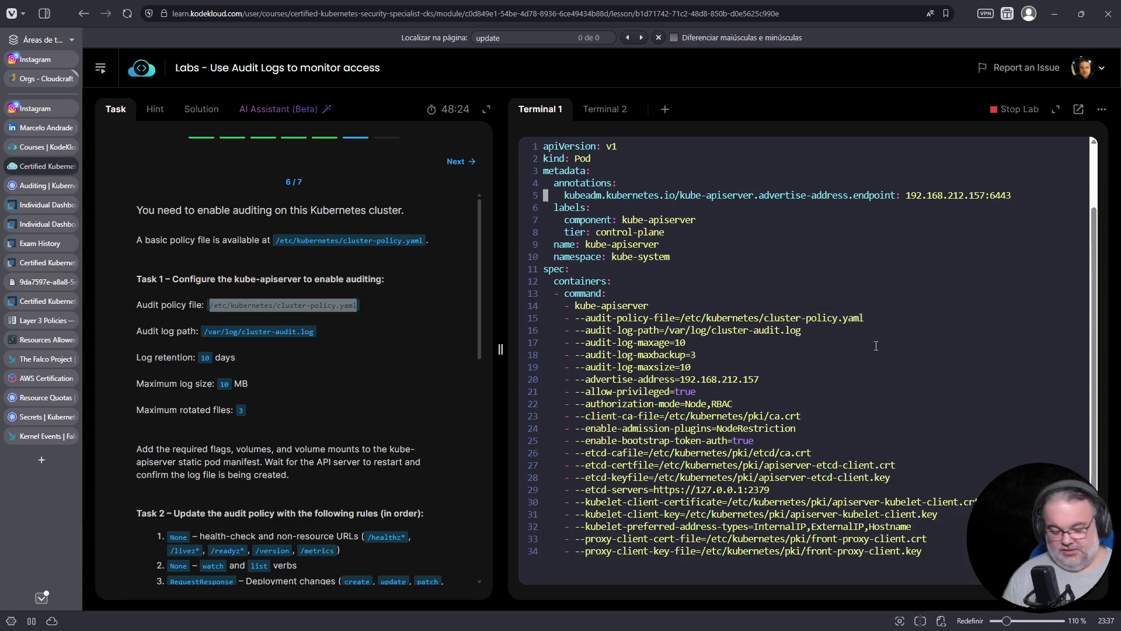
key(G)
key(k)
key(k)
key(k)
key(k)
key($)
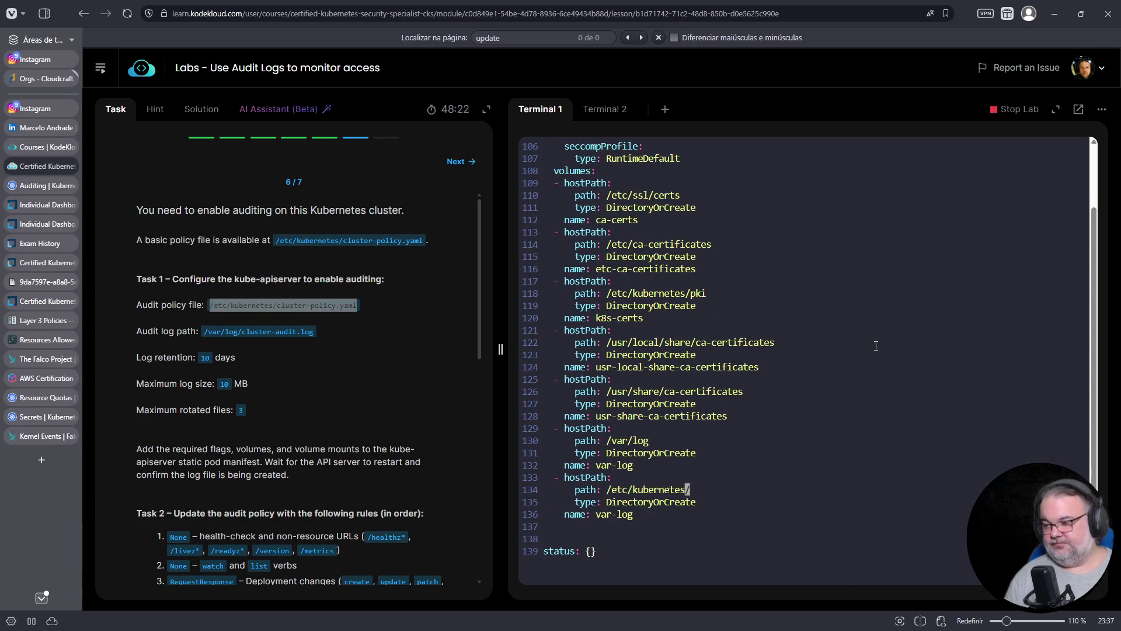
key(a)
right_click(884, 404)
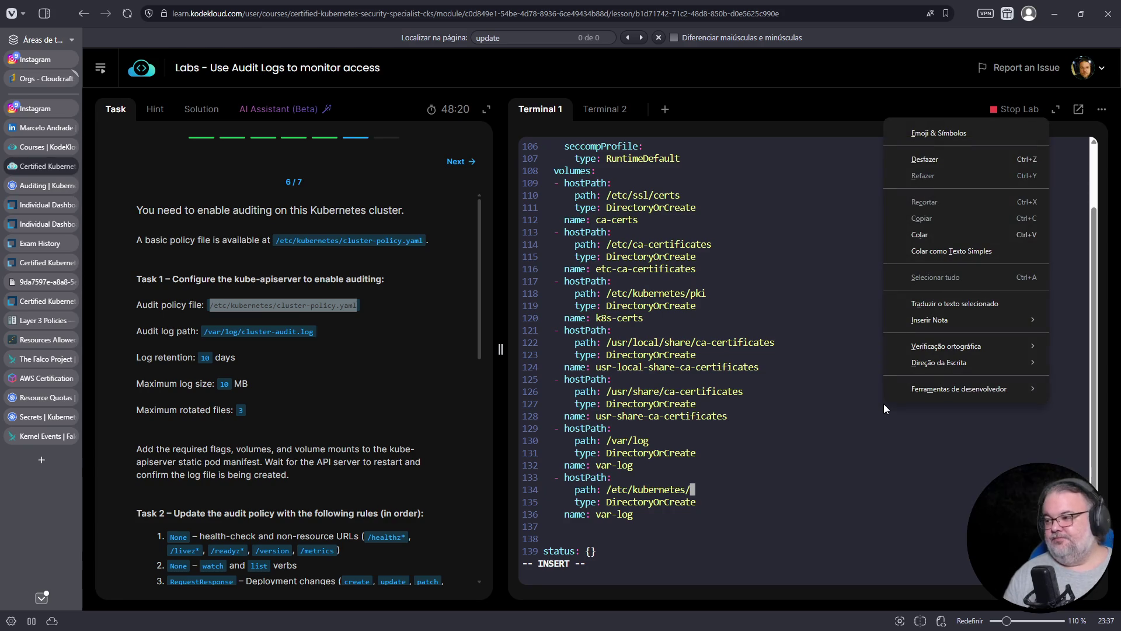
click(909, 233)
Name the new volume etc-kubernetes-cluster-policy, save the manifest, and switch to Terminal 2.
key(Down)
key(Down)
key(Down)
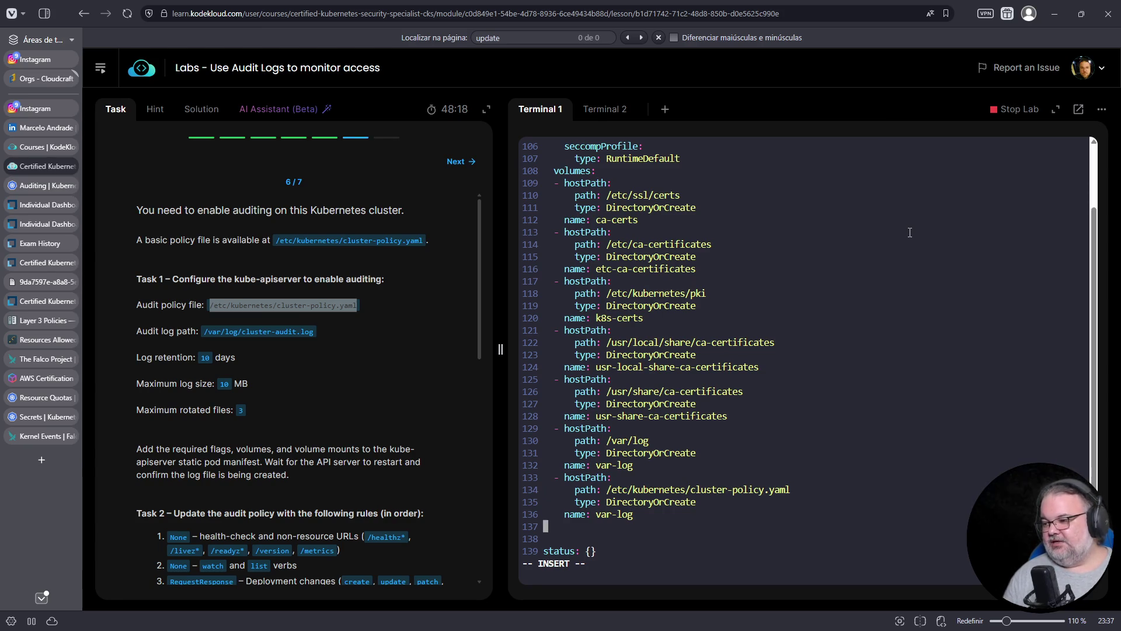
key(Up)
key(BackSpace)
key(BackSpace)
key(BackSpace)
text(etc-kubernetes-)
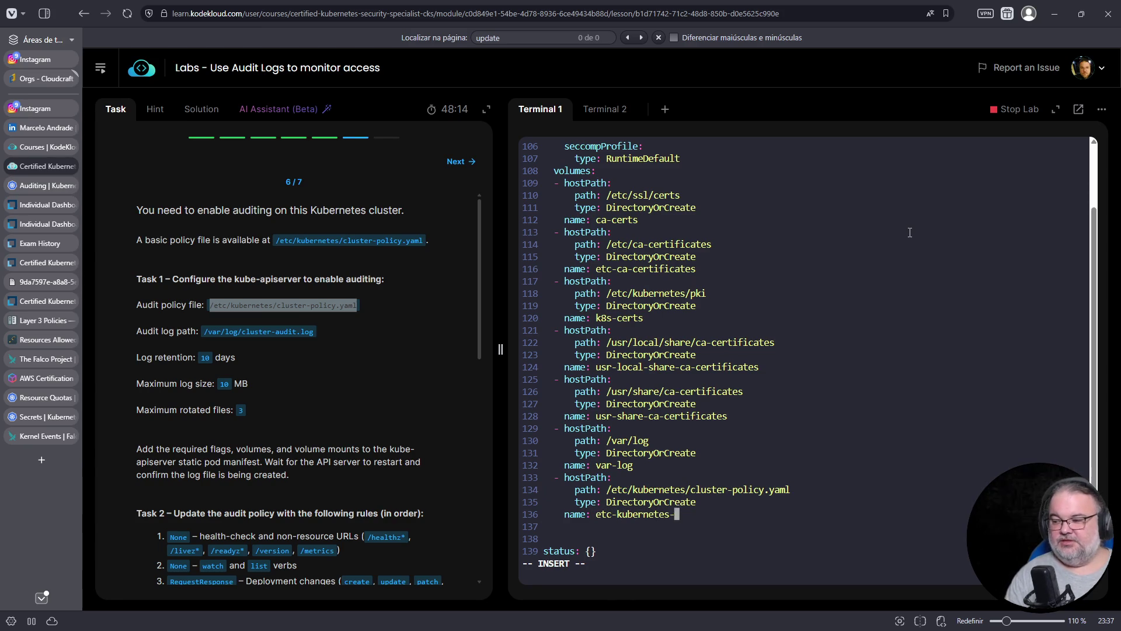
text(cluster-policy)
key(Escape)
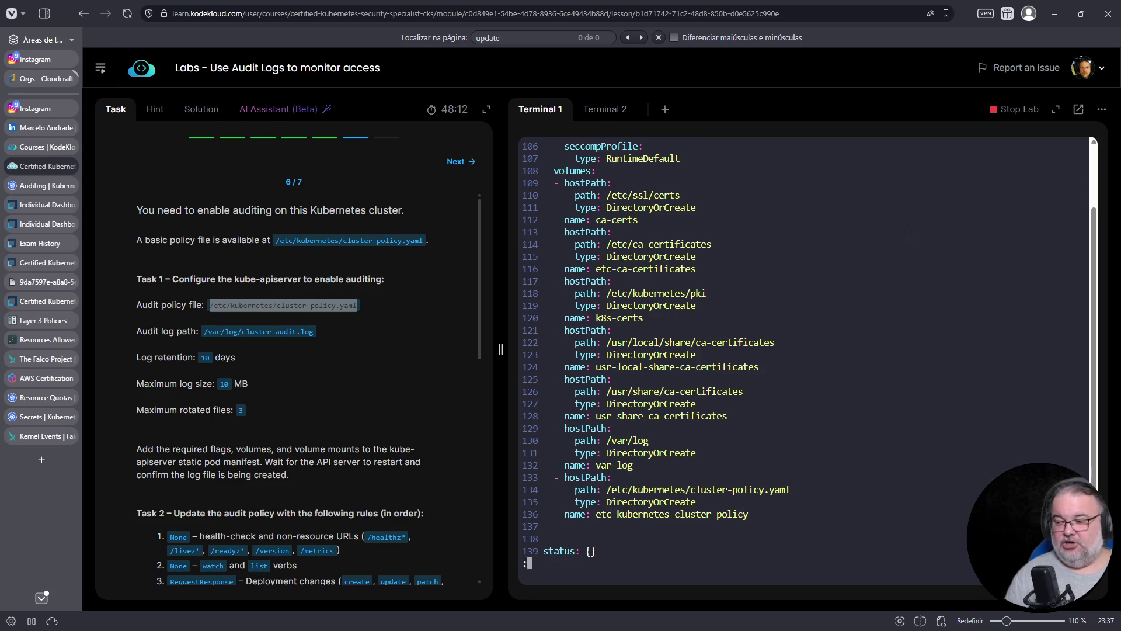
text(:w)
key(Return)
key(Left)
key(Left)
key(Left)
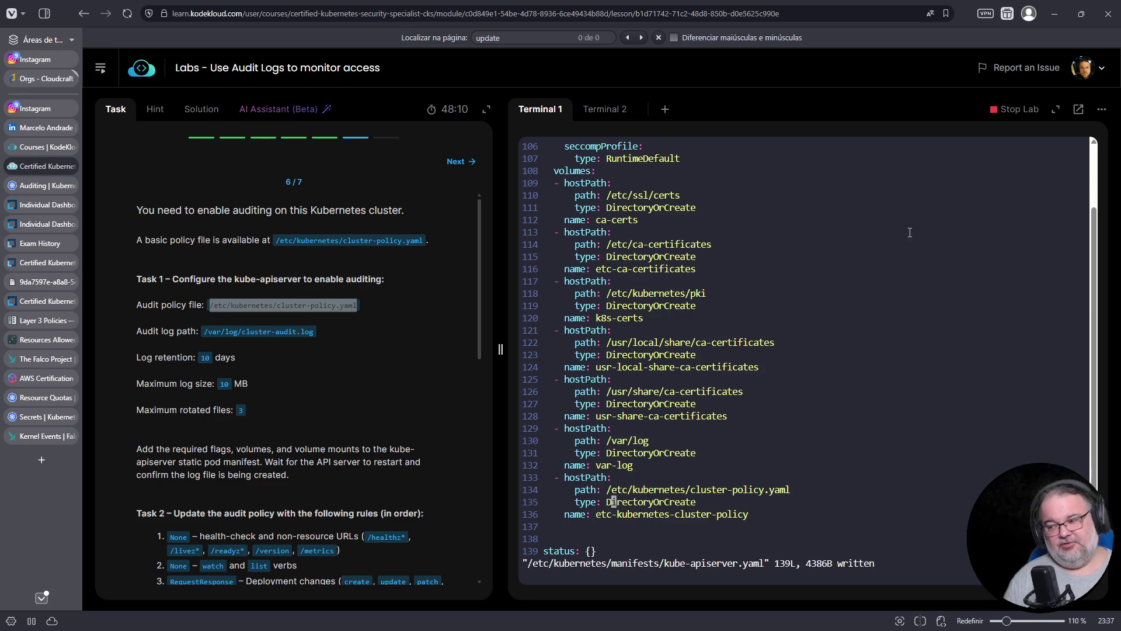
click(602, 109)
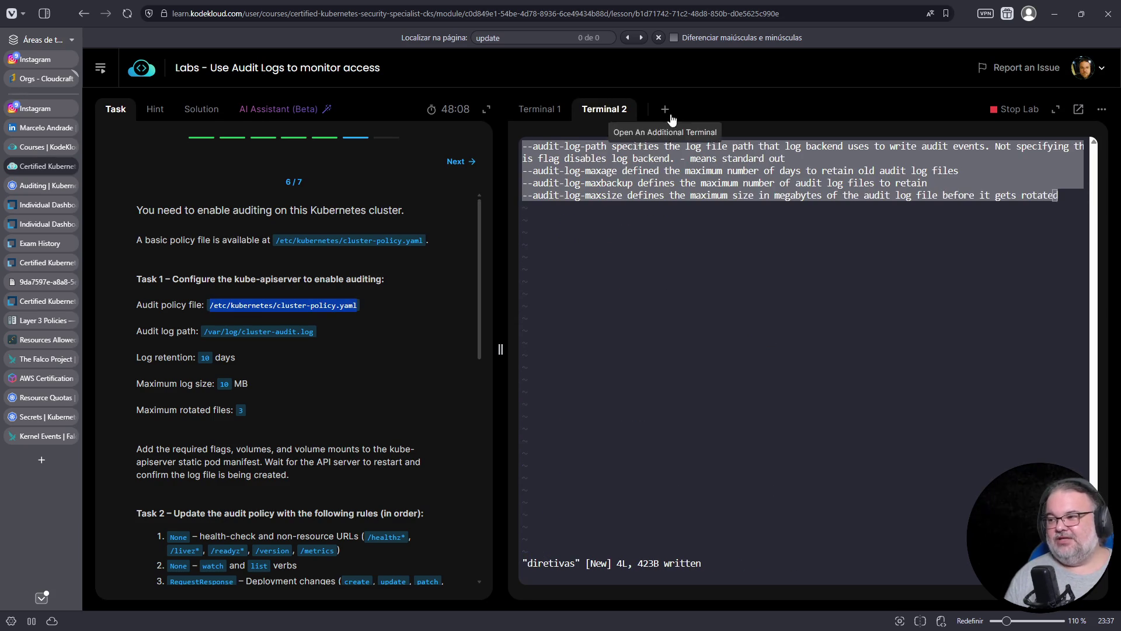
In a new terminal, run kubectl explain pod.spec.volumes.
click(665, 110)
text(kubectl p)
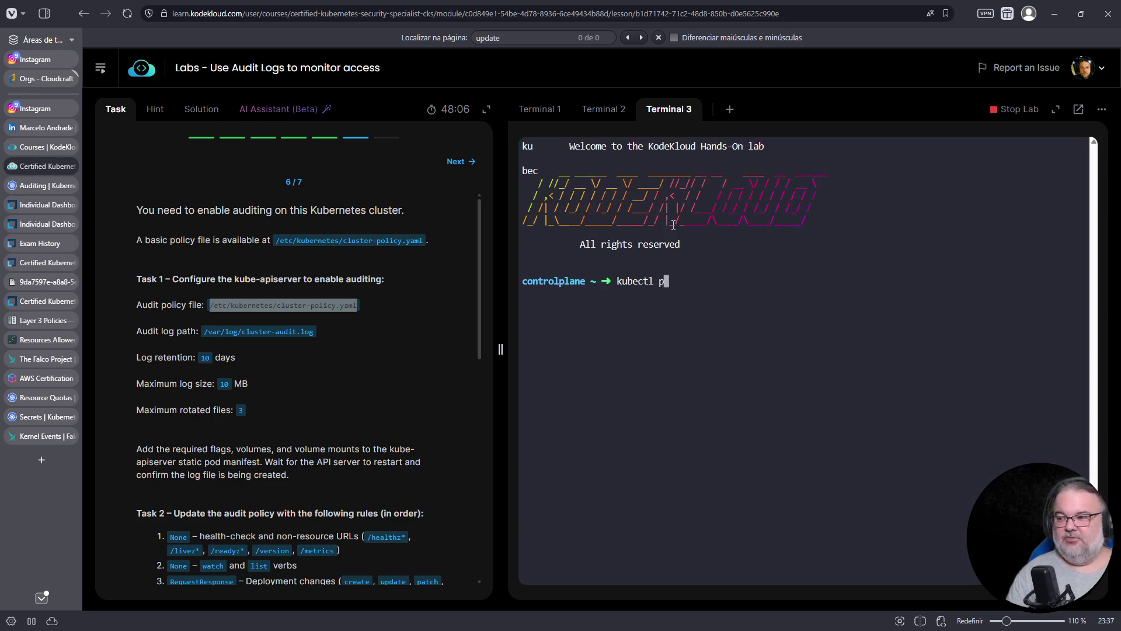
key(BackSpace)
text(explain pod.spec.)
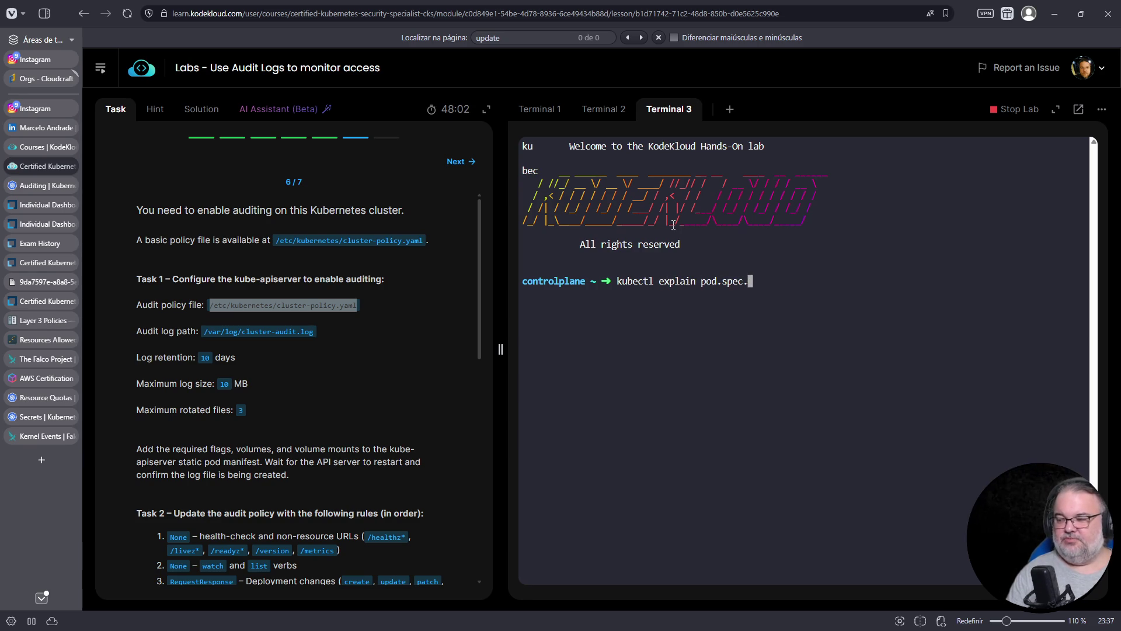
text(volumes)
key(Return)
key(Up)
key(Left)
key(Left)
Back in the manifest editor, delete the trailing empty lines and the status: {} line.
click(603, 110)
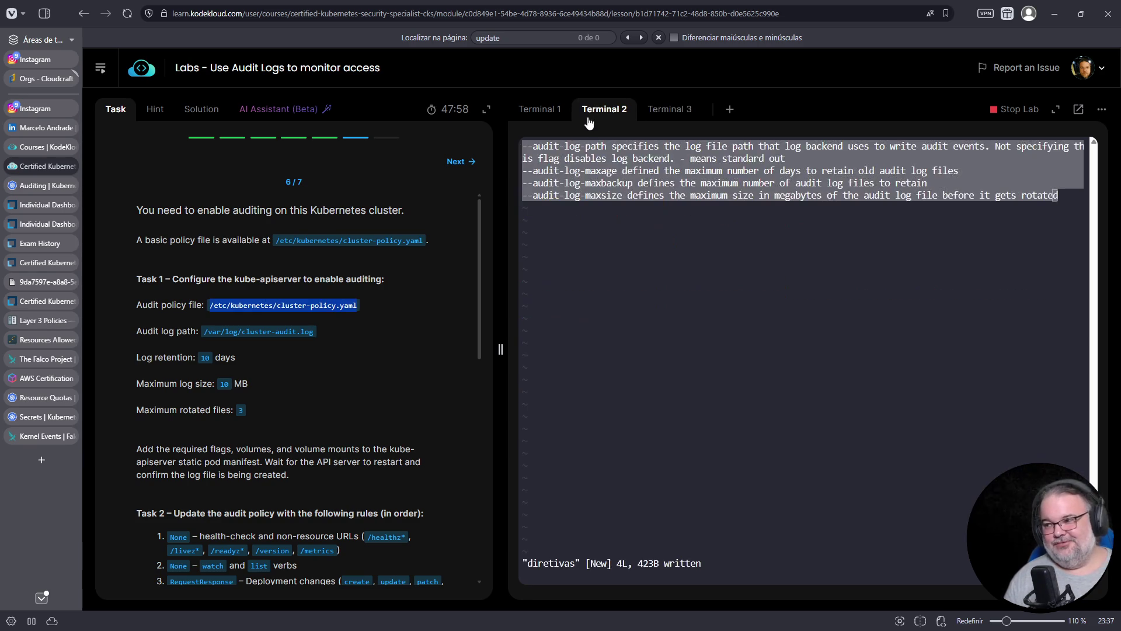
click(527, 114)
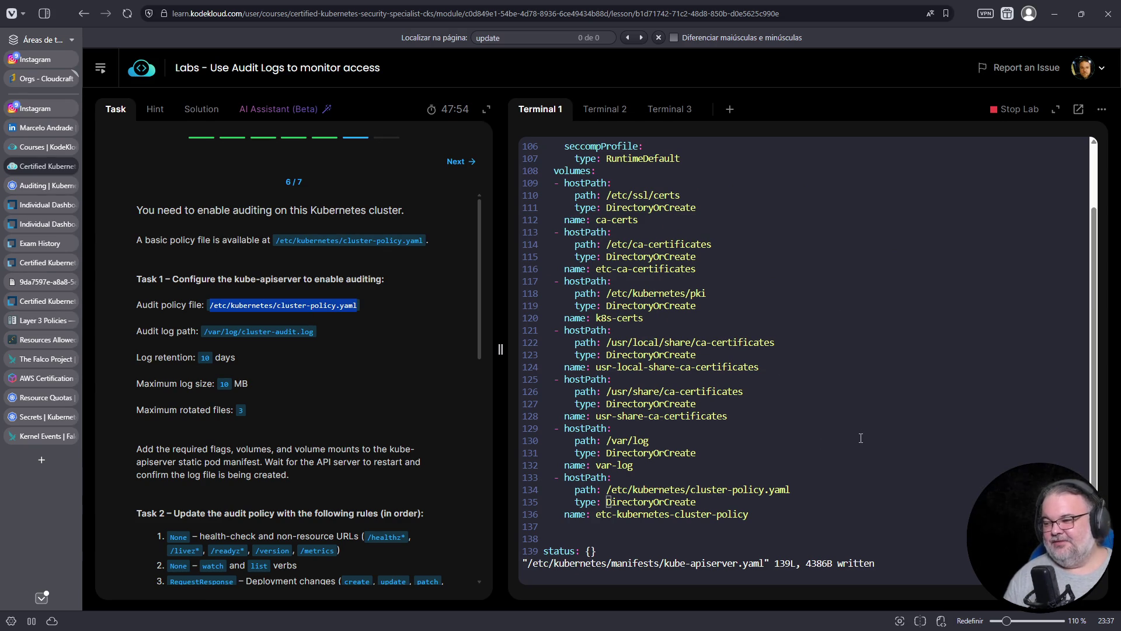
click(841, 433)
key(Down)
key(Down)
key(Down)
key(Up)
key(Up)
key(Up)
key(Down)
key(d)
key(d)
key(d)
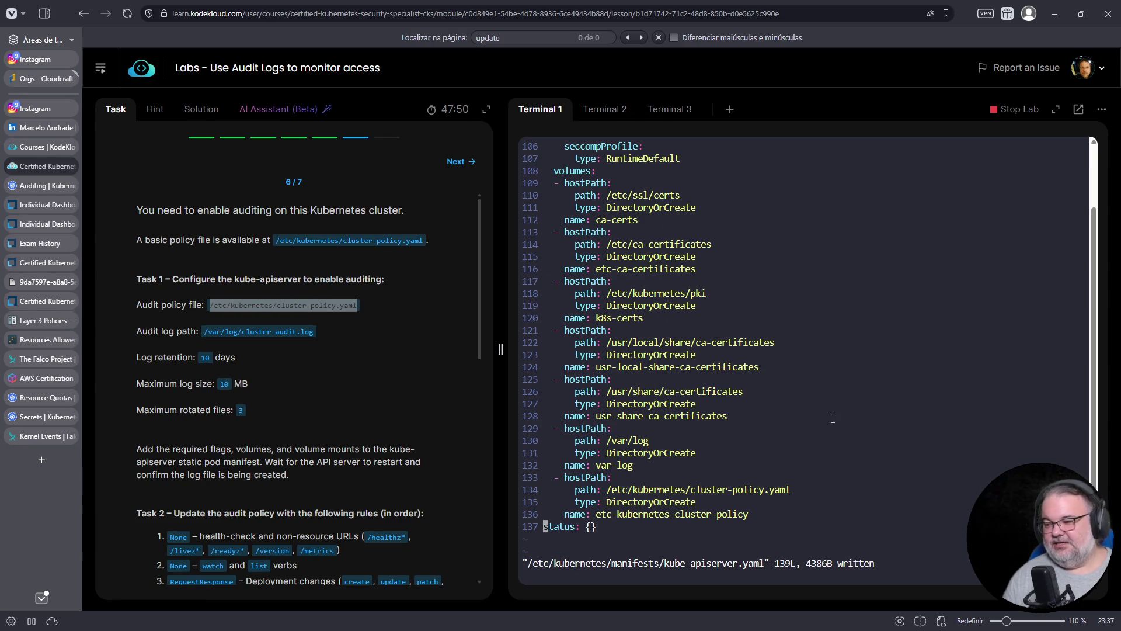
key(d)
key(d)
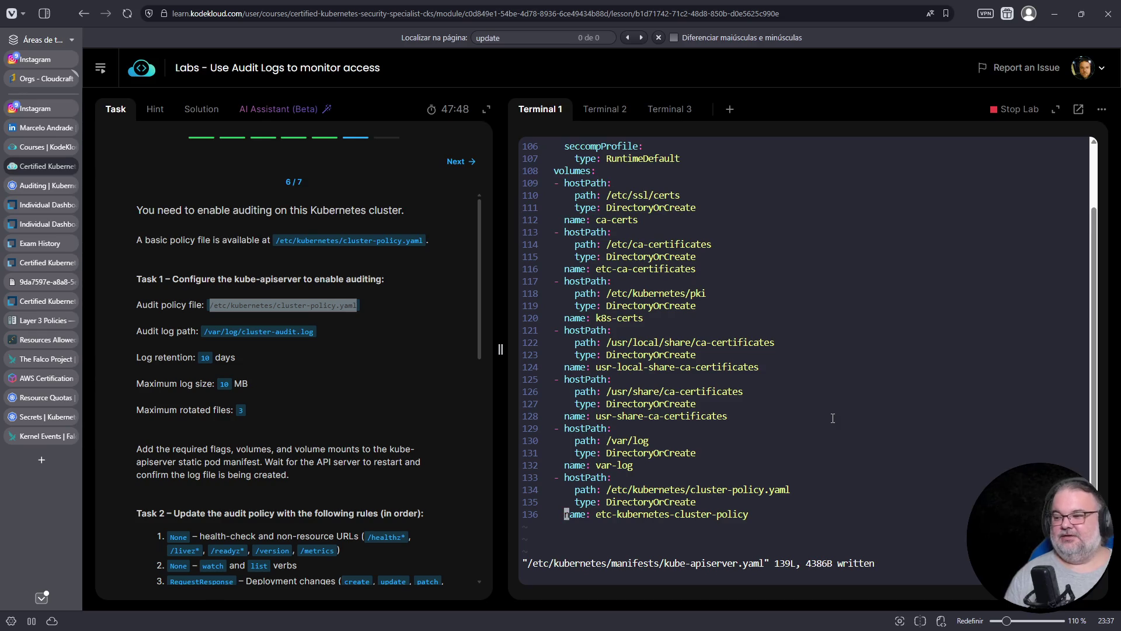
click(47, 187)
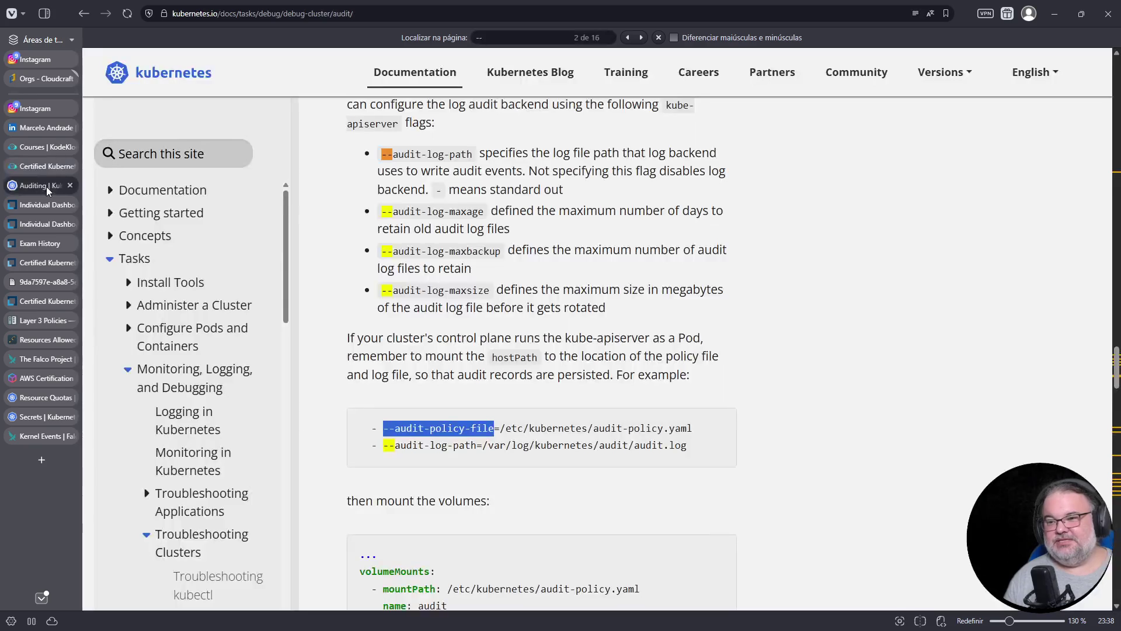
Search the docs for 'volume', open the Volumes page, and find the hostPath File type entry.
click(194, 150)
text(volume)
key(Return)
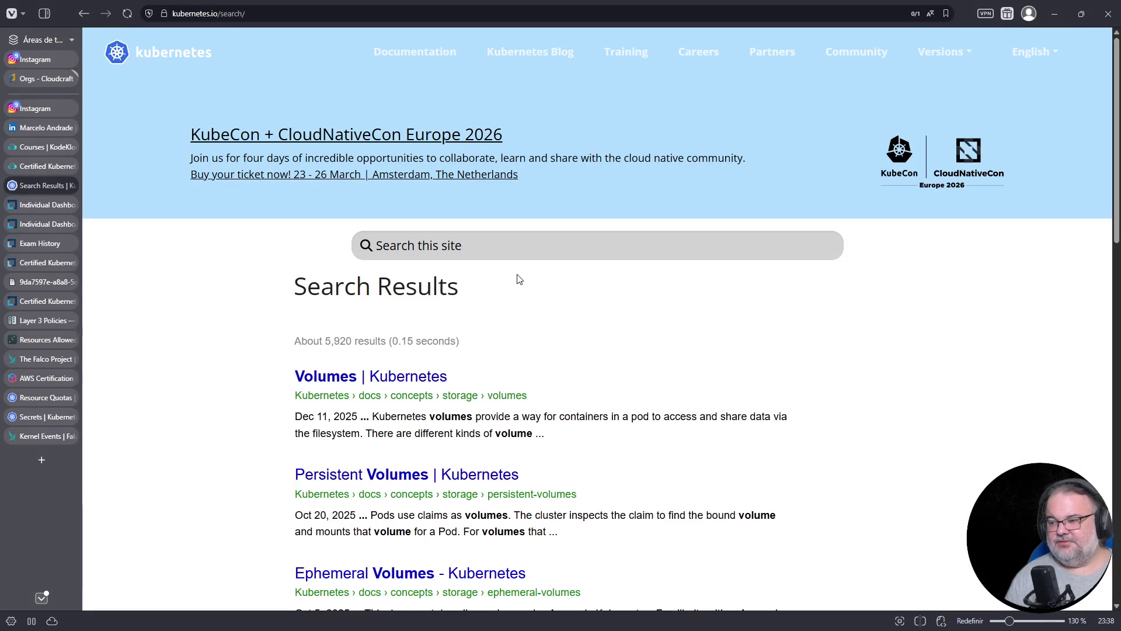
click(374, 377)
scroll(543, 390, down, 3)
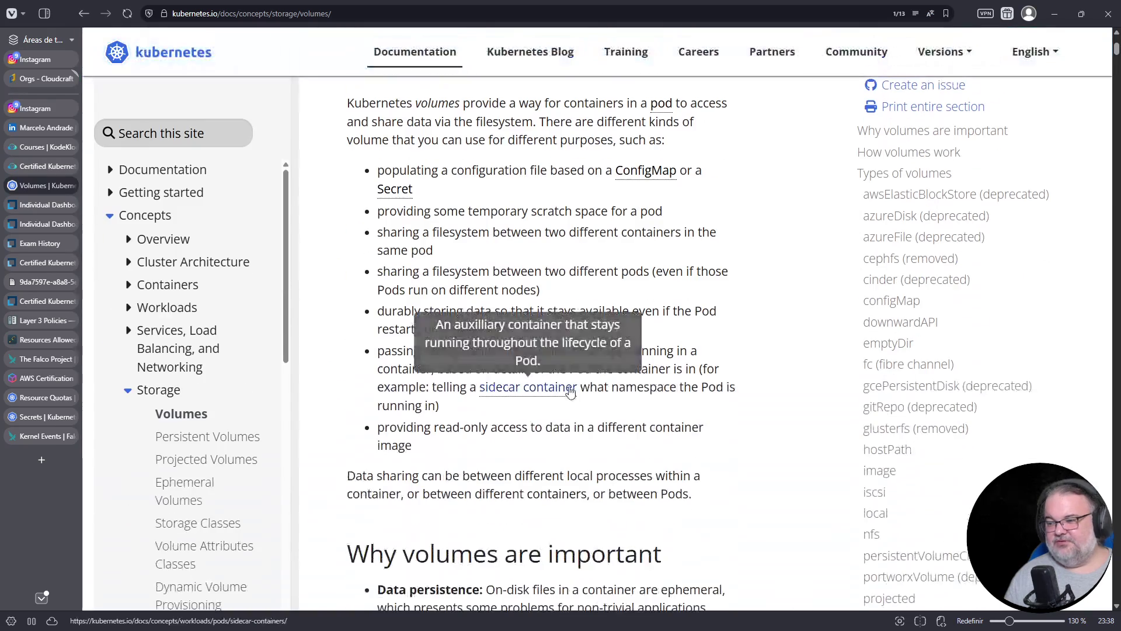
key(ctrl+f)
text(directory)
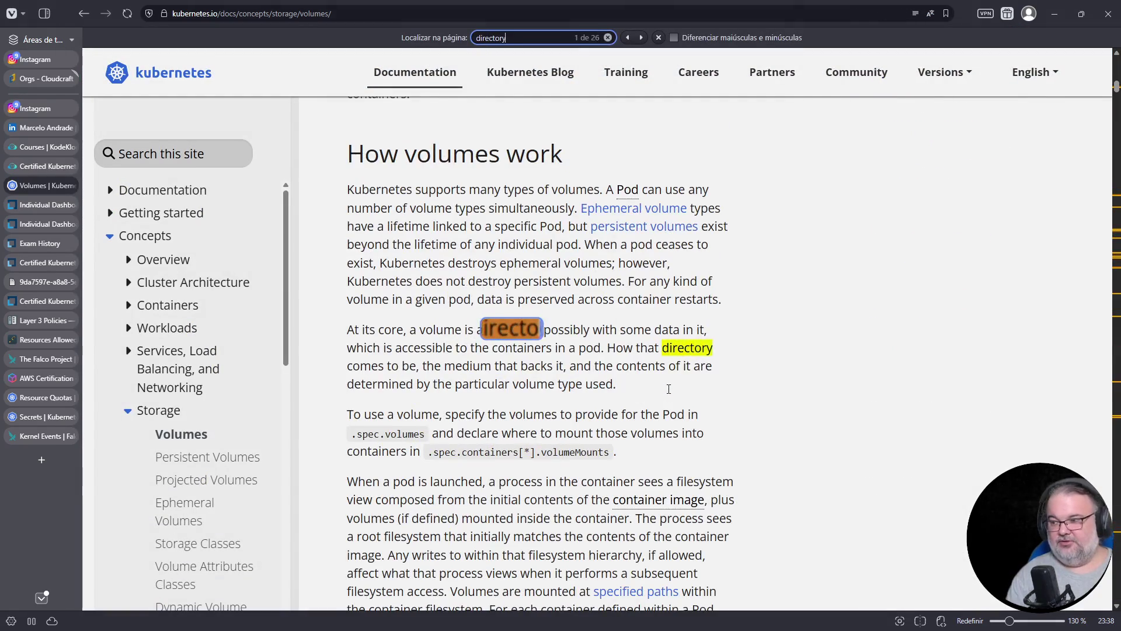
text(orcreate)
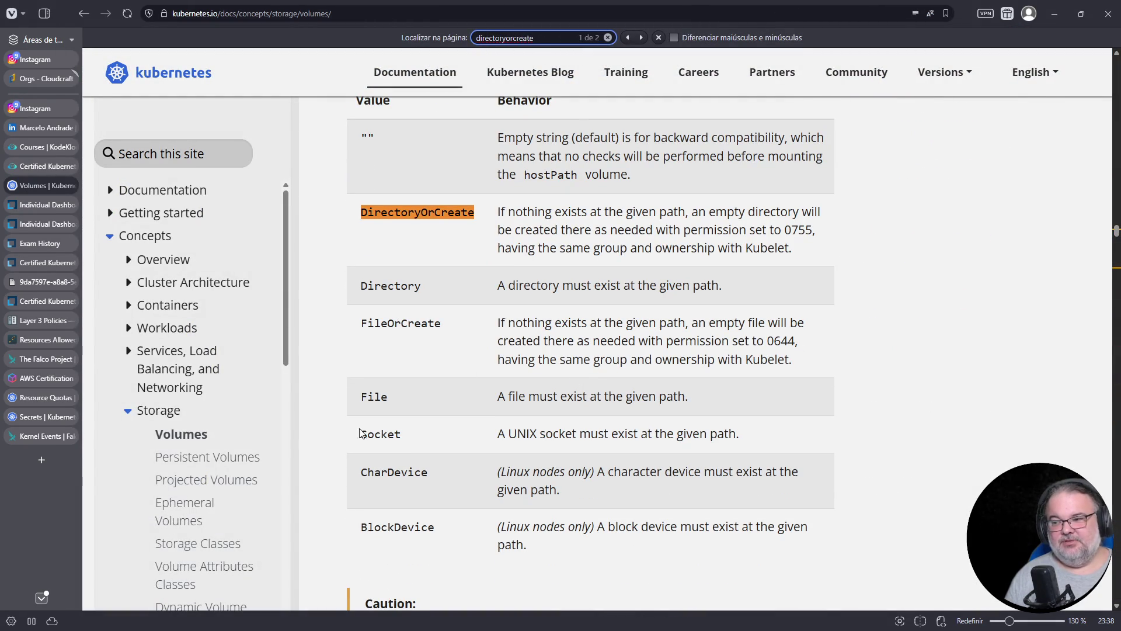
double_click(374, 395)
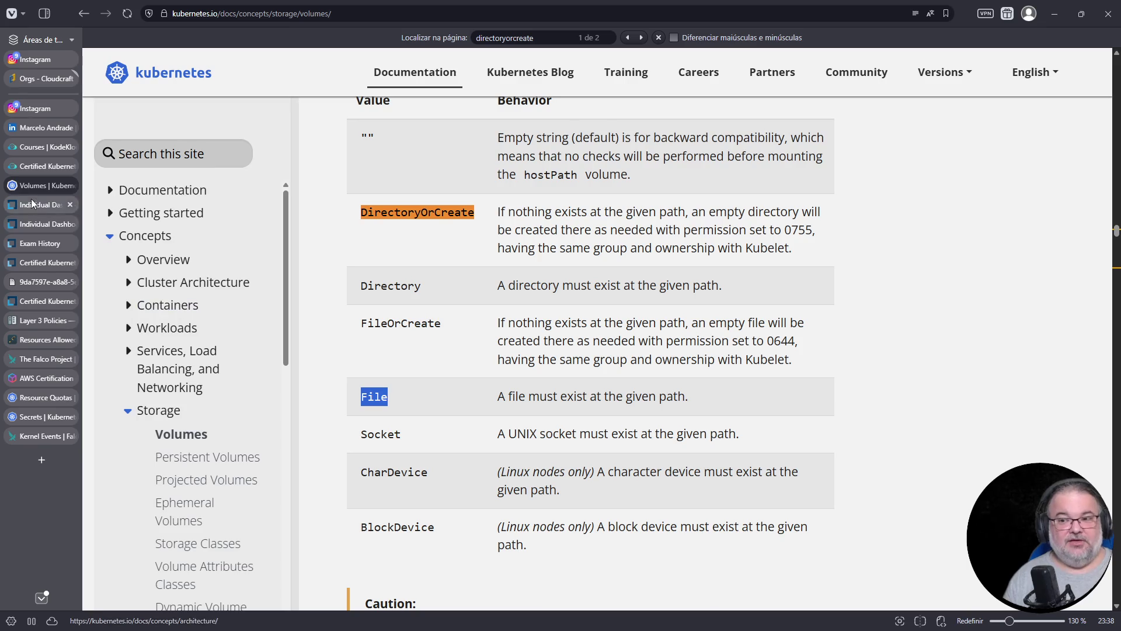
click(42, 166)
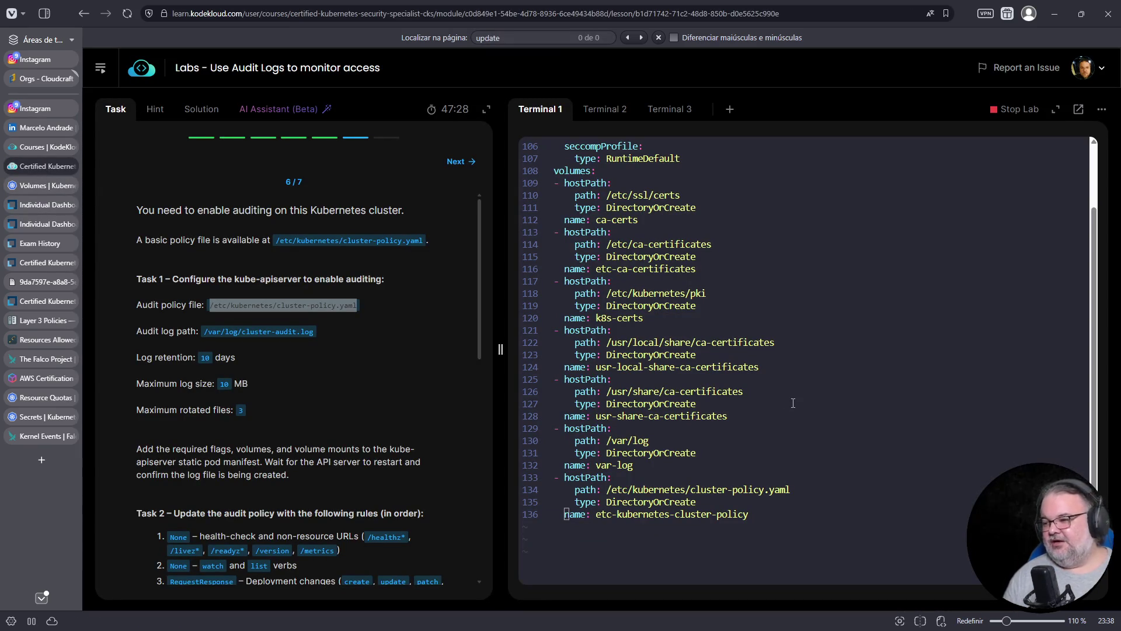
Replace DirectoryOrCreate with File on the cluster-policy volume's type line and save.
key(Up)
key(Up)
key(Right)
key(Down)
key(w)
key(w)
key(shift+d)
text(aFile)
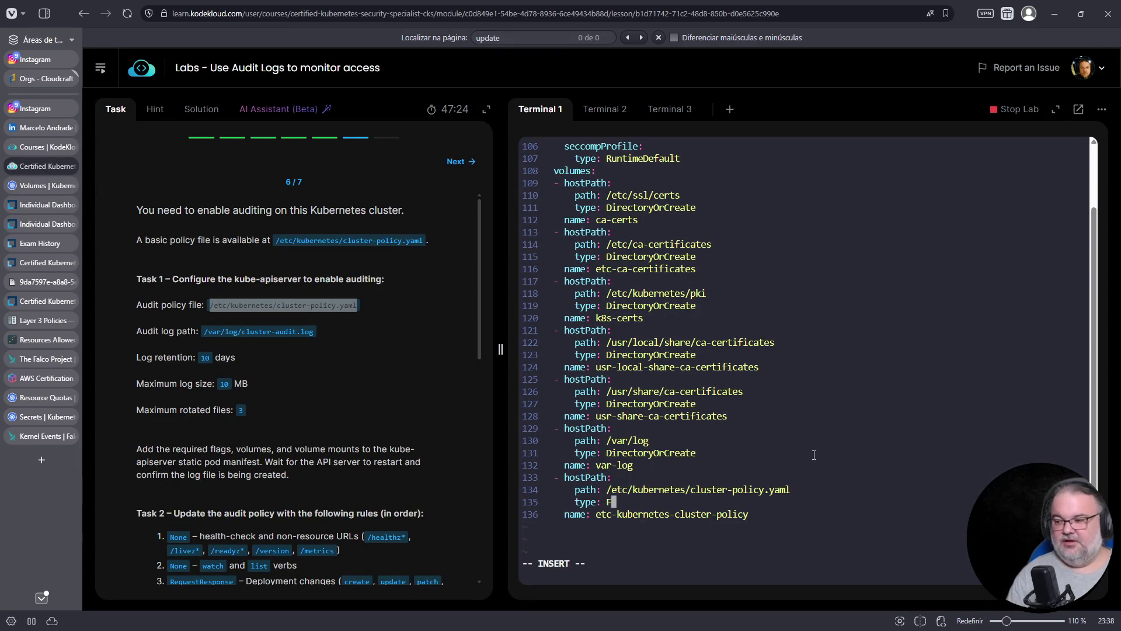
key(Escape)
text(:w)
key(Return)
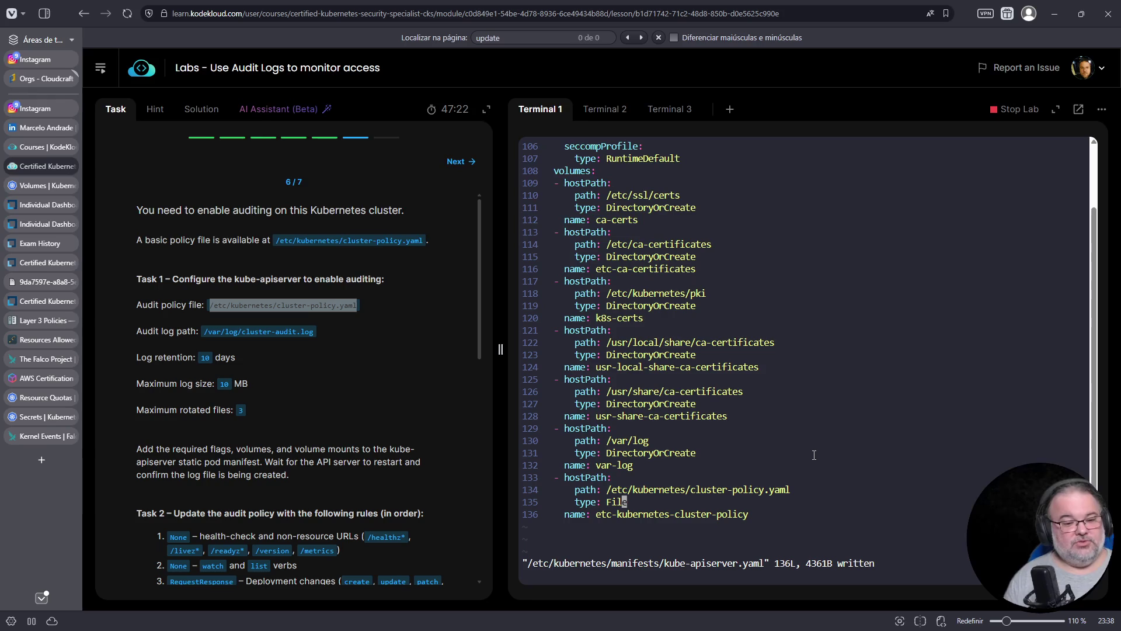
Review the var-log and cluster-policy volume entries, then scroll up toward volumeMounts.
mouse_move(746, 515)
mouse_down()
mouse_move(508, 461)
mouse_move(499, 431)
mouse_up()
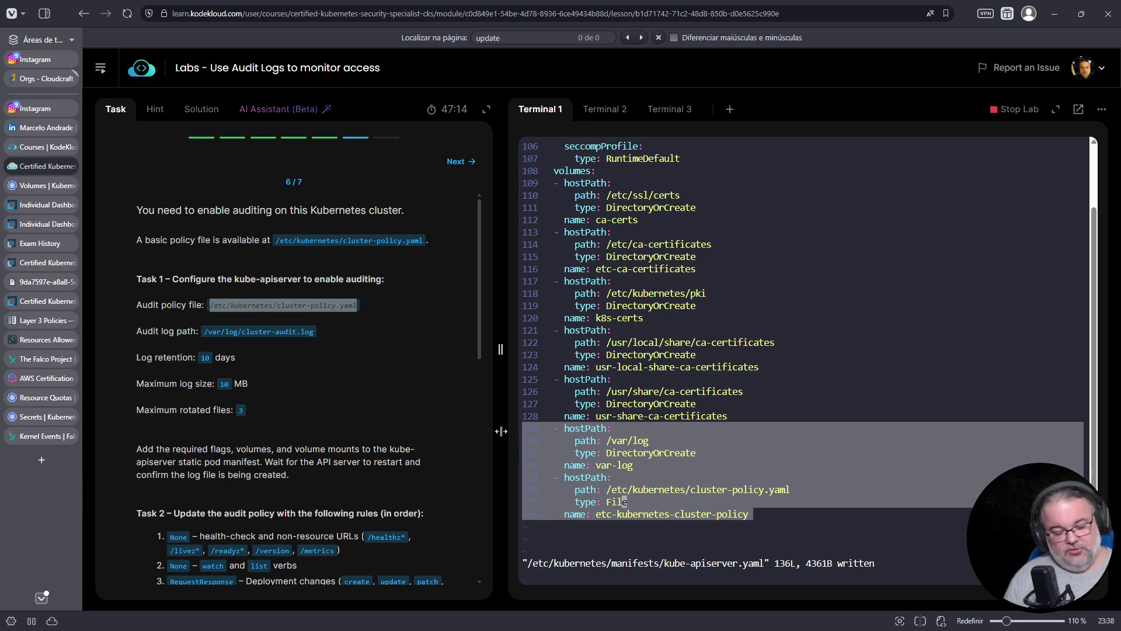
click(669, 443)
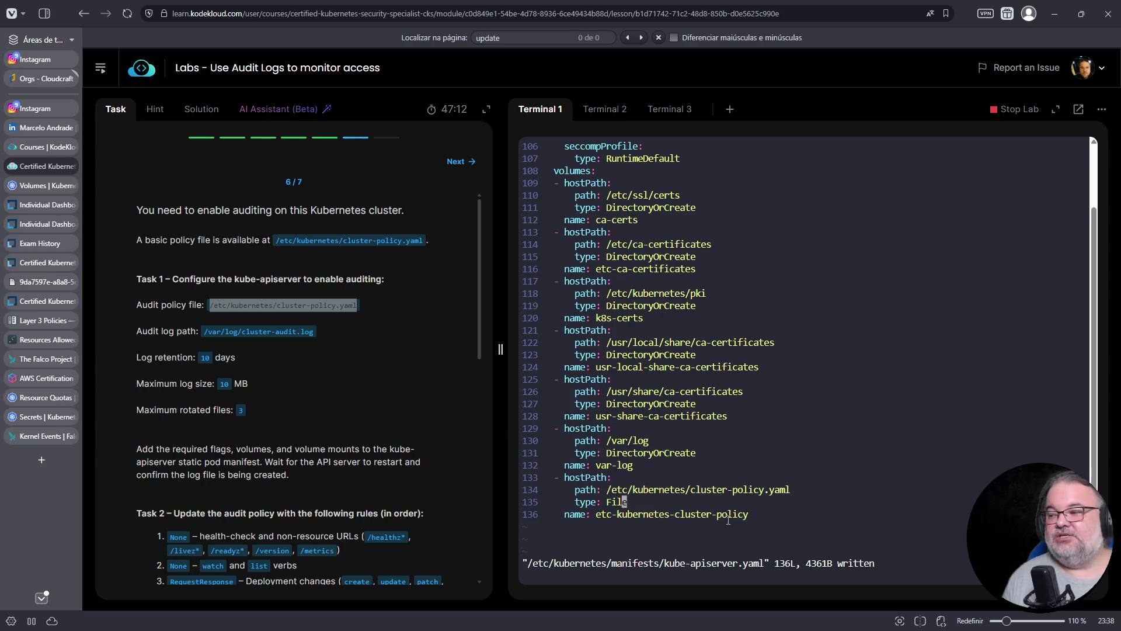
mouse_move(775, 511)
mouse_down()
mouse_move(584, 470)
mouse_move(523, 430)
mouse_up()
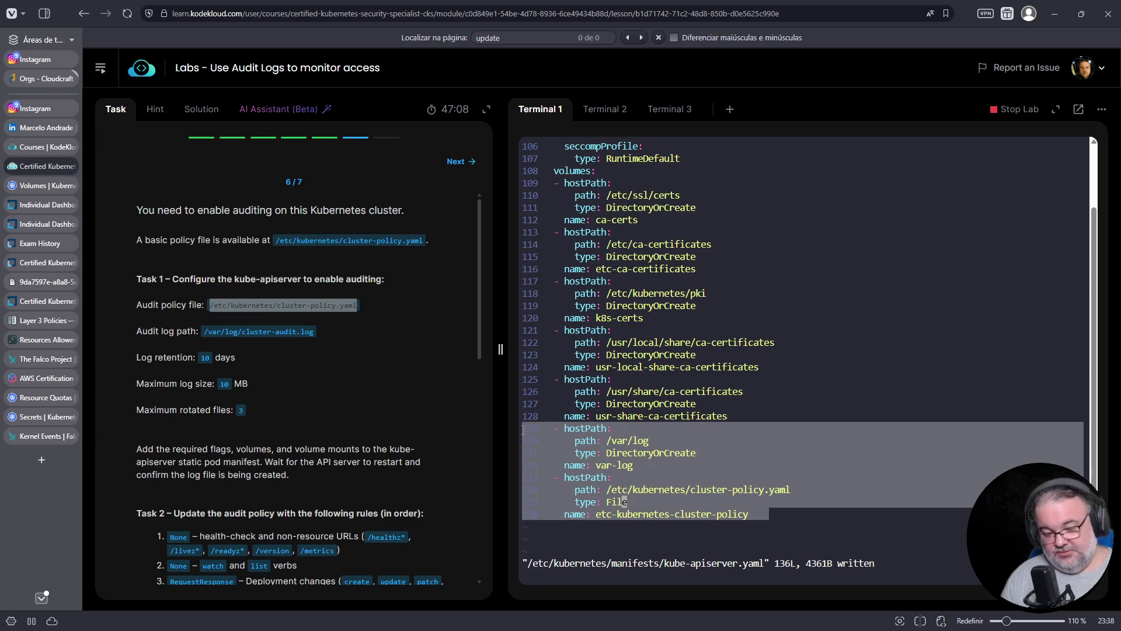
key(Up)
key(Up)
key(Up)
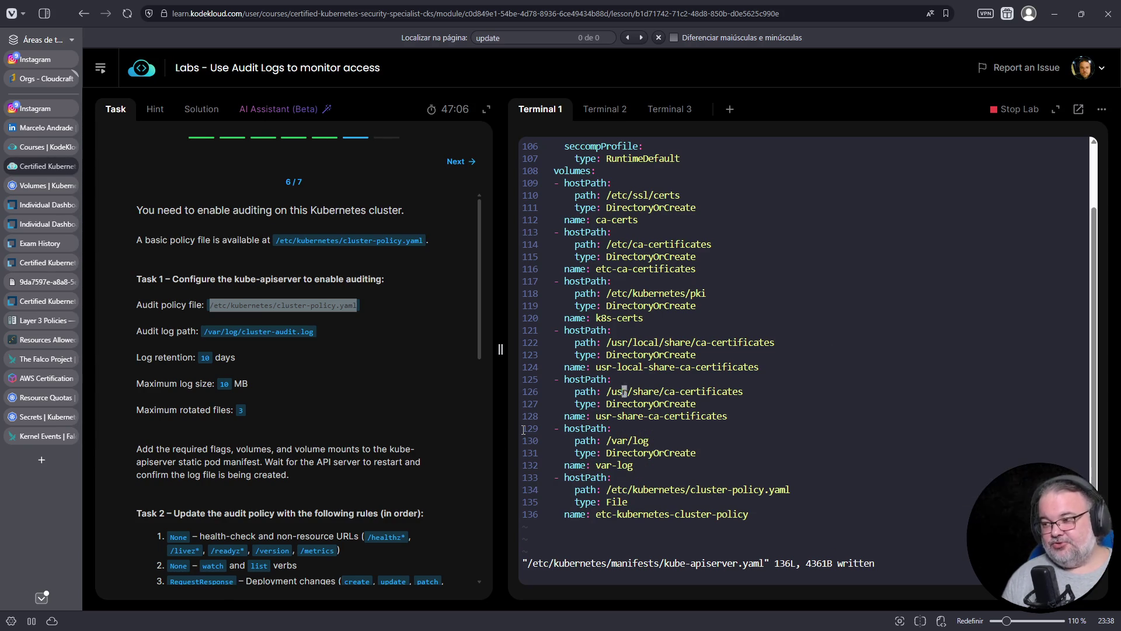
key(Up)
key(Up)
key(Up)
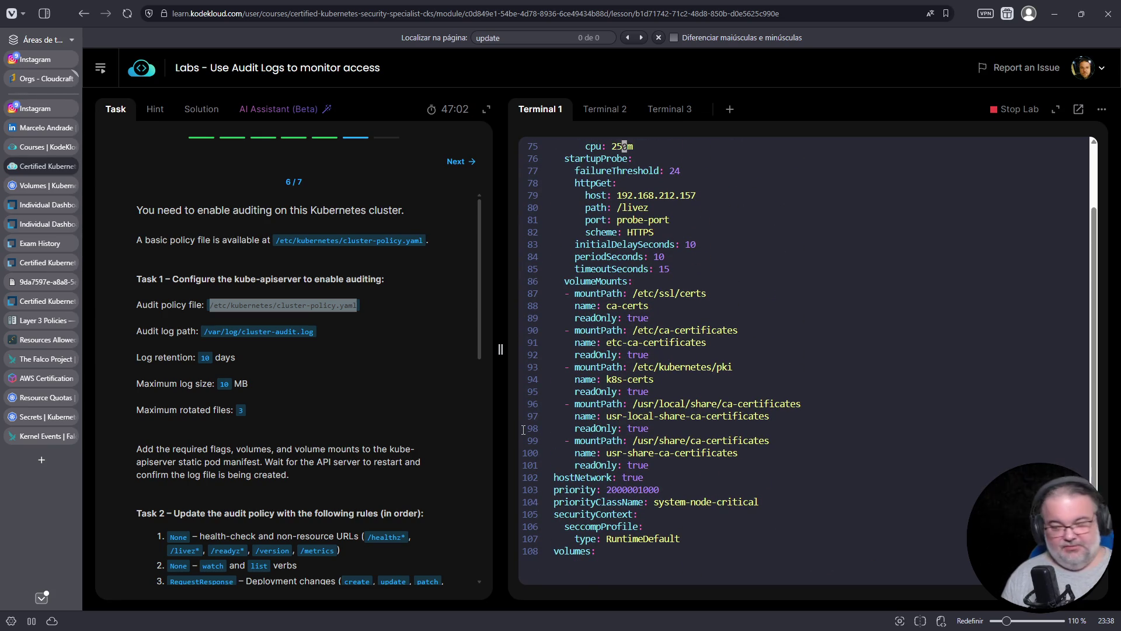
Duplicate the last volume mount entry below itself and begin its path as /etc/kubernetes/.
key(Down)
key(Down)
key(Down)
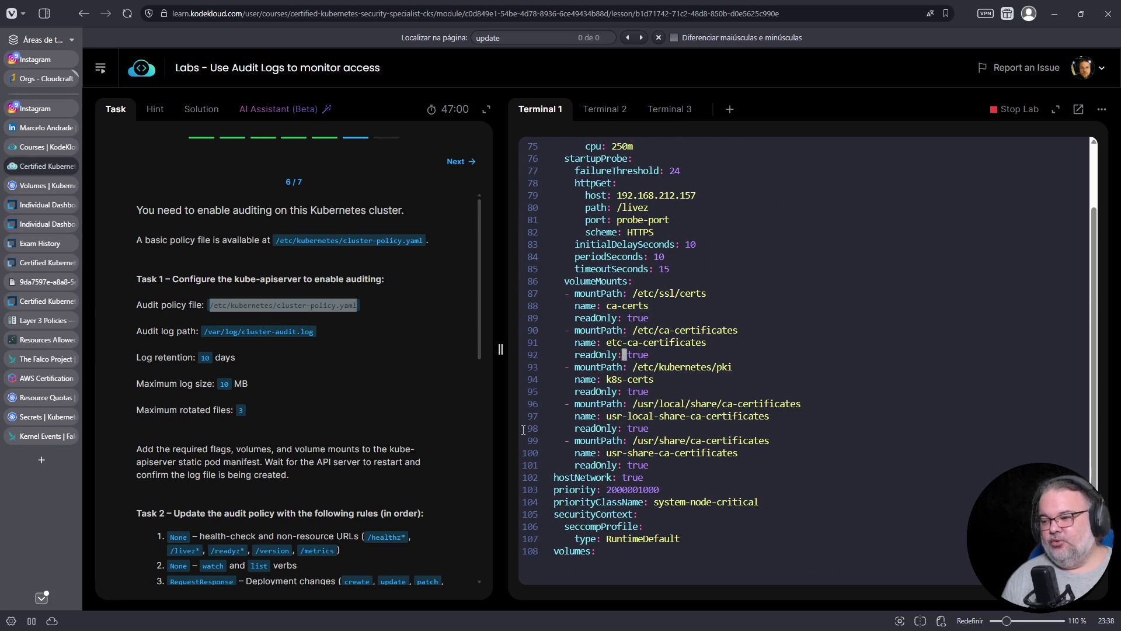
key(Home)
key(j)
key(j)
key(dollar)
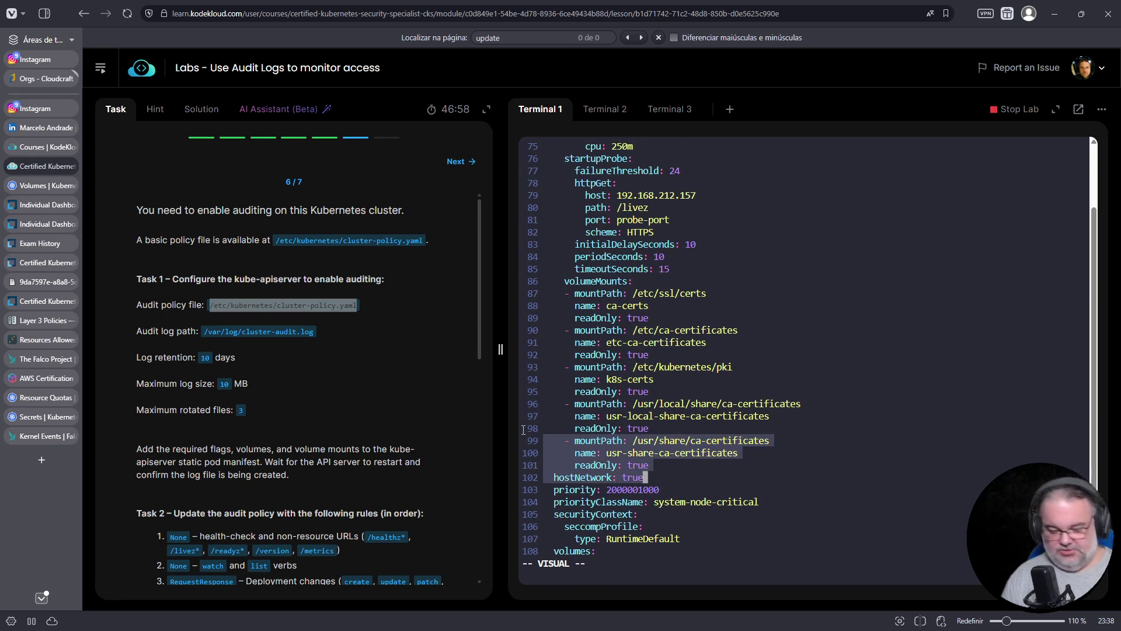
key(y)
key(j)
key(j)
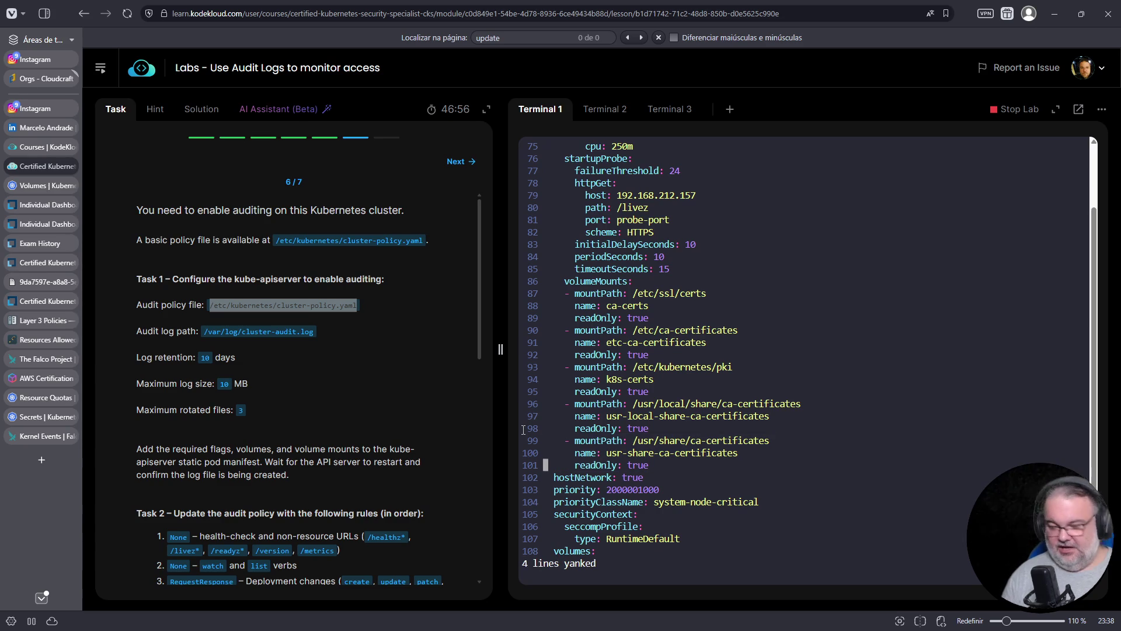
key(p)
key(w)
key(w)
key(w)
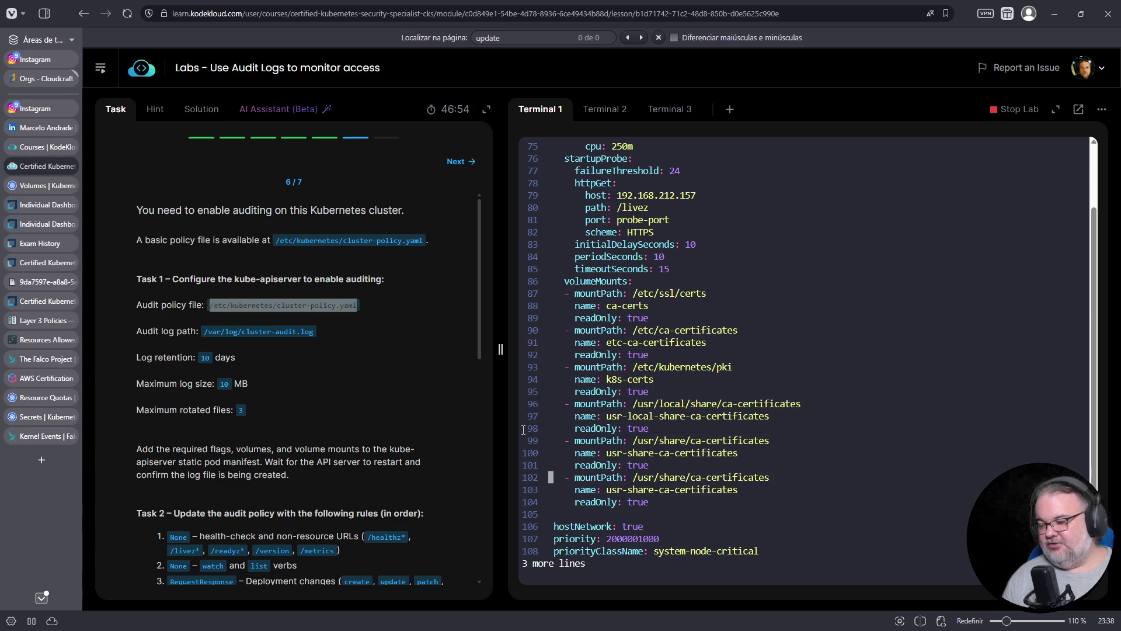
text(Daetc/kubernetes/)
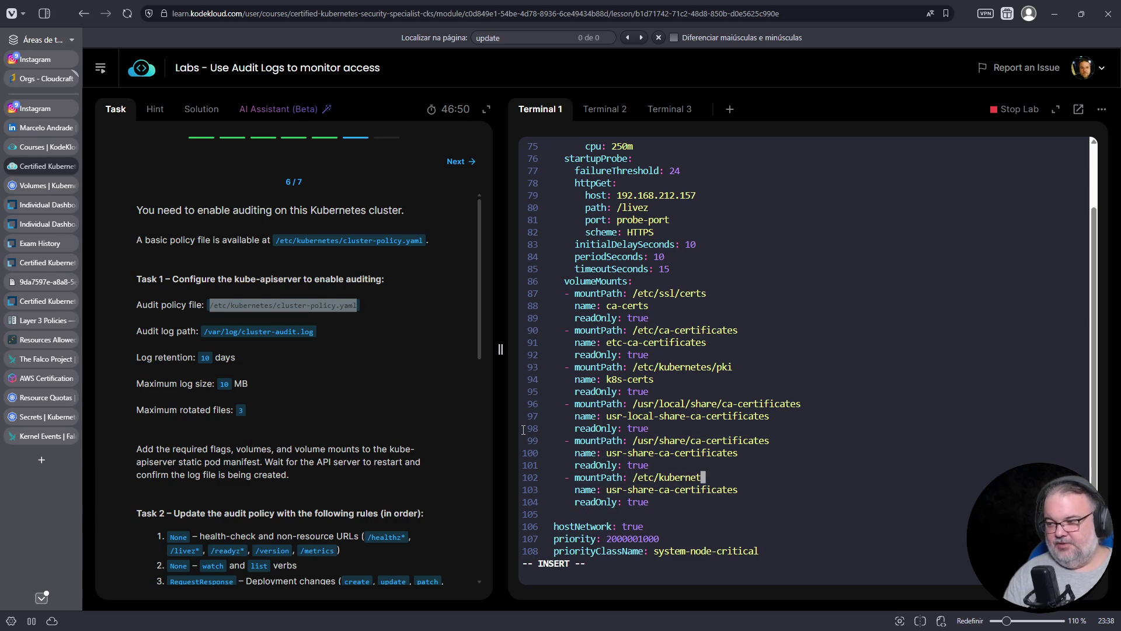
key(Escape)
Copy the /etc/kubernetes/cluster-policy.yaml path from the audit policy flag on line 15.
key(g)
key(g)
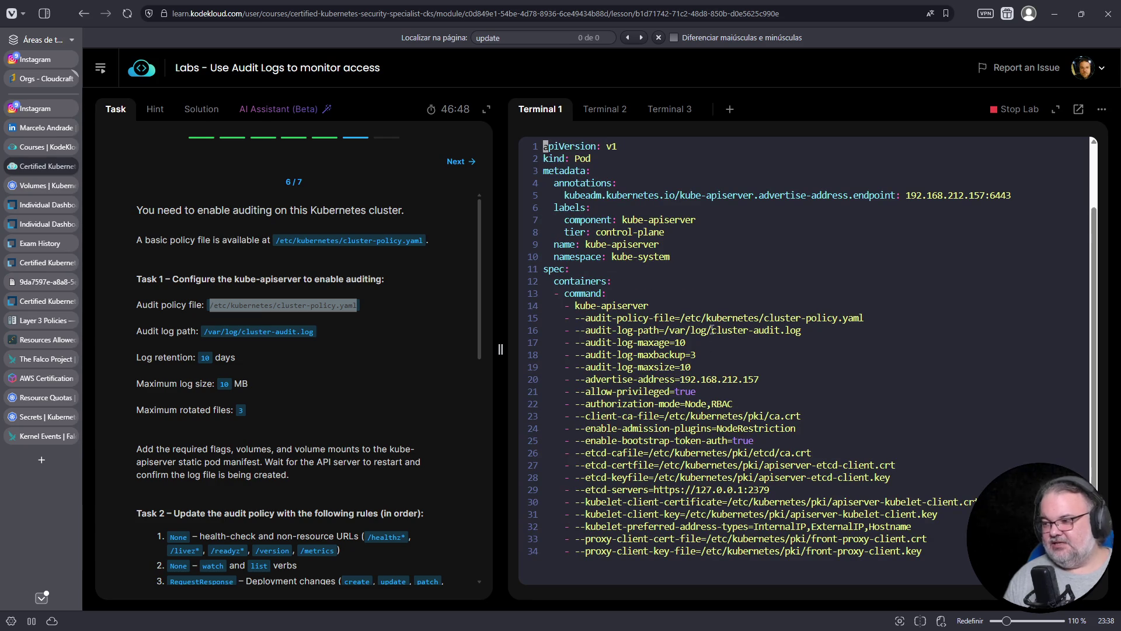
drag(680, 316, 865, 318)
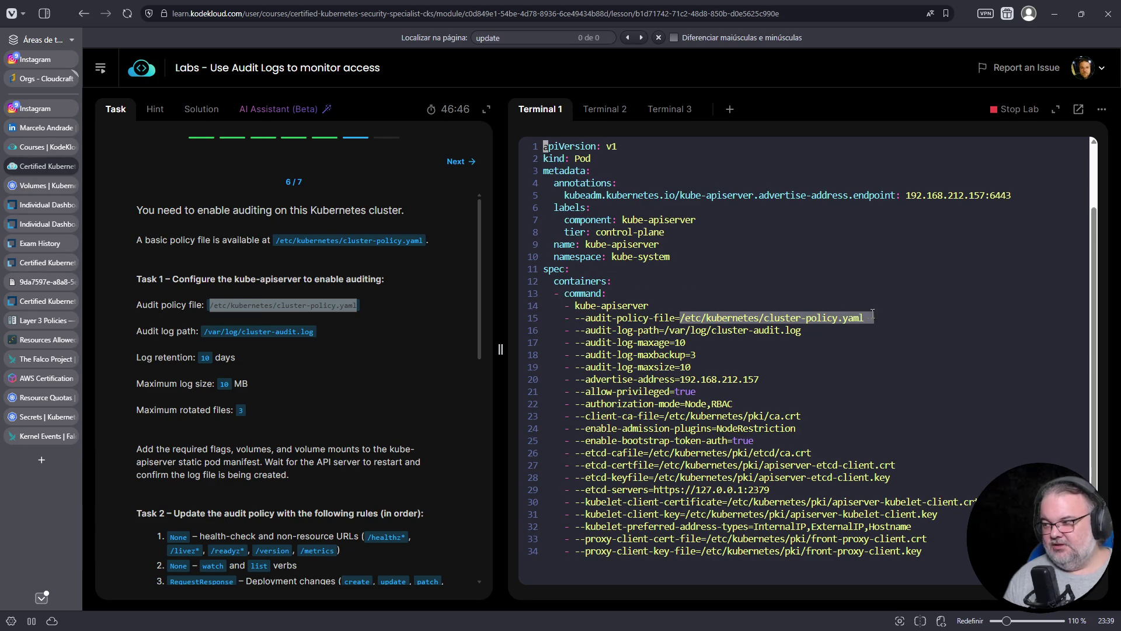
right_click(841, 366)
click(737, 343)
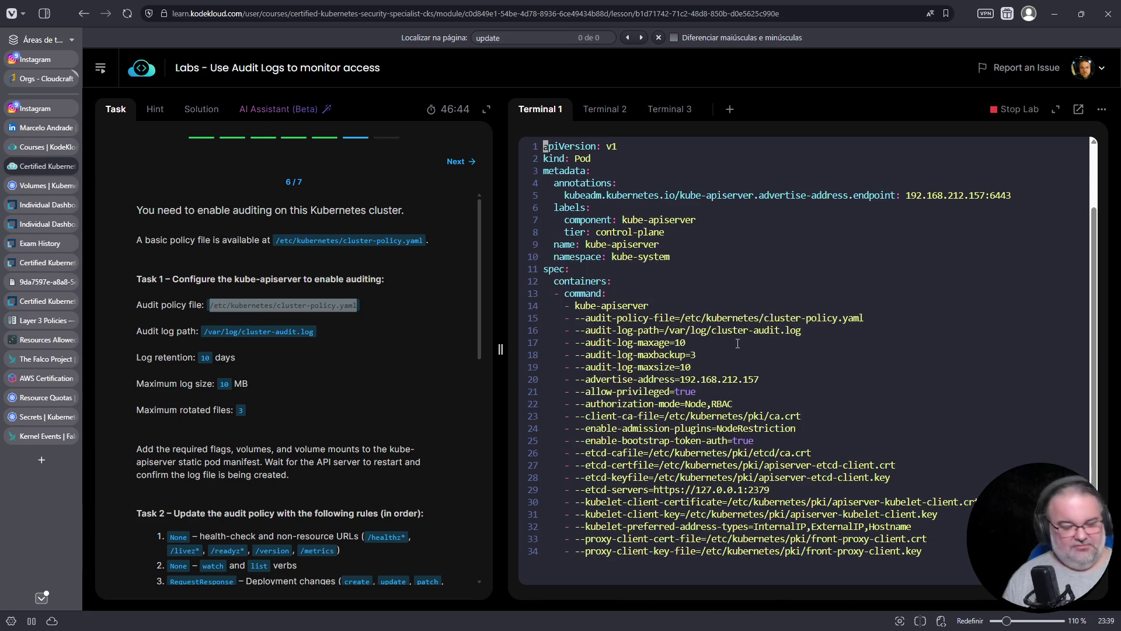
scroll(737, 343, down, 10)
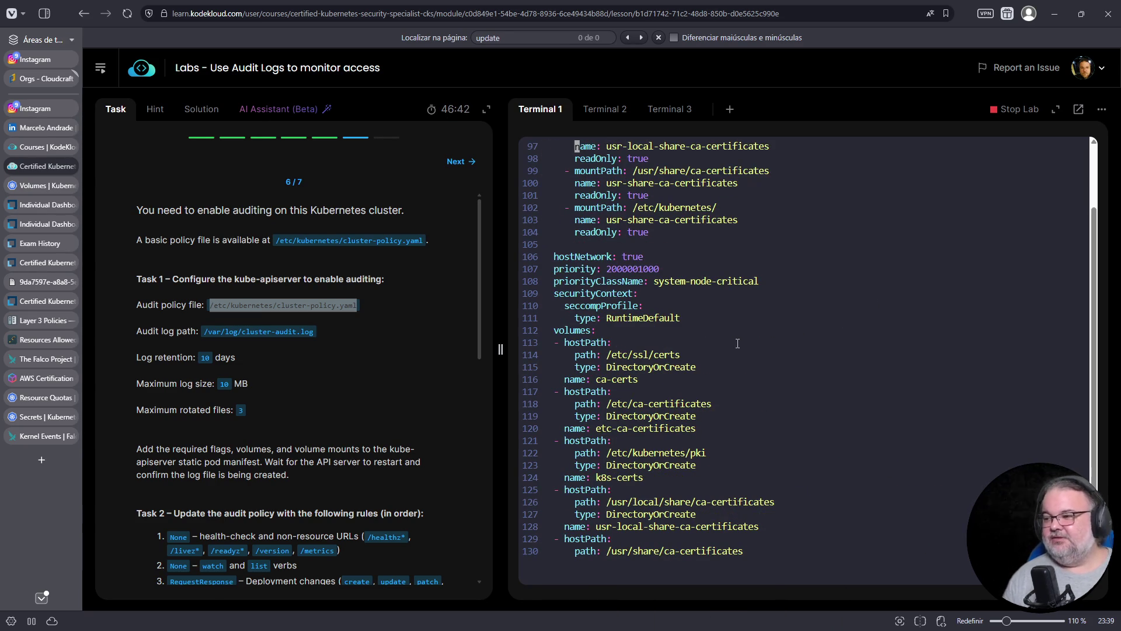
scroll(737, 344, down, 9)
scroll(737, 343, up, 9)
Replace the new mount's partial path with the pasted /etc/kubernetes/cluster-policy.yaml.
key(Up)
key(Up)
key(Up)
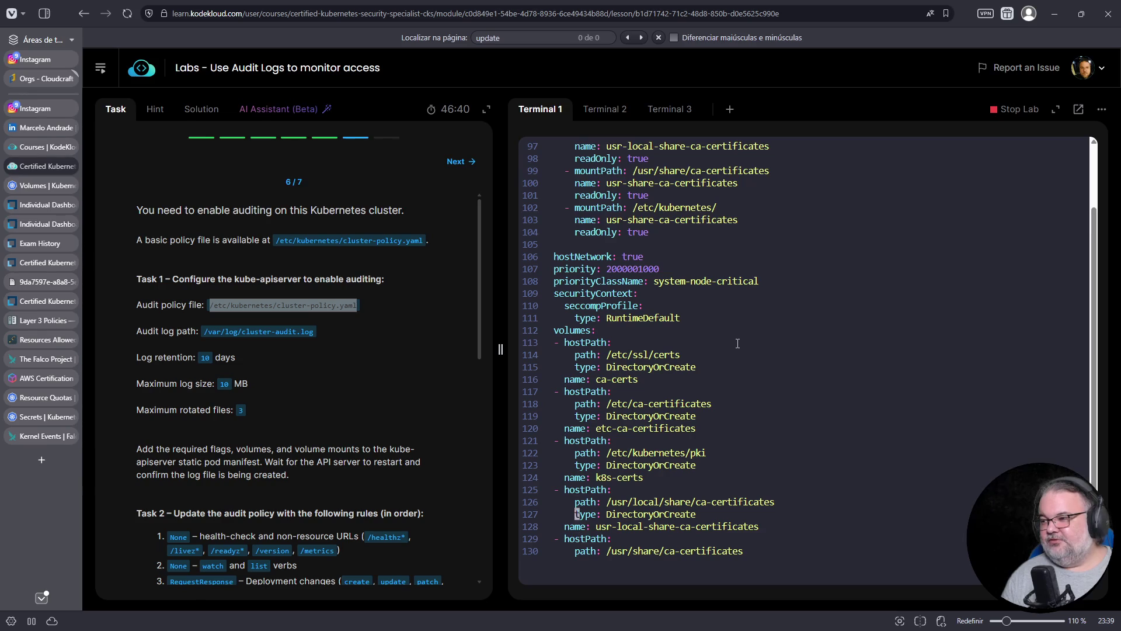
key(Up)
key(Up)
key(Up)
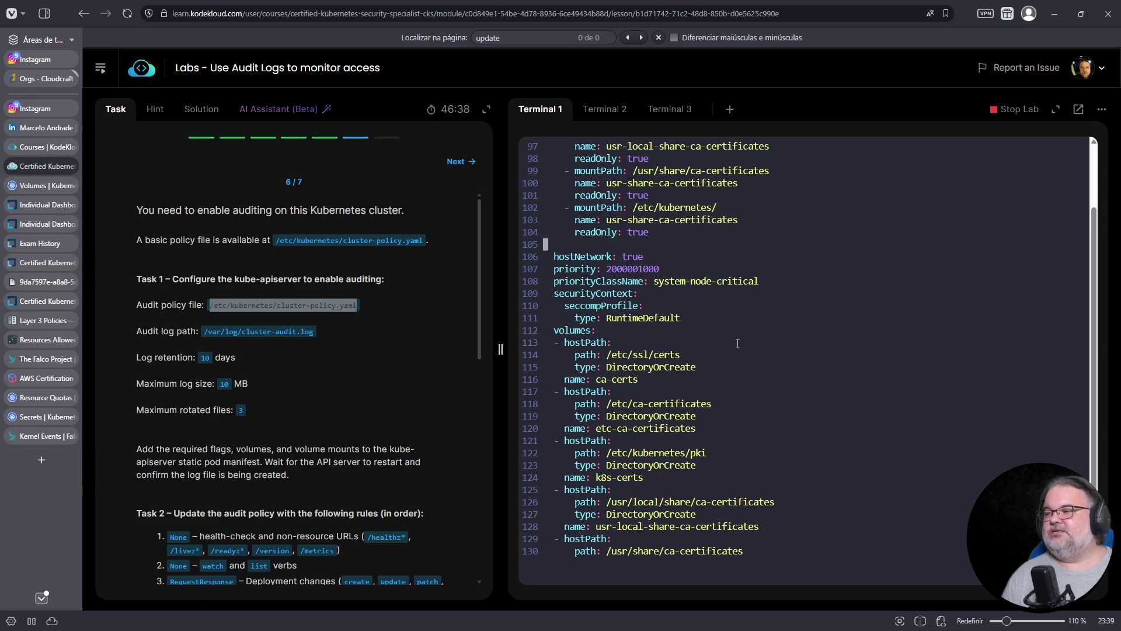
key(Up)
key(Right)
key(Right)
key(Right)
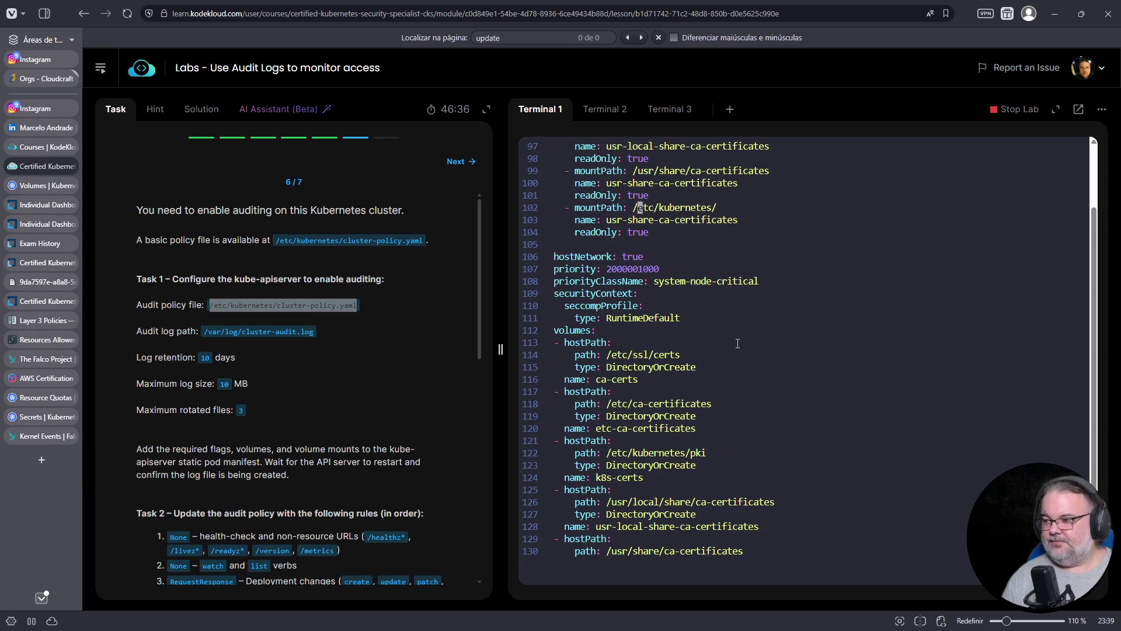
key(shift+d)
key(i)
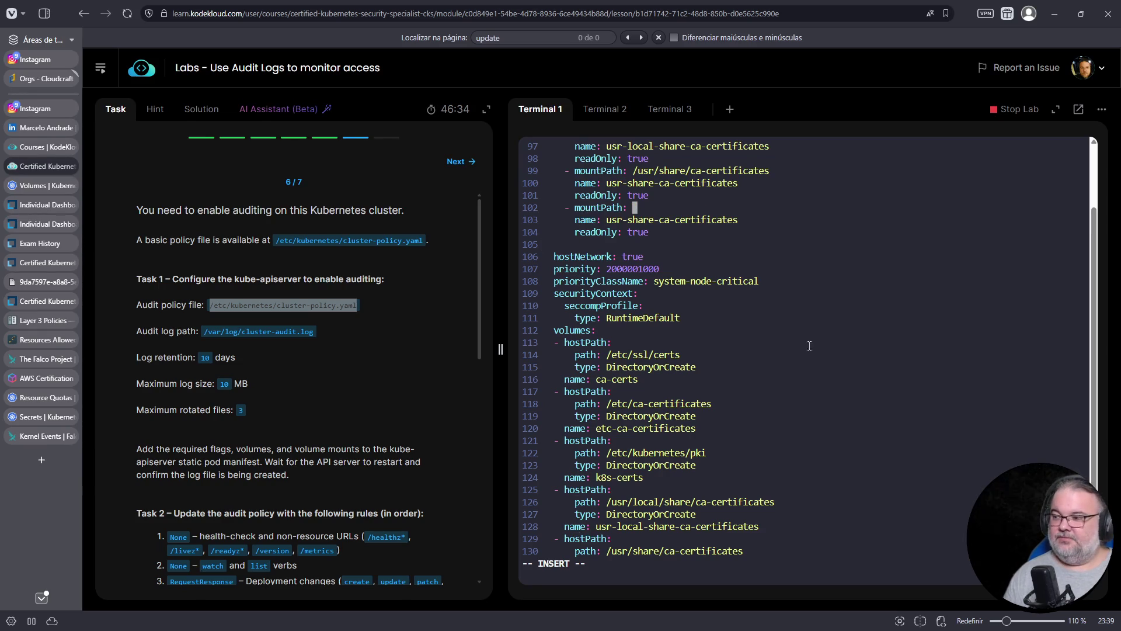
right_click(827, 358)
click(881, 188)
Rename the new mount to etc-kubernetes-cluster-policy and review the volume mounts section.
key(Down)
key(Left)
key(Left)
key(Left)
key(Right)
text(D)
key(Escape)
key(shift+d)
text(Aetc-kuberne)
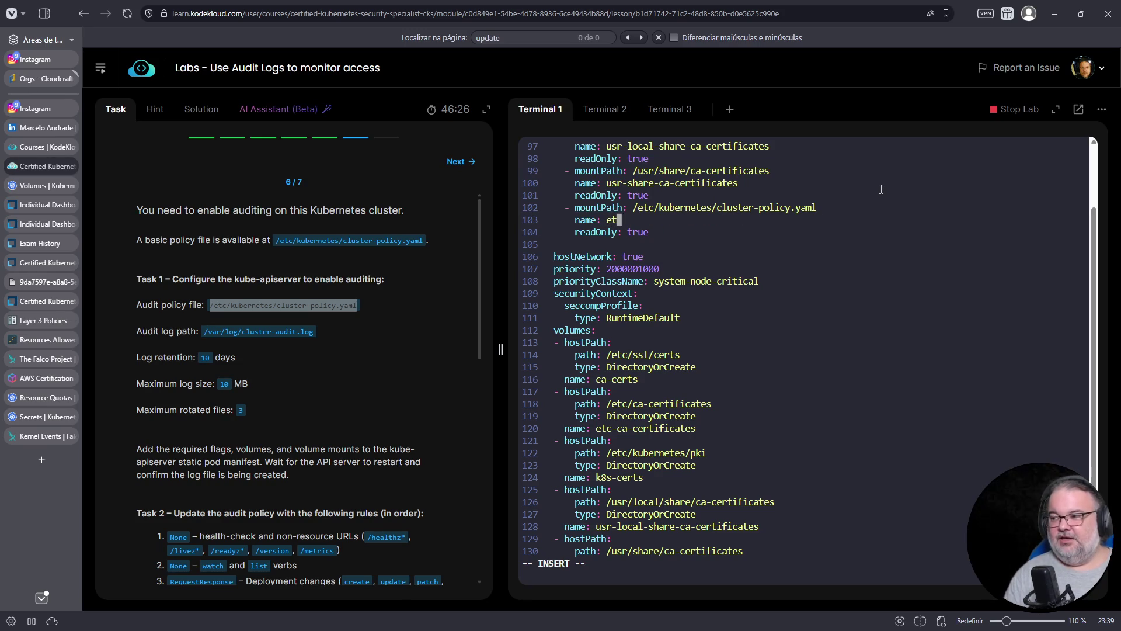
text(tes-cluster-)
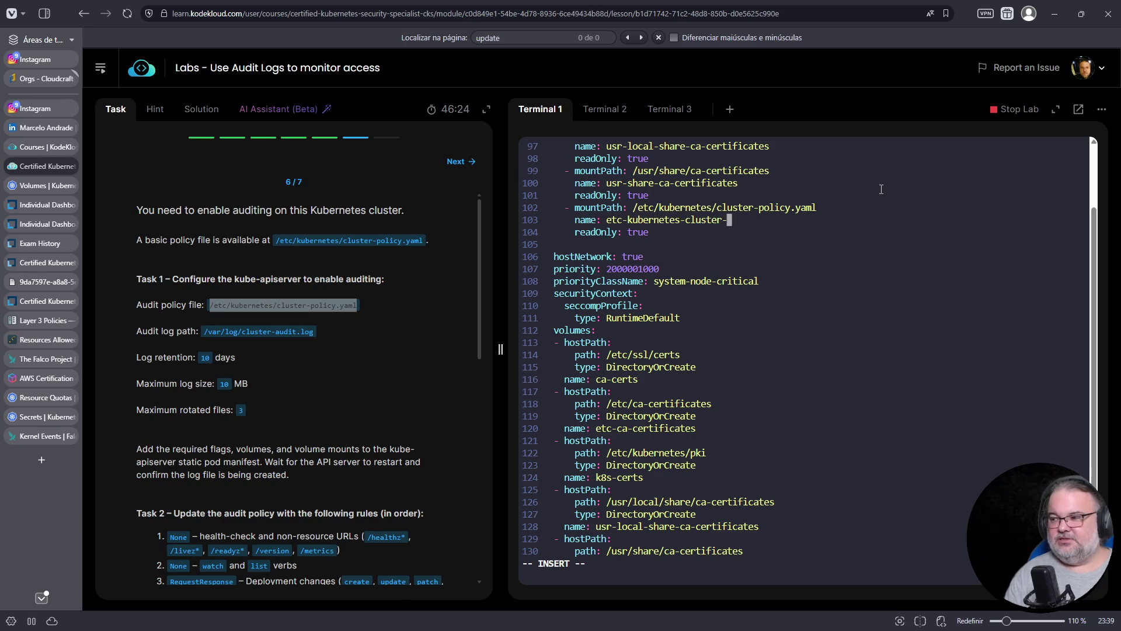
text(policy)
key(Escape)
key(shift+g)
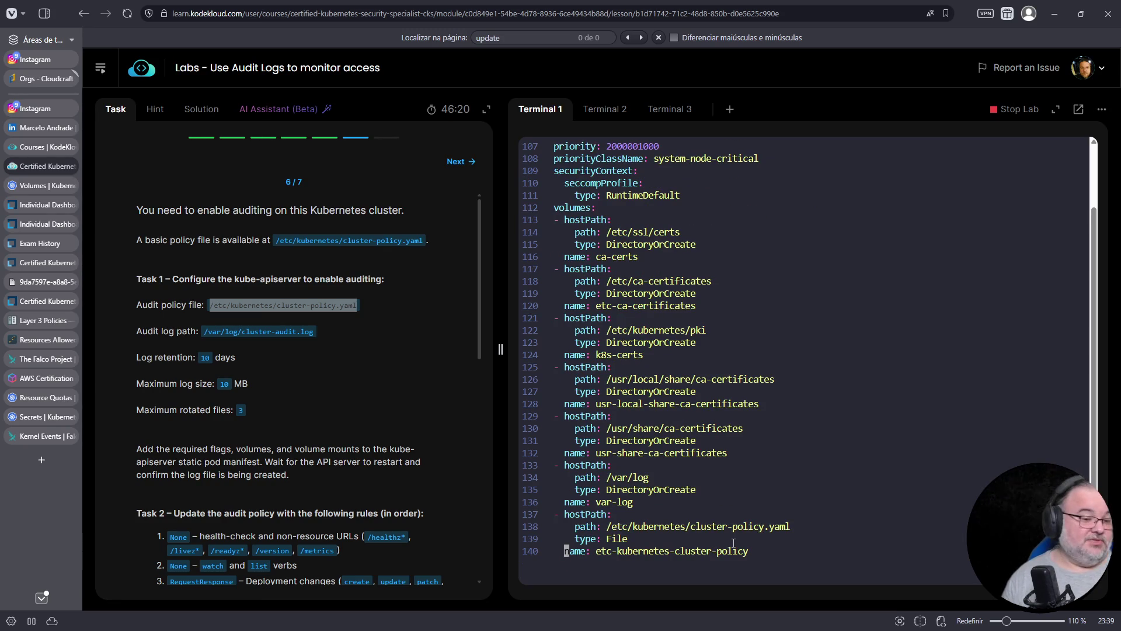
key(ctrl+b)
key(Up)
key(Up)
key(Up)
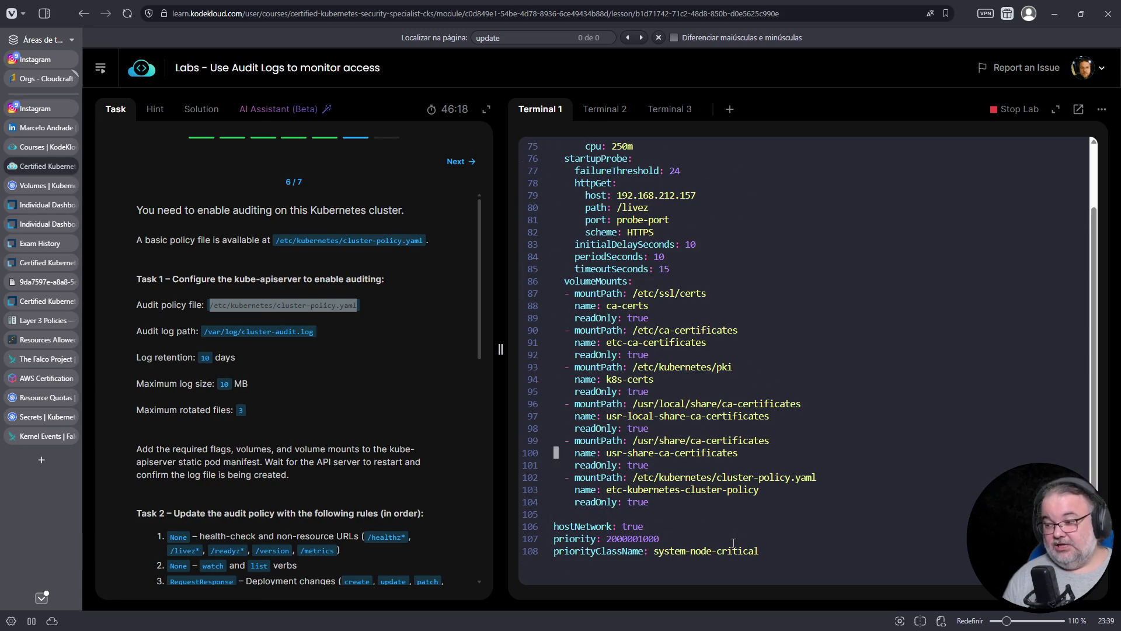
key(Down)
key(Down)
key(Down)
Copy the cluster-policy mount block and paste a duplicate directly below it.
key(Up)
key(Up)
key(shift+v)
key(Down)
key(Down)
key(End)
key(y)
key(Down)
key(Down)
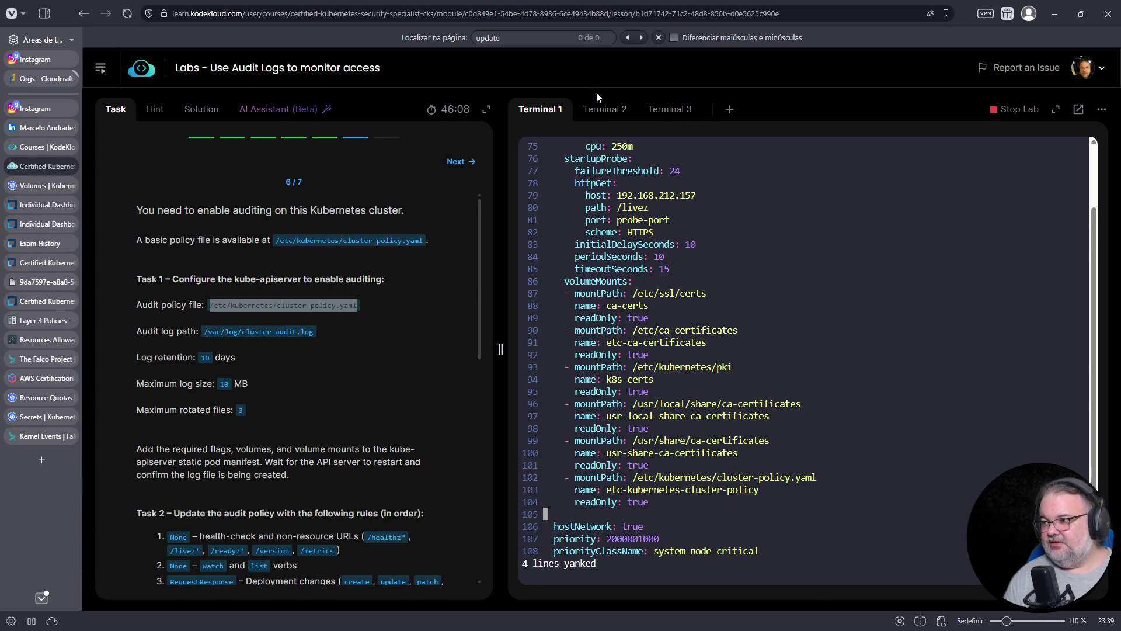
click(603, 109)
click(540, 112)
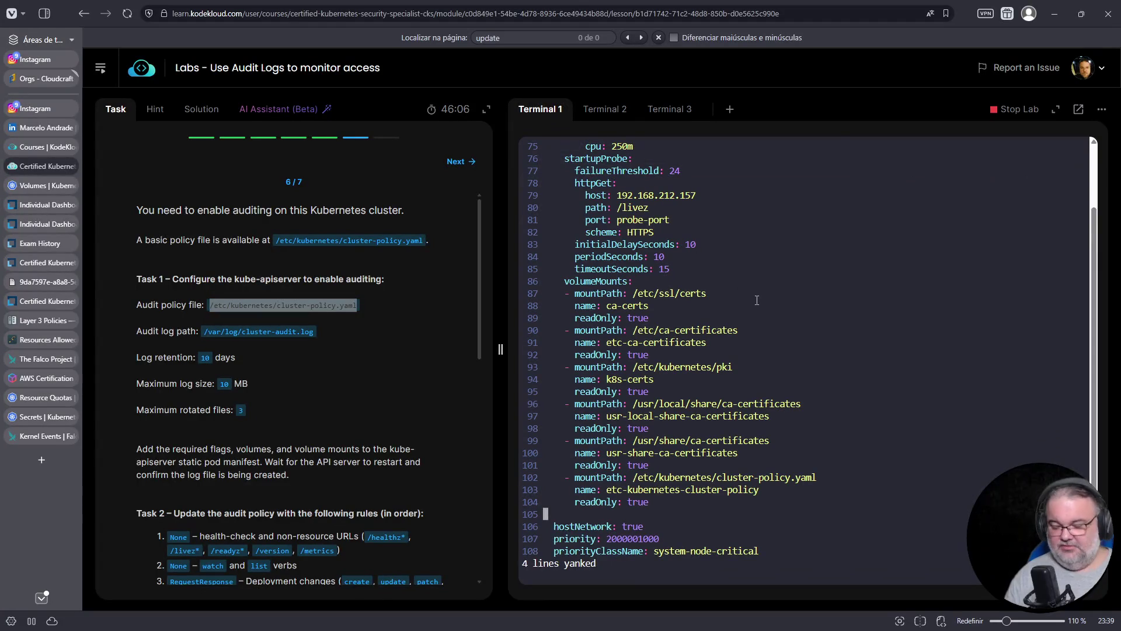
key(p)
key(u)
key(j)
key(j)
key(j)
Attempt to edit the duplicated mount's path, undoing the accidental replacement.
key(k)
key(k)
key(k)
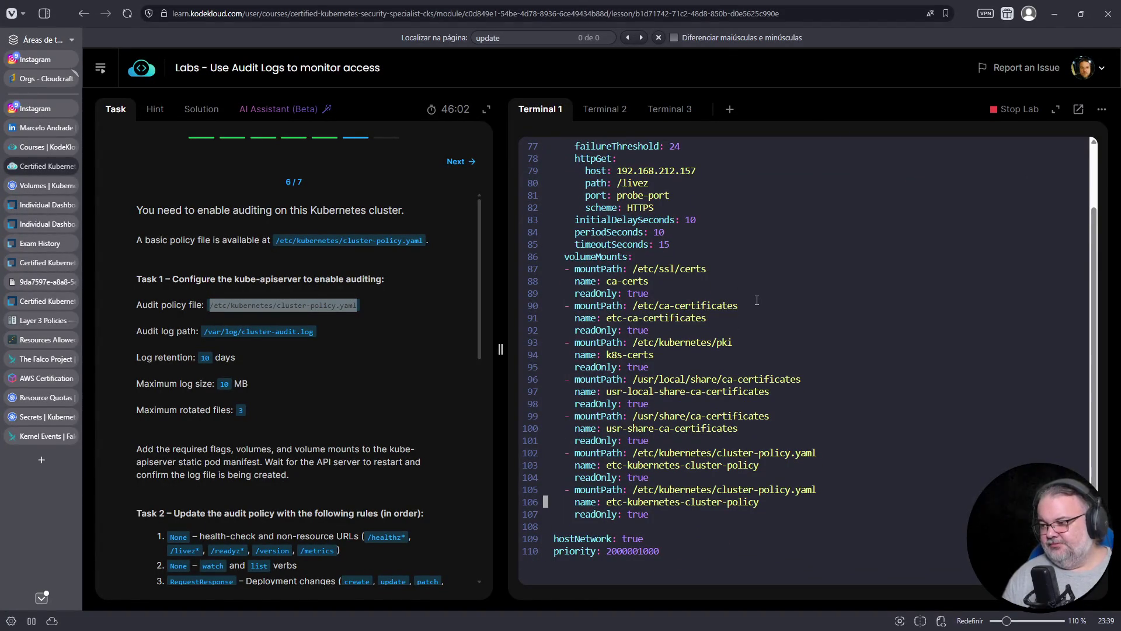
key(w)
key(w)
key(w)
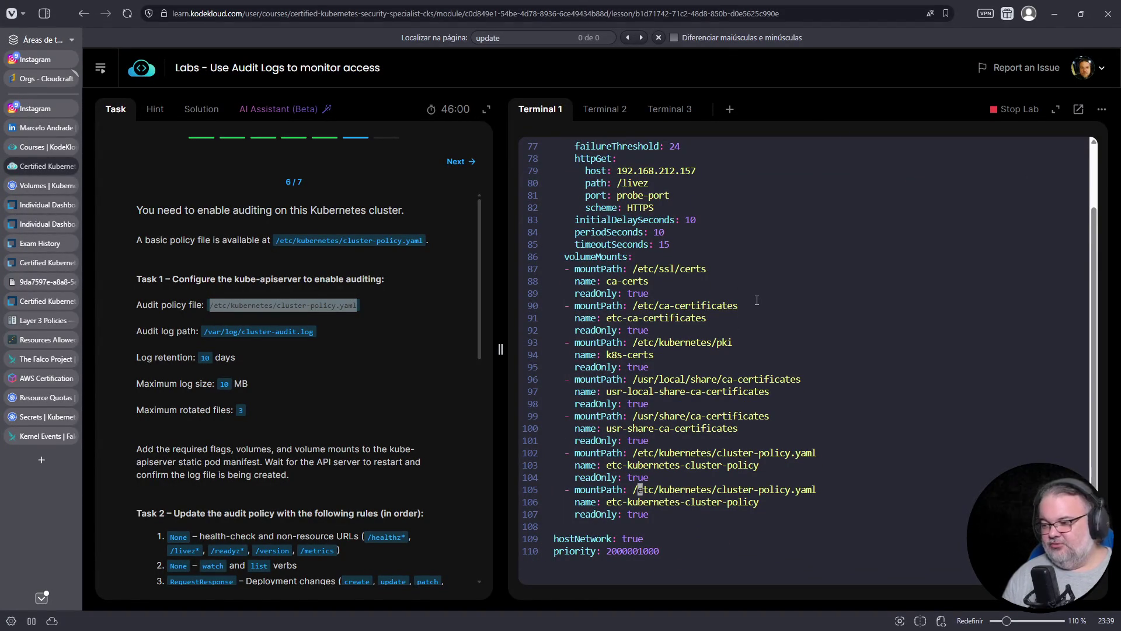
text(v/l)
key(Escape)
key(g)
key(g)
text(r/og)
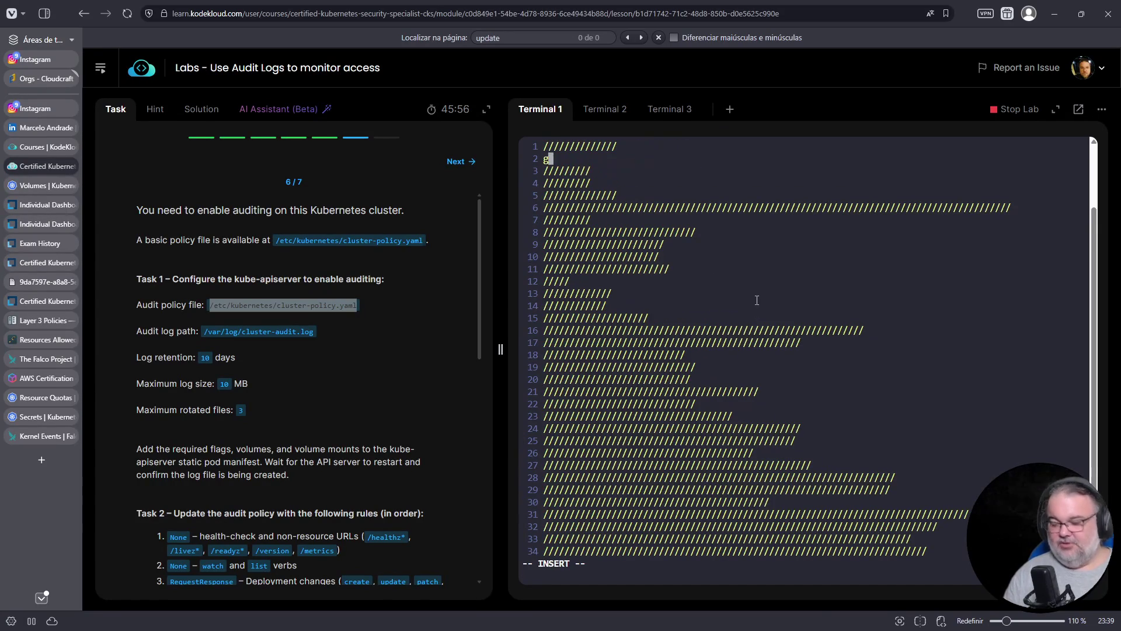
key(Escape)
key(u)
key(u)
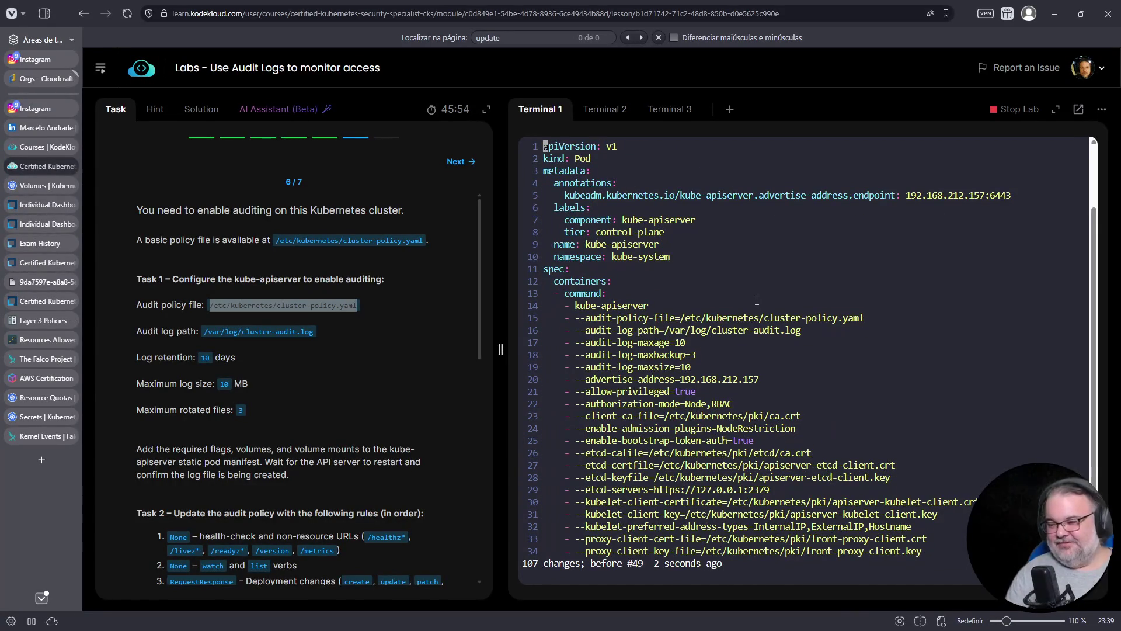
Change the duplicated mount's mountPath to /var/log/.
key(j)
key(j)
key(j)
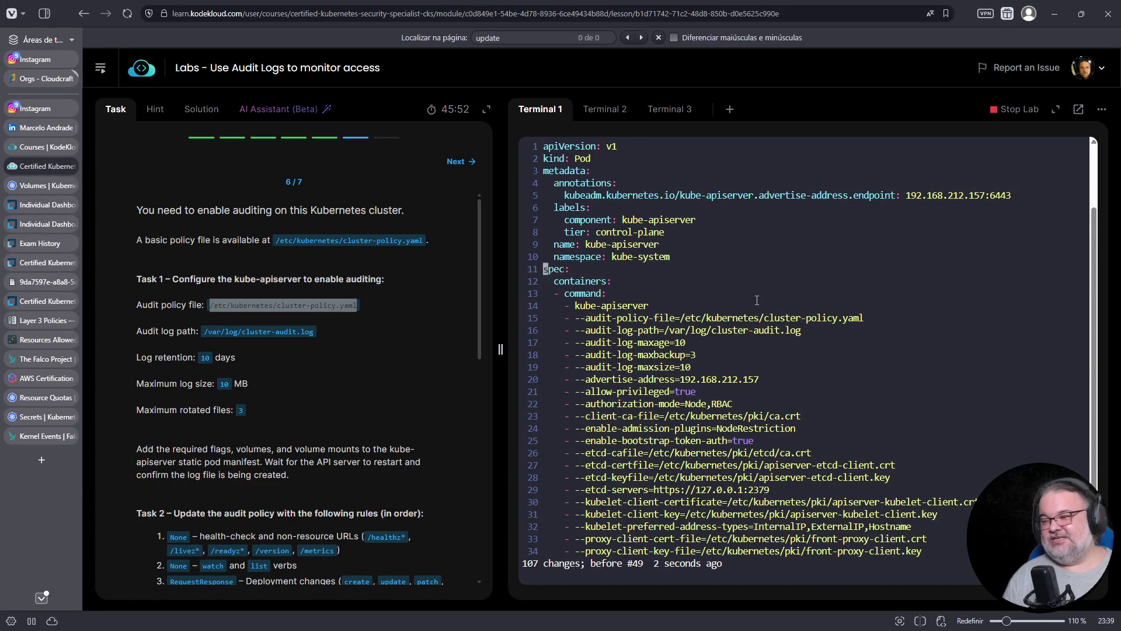
key(j)
key(j)
key(j)
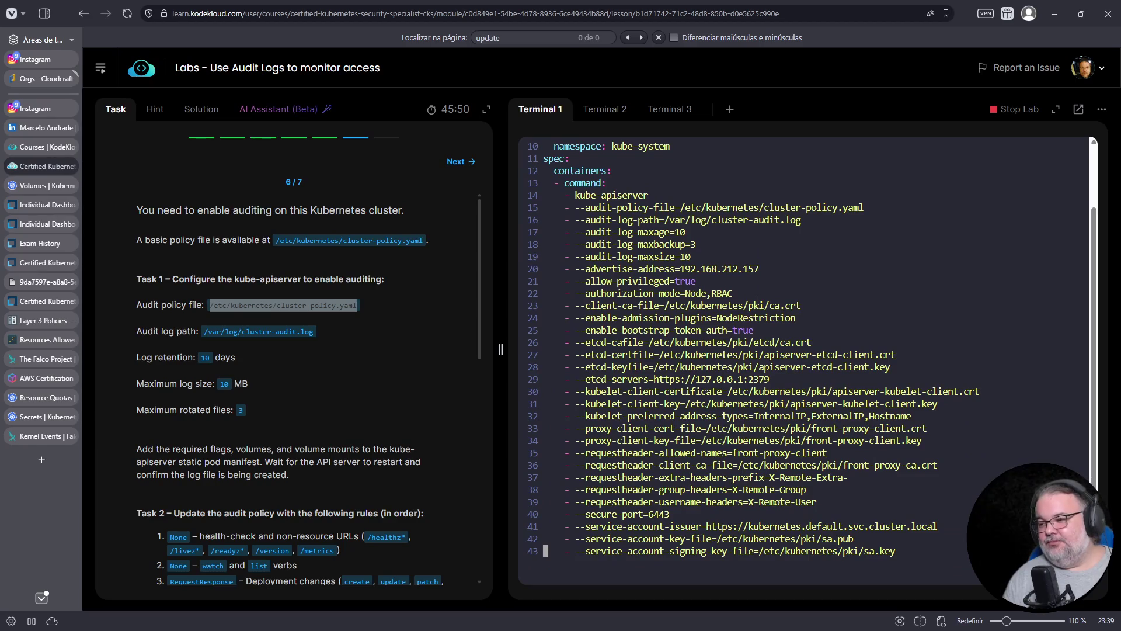
key(j)
key(j)
key(j)
key(k)
key(k)
key(k)
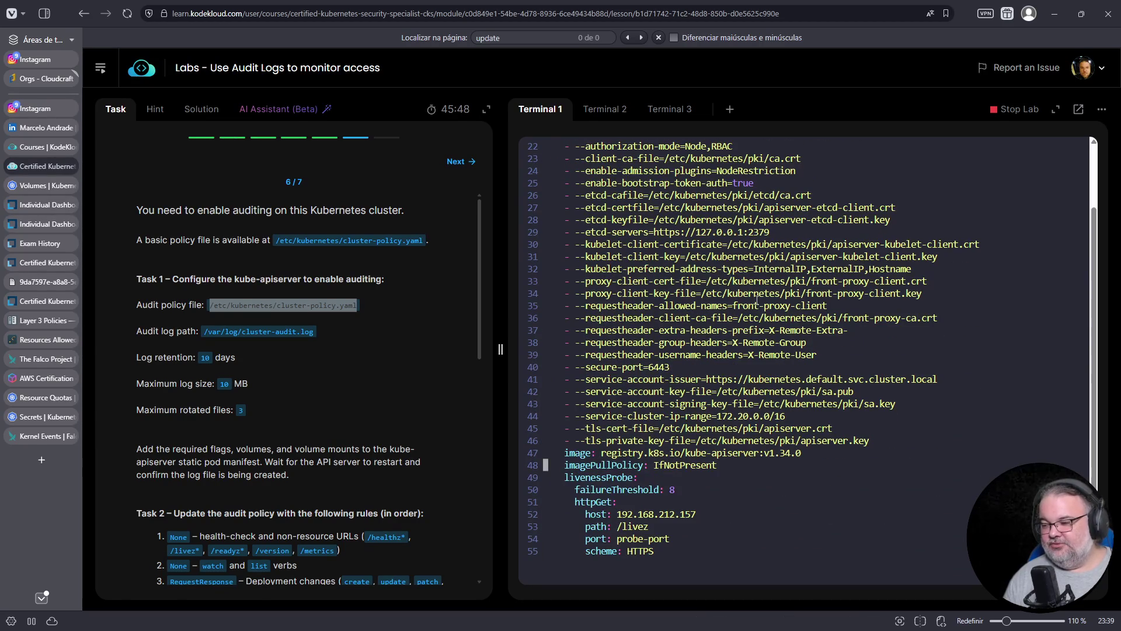
scroll(757, 300, down, 20)
scroll(757, 300, up, 10)
scroll(757, 300, down, 10)
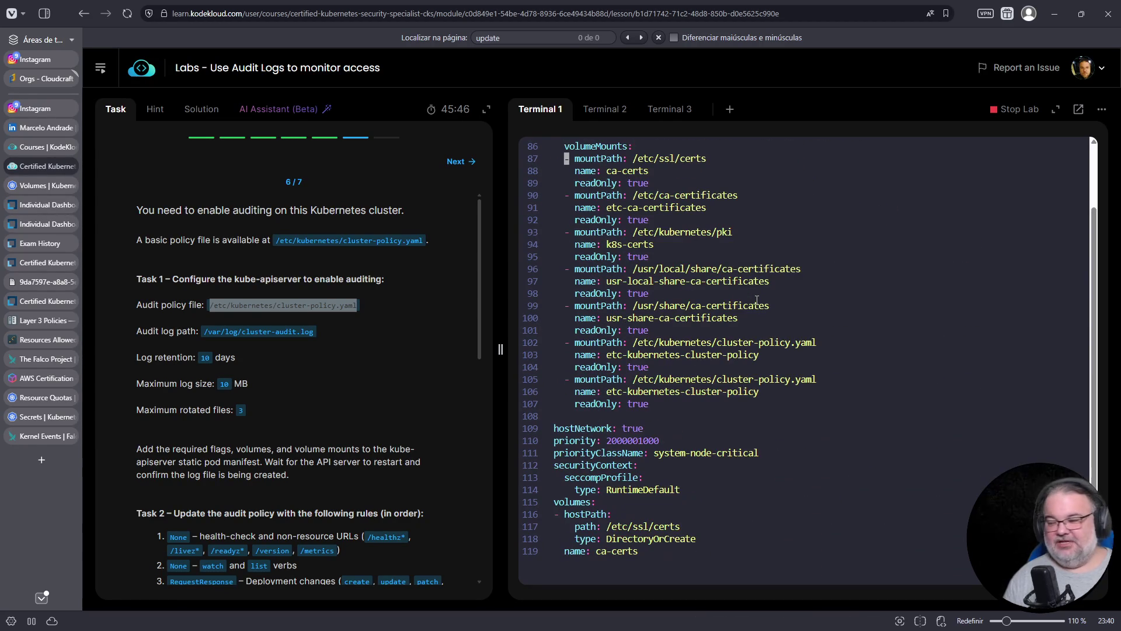
scroll(757, 300, up, 1)
key(j)
key(j)
key(j)
key(j)
key(j)
key(j)
key(j)
key(w)
key(w)
key(w)
key(k)
text(l)
text(ivar/log/)
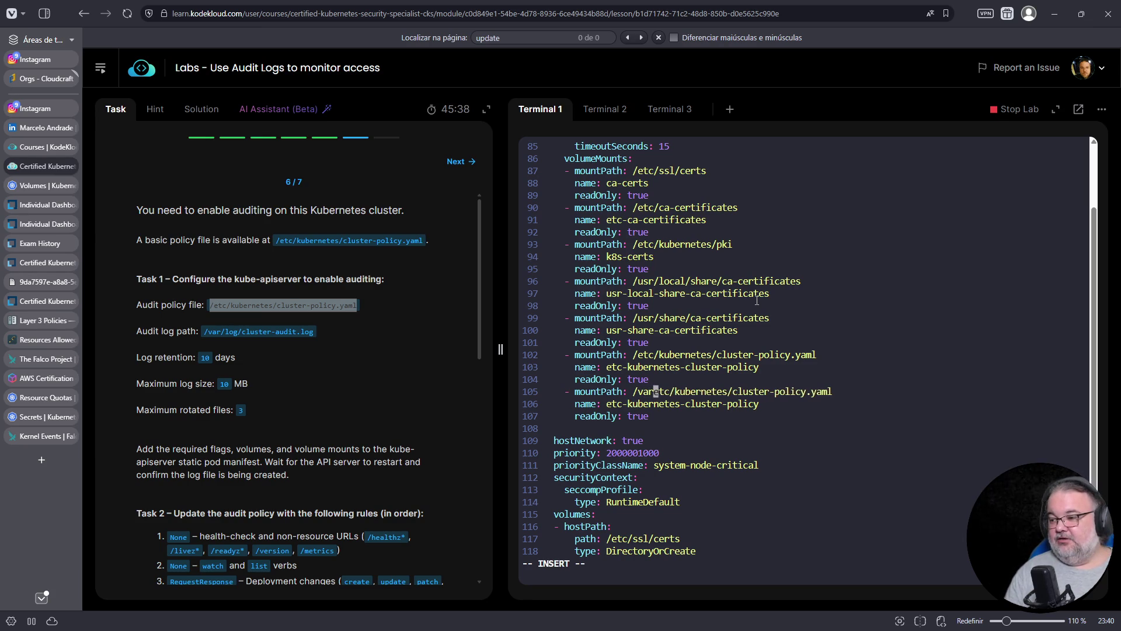
key(Escape)
key(D)
Rename the duplicated mount to var-log and delete the blank line after it.
key(j)
key(b)
key(h)
key(h)
key(h)
key(h)
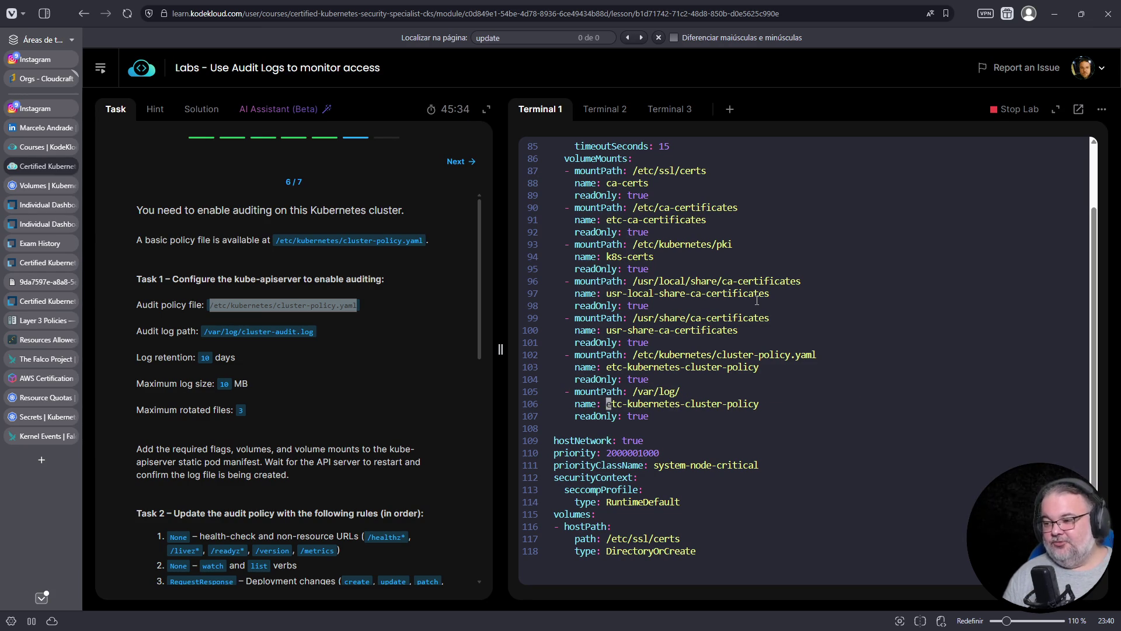
text(Davar-lo)
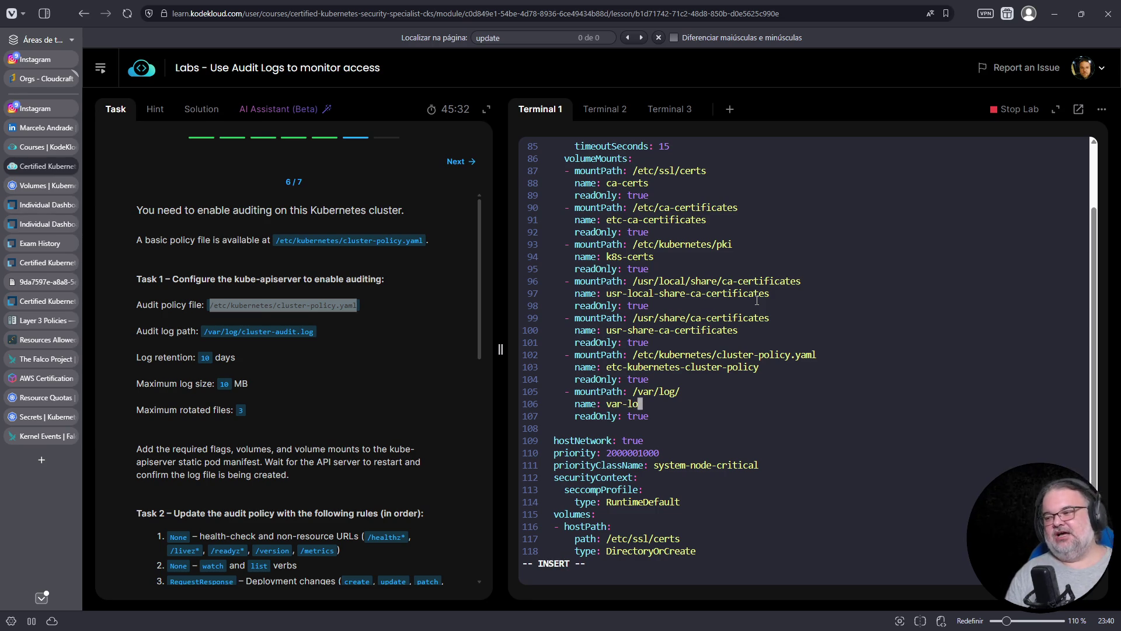
text(g)
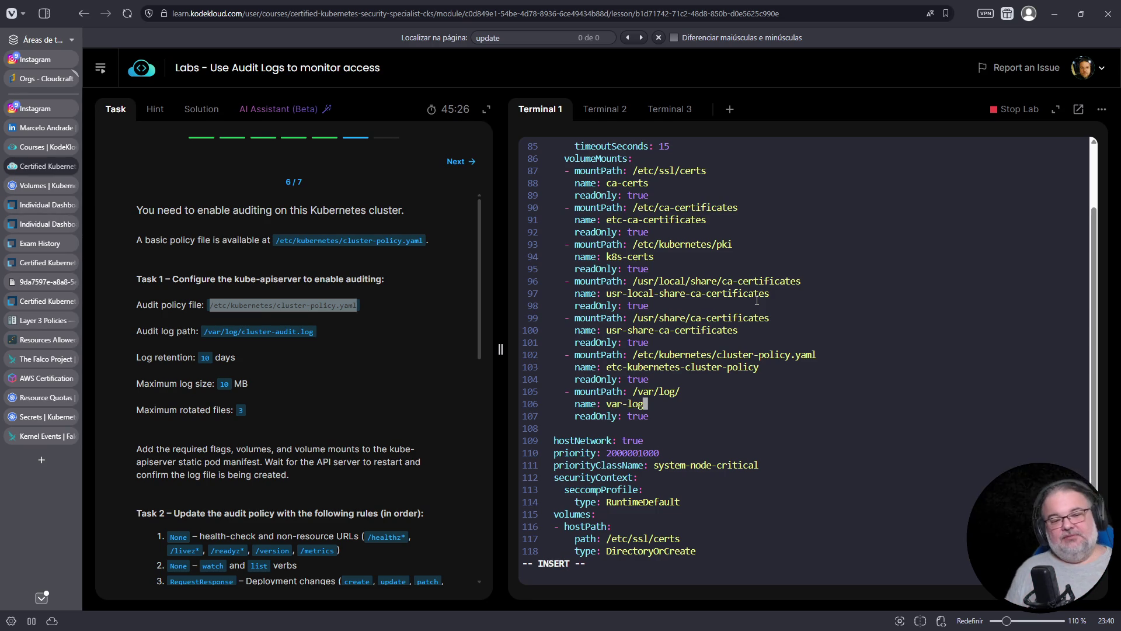
key(Escape)
key(Down)
key(Down)
key(d)
key(d)
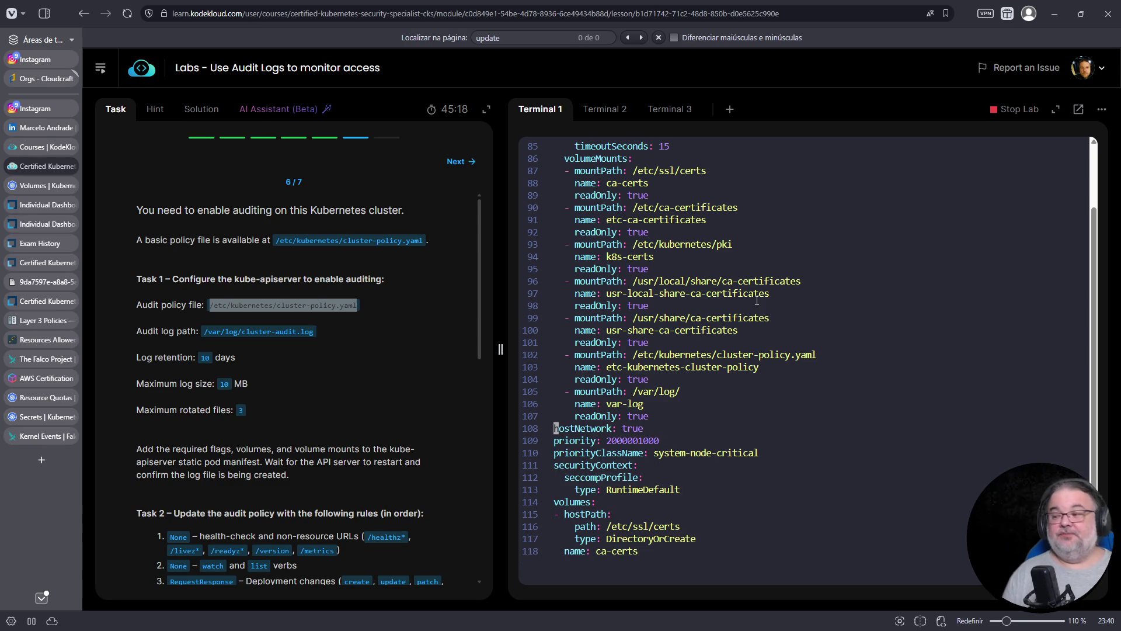
key(Up)
key(Up)
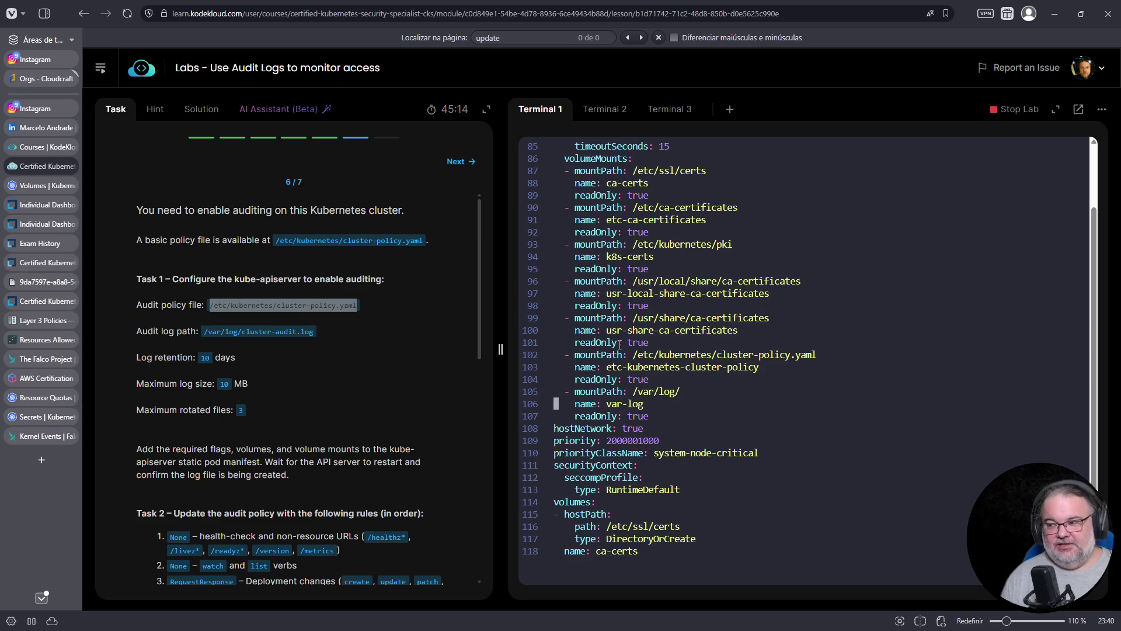
Change the var-log mount's readOnly from true to false on line 107 and save with :w.
triple_click(596, 416)
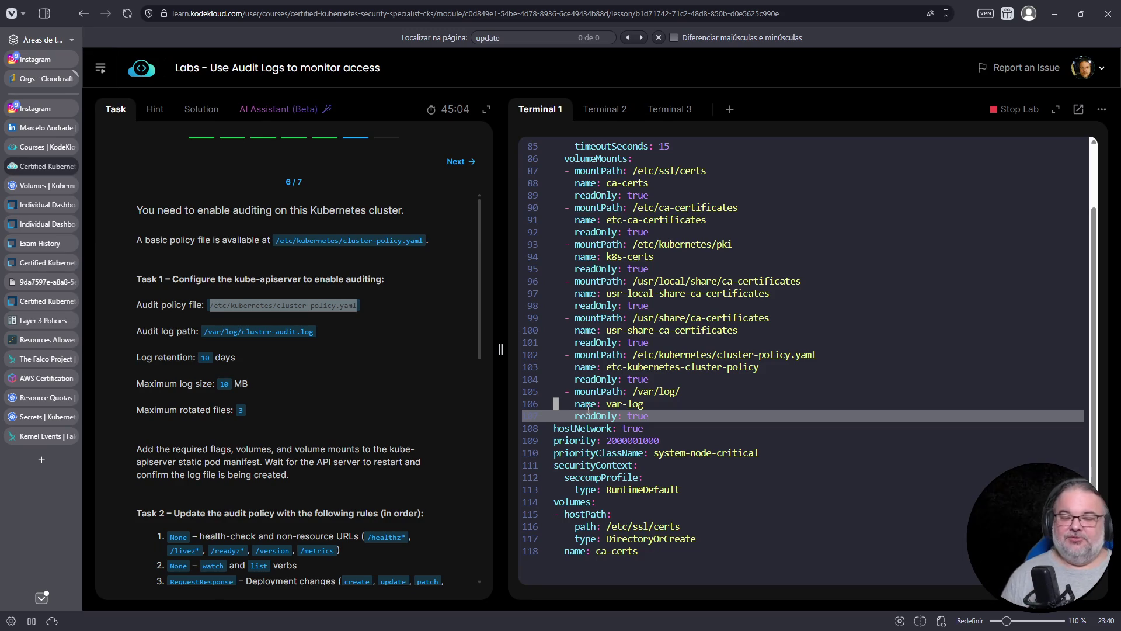
drag(659, 416, 525, 391)
click(660, 417)
key(b)
key(shift+d)
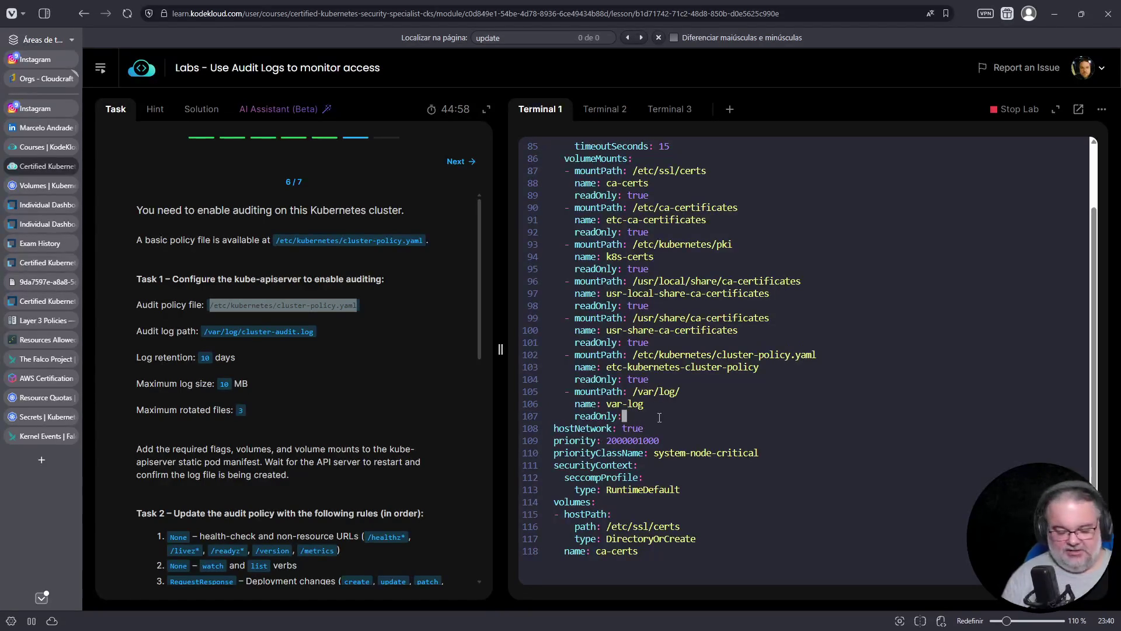
text(adOnly: false)
key(Escape)
text(:w)
key(Return)
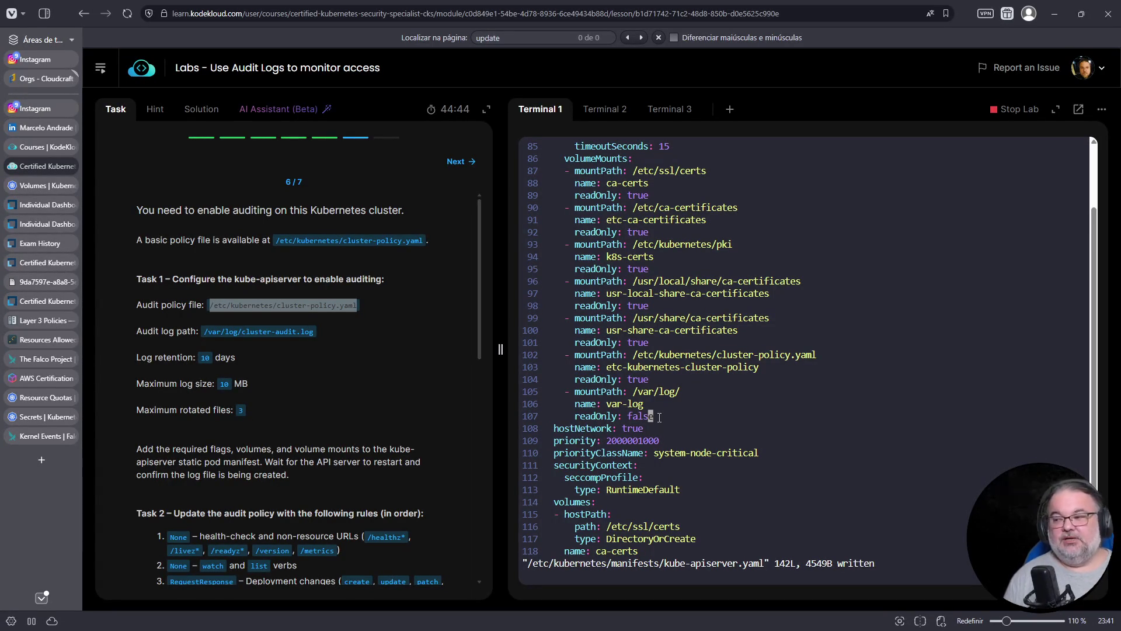
key(Up)
key(Up)
key(Up)
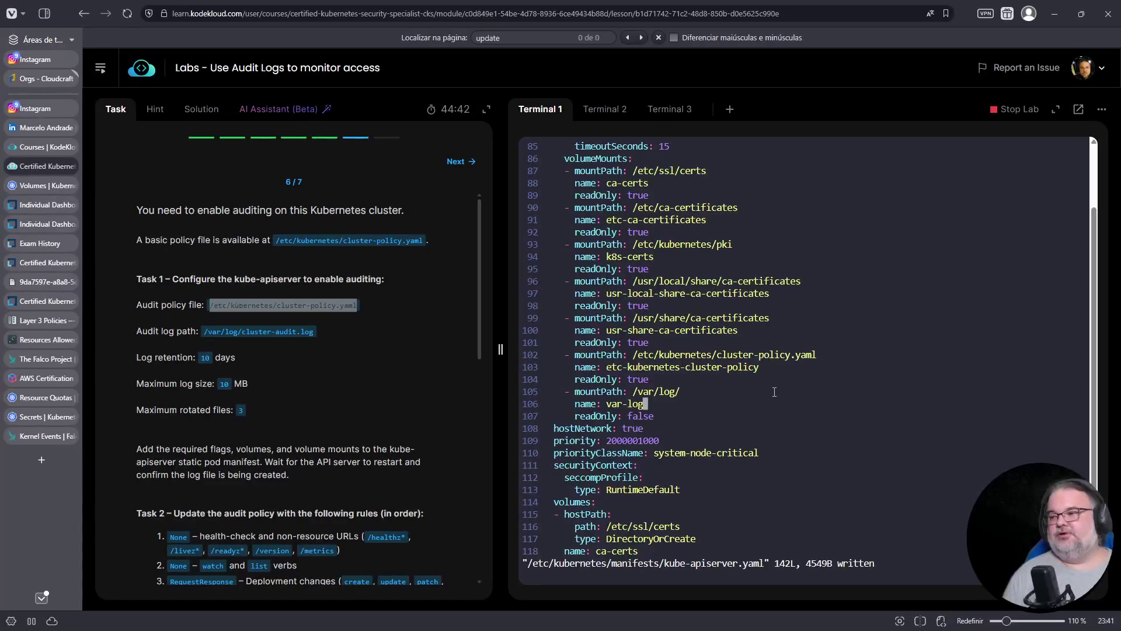
key(Up)
key(Up)
key(Up)
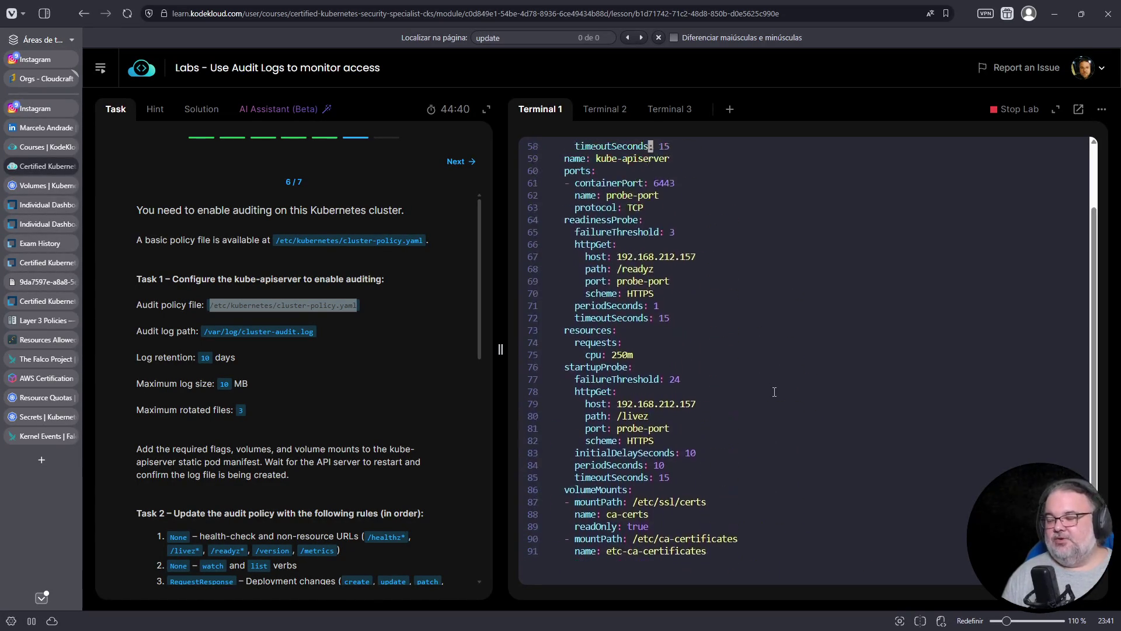
Quit vim and check the kube-apiserver container with crictl ps -a | fgrep kube-api.
key(Up)
key(Up)
key(Up)
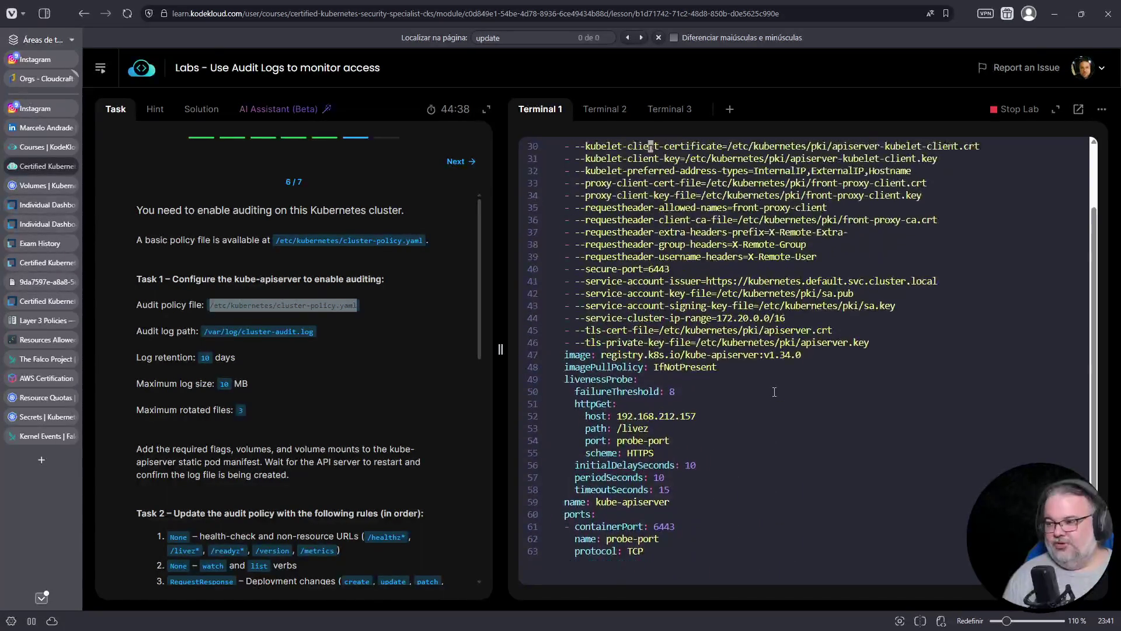
text(:q)
key(Return)
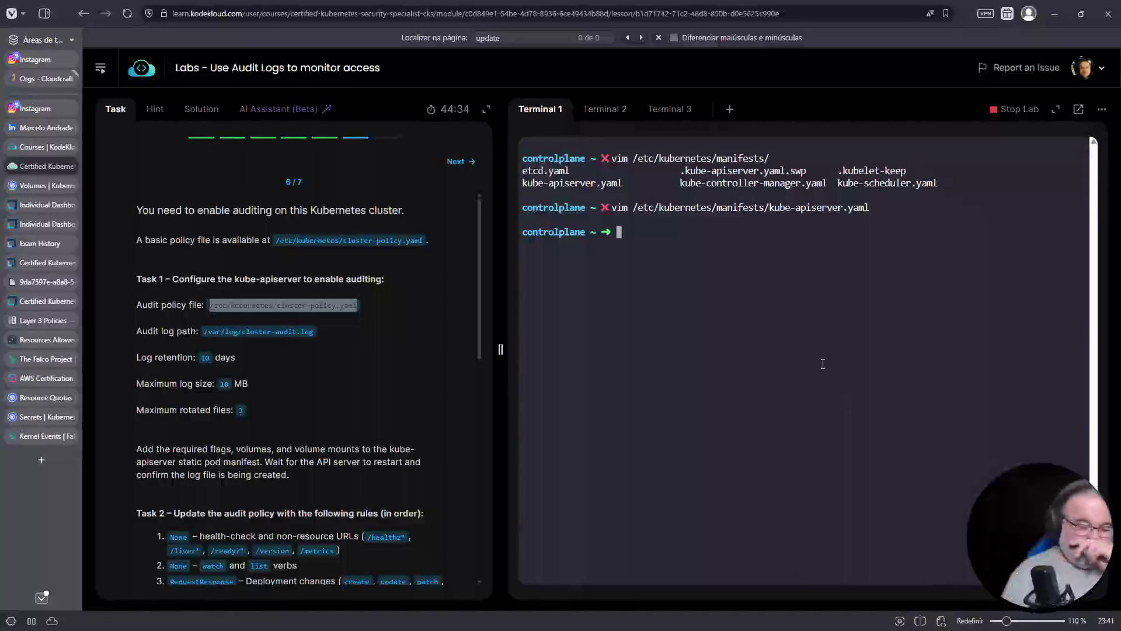
text(cr)
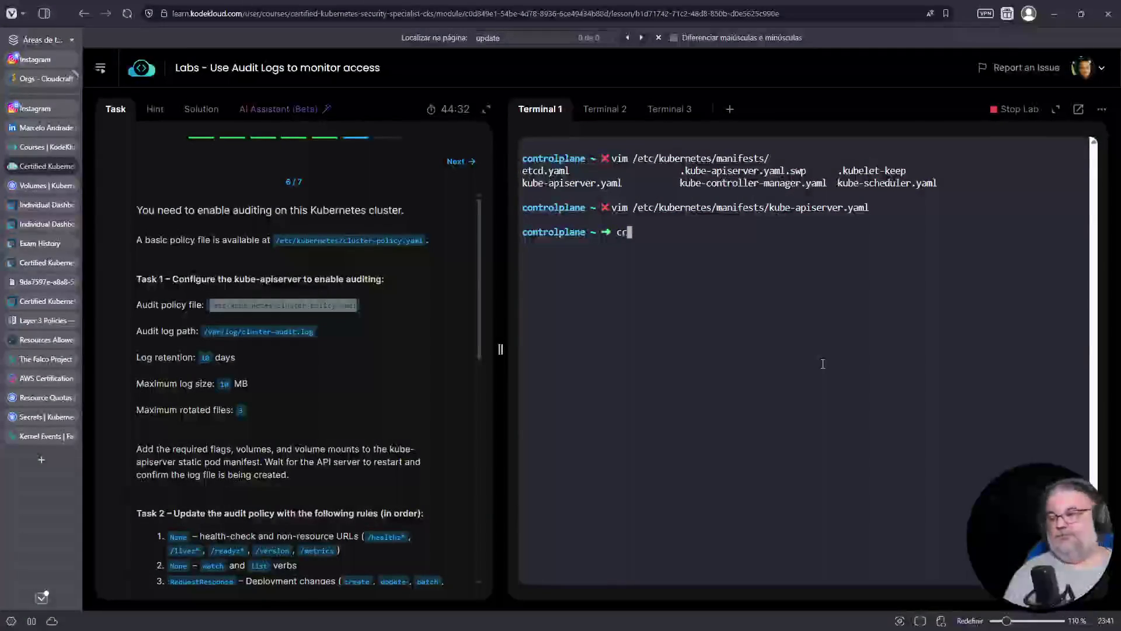
text(ictl ps -a | fgrep kube-api)
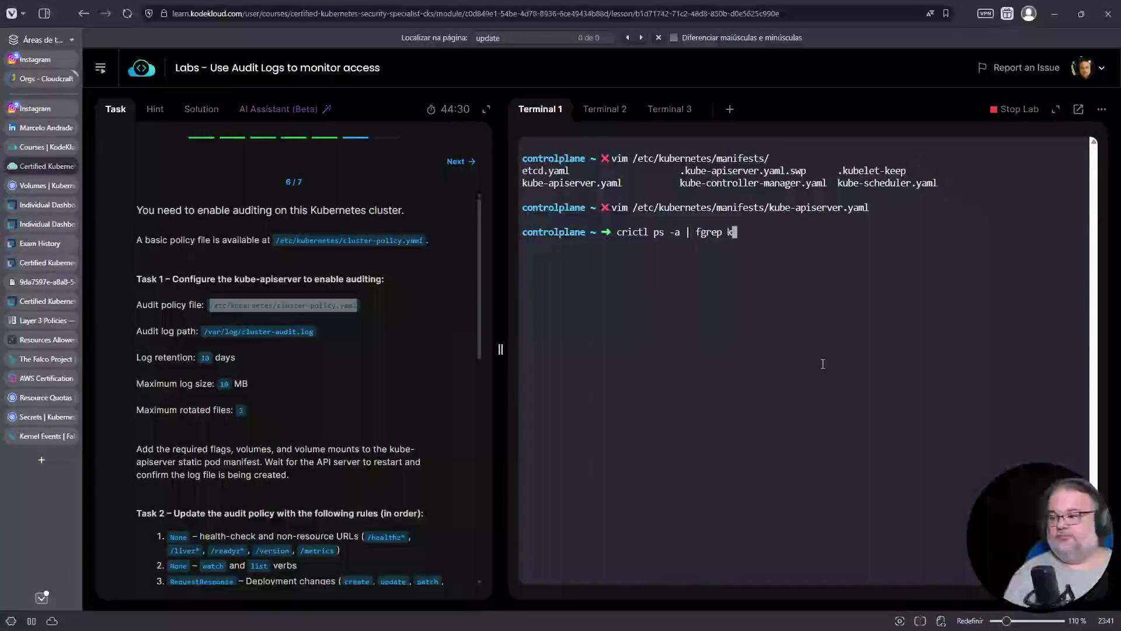
key(Return)
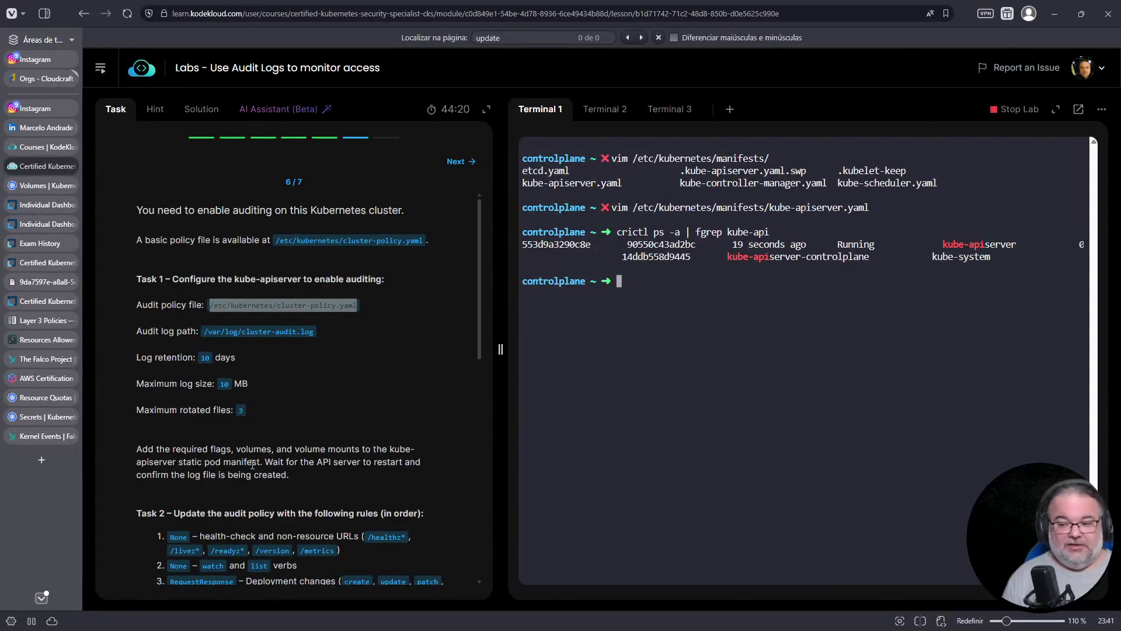
Scroll the task instructions to Task 2 and highlight its heading.
scroll(154, 299, down, 4)
drag(141, 280, 432, 282)
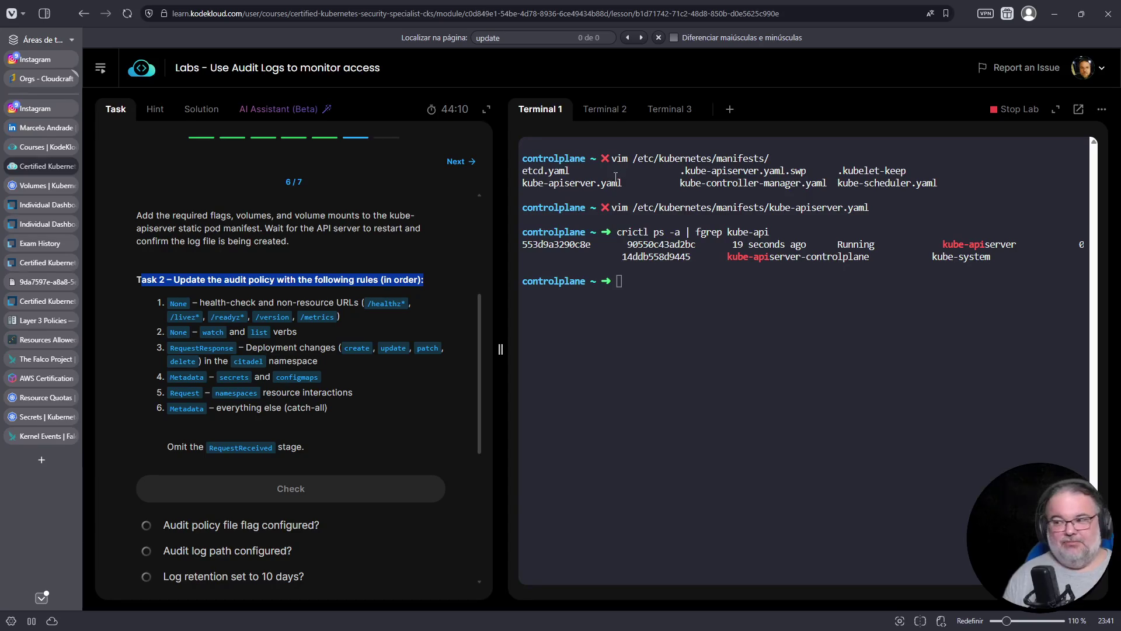
click(763, 320)
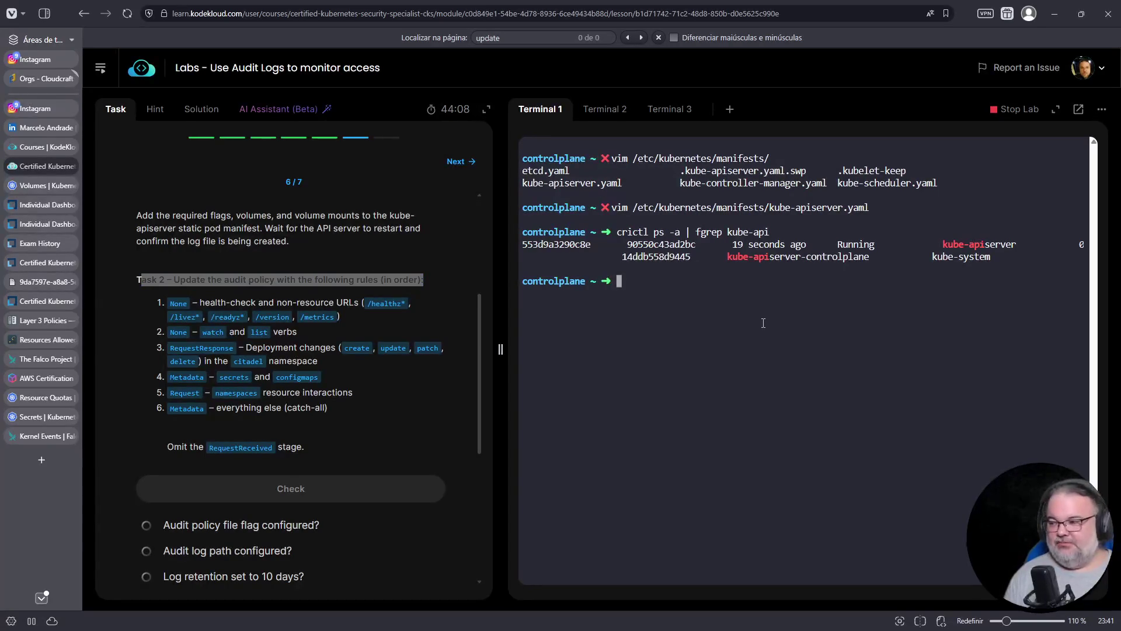
Open /etc/kubernetes/cluster-policy.yaml in vim by recalling and editing the earlier vim command.
key(ctrl+c)
key(ctrl+r)
text(vim /etc/)
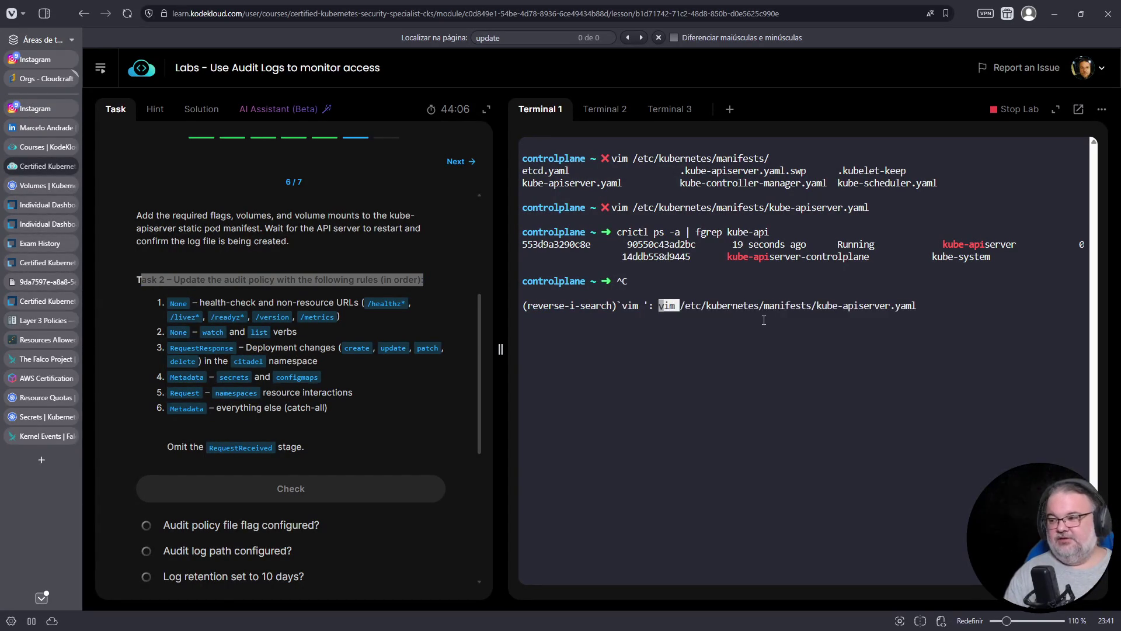
key(End)
key(BackSpace)
key(BackSpace)
key(BackSpace)
key(BackSpace)
key(BackSpace)
key(BackSpace)
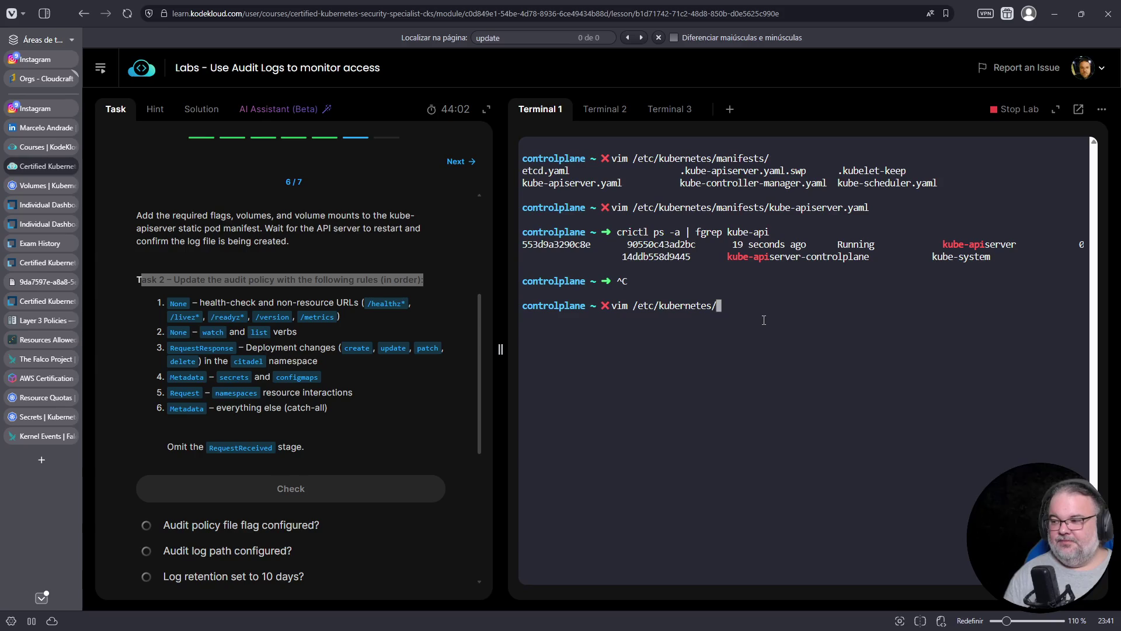
key(Tab)
key(Tab)
text(au)
key(BackSpace)
key(BackSpace)
text(clu)
key(Tab)
key(Return)
Add two unindented blank lines below the existing Metadata rule in the policy.
key(Down)
key(Down)
key(Down)
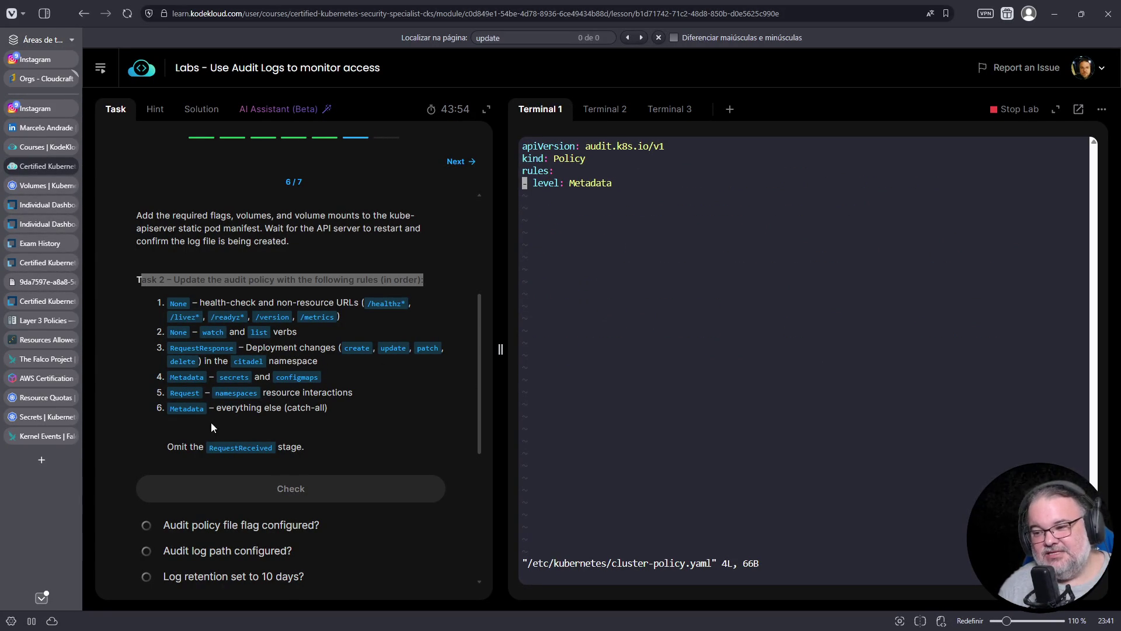
triple_click(245, 409)
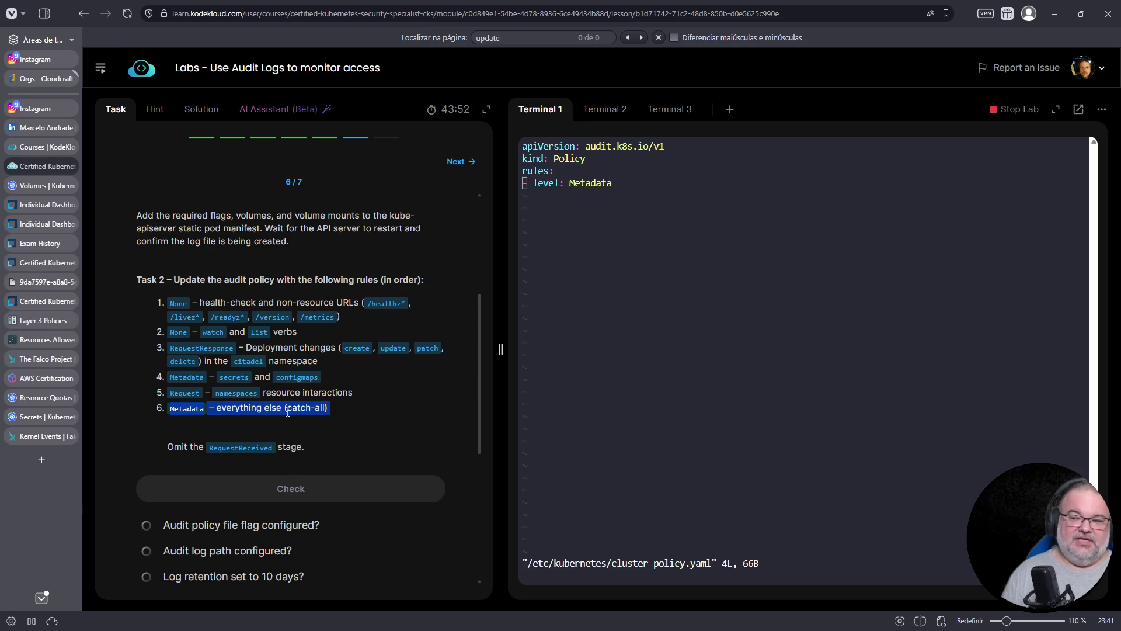
click(811, 371)
key(o)
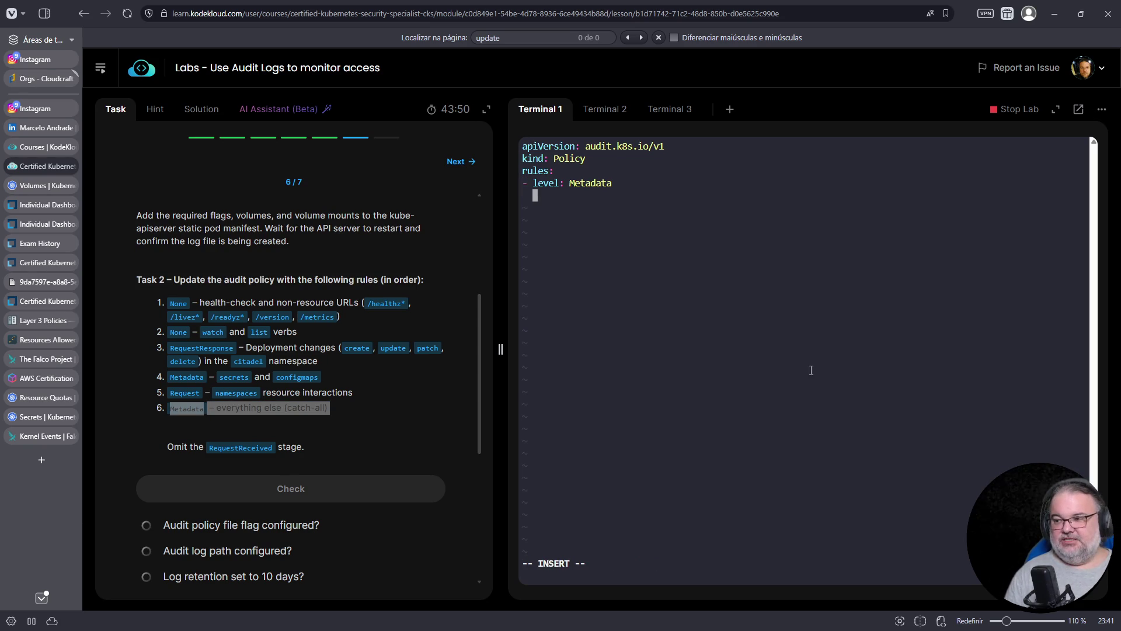
key(BackSpace)
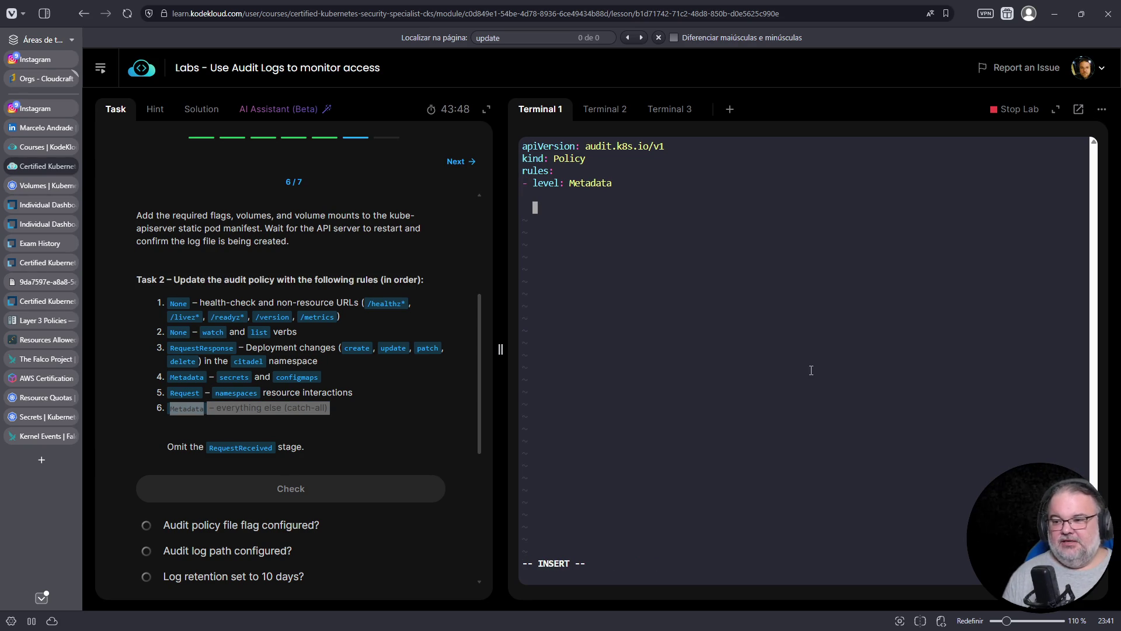
key(Return)
key(BackSpace)
key(BackSpace)
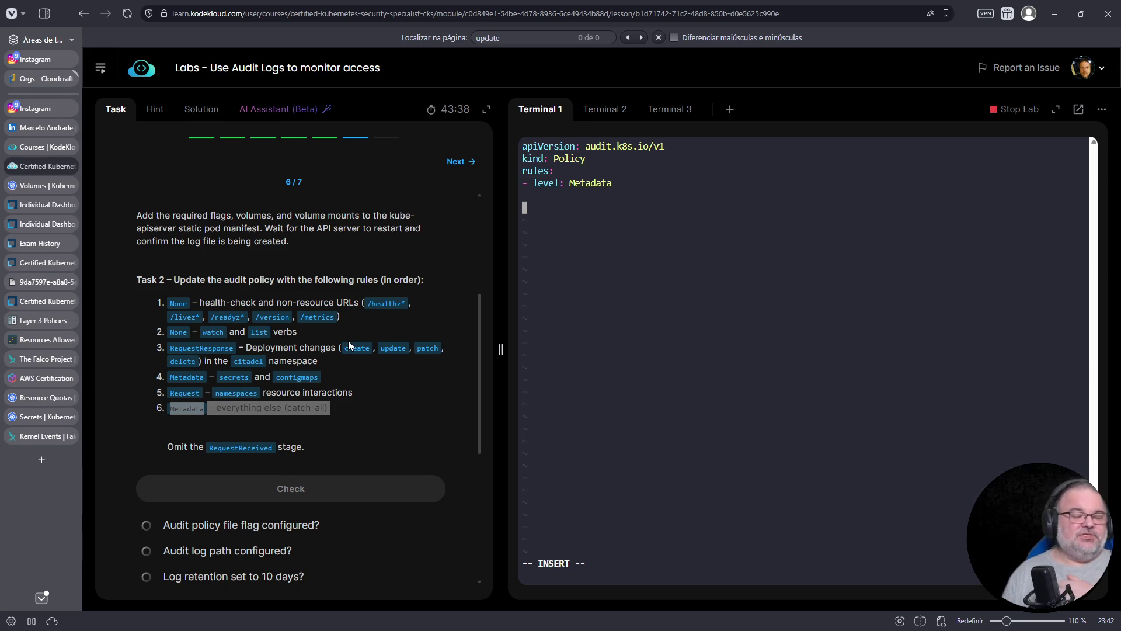
click(32, 188)
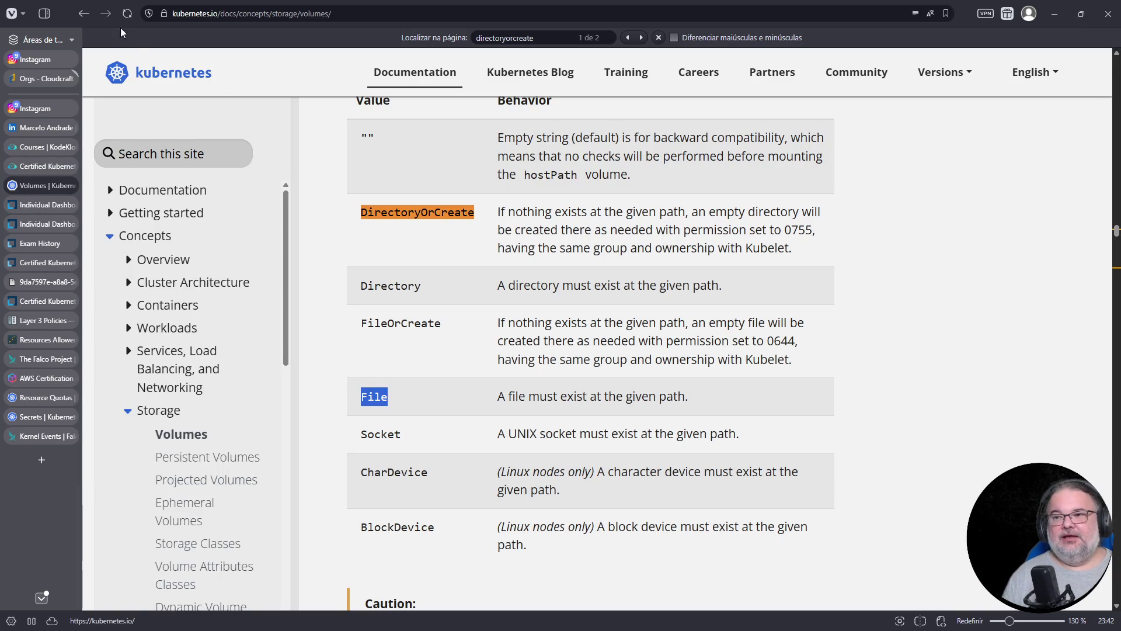
Return to the Kubernetes Auditing page and highlight the task's rule about non-resource URLs.
click(84, 13)
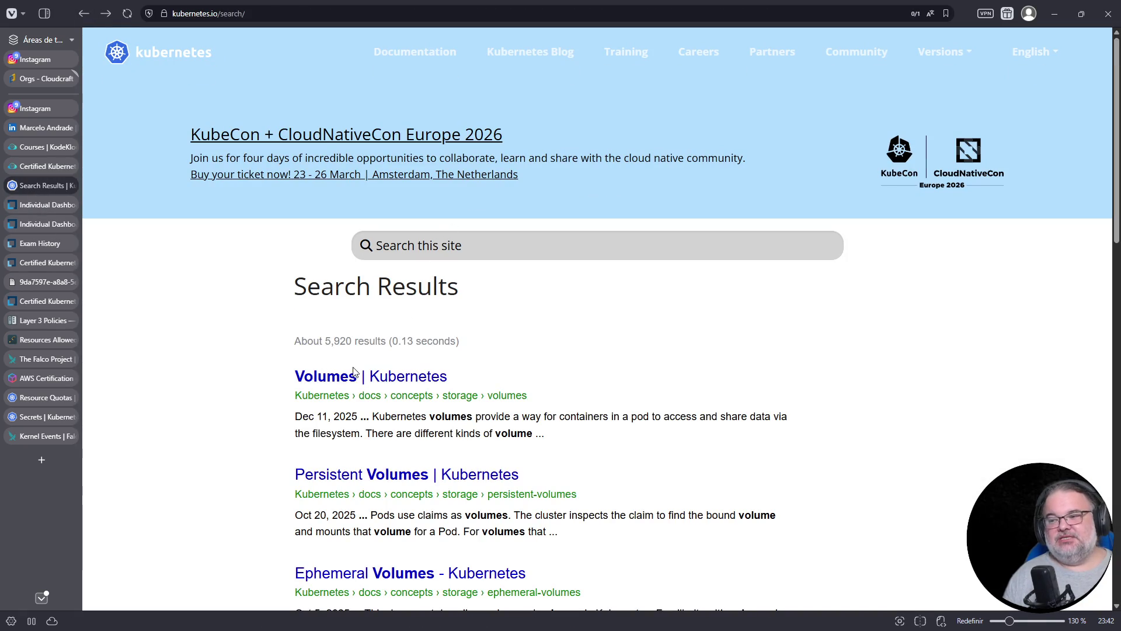
click(91, 16)
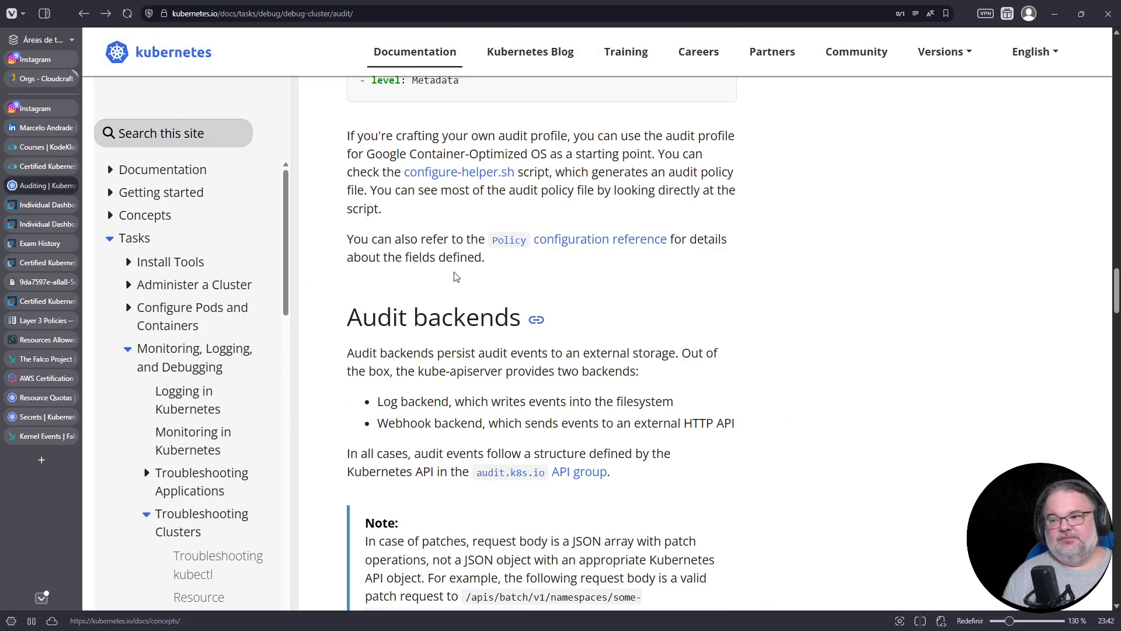
scroll(470, 366, up, 20)
scroll(508, 380, down, 7)
scroll(510, 389, down, 2)
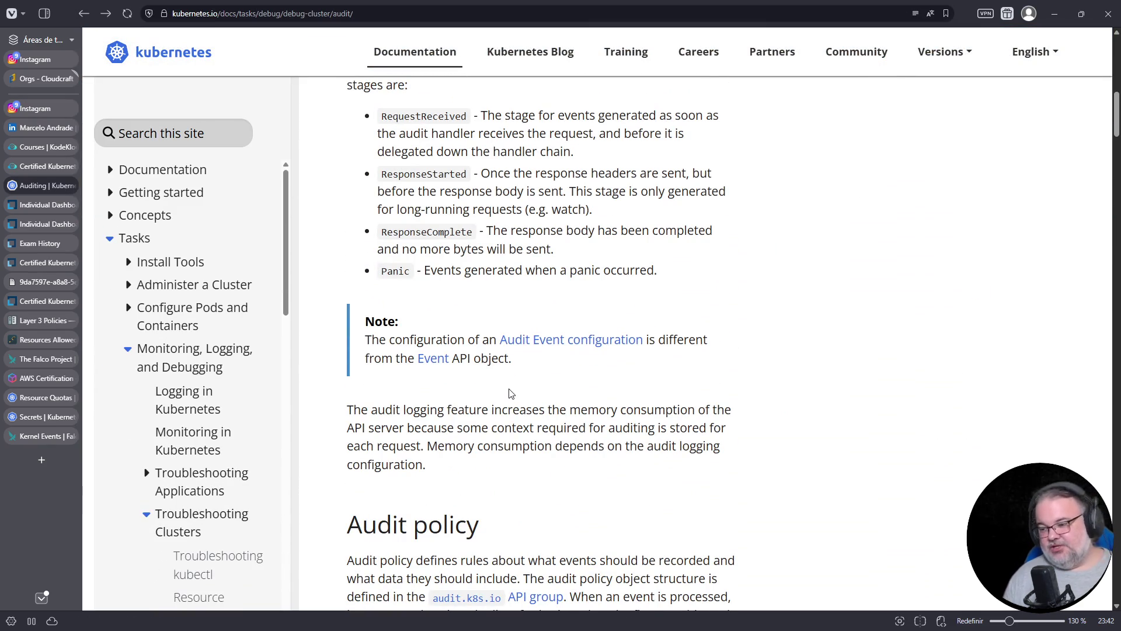
scroll(511, 392, down, 12)
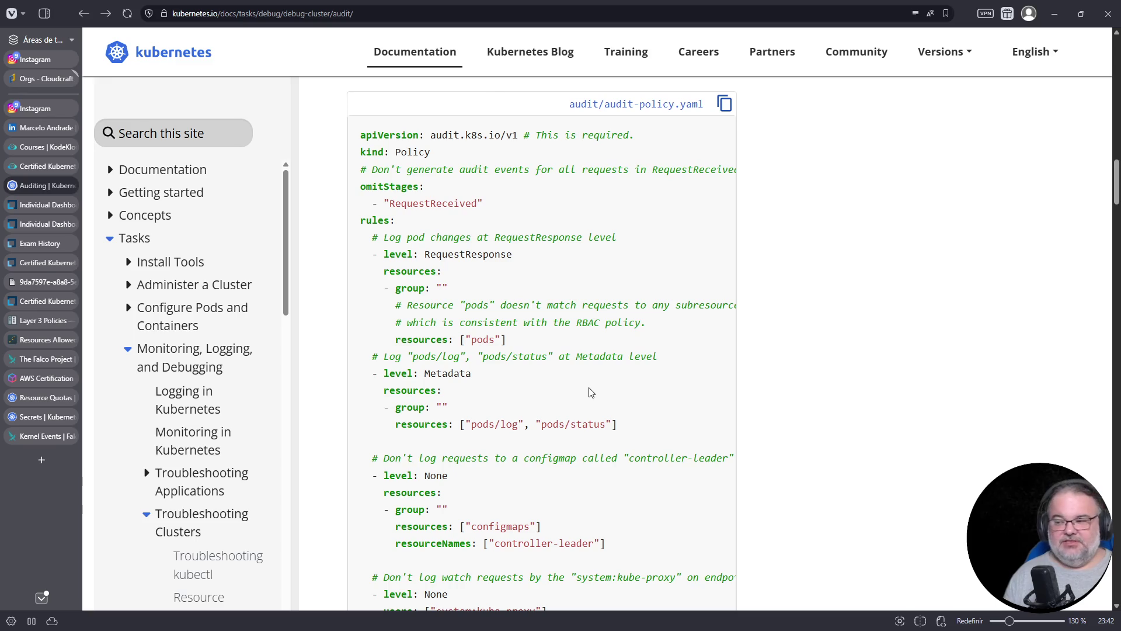
click(35, 166)
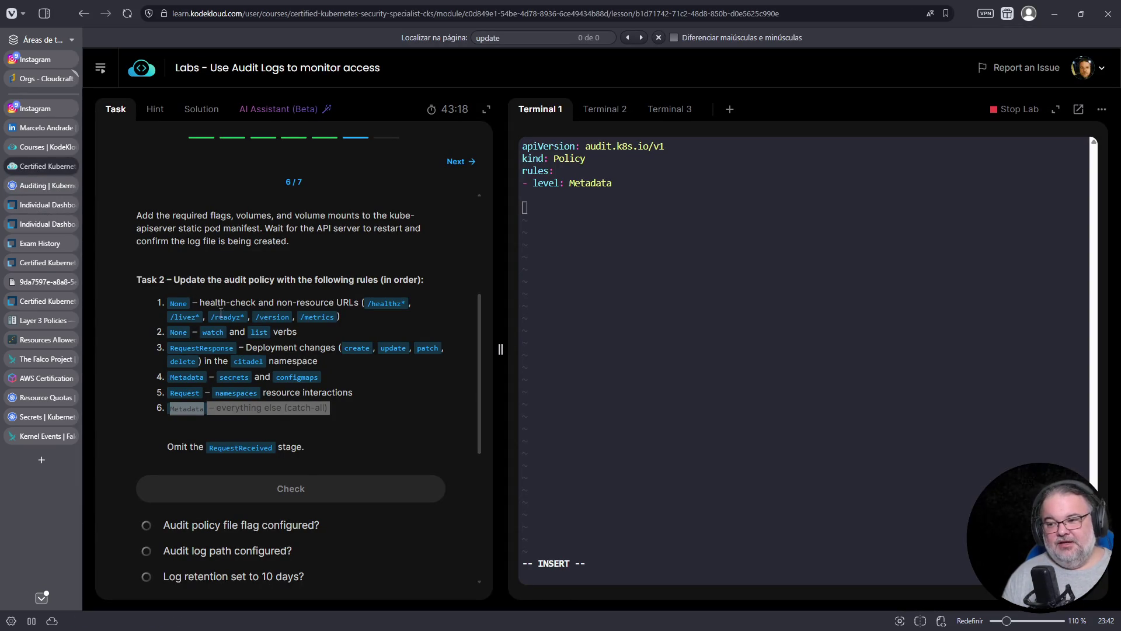
drag(338, 317, 159, 302)
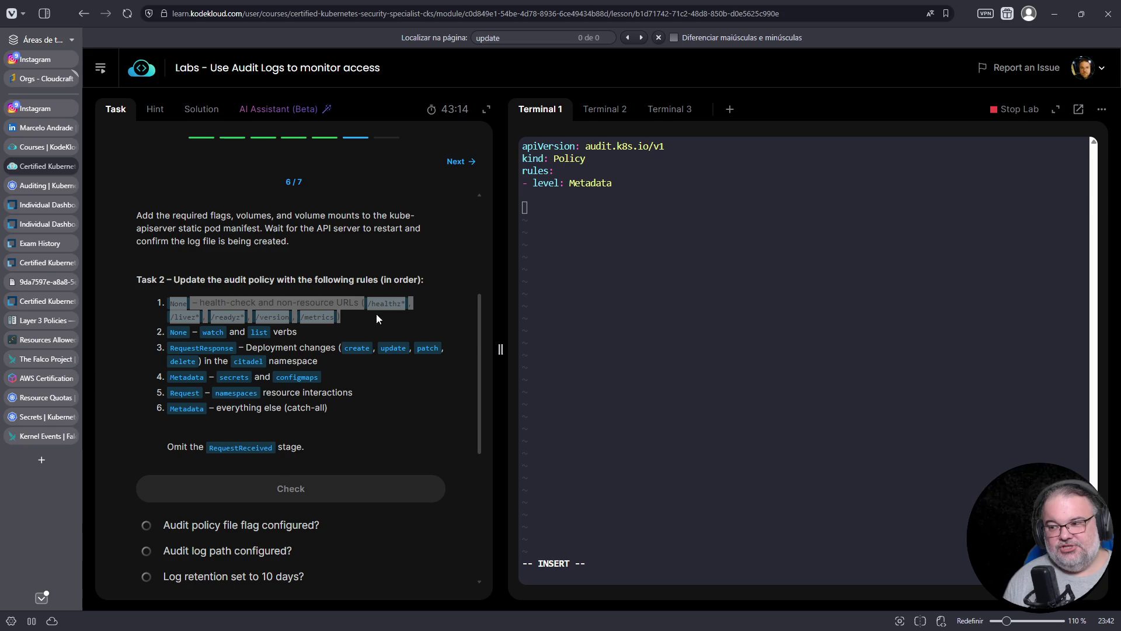
Search the Auditing page for 'nonresourceurls' and copy the level None example rule.
click(48, 185)
scroll(523, 374, down, 2)
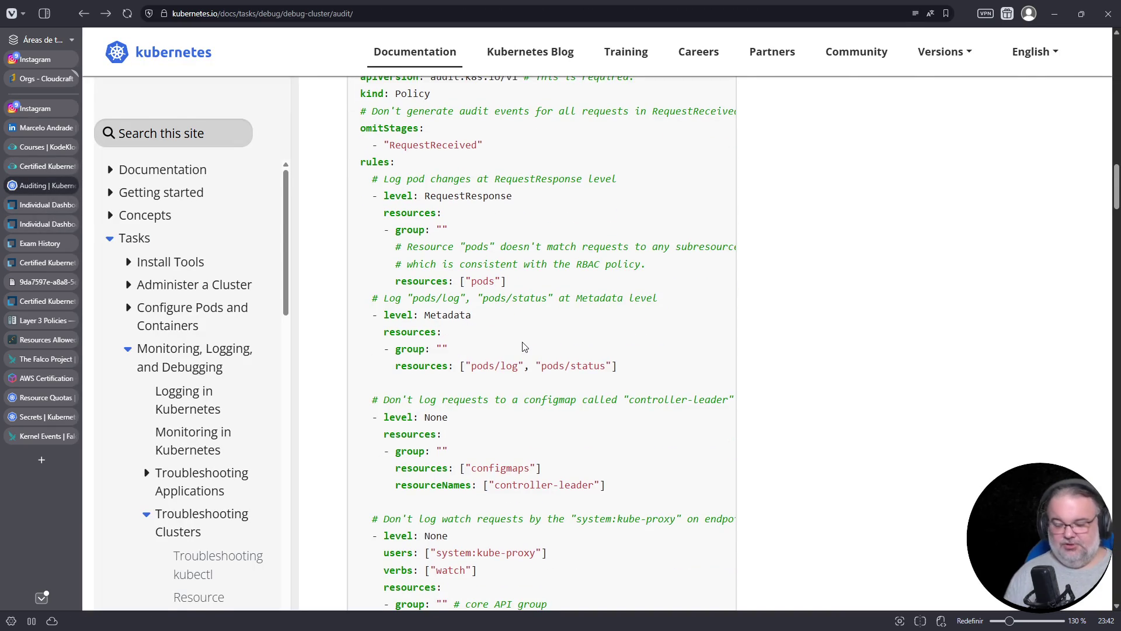
key(ctrl+f)
text(nonresourceurls)
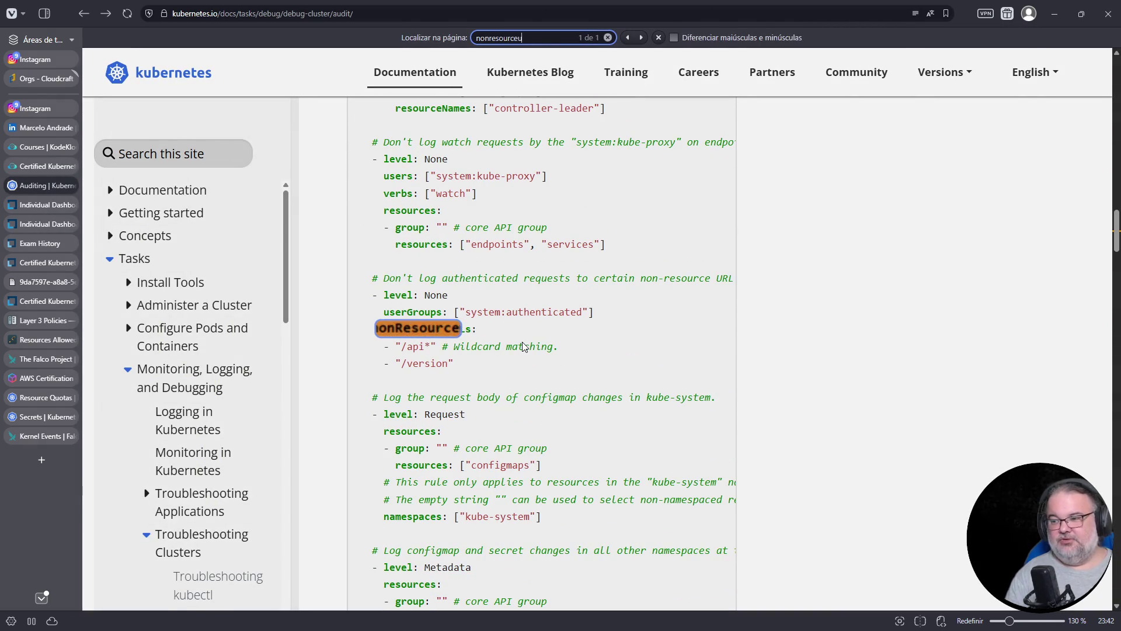
drag(475, 365, 366, 300)
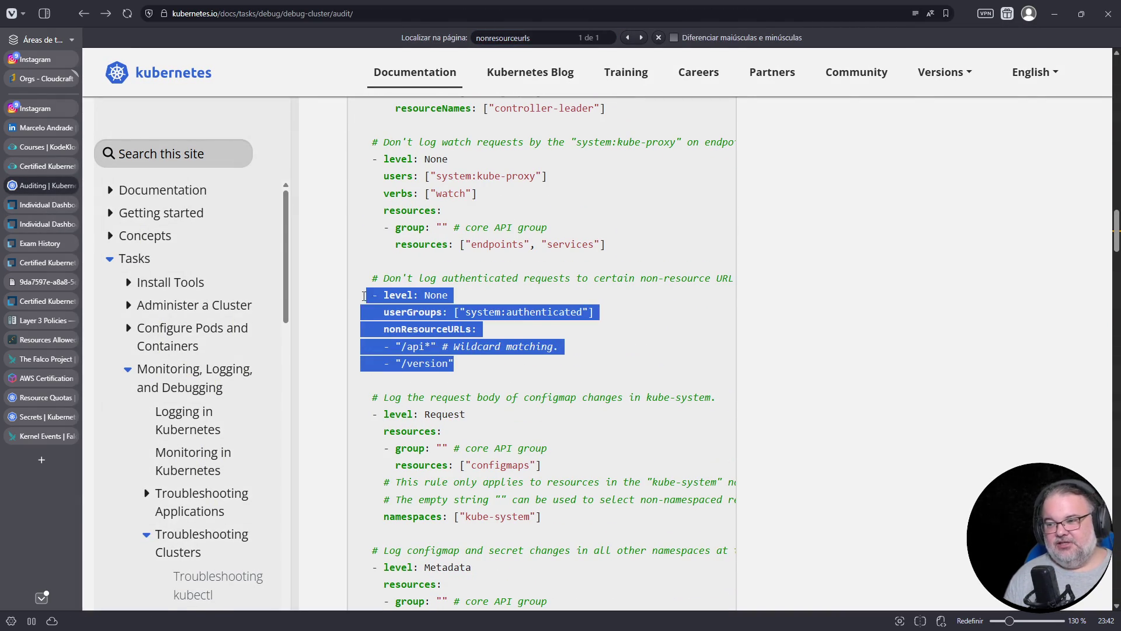
right_click(403, 300)
click(404, 308)
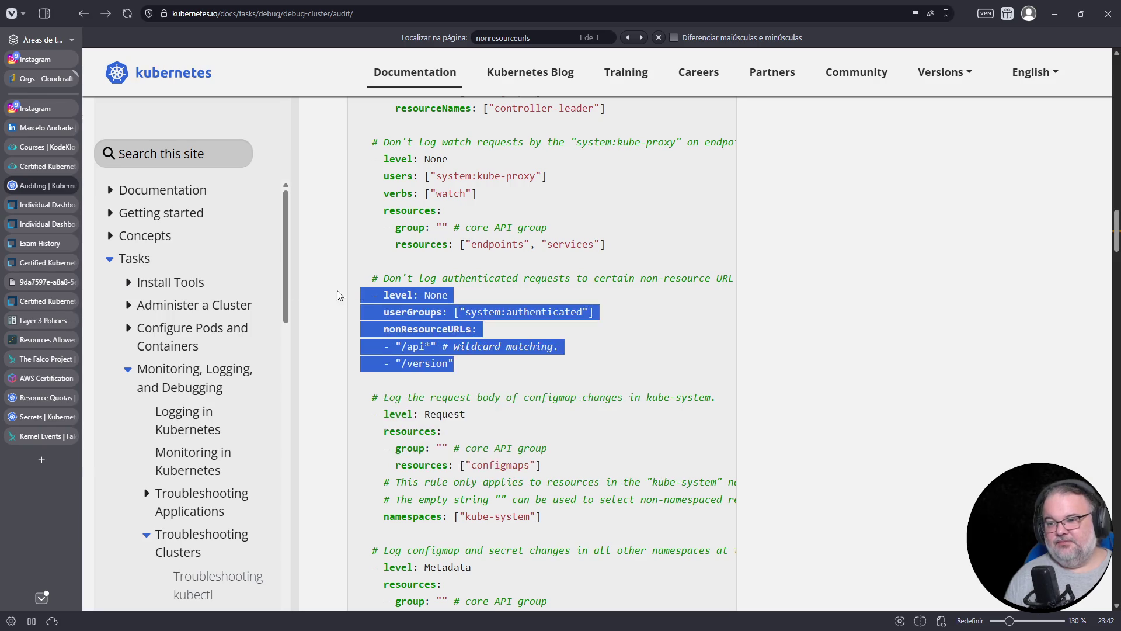
click(36, 166)
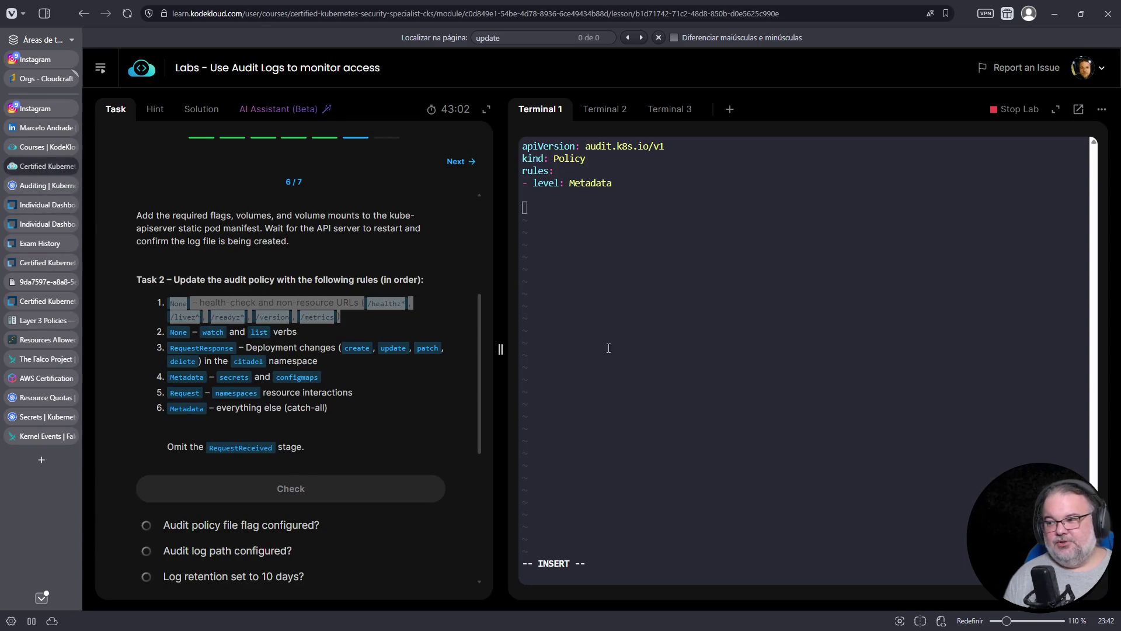
Paste the level None rule for system:authenticated with nonResourceURLs /api* and /version into cluster-policy.yaml.
right_click(614, 306)
click(653, 428)
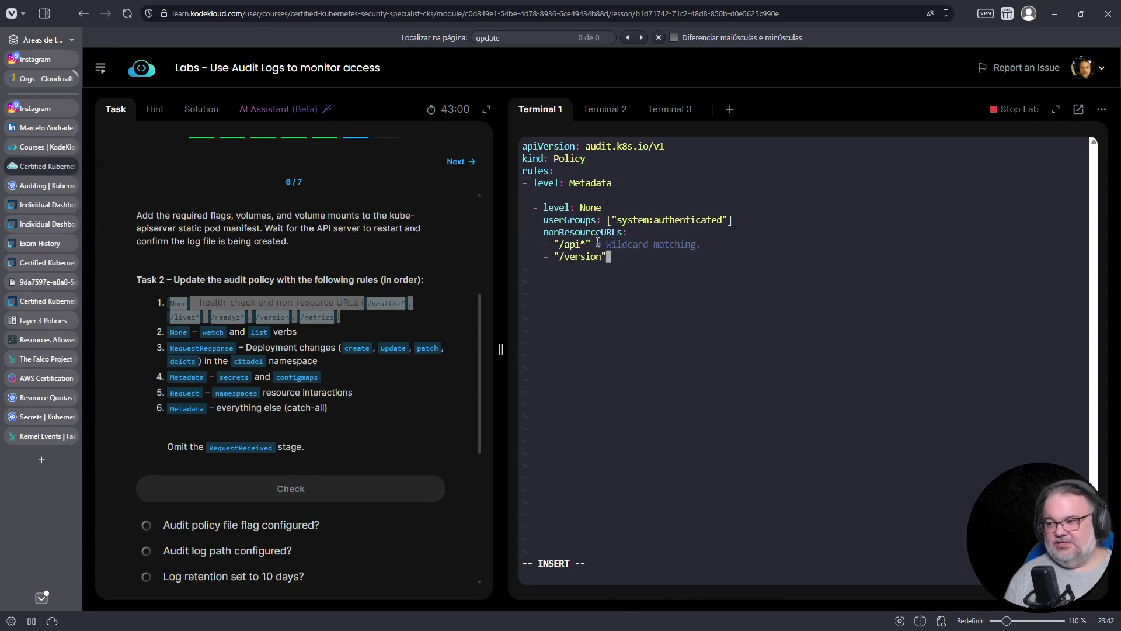
key(Escape)
Outdent the pasted None rule one level so it aligns with the Metadata rule.
key(Up)
key(Up)
key(Up)
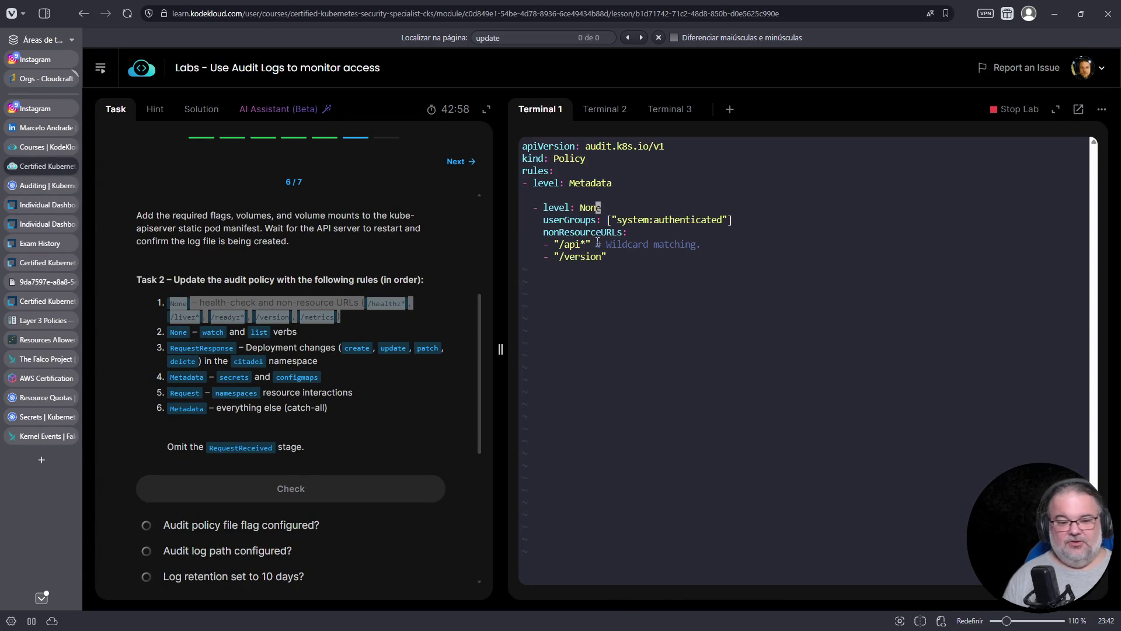
key(0)
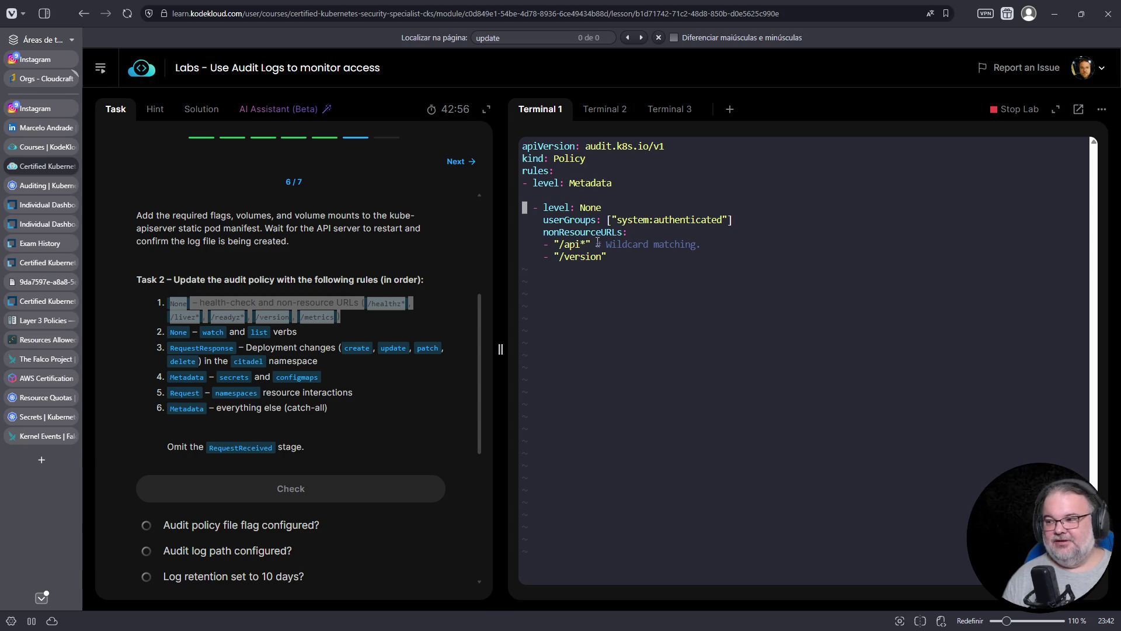
key(ctrl+v)
key(Down)
key(Down)
key(Down)
key(dollar)
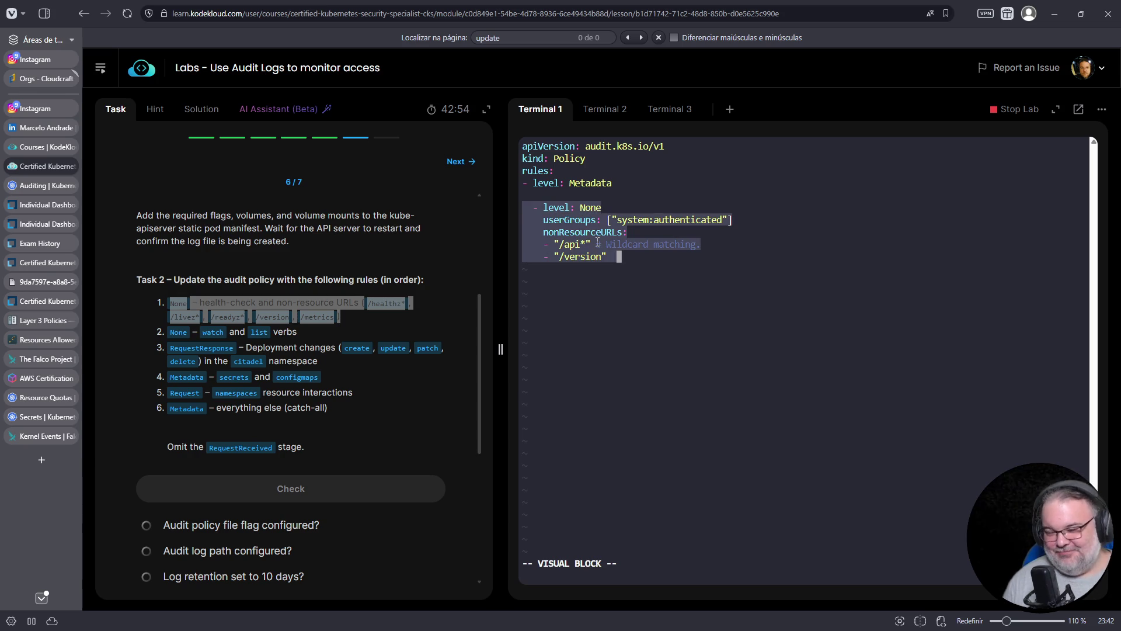
key(less)
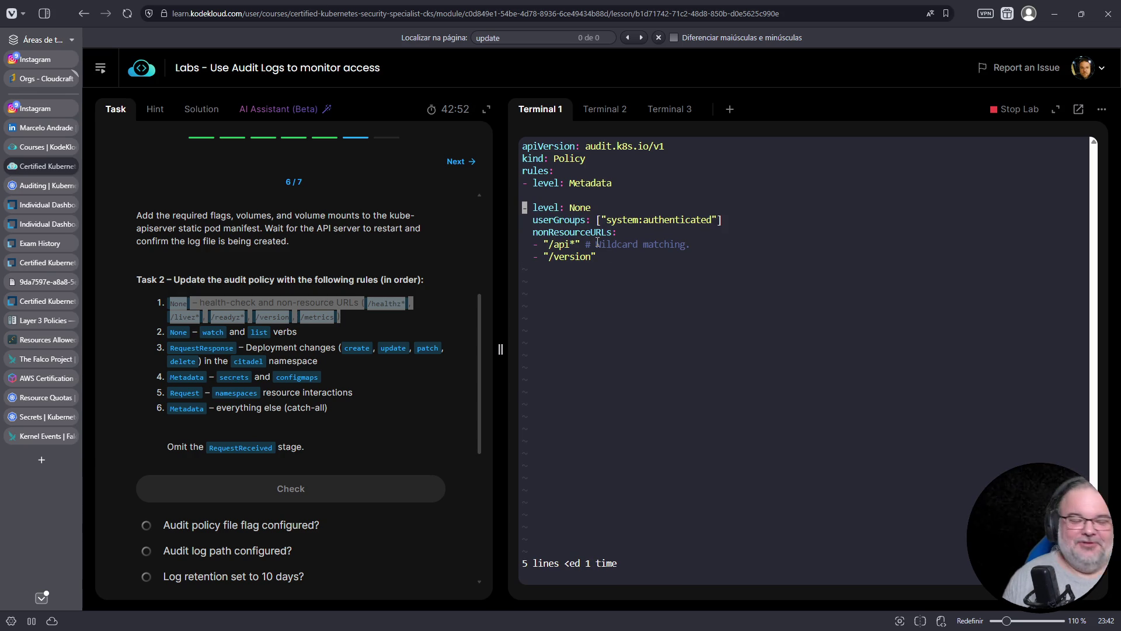
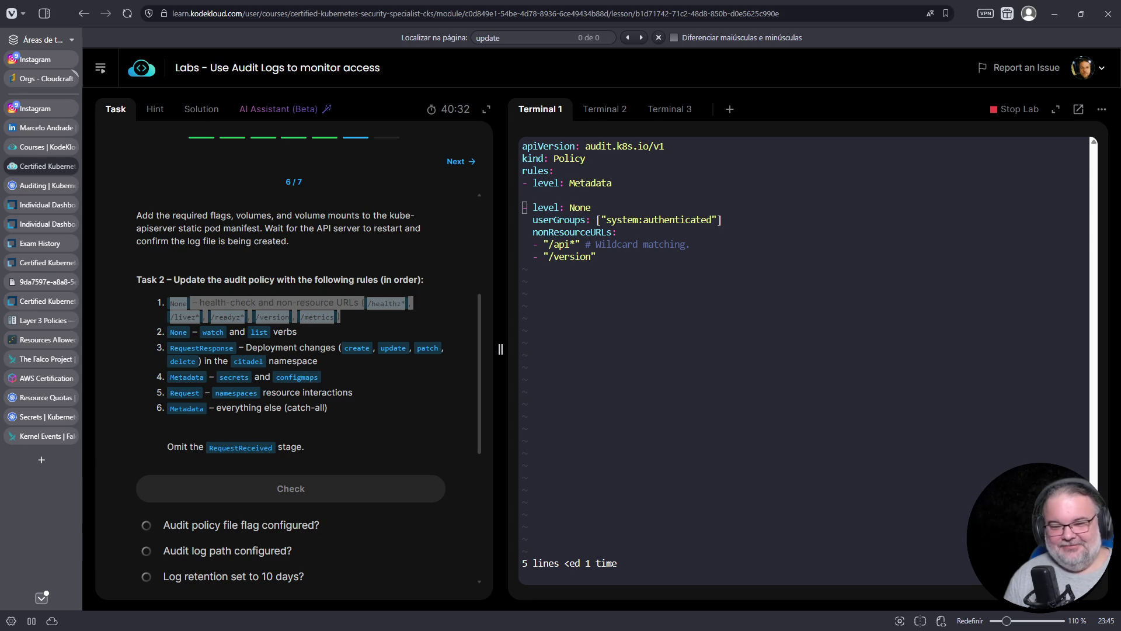
Play the Carna-Serpro song in Suno and move its window off the lab page.
key(alt+Tab)
drag(326, 89, 419, 89)
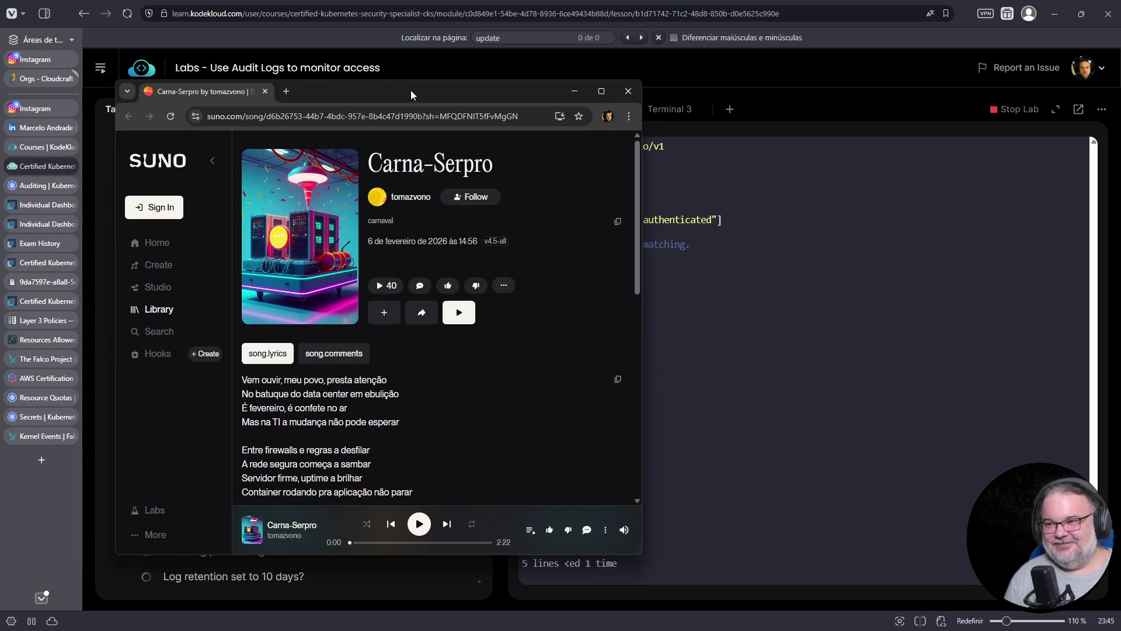
click(420, 524)
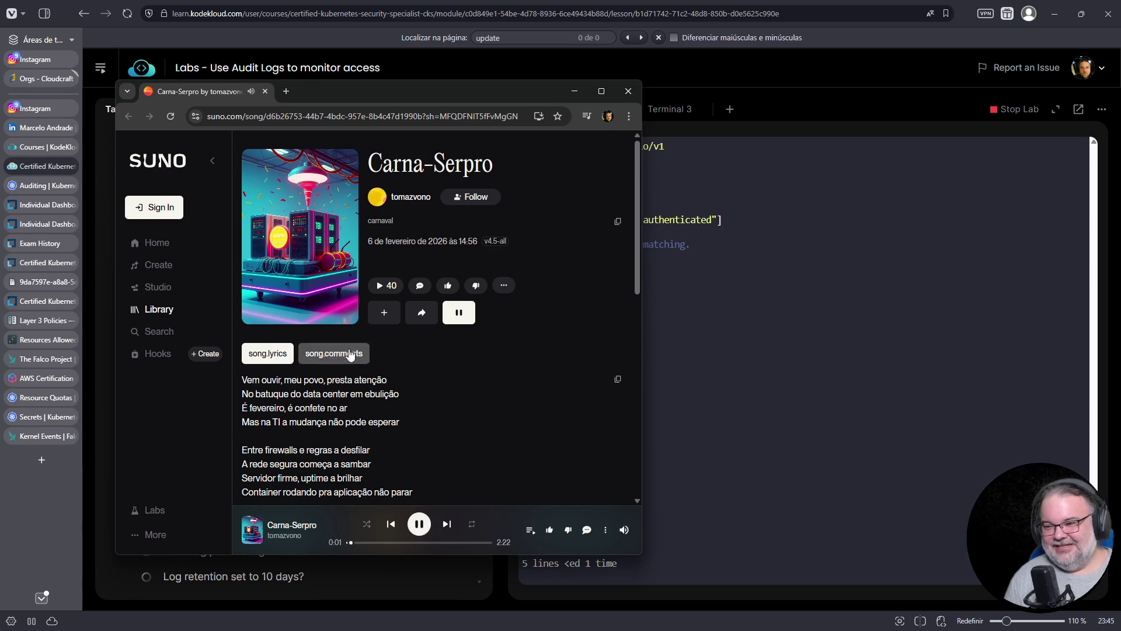
drag(201, 93, 0, 93)
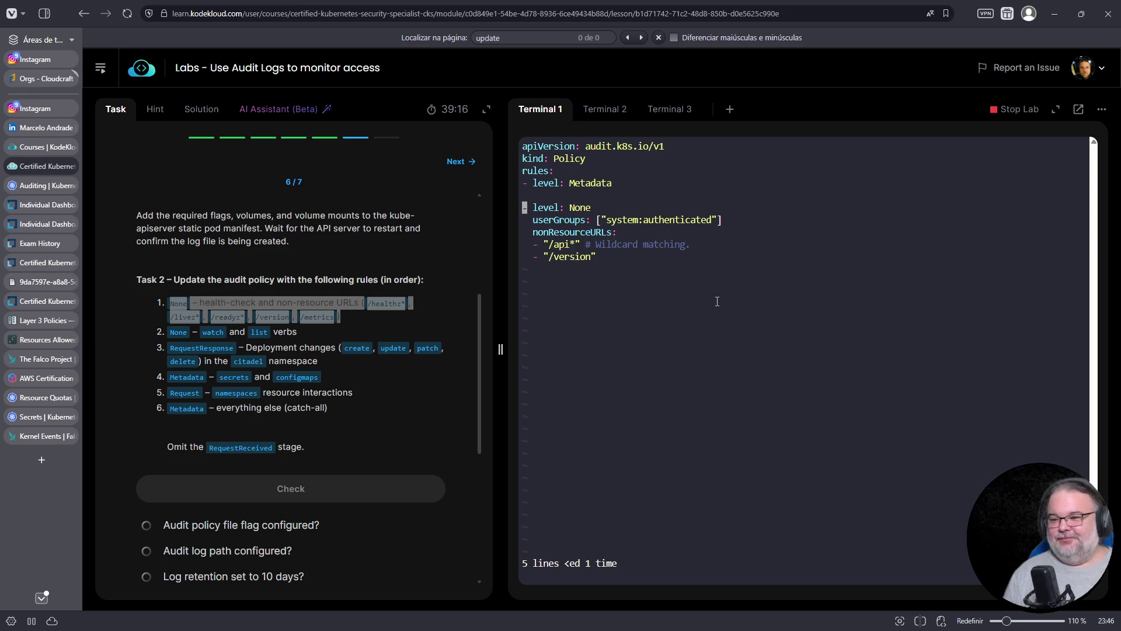
Open the Resource Quotas documentation page and zoom it in for reading.
mouse_move(64, 436)
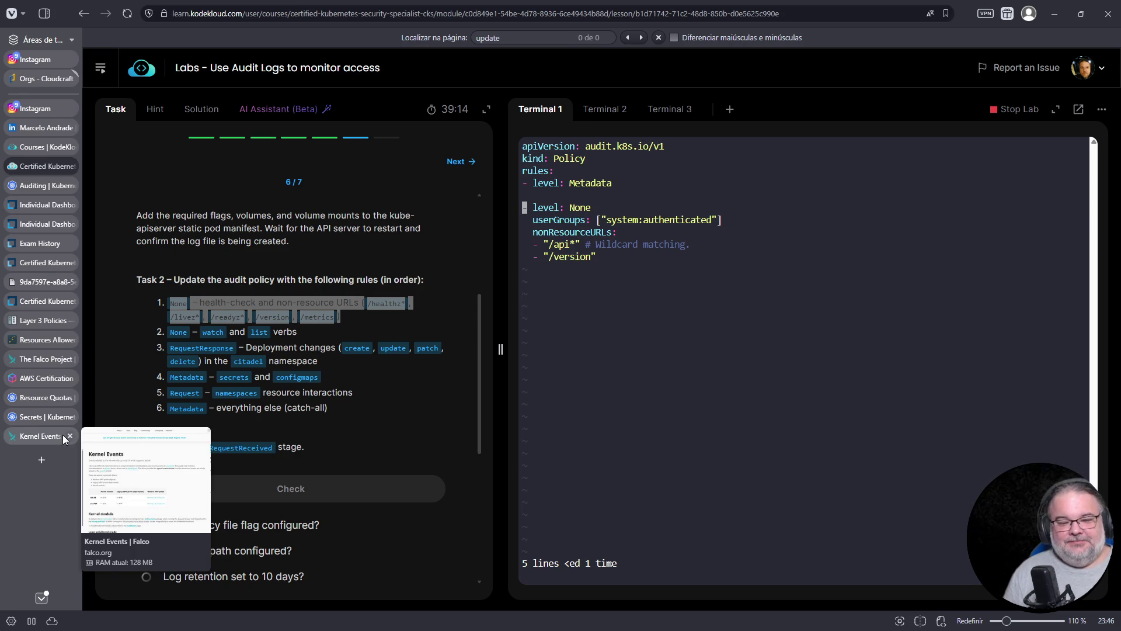
click(45, 395)
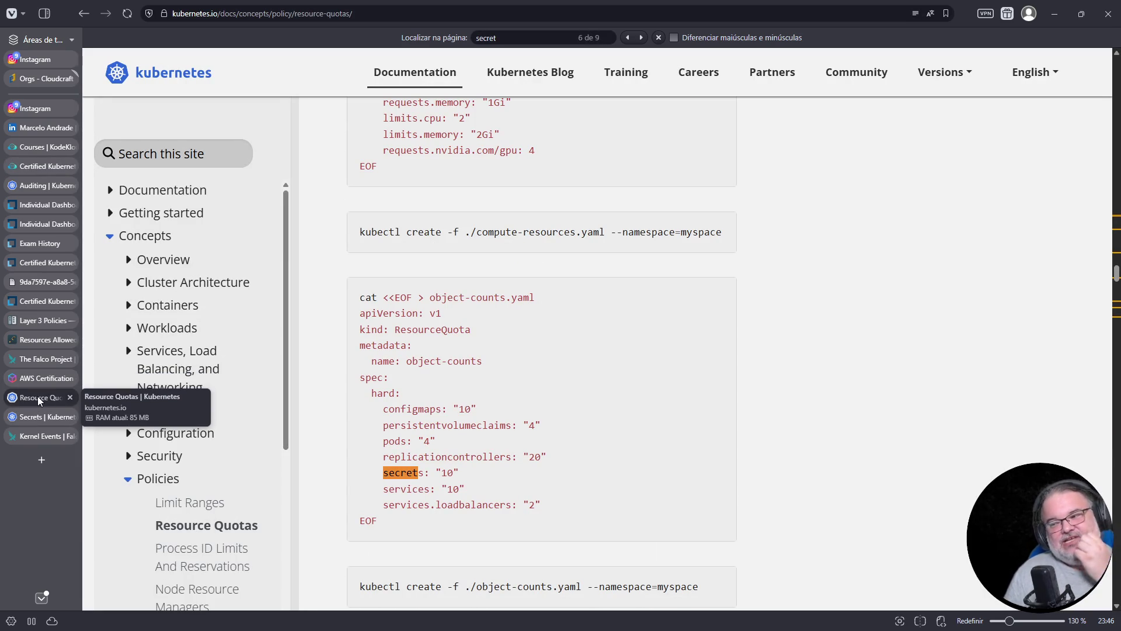
mouse_move(38, 378)
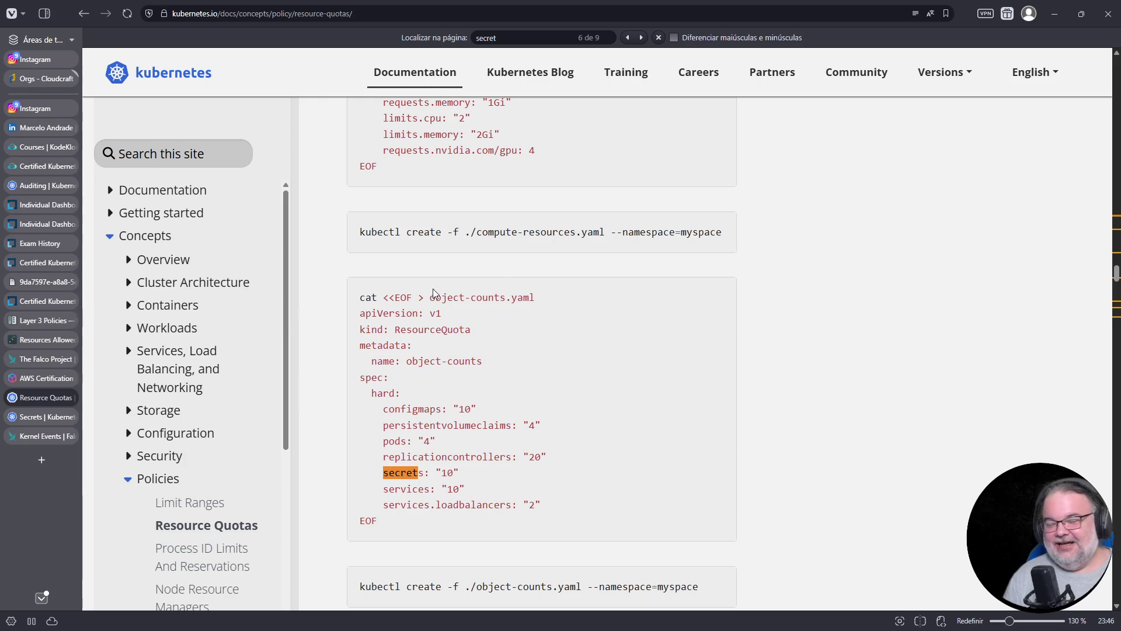
key(ctrl+plus)
key(ctrl+plus)
scroll(564, 387, down, 10)
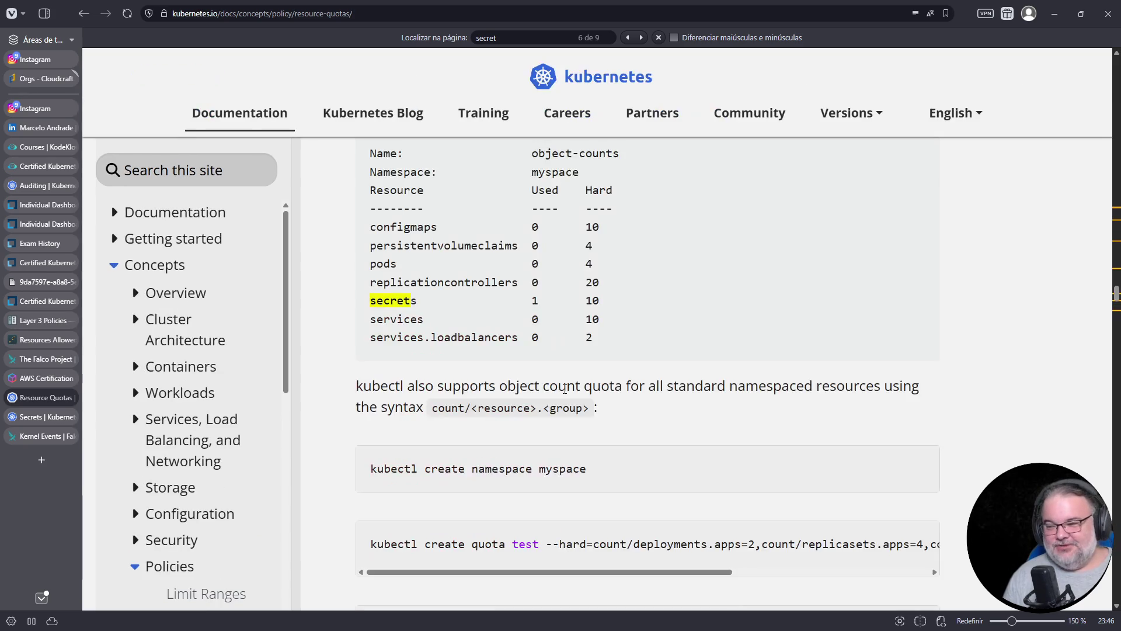
scroll(566, 388, down, 5)
scroll(566, 389, up, 2)
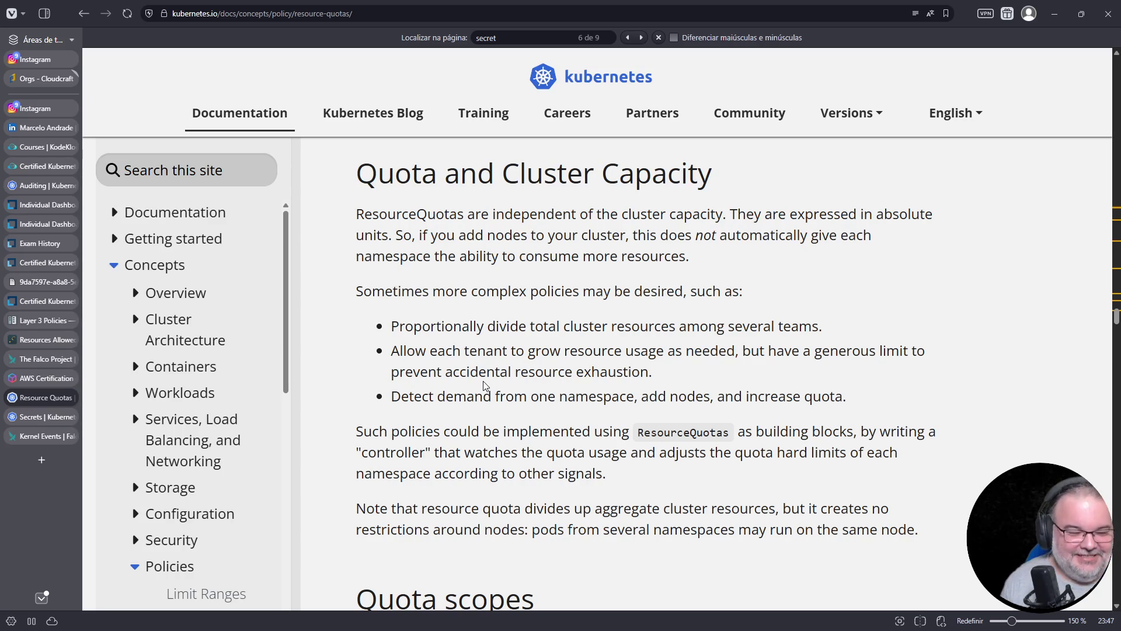
scroll(612, 365, down, 10)
scroll(607, 367, down, 5)
Find 'secrets' on the page and step to its entry in the object-counts YAML example.
key(ctrl+f)
text(sec)
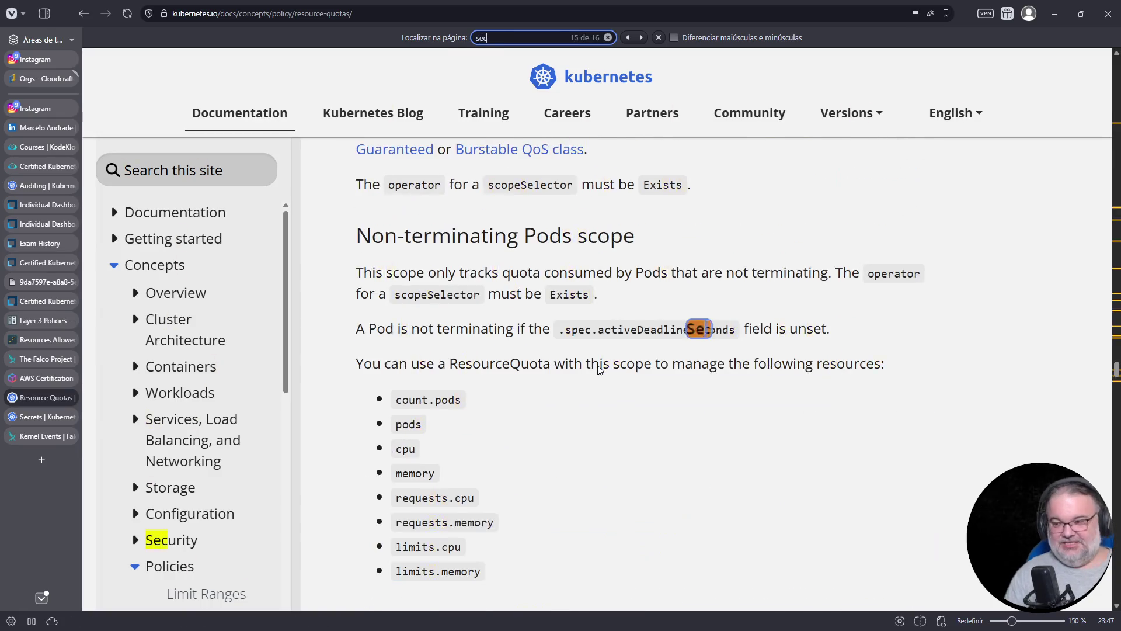
key(BackSpace)
key(BackSpace)
key(BackSpace)
text(count.s)
key(BackSpace)
key(BackSpace)
key(BackSpace)
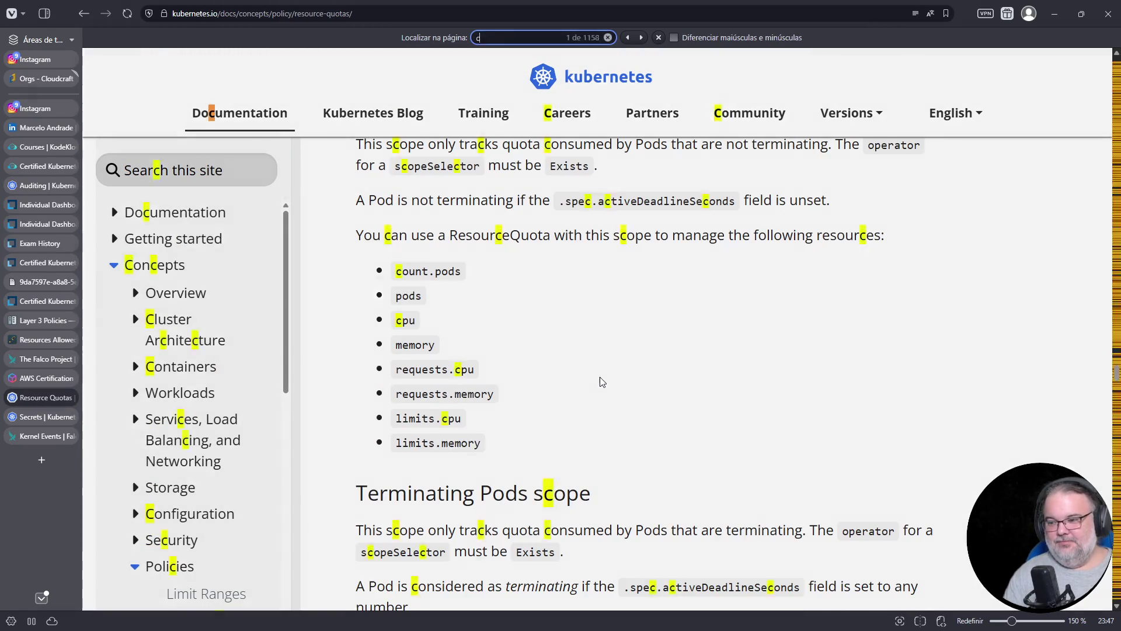
text(ount.secret)
scroll(596, 377, down, 5)
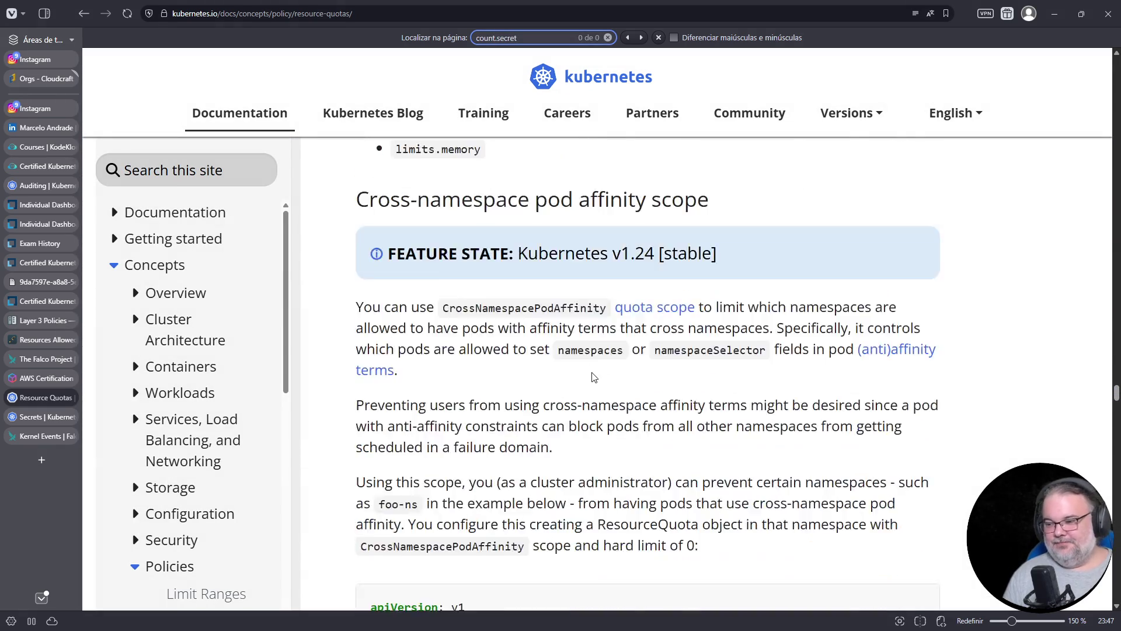
scroll(594, 377, down, 5)
key(ctrl+a)
text(secrets)
key(Return)
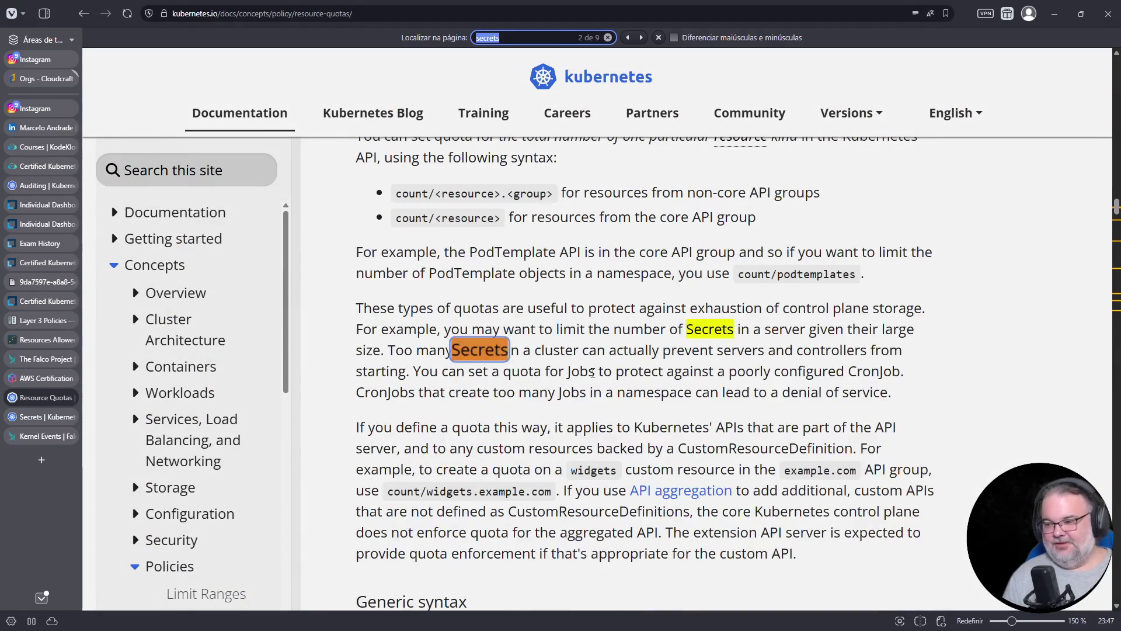
key(Return)
key(Return)
key(Return)
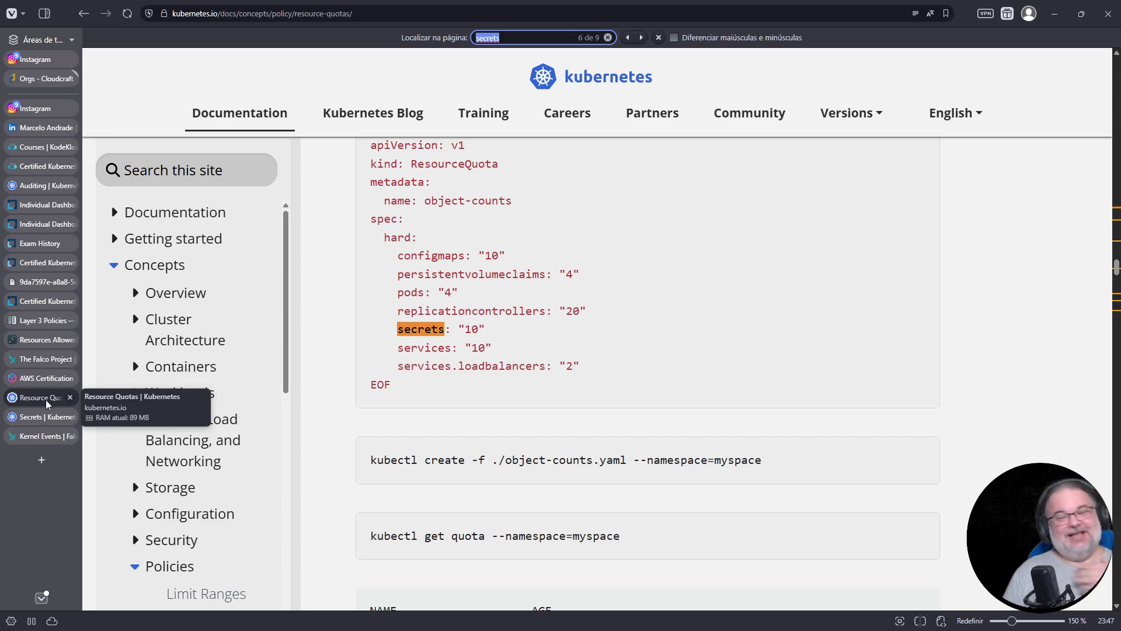
click(33, 302)
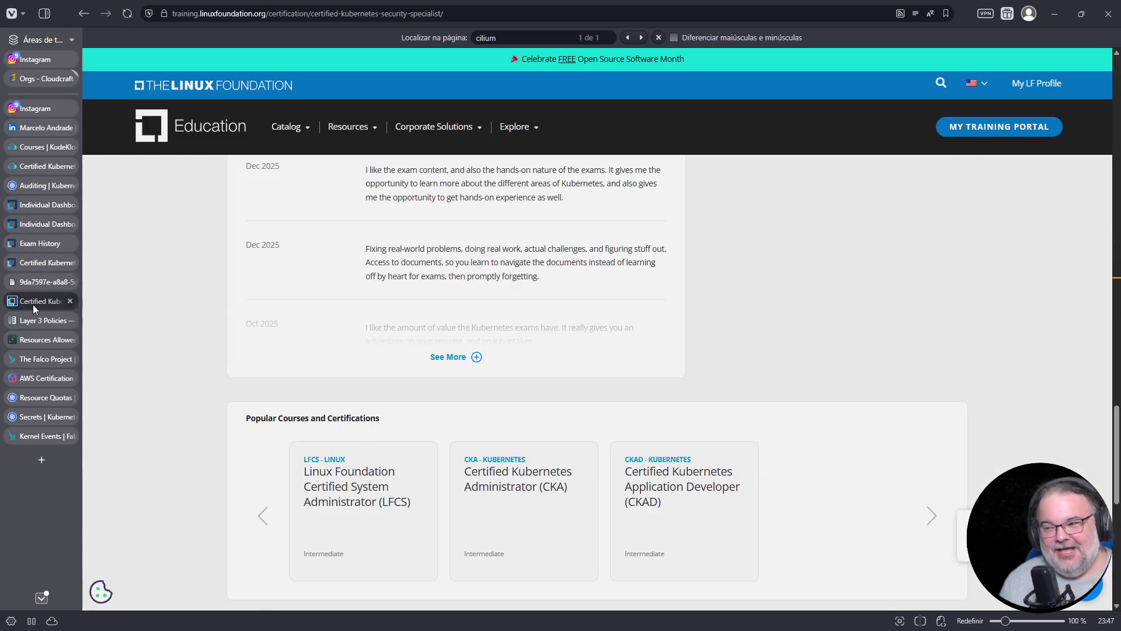
Check the certificate's February 12, 2026 completion date and the 90% CKS exam score.
click(27, 283)
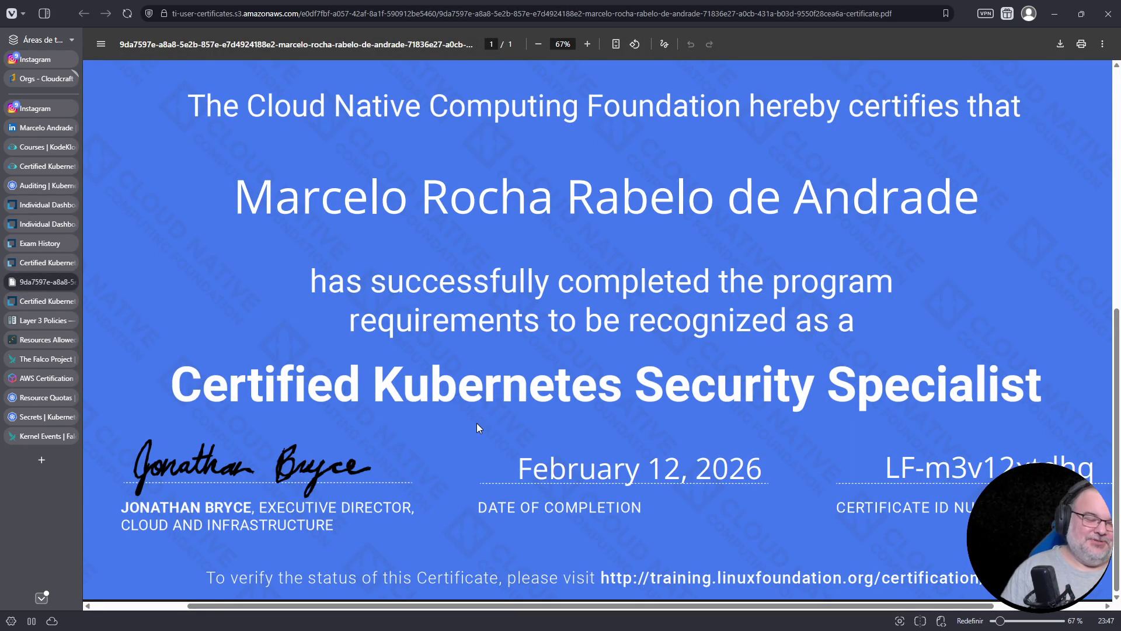
drag(518, 470, 742, 466)
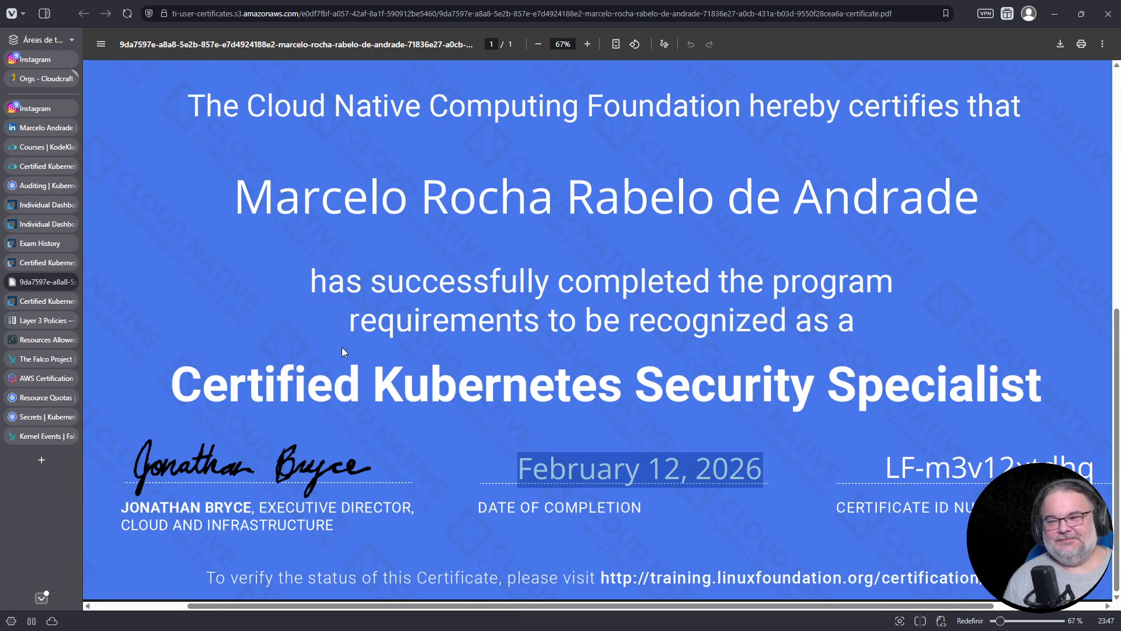
click(33, 263)
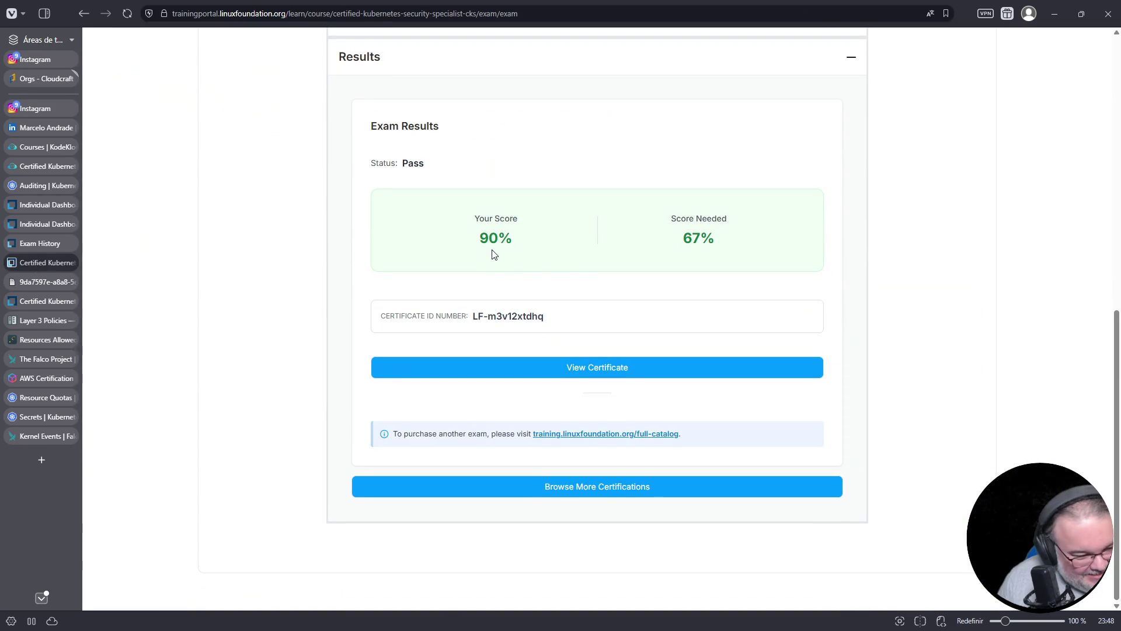
click(51, 285)
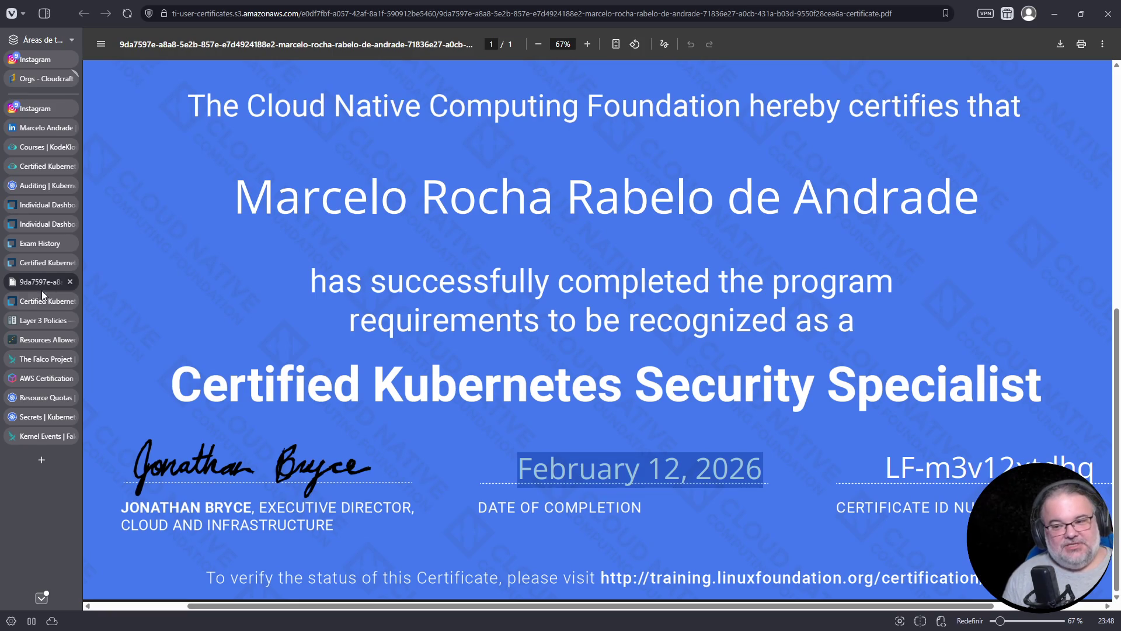
click(46, 416)
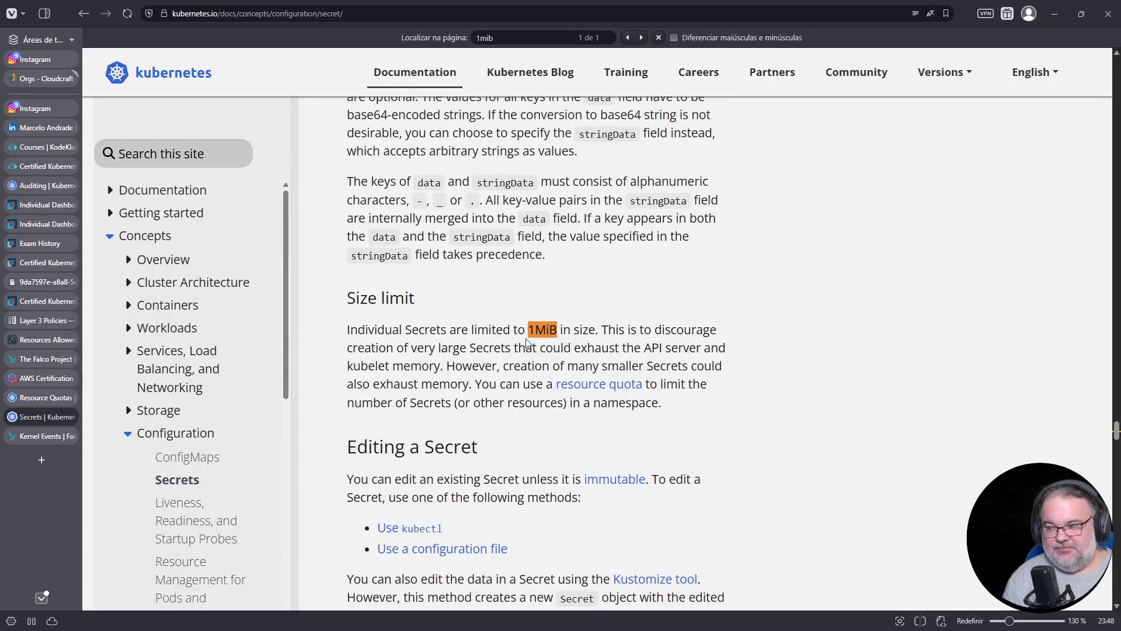
Highlight '1MiB' on the Secrets page and web-search '1mib in bytes' in a new tab.
drag(528, 331, 559, 331)
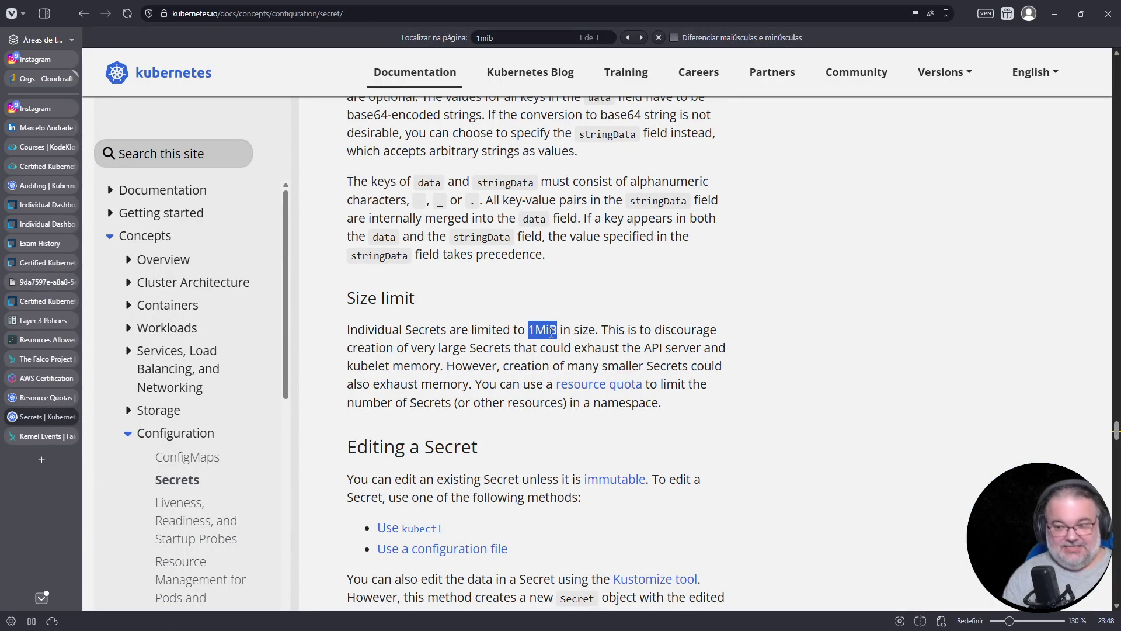
key(ctrl+t)
text(1mib in bytes)
key(Return)
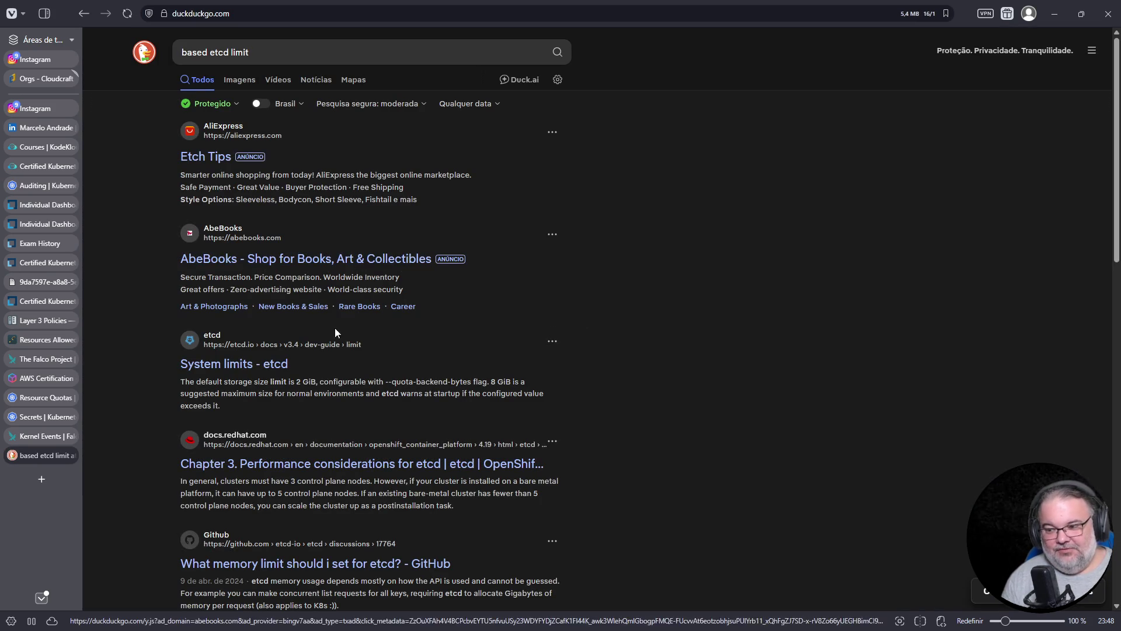
Open the etcd 'System limits' page (1.5 MiB requests, 2 GiB storage) and move its tab up.
click(272, 367)
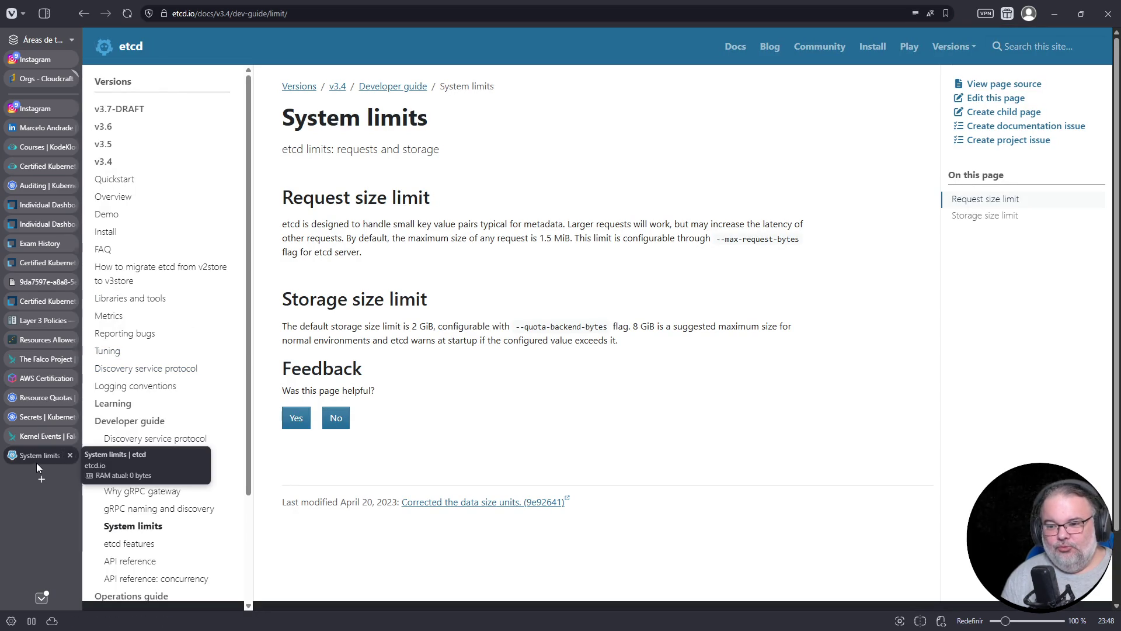
drag(36, 462, 42, 437)
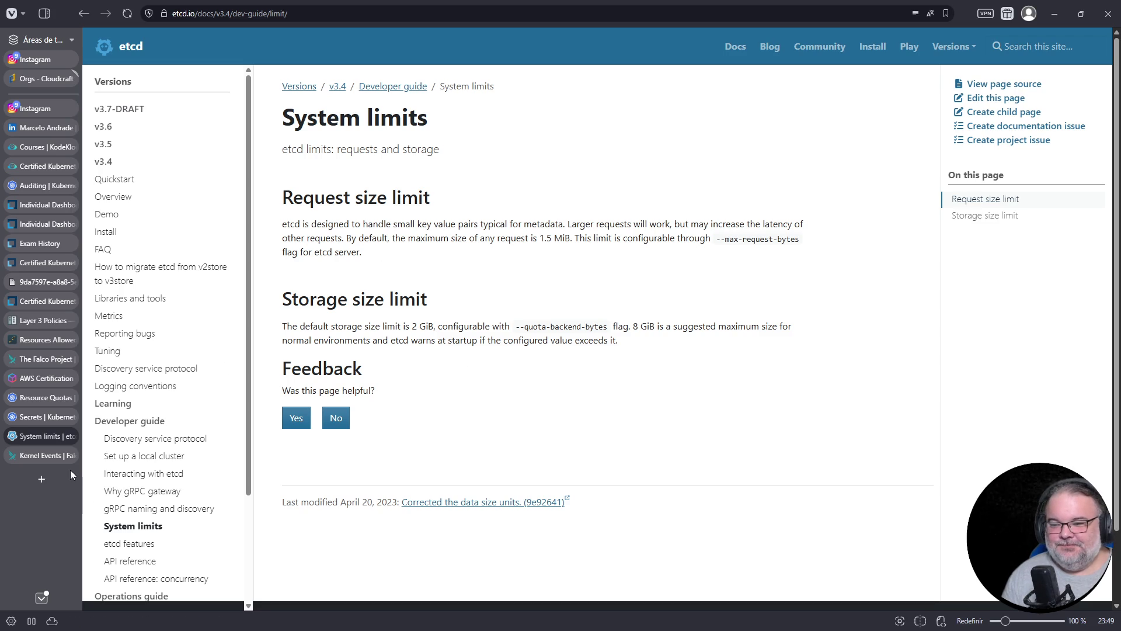
mouse_move(66, 461)
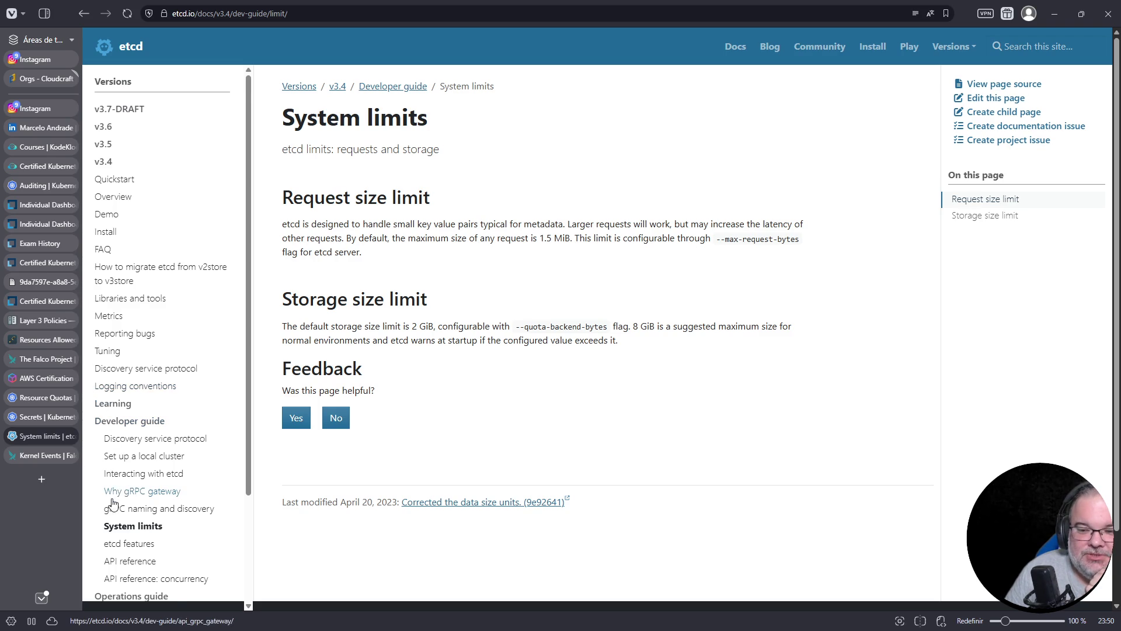
click(47, 482)
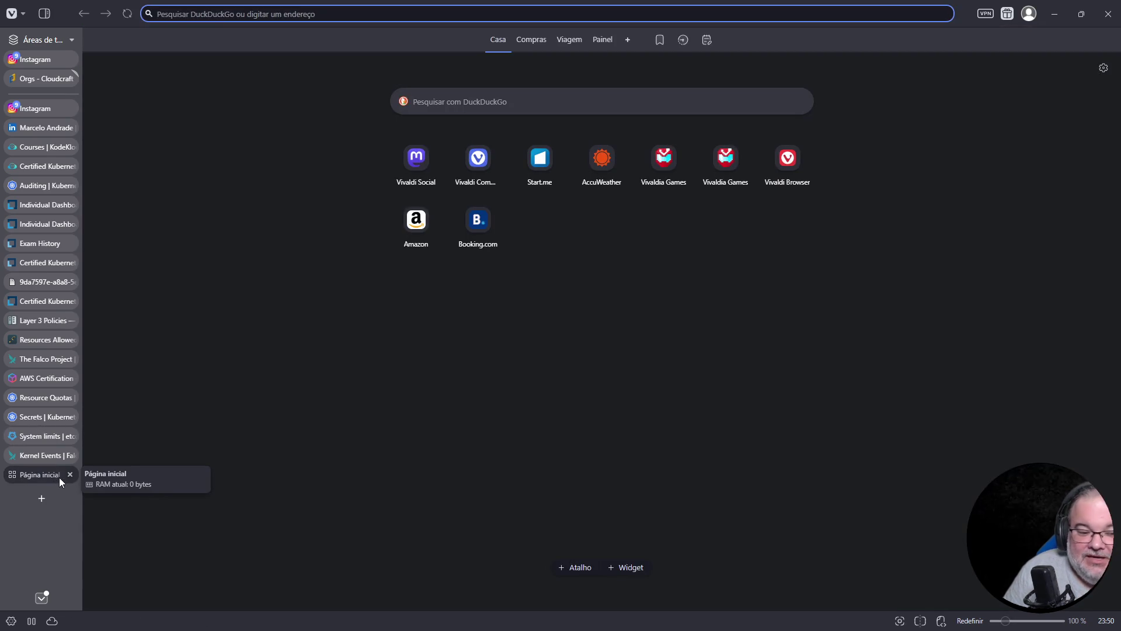
Search DuckDuckGo for 'linux programando livro' and show the image results.
click(450, 102)
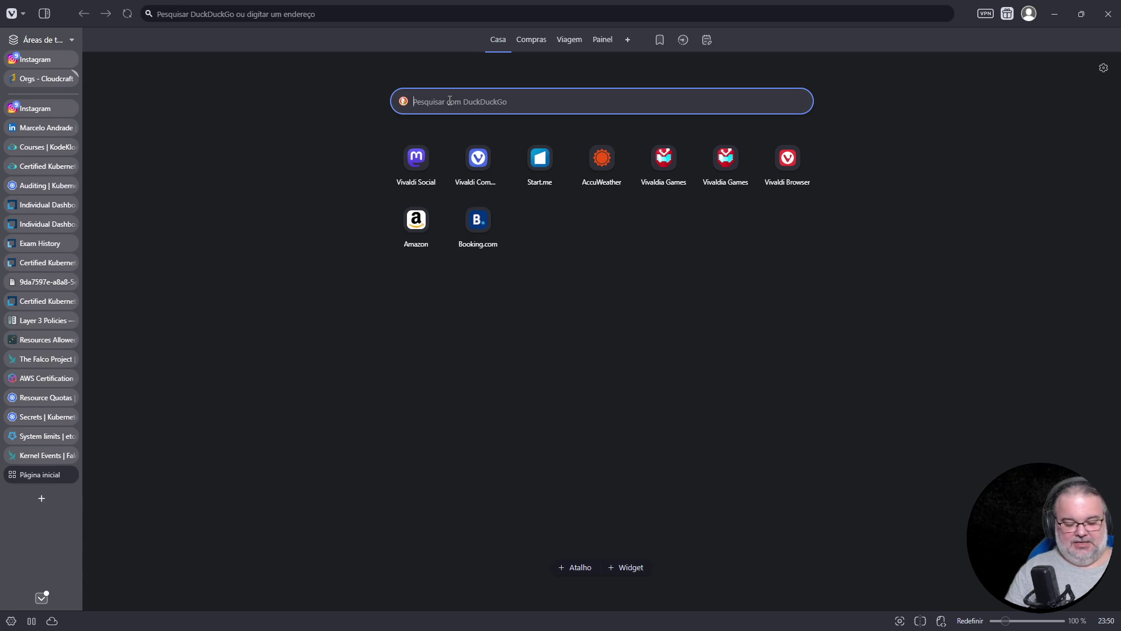
text(linu)
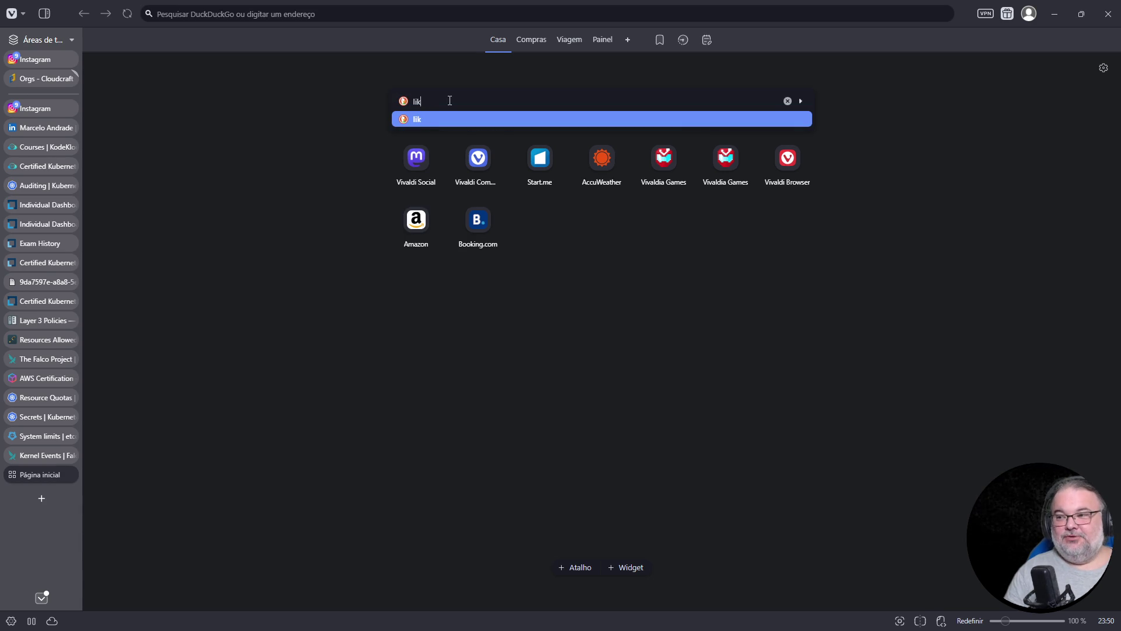
text(x programando lic)
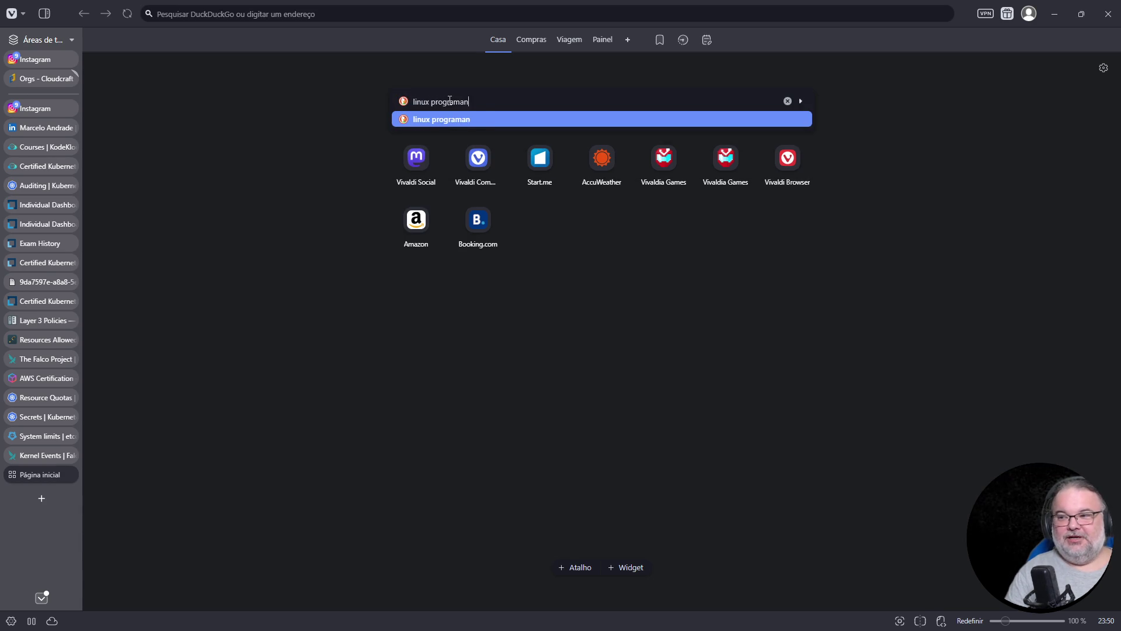
key(BackSpace)
text(vro)
key(Return)
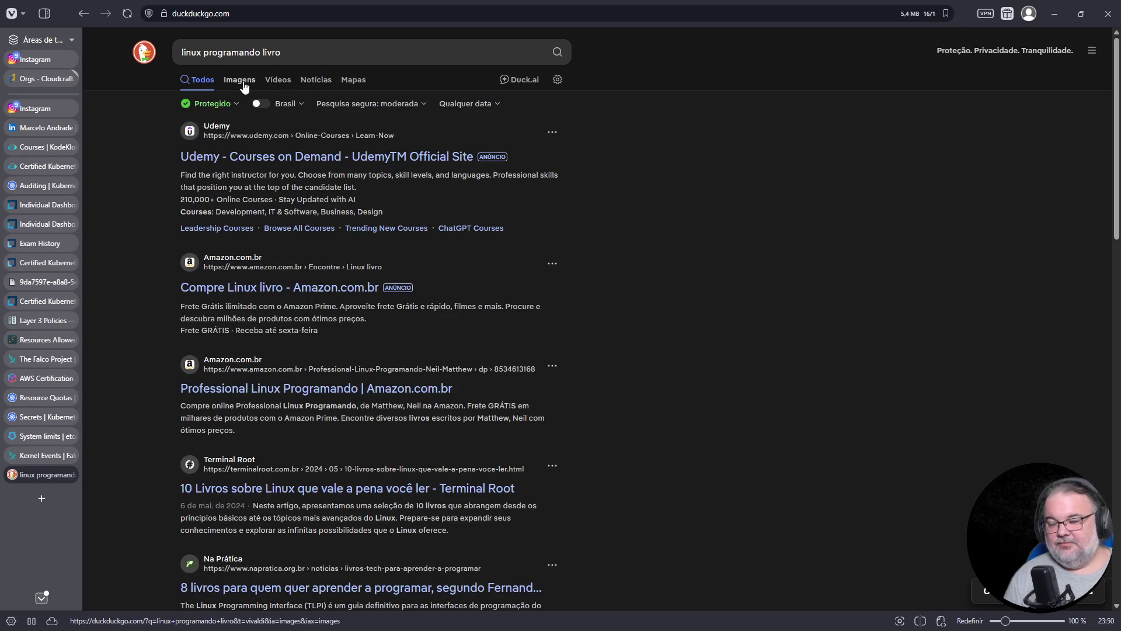
click(244, 82)
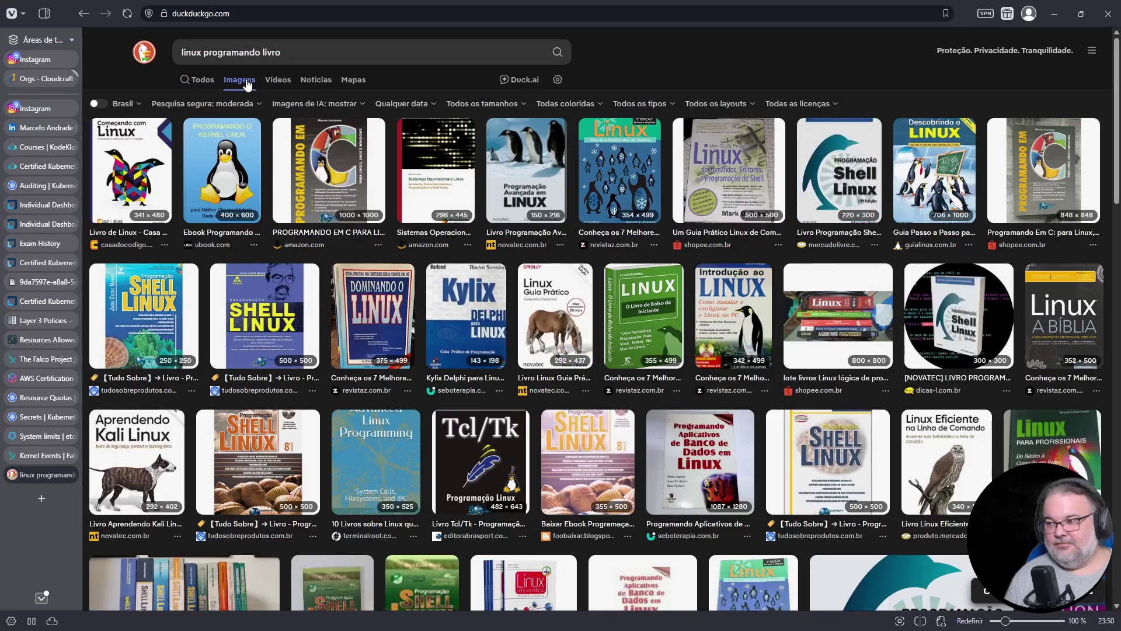
click(359, 14)
Search Google for 'linux programando livro' and switch to its image results.
text(www.google.)
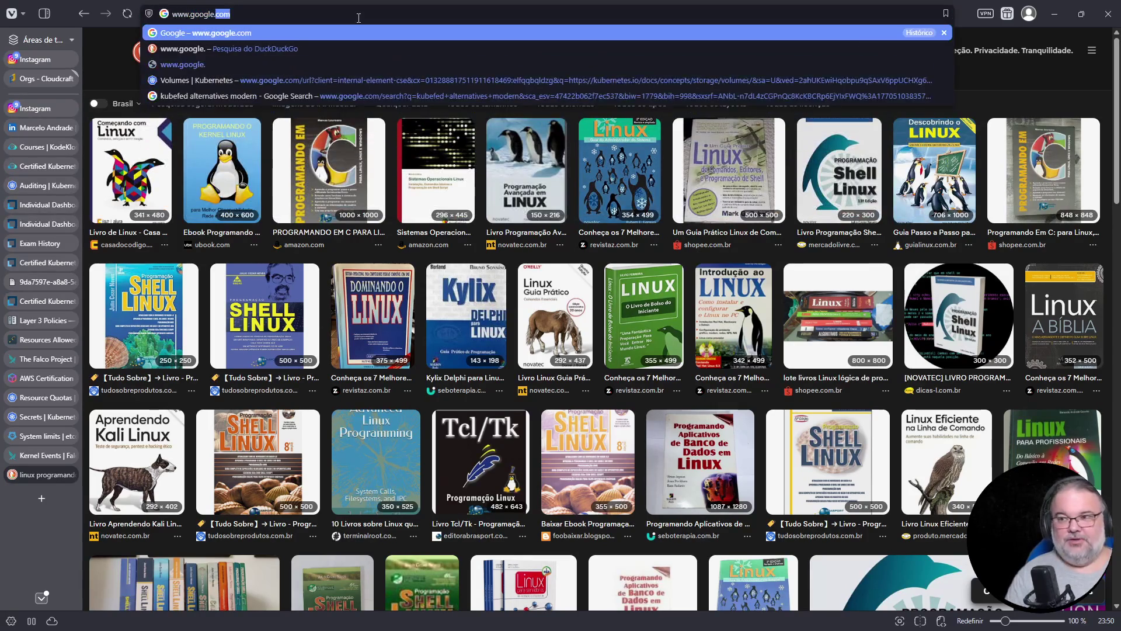
key(Return)
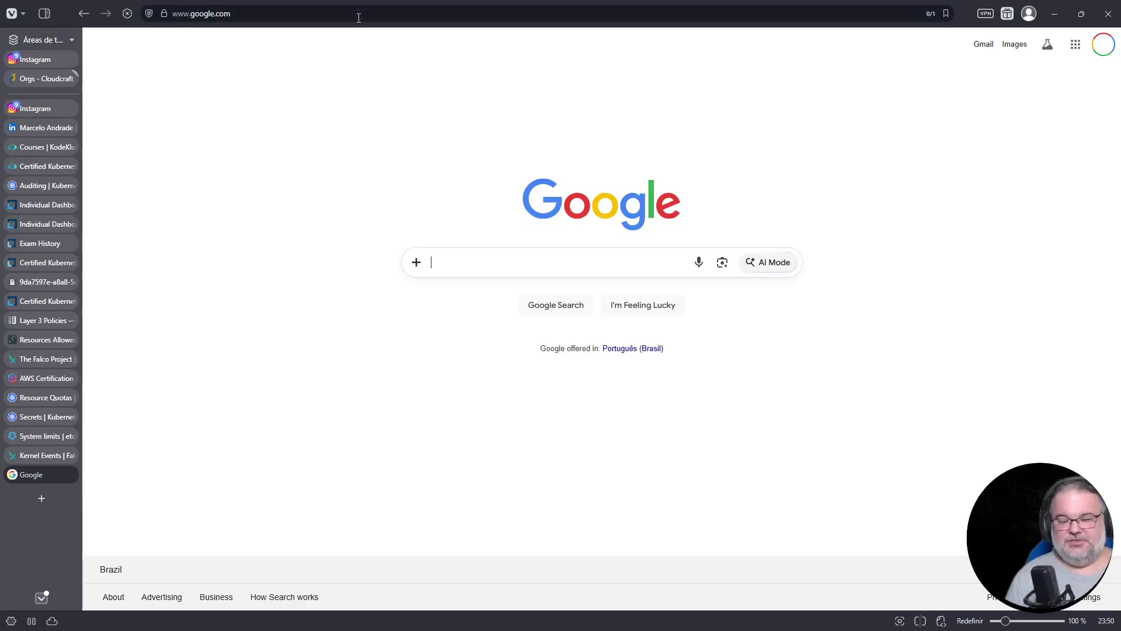
click(517, 263)
text(linux proghram)
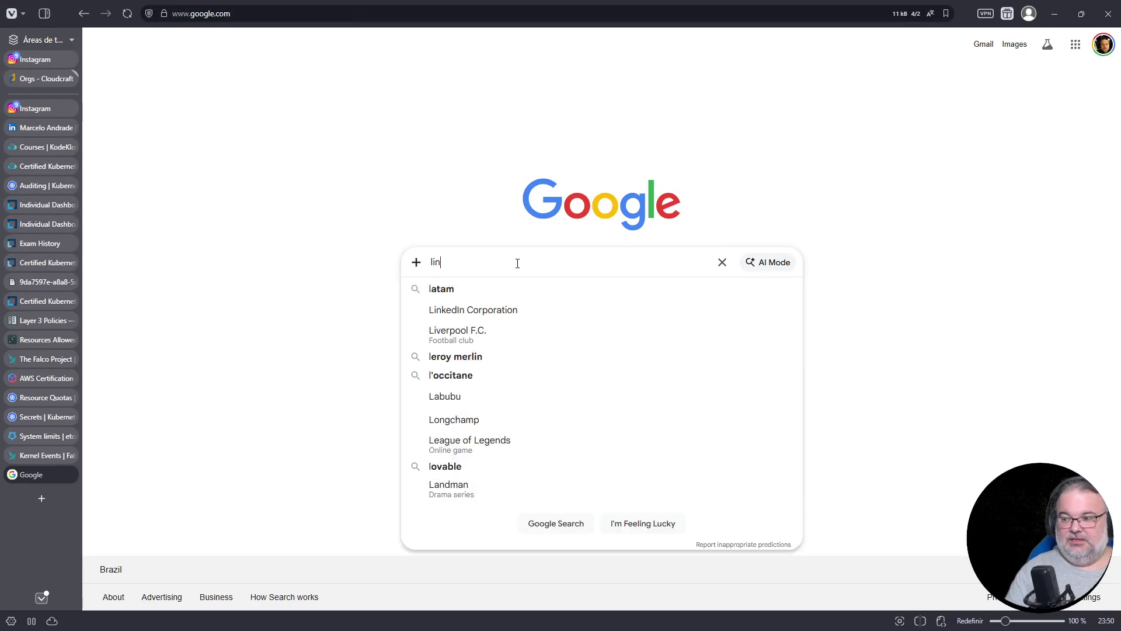
key(BackSpace)
key(BackSpace)
key(BackSpace)
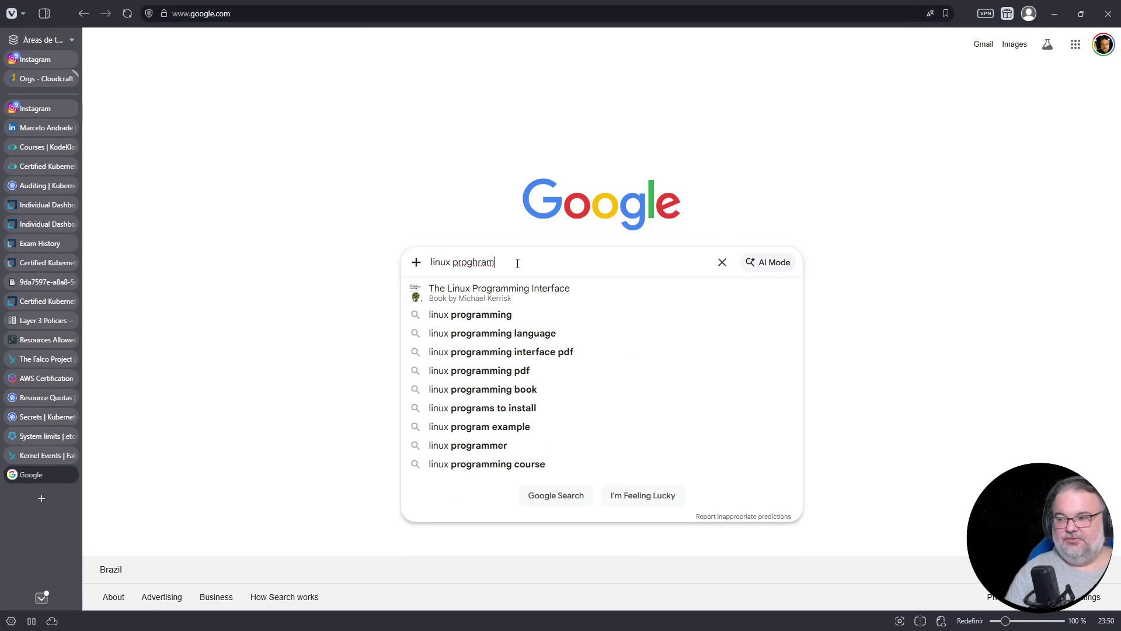
text(ramando li)
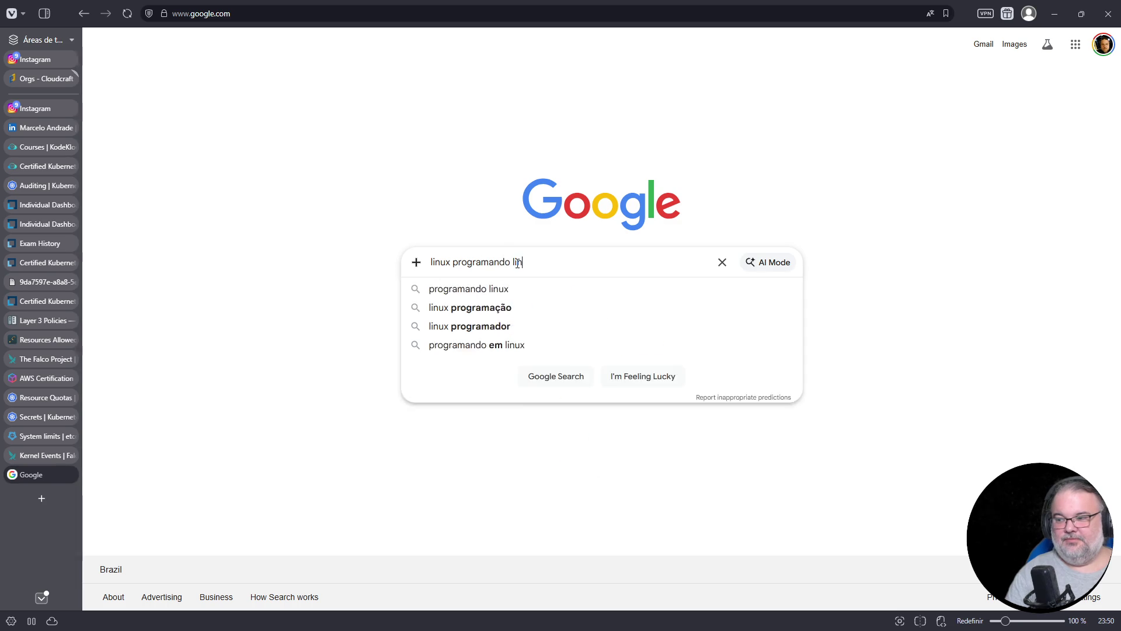
text(vro)
key(Return)
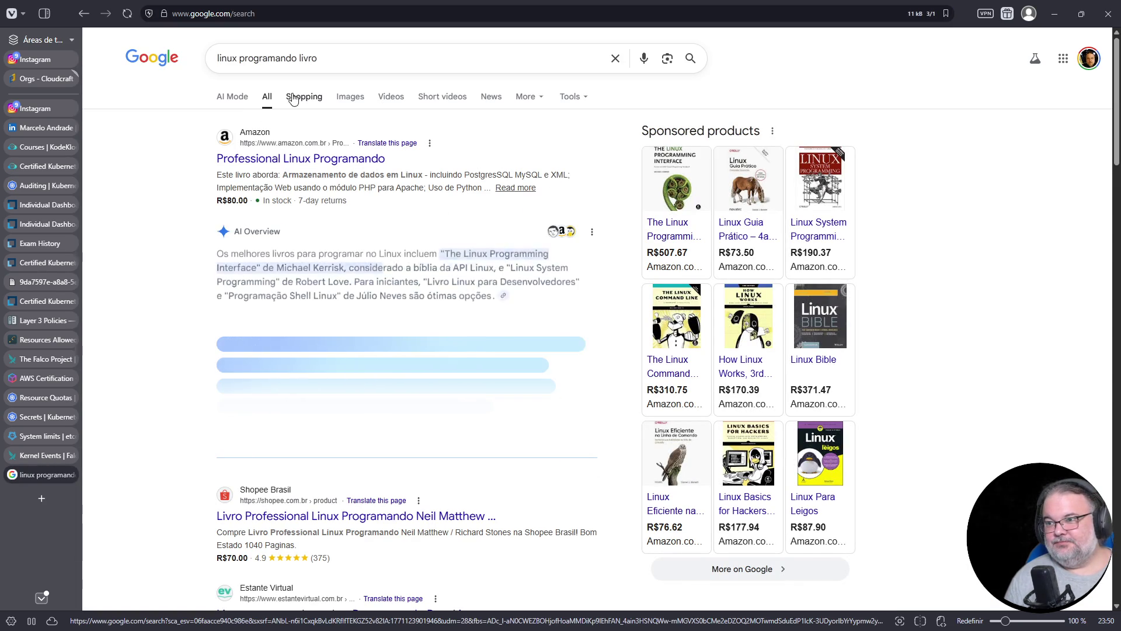
click(297, 155)
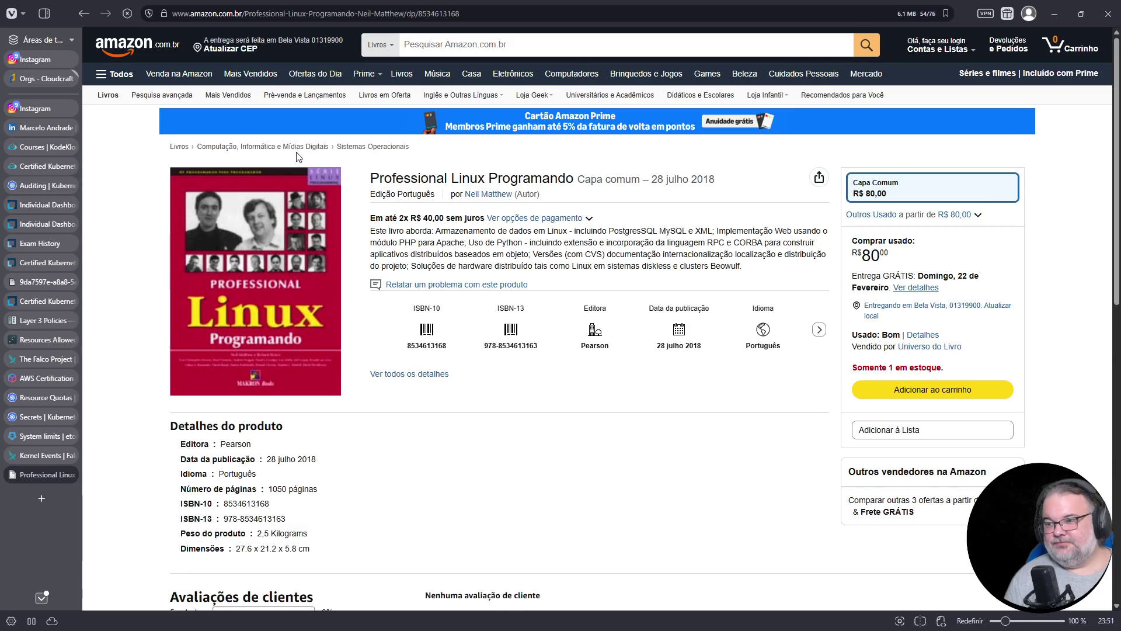
click(82, 19)
click(337, 107)
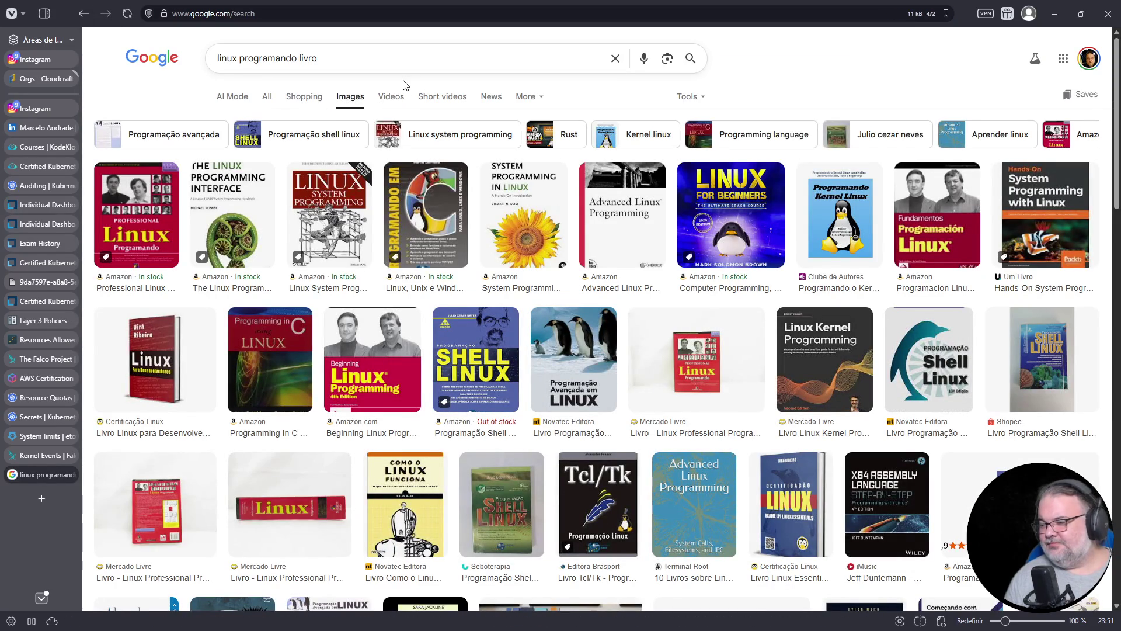
Change the image query to 'linux programação livro', then 'linux volker livro', then enter 'aprenda linux 24 horas'.
double_click(269, 59)
text(programa~]a)
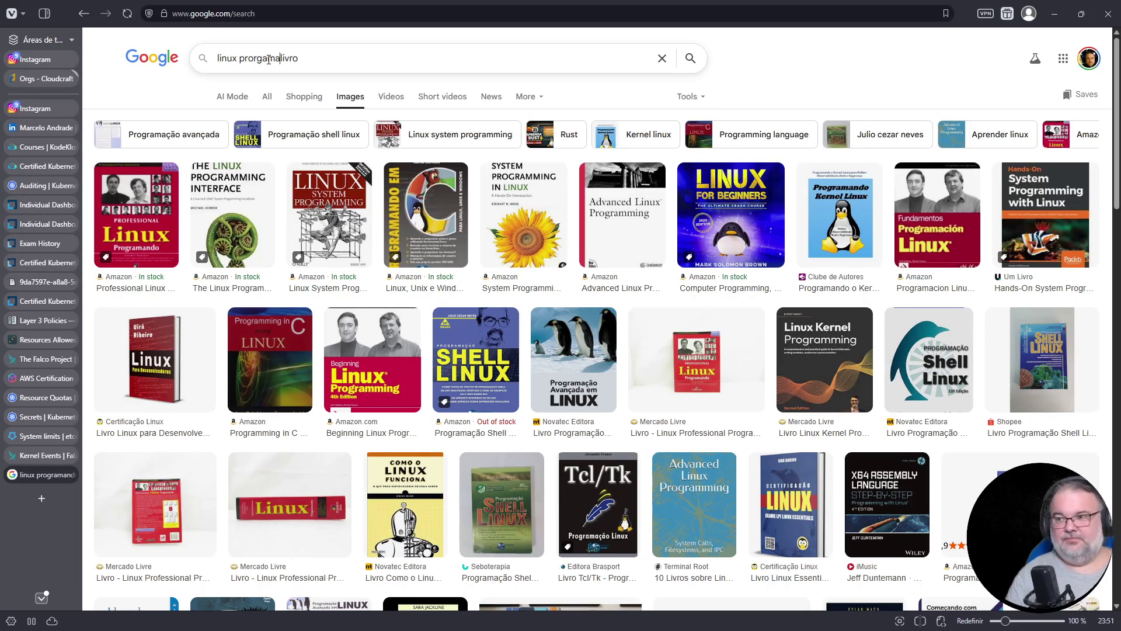
key(BackSpace)
key(BackSpace)
key(BackSpace)
text(ção)
key(Return)
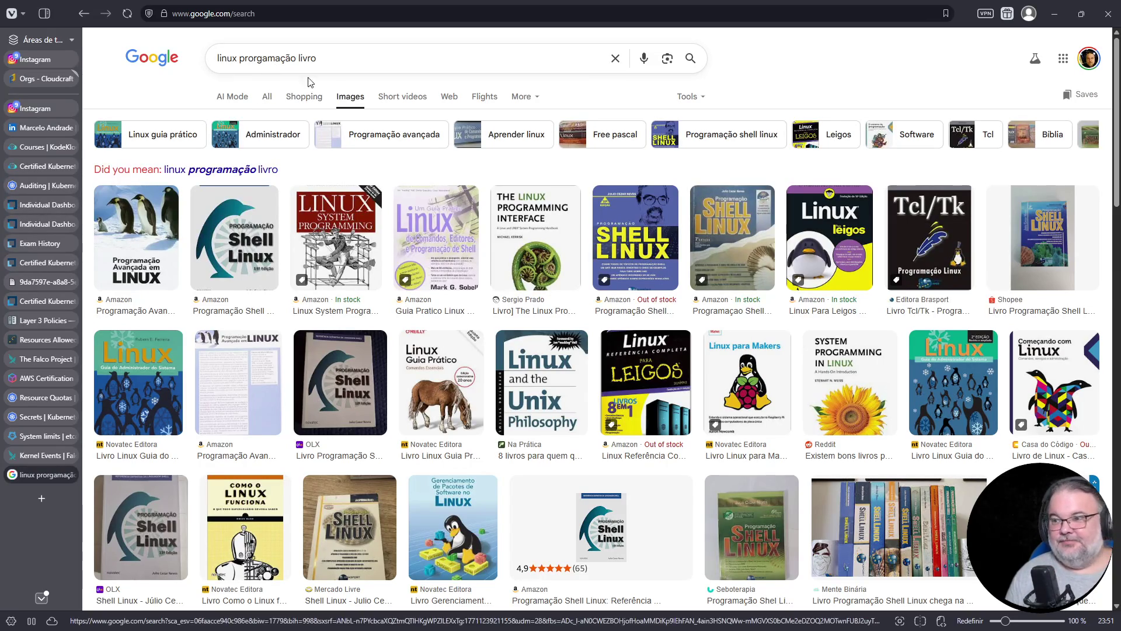
double_click(283, 59)
text(volker)
key(Return)
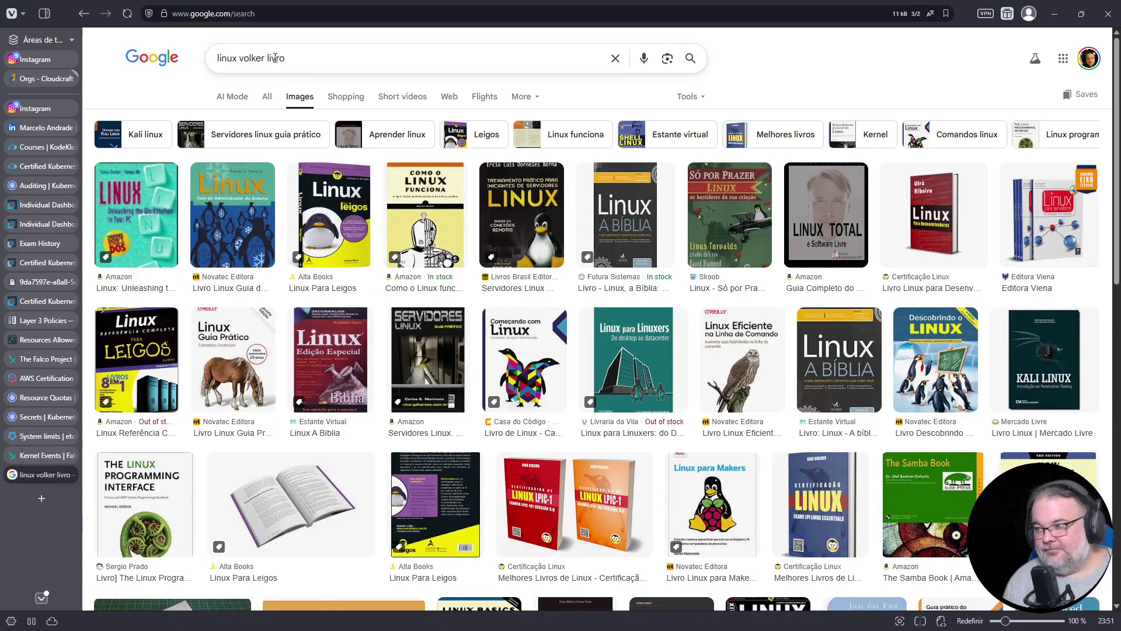
scroll(453, 280, down, 5)
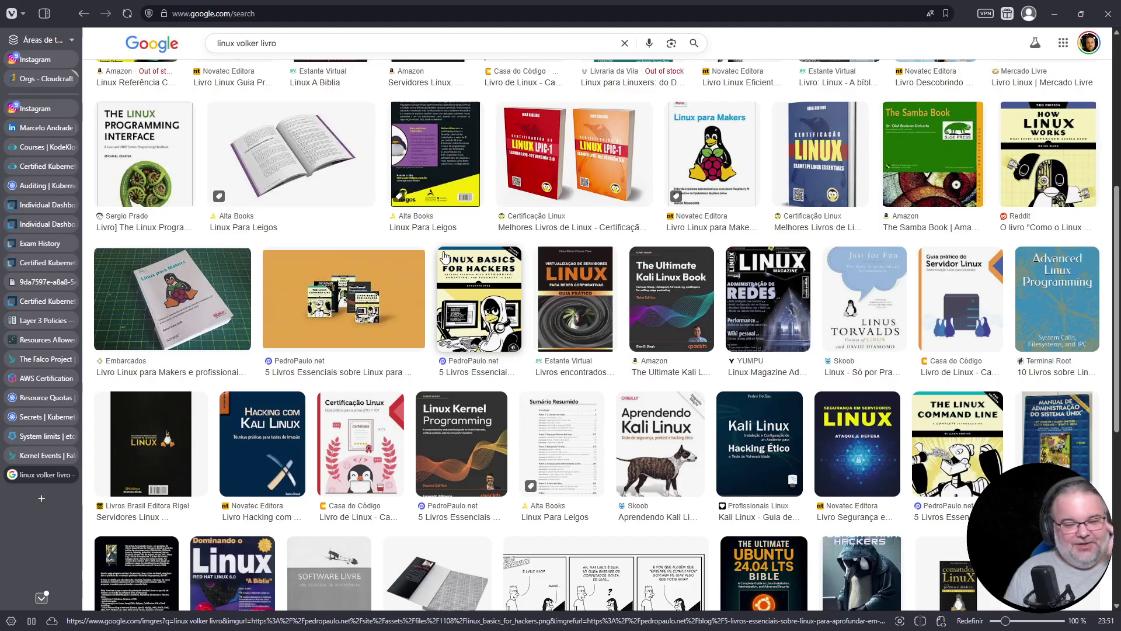
drag(300, 45, 159, 45)
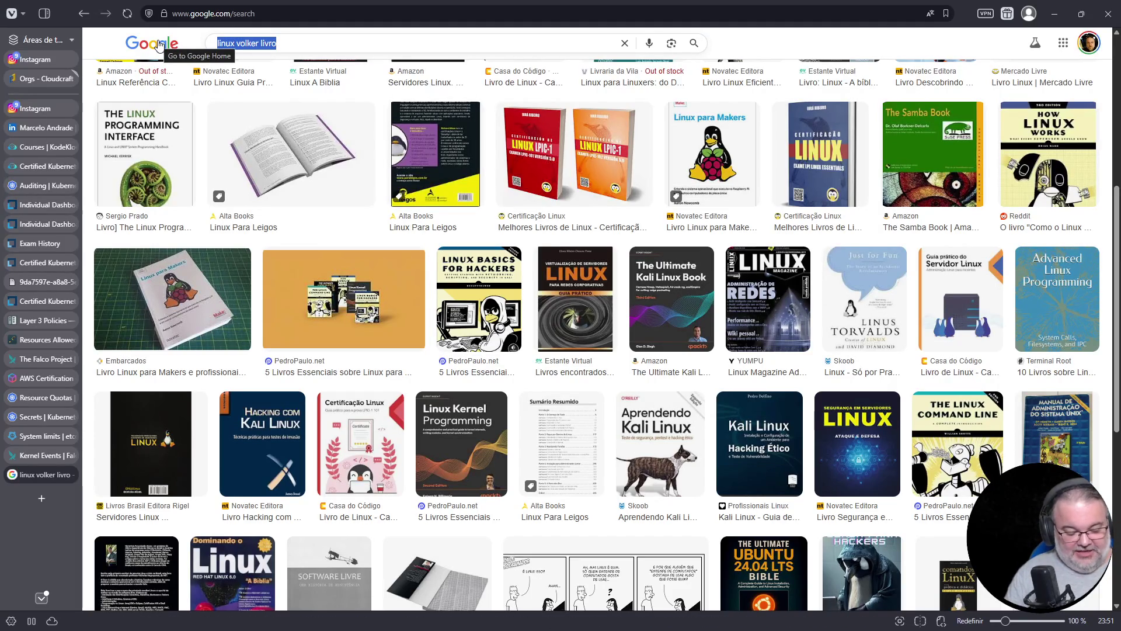
text(aprenda linux 24 h)
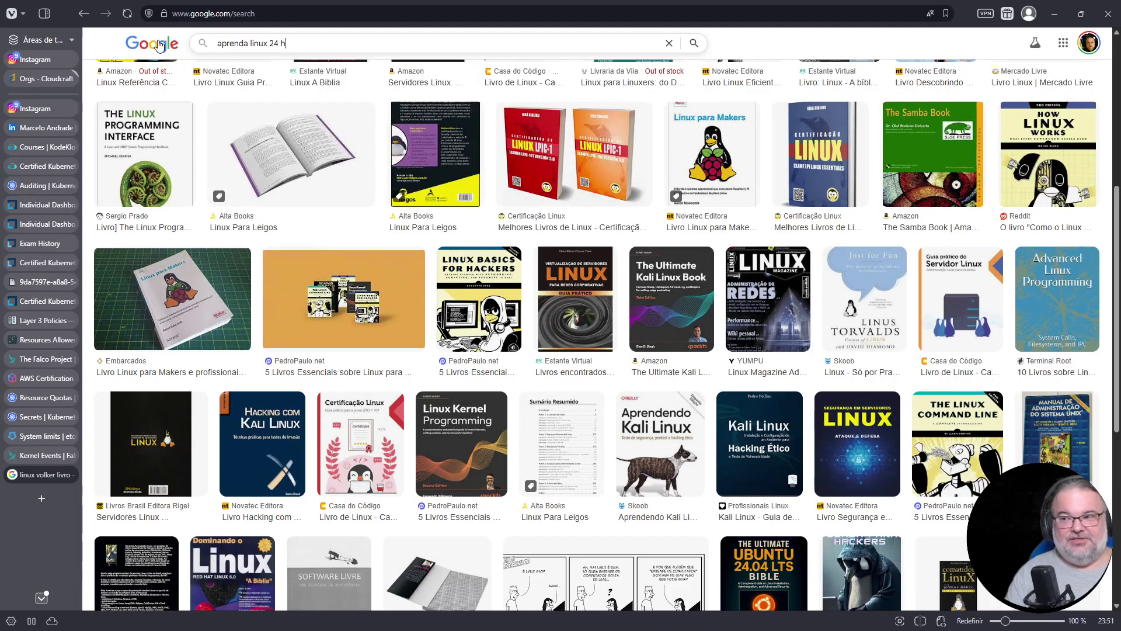
text(oras)
Search images for 'aprenda linux 24 horas' and open the Linux 5 Em 24 Horas listing in a new tab.
key(Return)
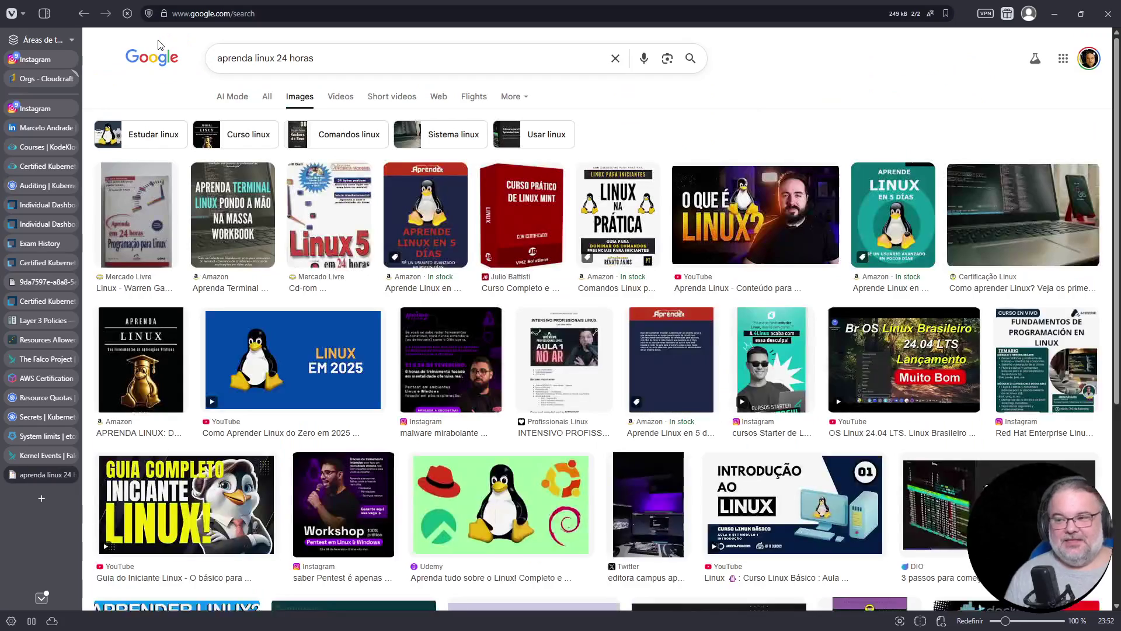
click(144, 230)
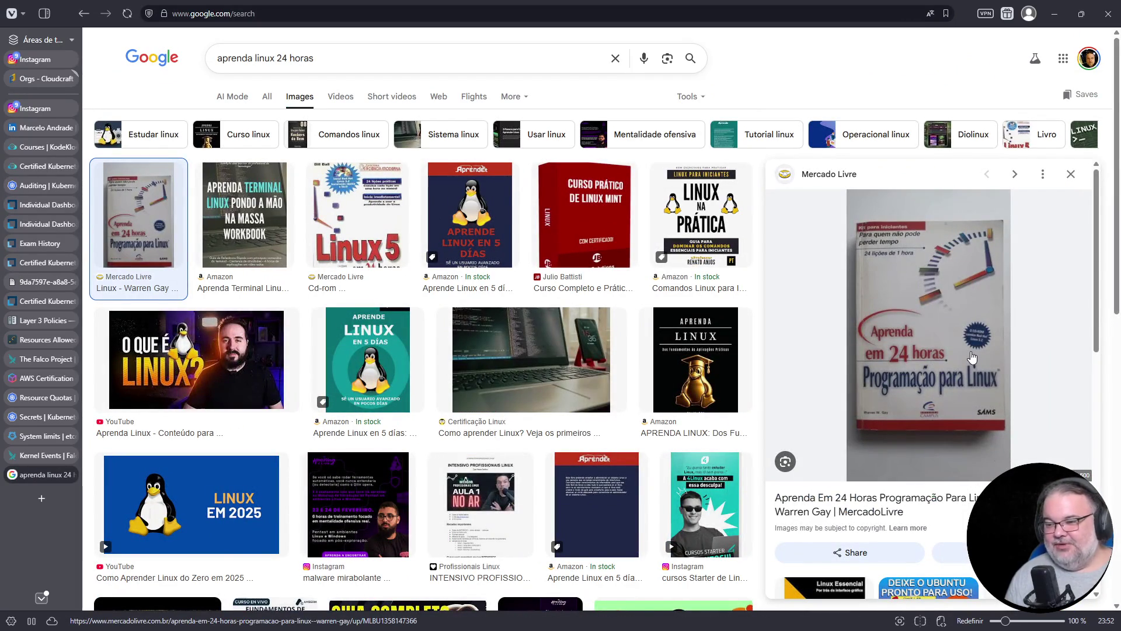
click(348, 233)
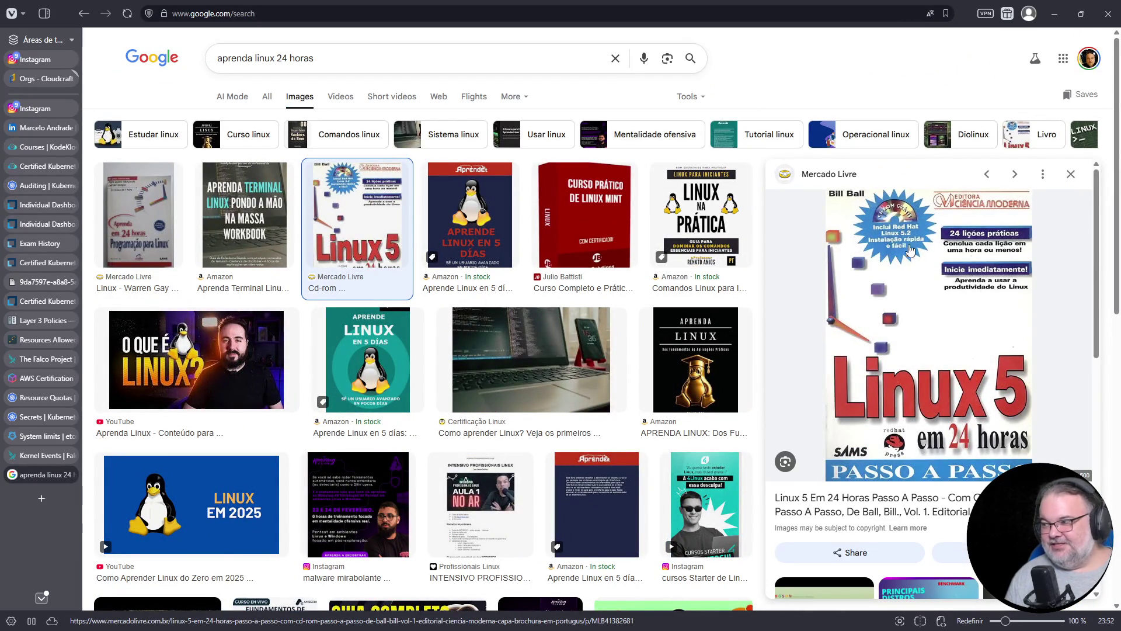
right_click(924, 286)
click(952, 304)
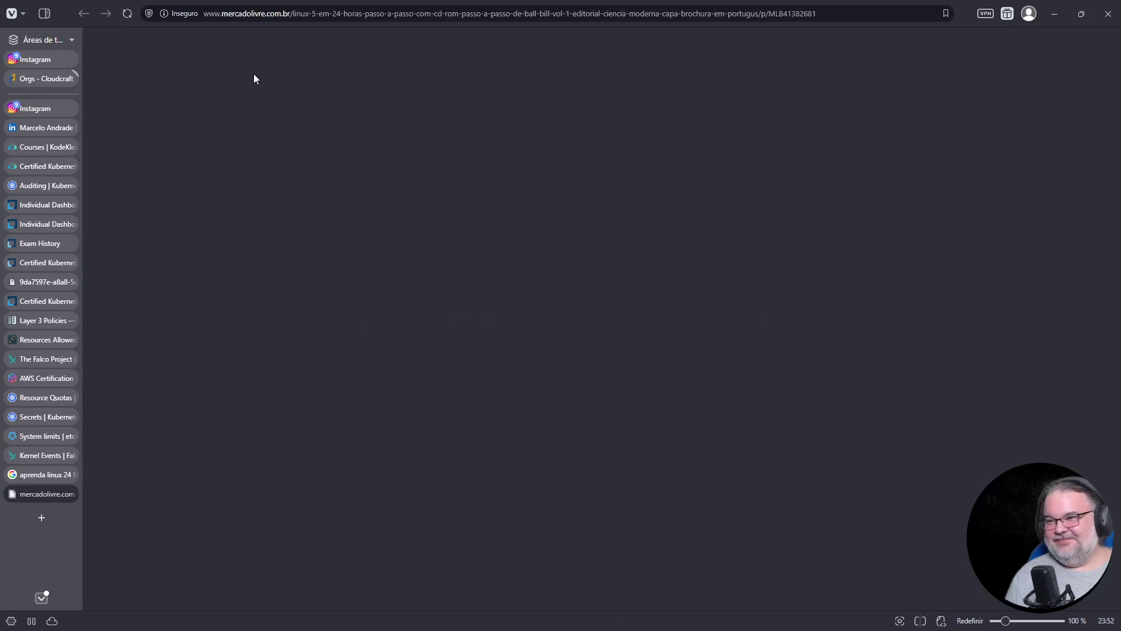
scroll(485, 413, down, 1)
scroll(485, 414, down, 3)
key(ctrl+plus)
scroll(419, 358, down, 2)
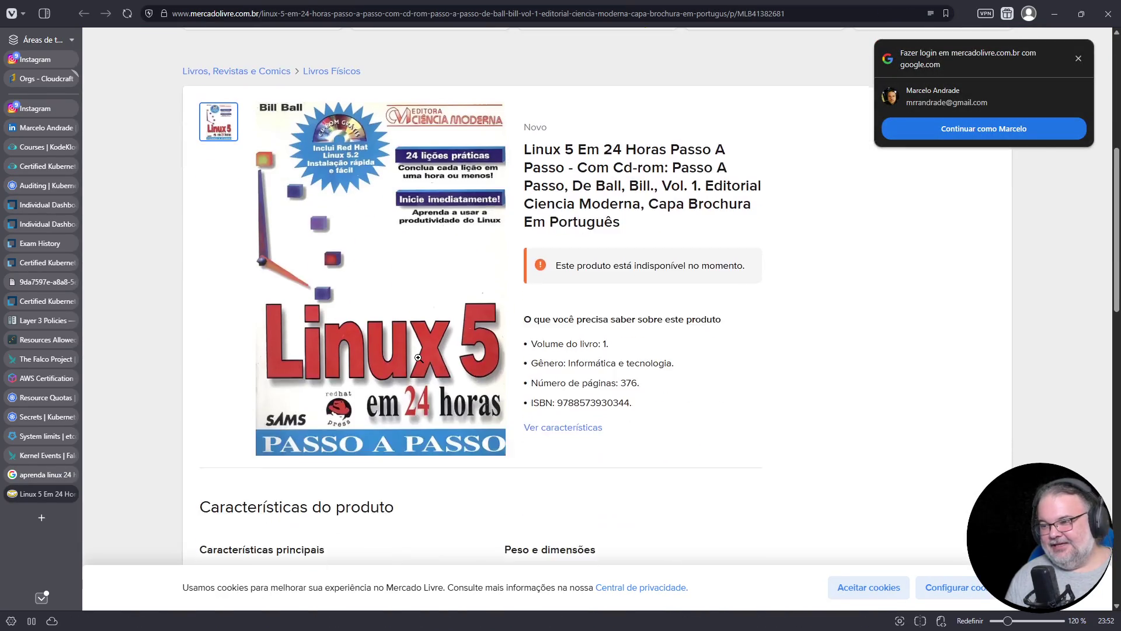
ctrl+scroll(282, 197, up, 3)
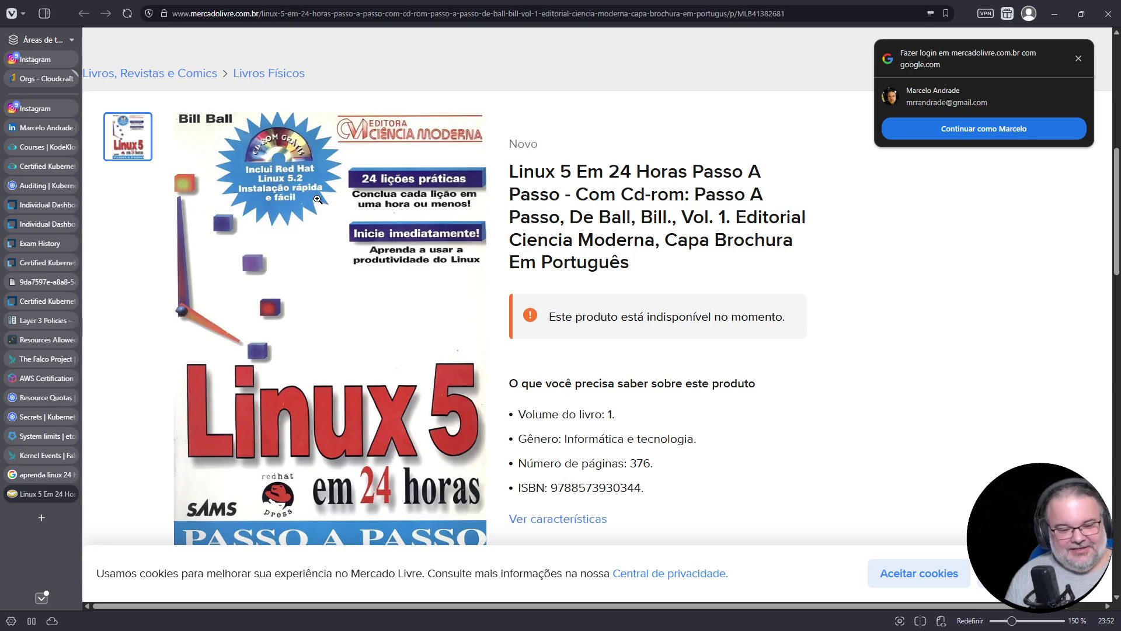
click(240, 15)
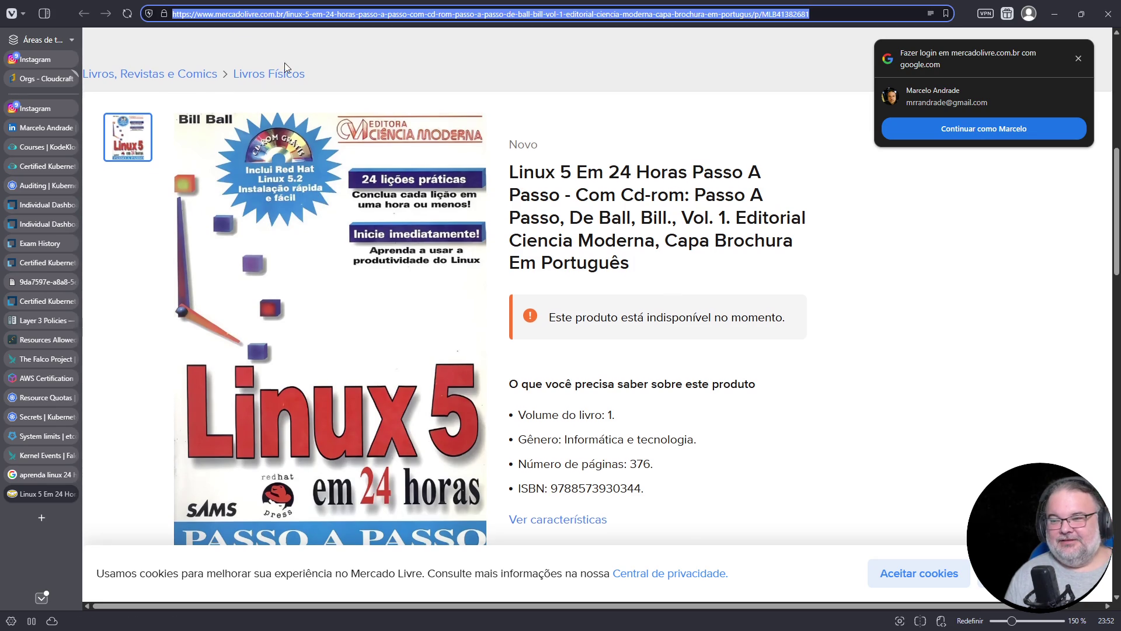
scroll(286, 65, up, 10)
Search DuckDuckGo images for 'usando linux livro'.
text(usando linux livro)
key(Return)
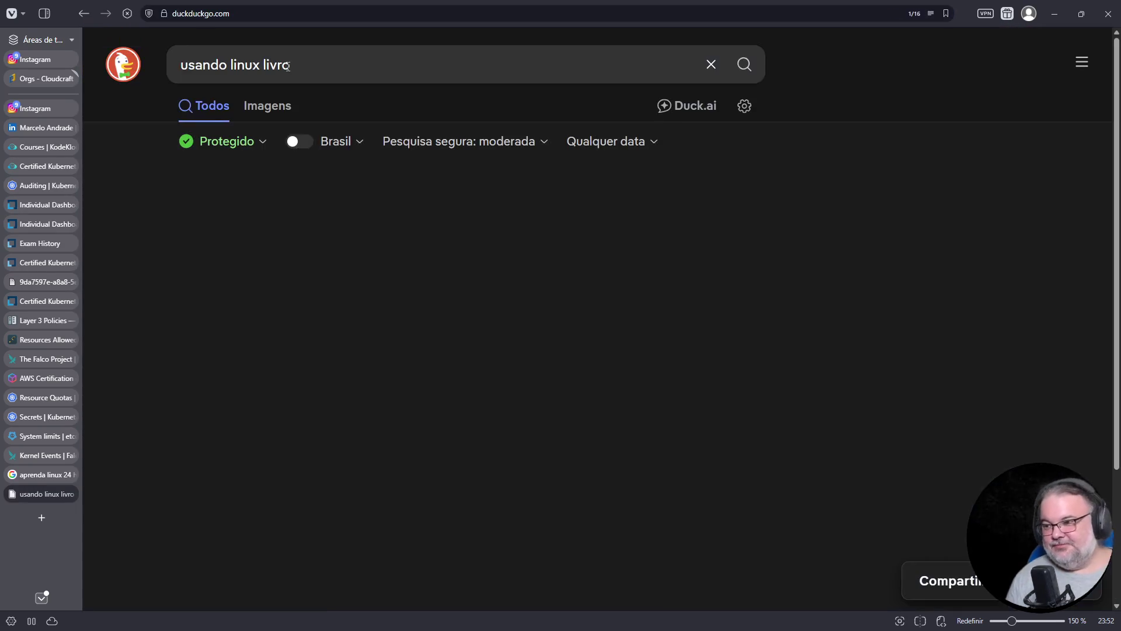
click(270, 108)
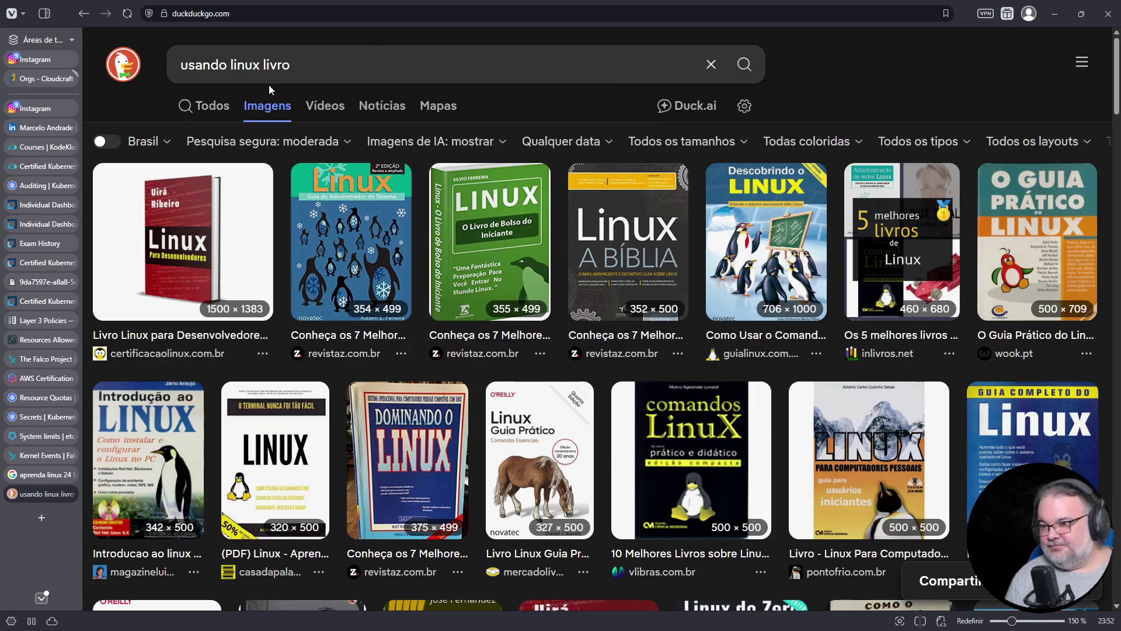
scroll(525, 175, down, 3)
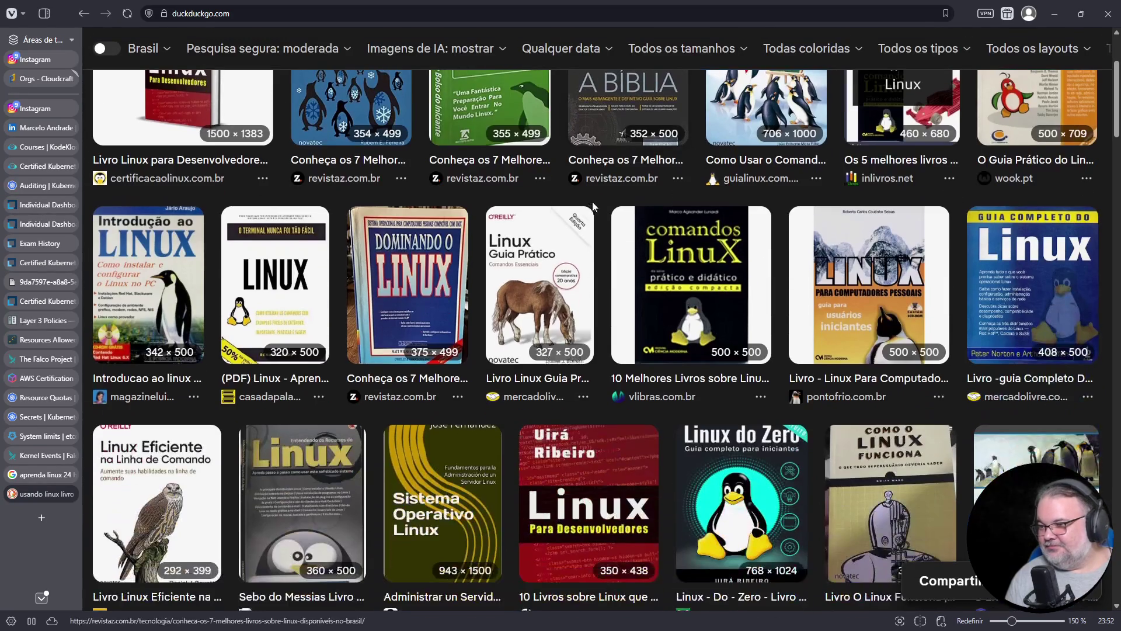
scroll(545, 154, up, 3)
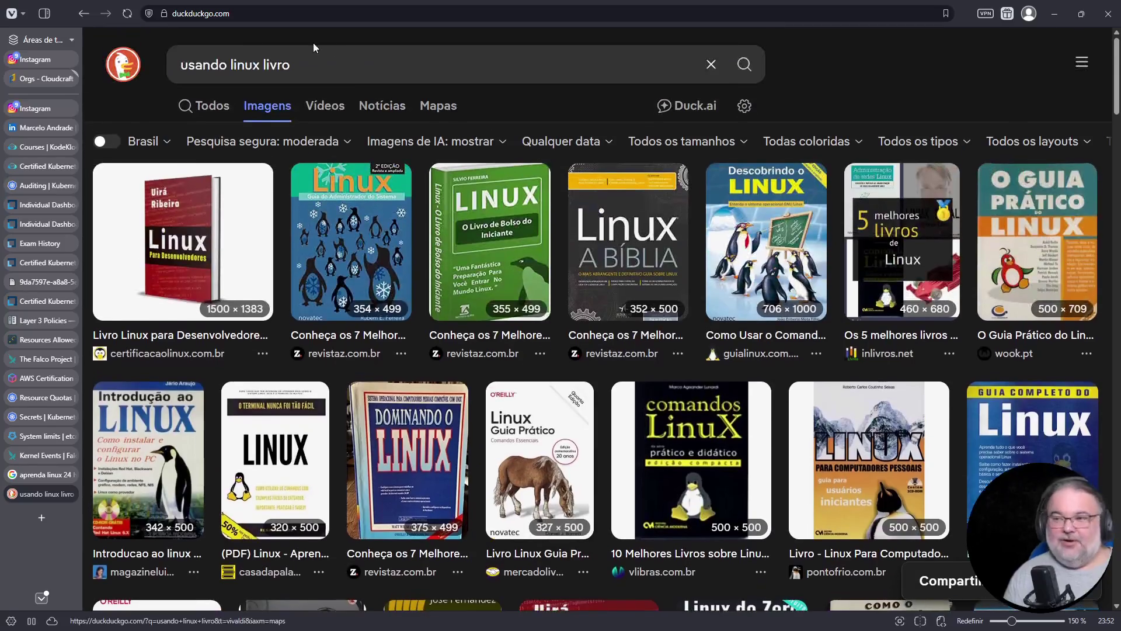
Change the query to 'programação linux livro', browse the results, then start typing 'cd slackware'.
drag(227, 63, 175, 56)
text(programação)
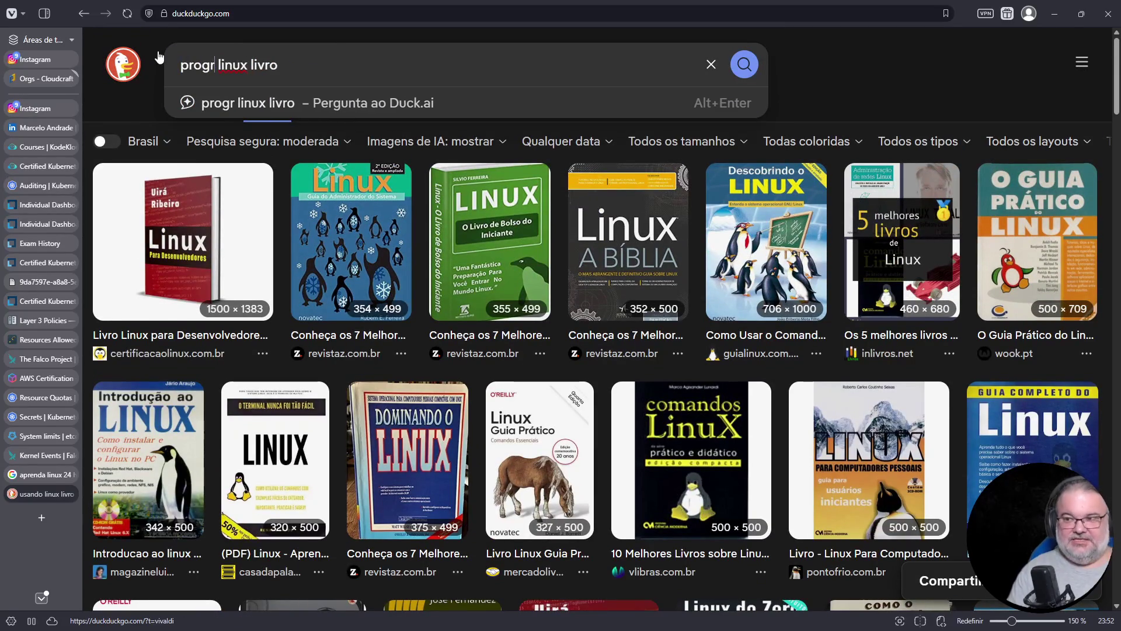
key(Return)
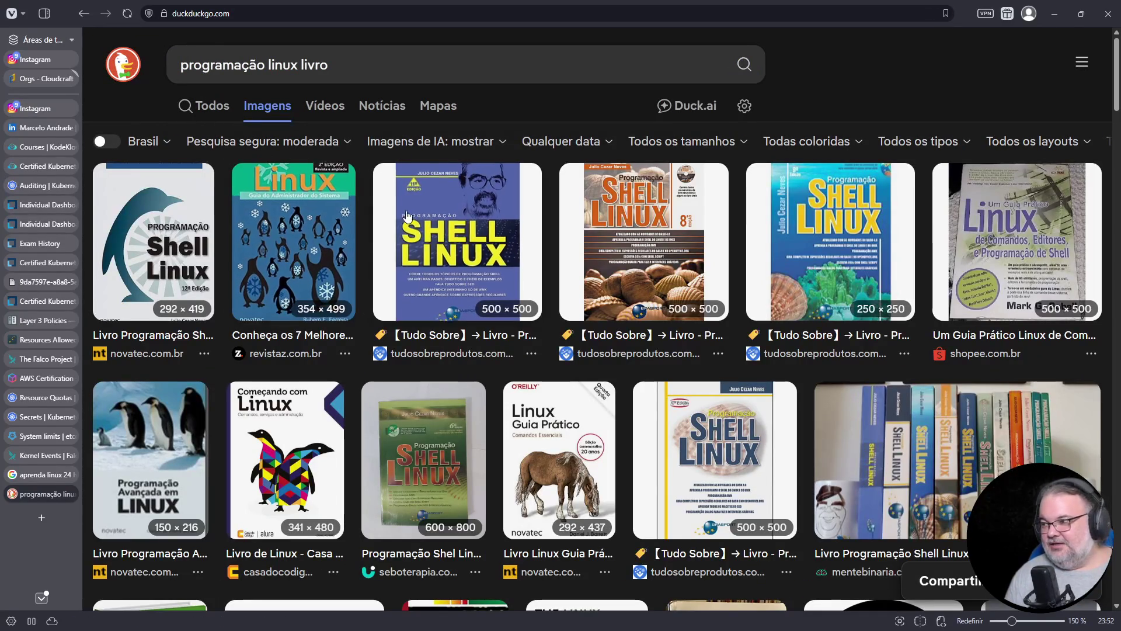
scroll(687, 220, down, 1)
scroll(687, 220, down, 5)
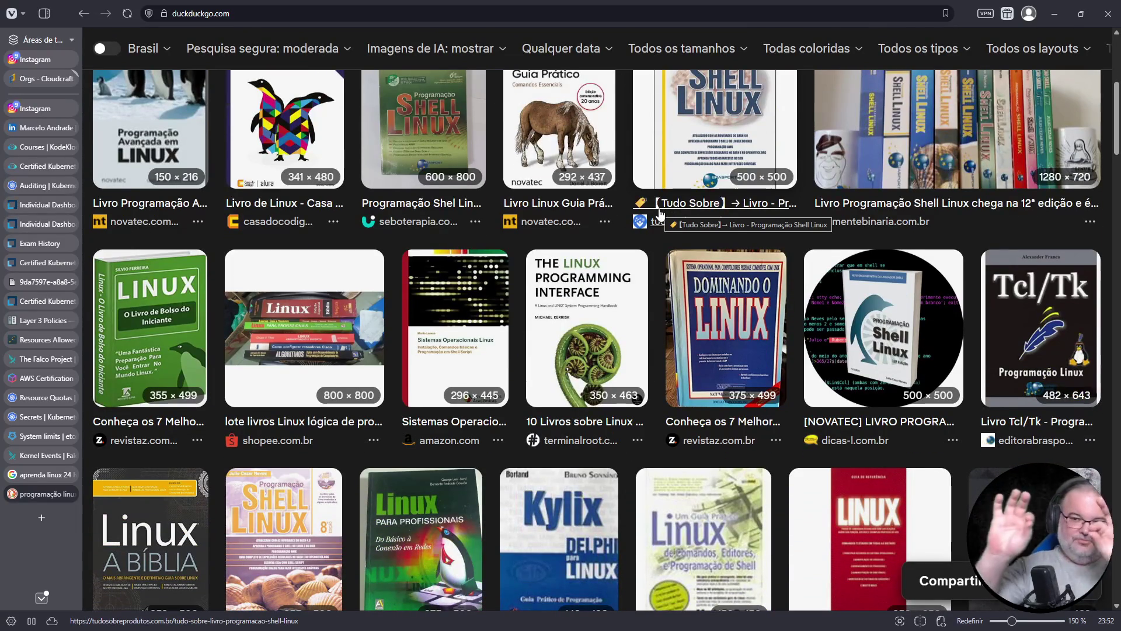
scroll(661, 215, down, 5)
scroll(645, 218, down, 5)
scroll(645, 218, down, 5)
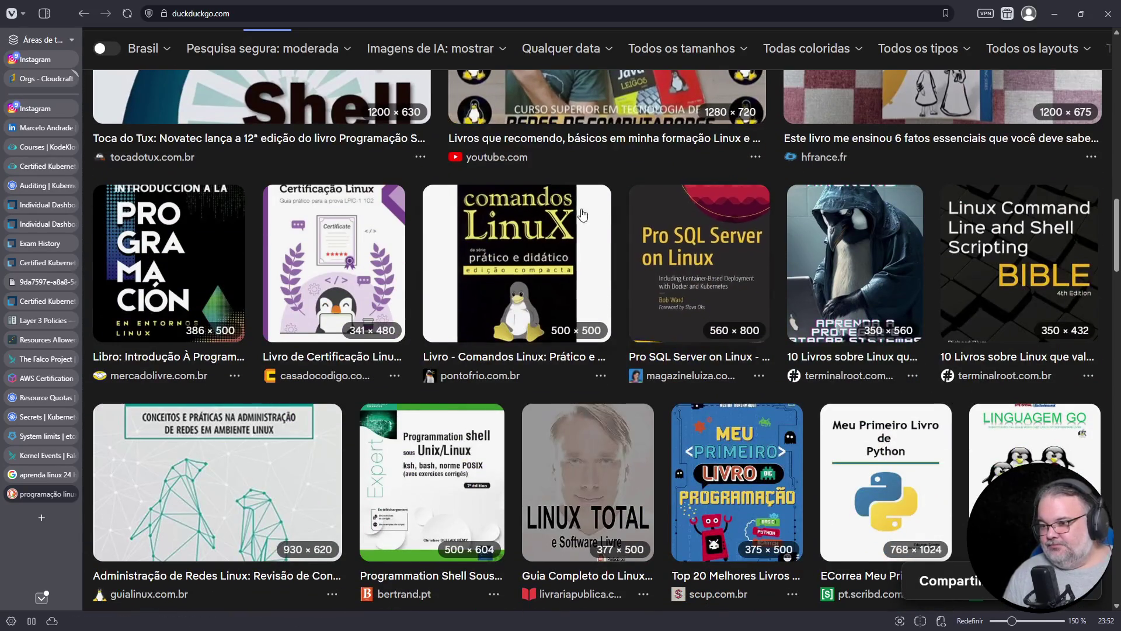
scroll(603, 217, up, 15)
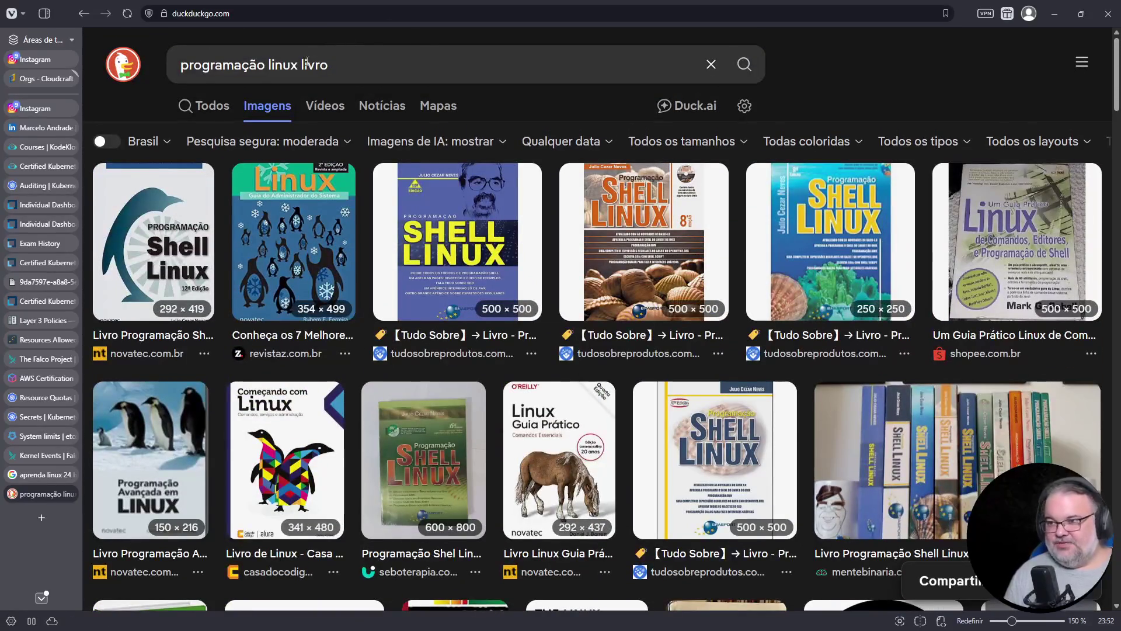
double_click(309, 65)
text(cd slackwar)
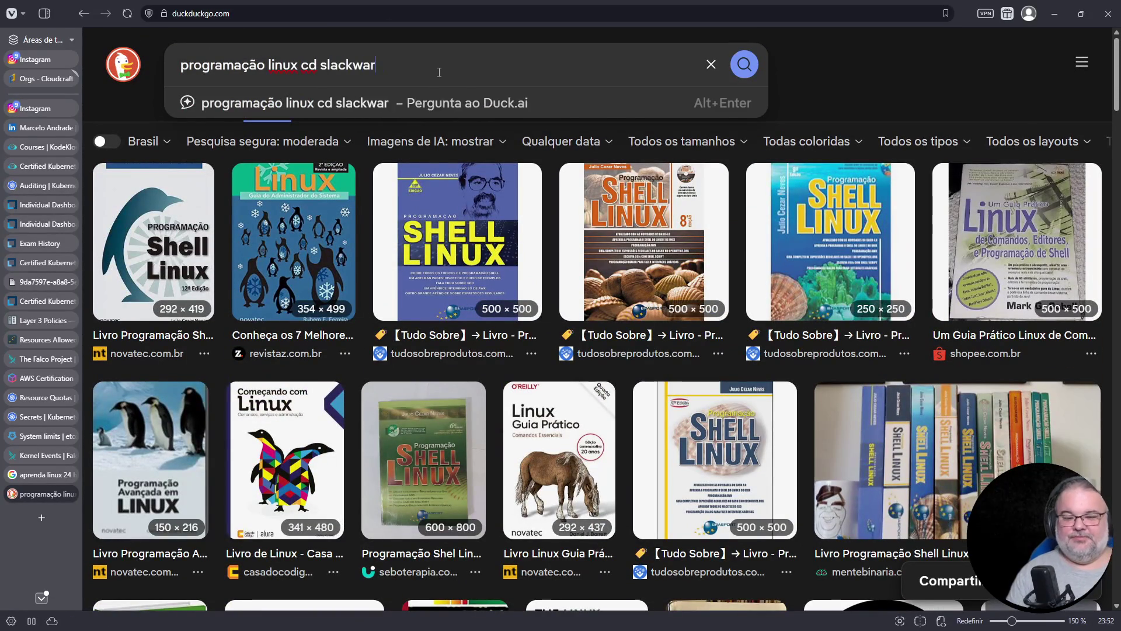
text(e)
key(Return)
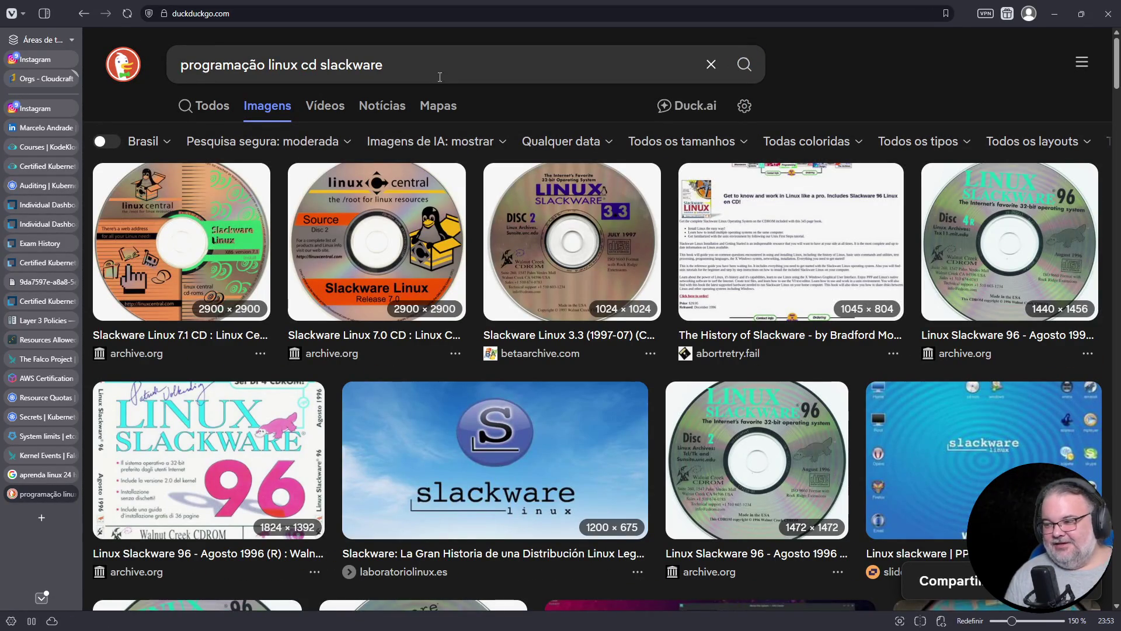
scroll(458, 91, down, 3)
scroll(463, 107, up, 1)
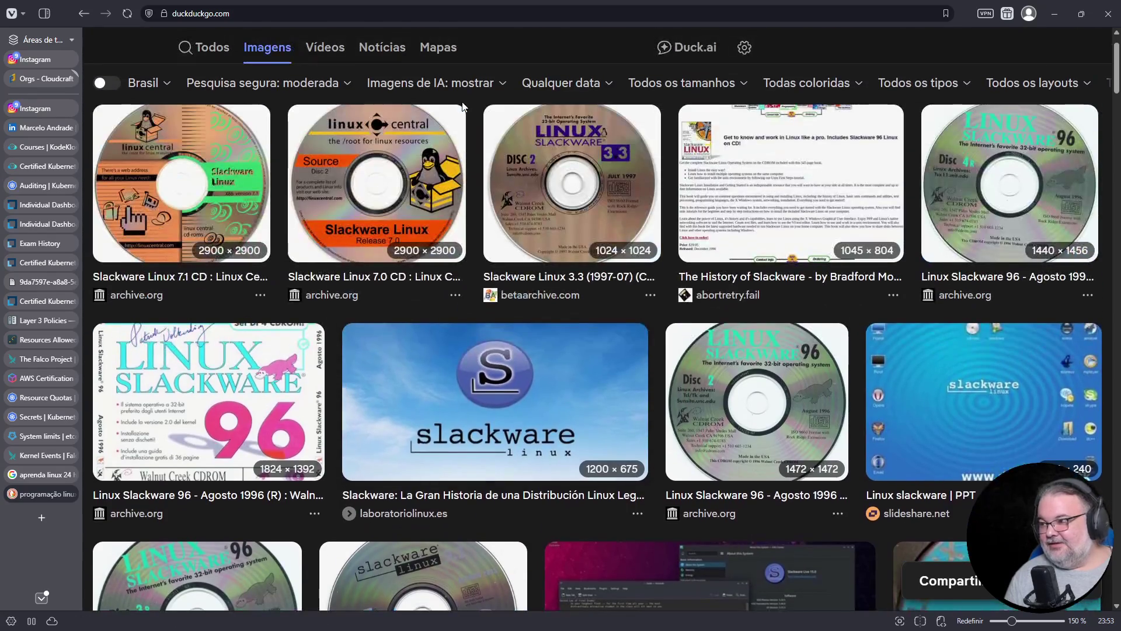
scroll(468, 103, down, 2)
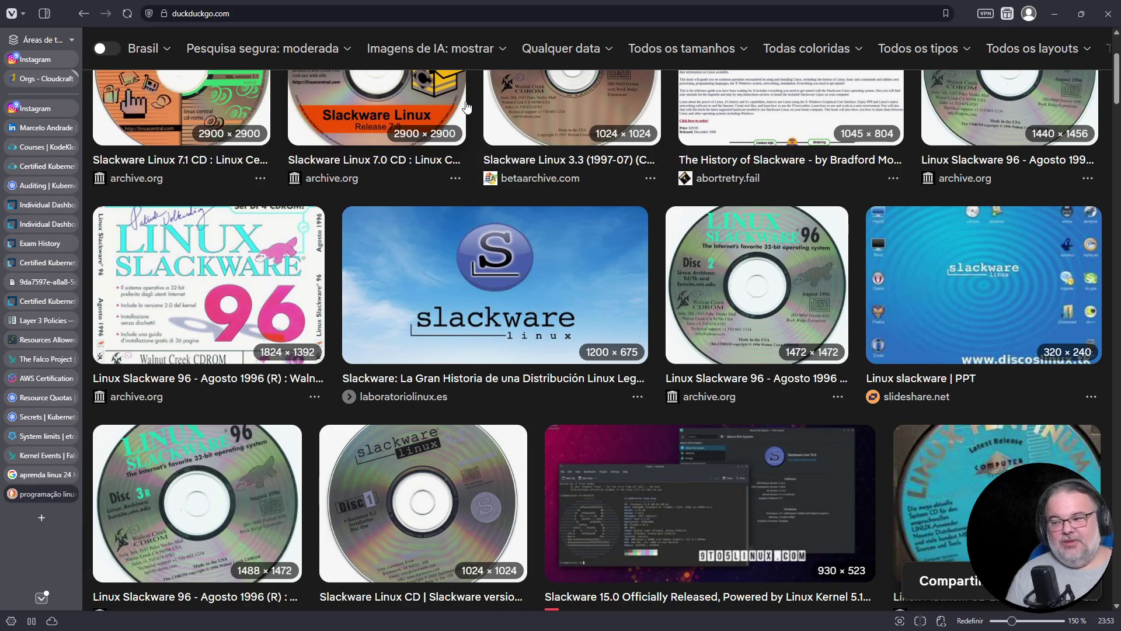
scroll(501, 174, down, 4)
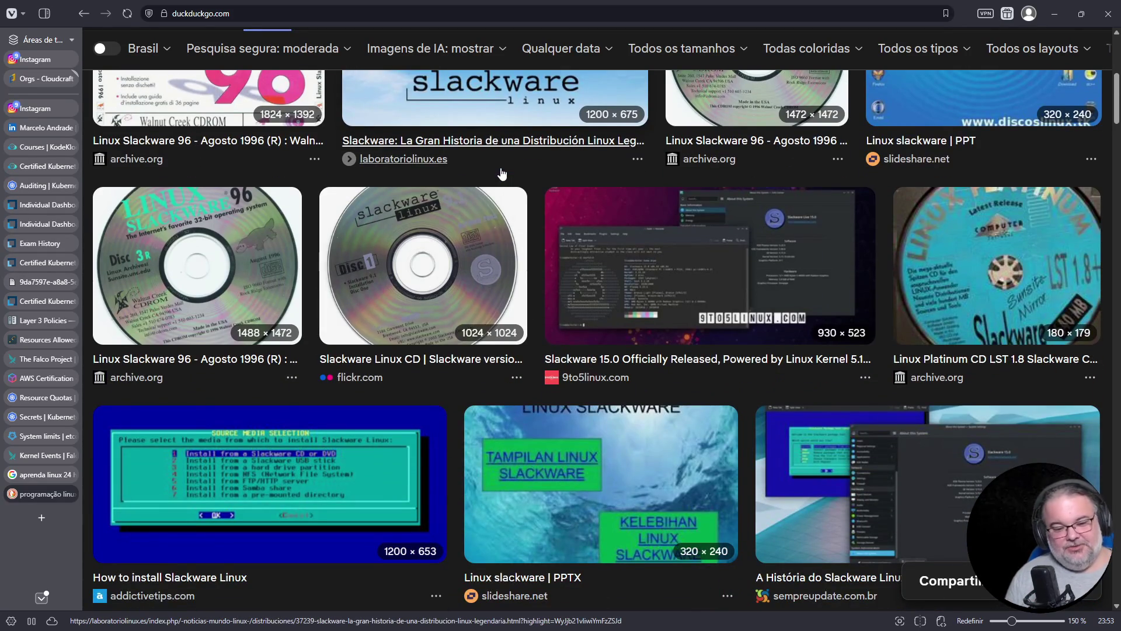
scroll(502, 173, down, 4)
scroll(501, 173, down, 5)
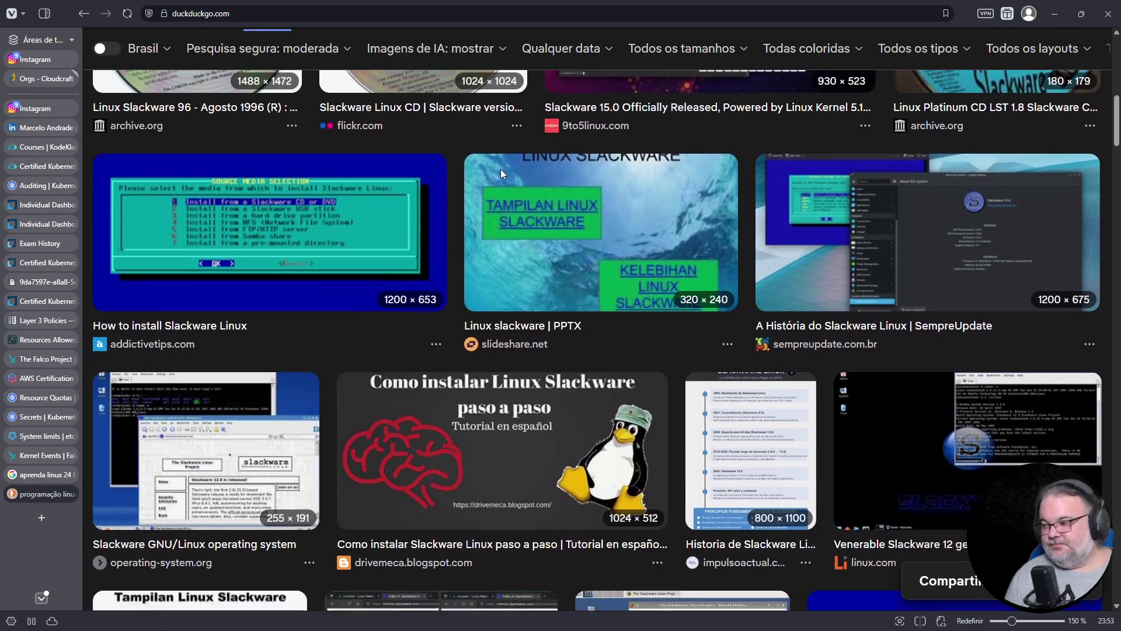
scroll(501, 174, down, 5)
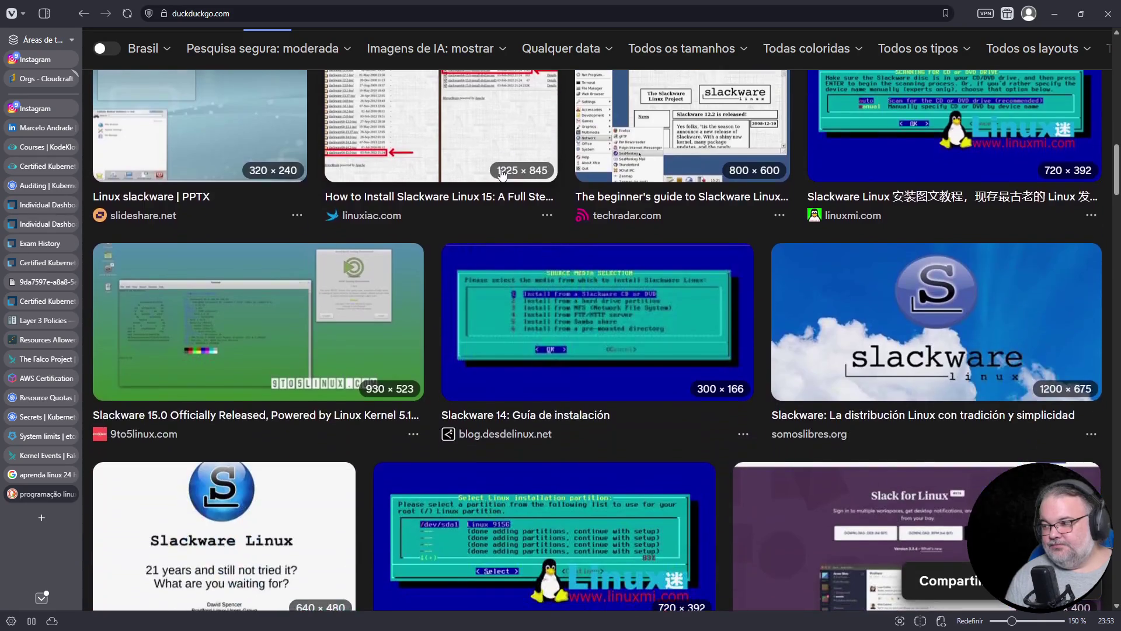
scroll(502, 174, down, 8)
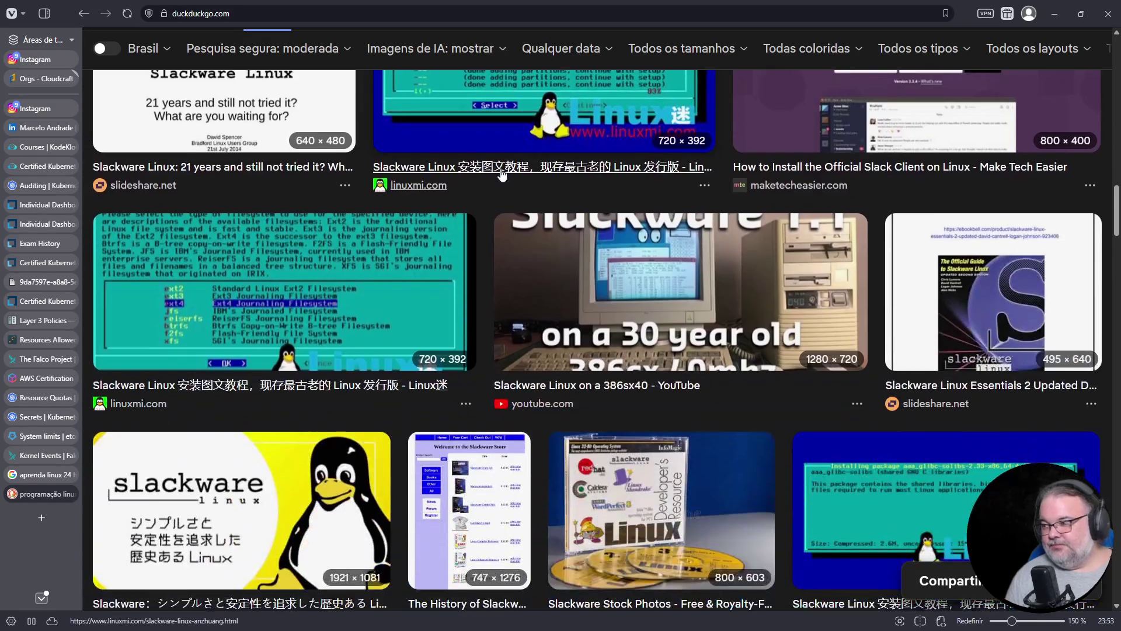
scroll(502, 173, down, 4)
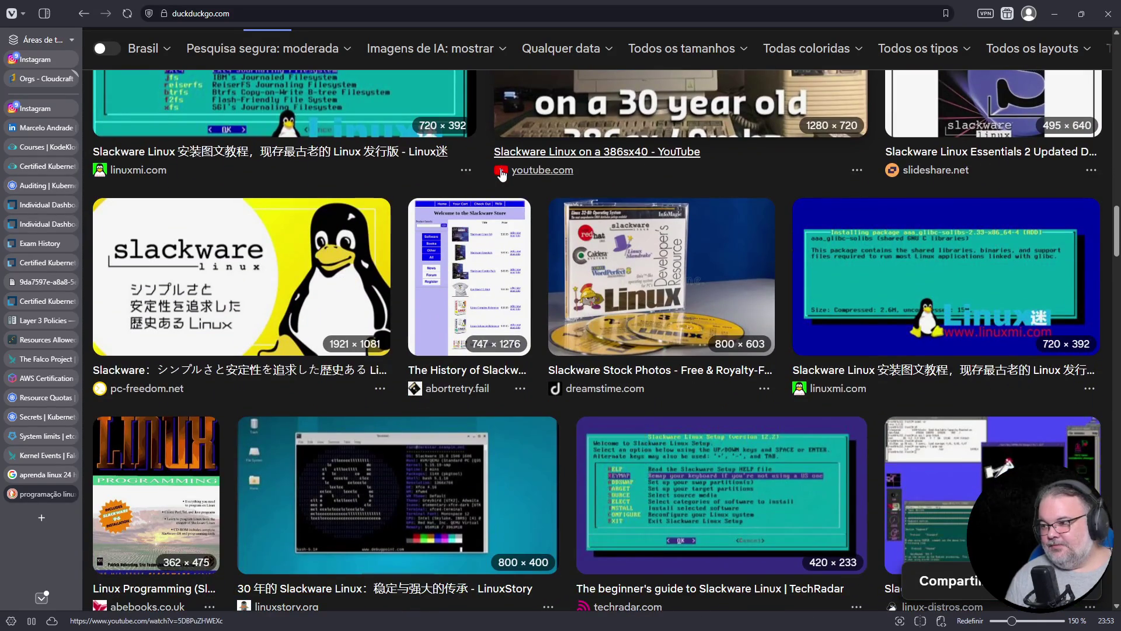
key(Home)
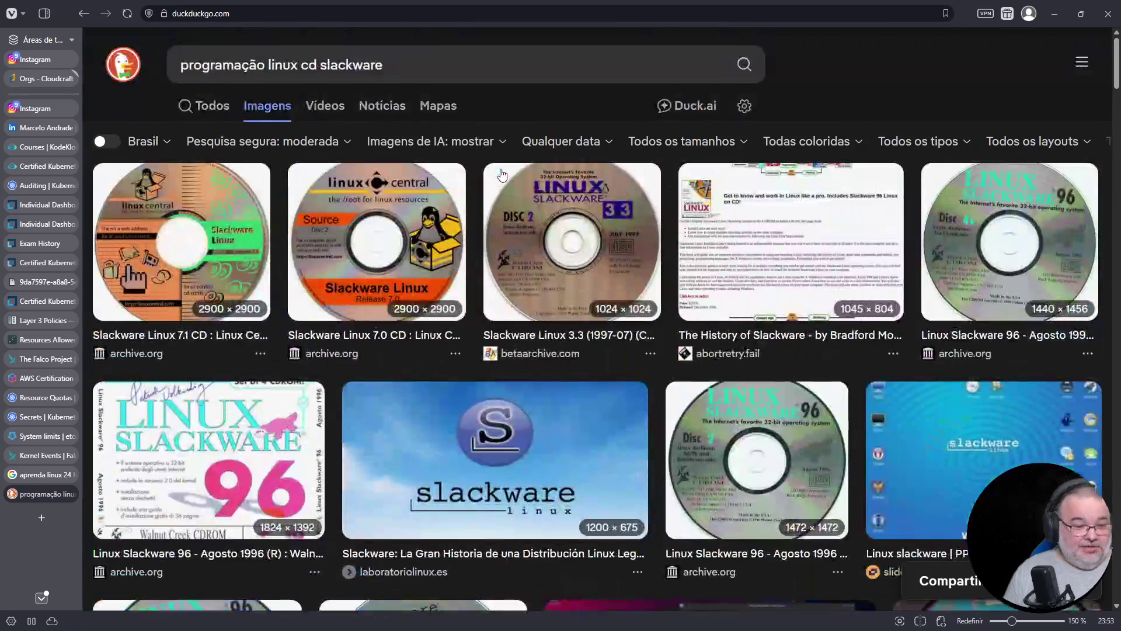
click(316, 72)
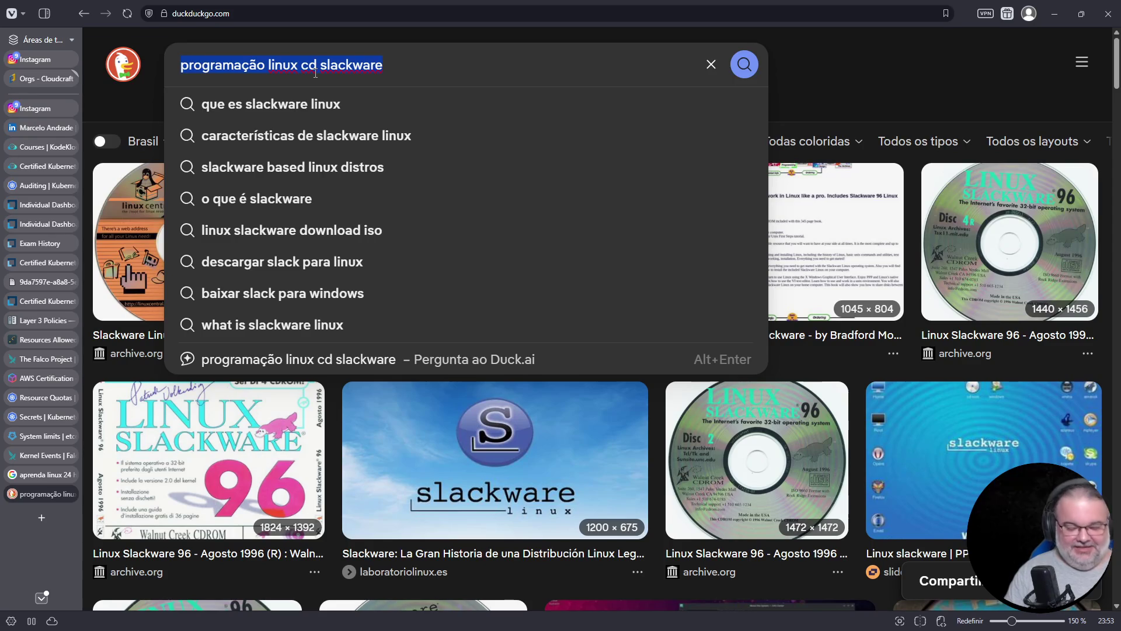
Search DuckDuckGo images for 'parolin caixa'.
text(marum)
key(BackSpace)
key(BackSpace)
key(BackSpace)
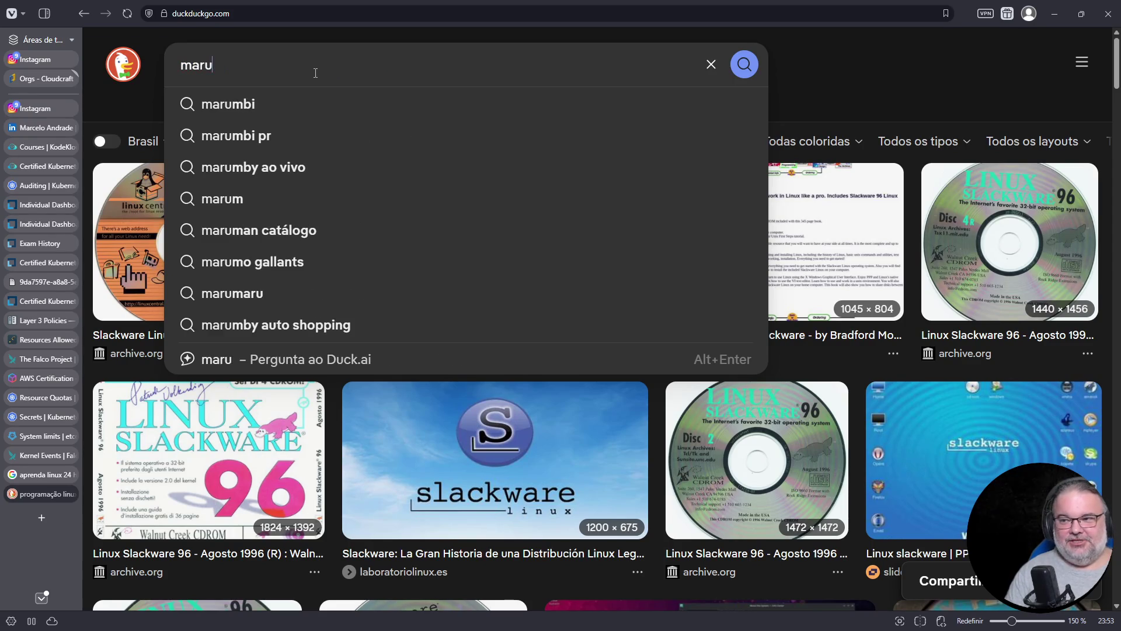
text(parolin)
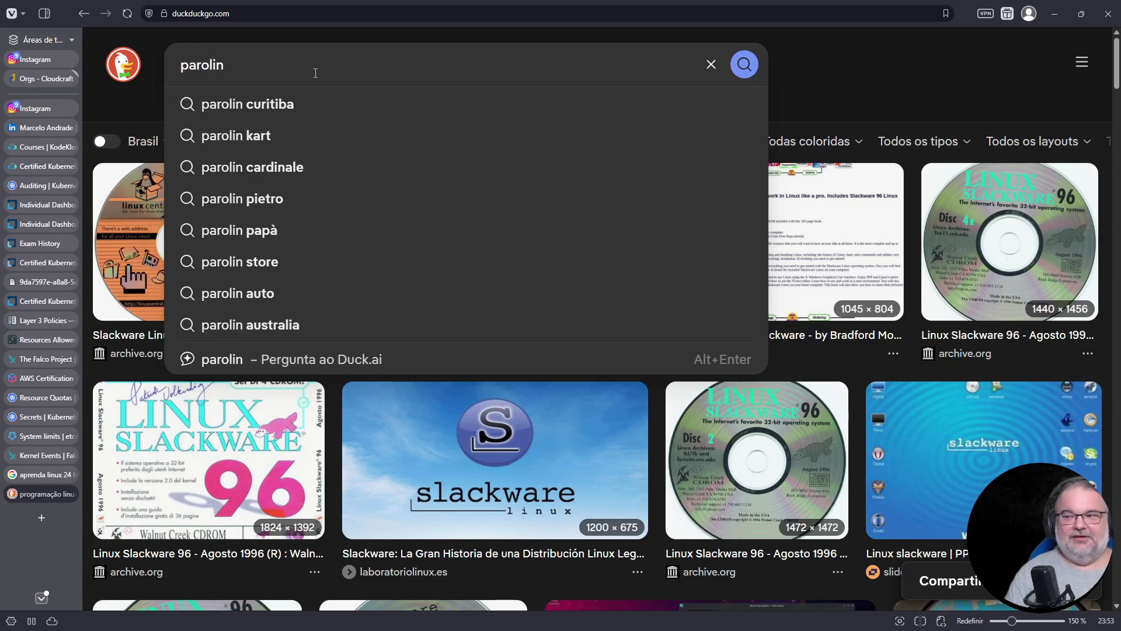
text( caixa)
key(Return)
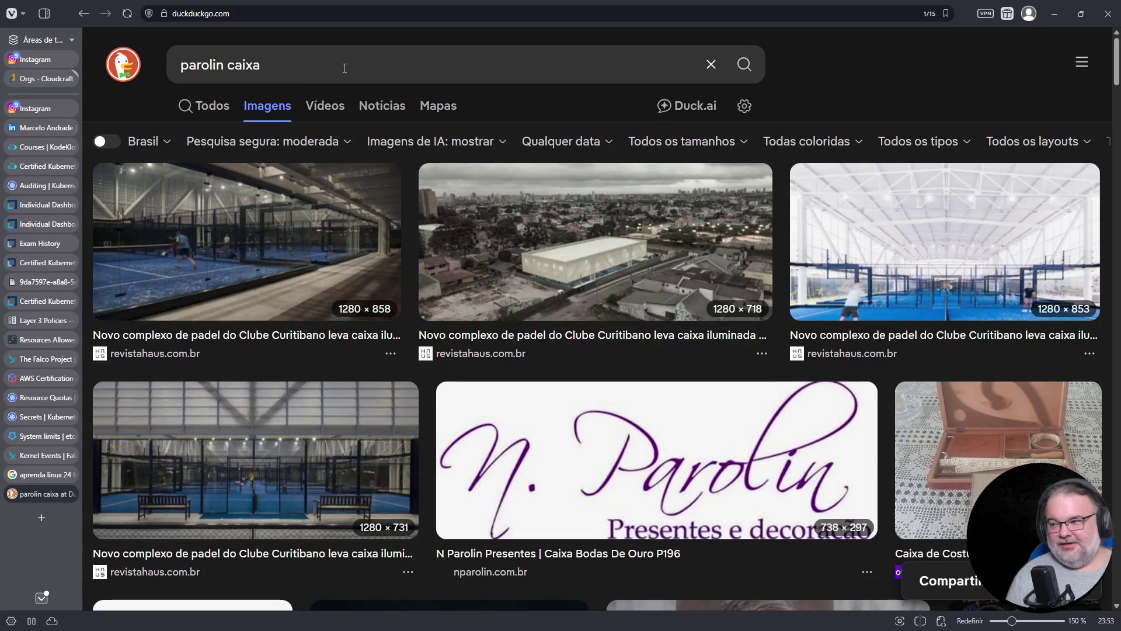
In Google, change the image query to 'parolin caixa conectiva' and preview the first Conectiva box.
click(33, 480)
click(311, 60)
key(ctrl+a)
text(párolin )
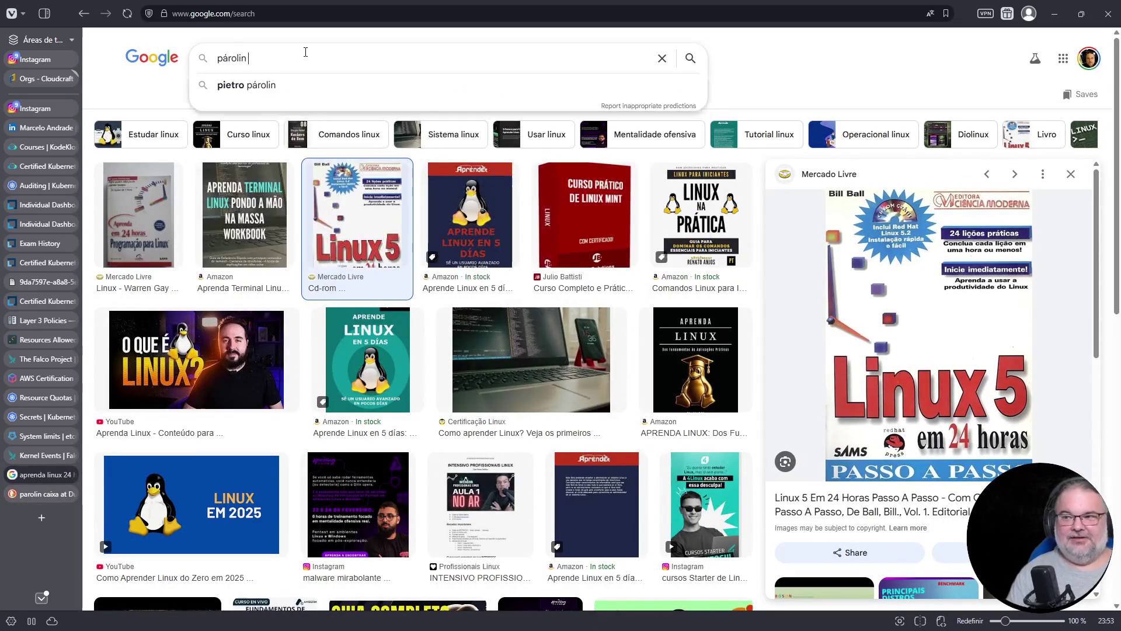
text(caixa)
click(306, 52)
text(conectiv)
key(Return)
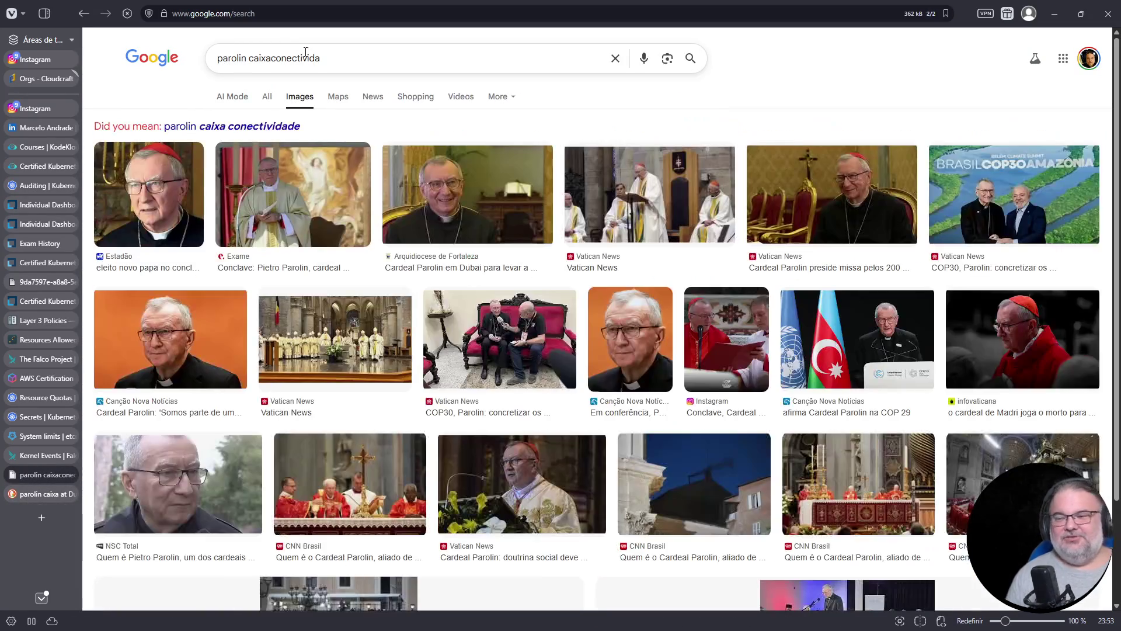
text(i)
key(BackSpace)
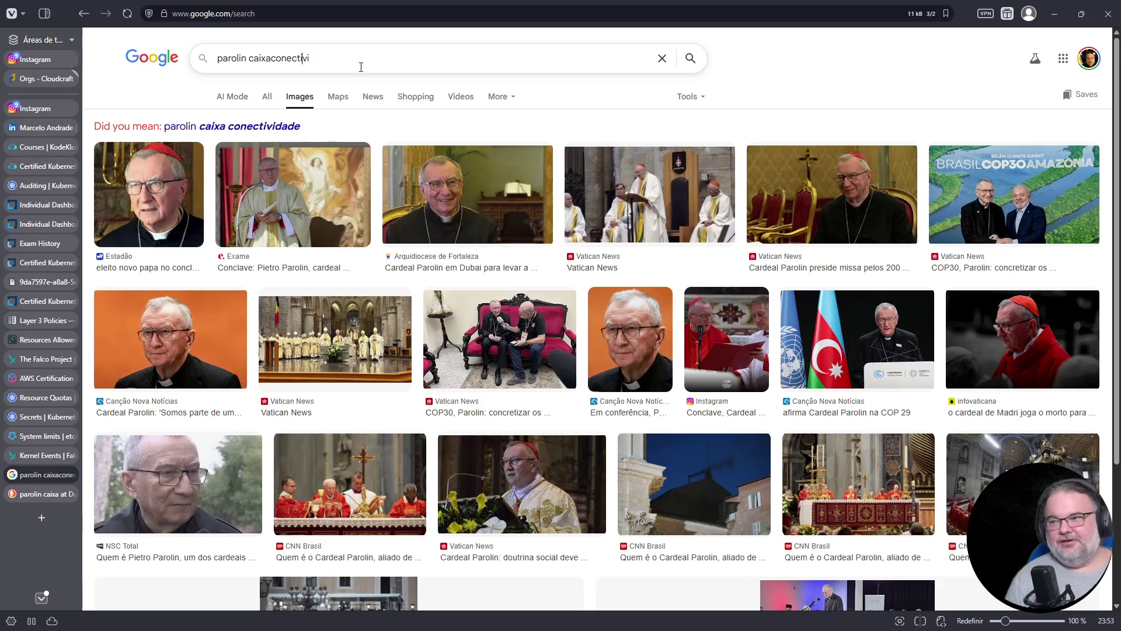
text(a)
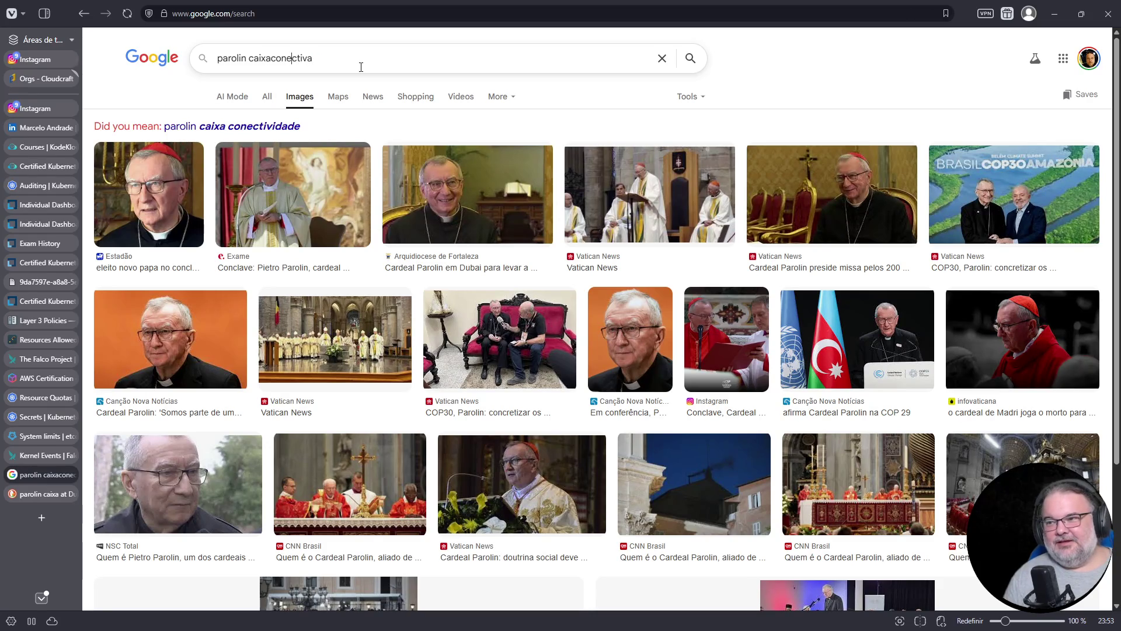
key(Return)
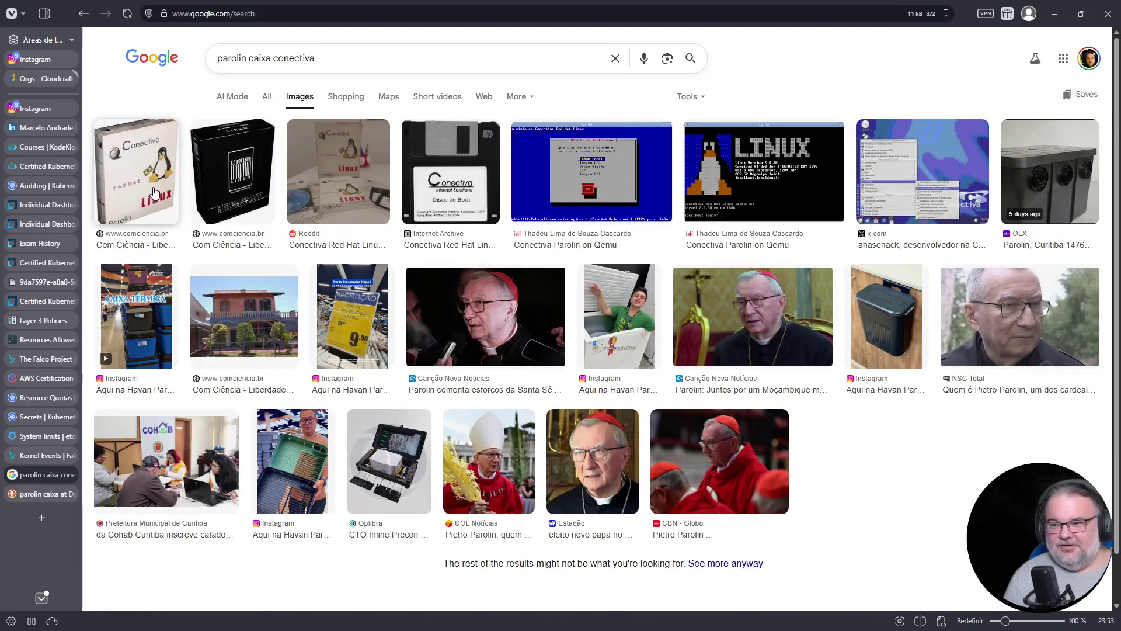
click(155, 192)
Open the ComCiência article from the first image and view its Conectiva Linux box photo enlarged.
click(917, 310)
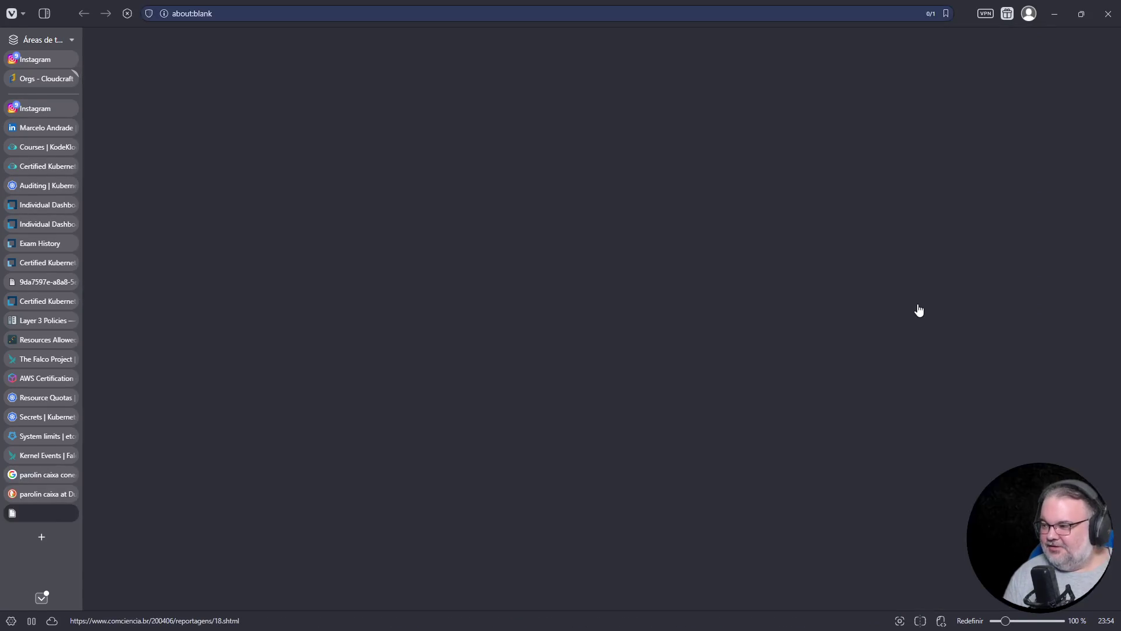
scroll(715, 206, down, 10)
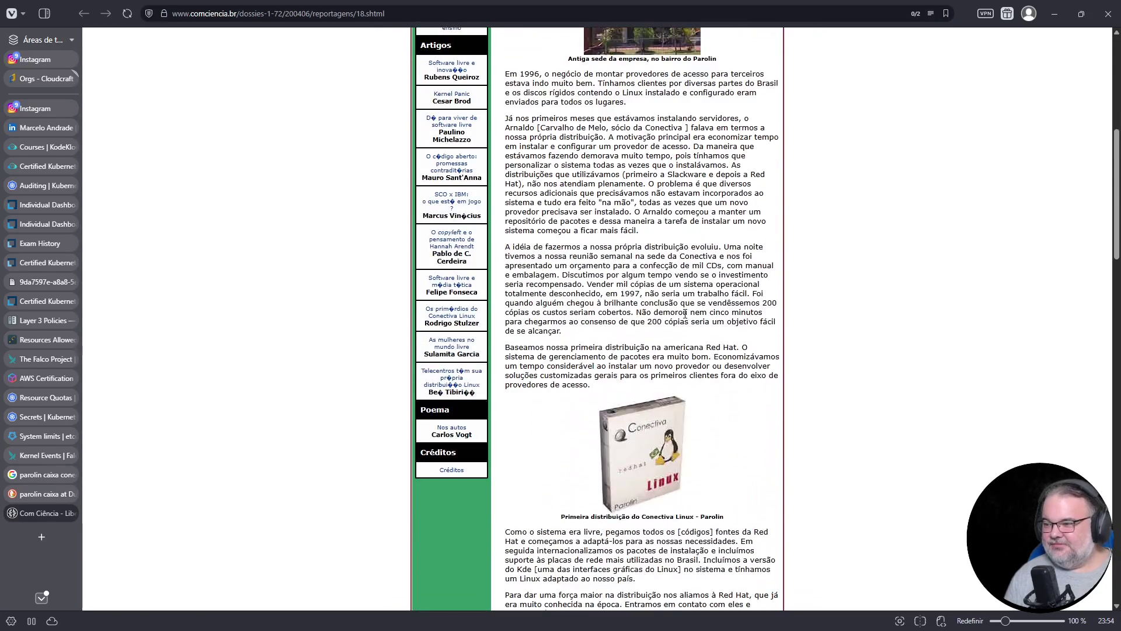
click(645, 192)
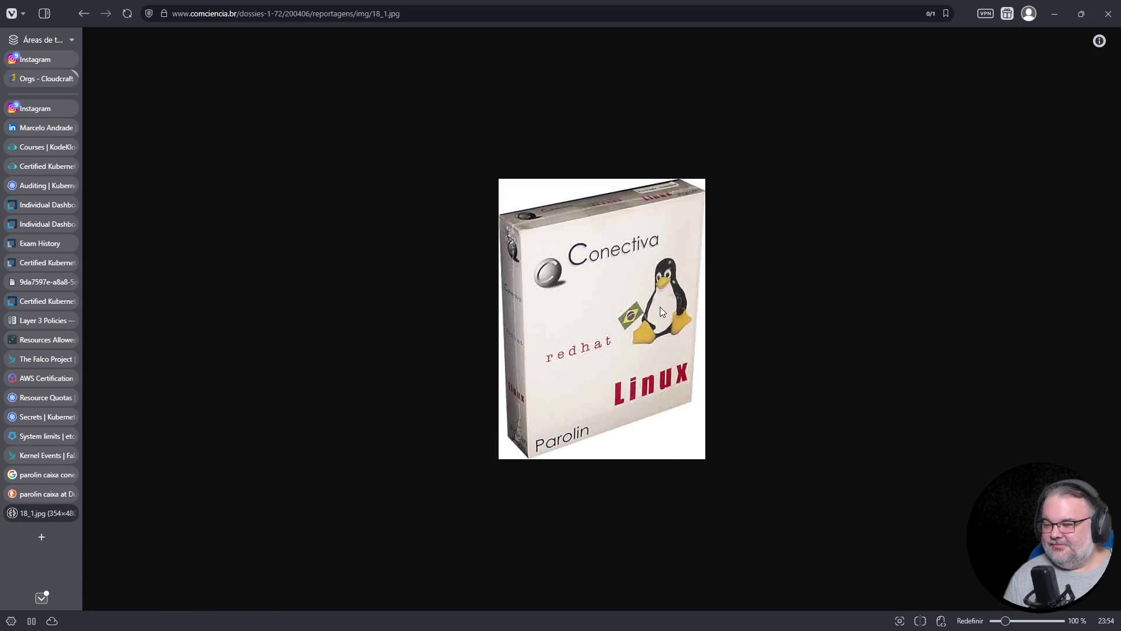
scroll(668, 320, up, 2)
scroll(668, 320, up, 4)
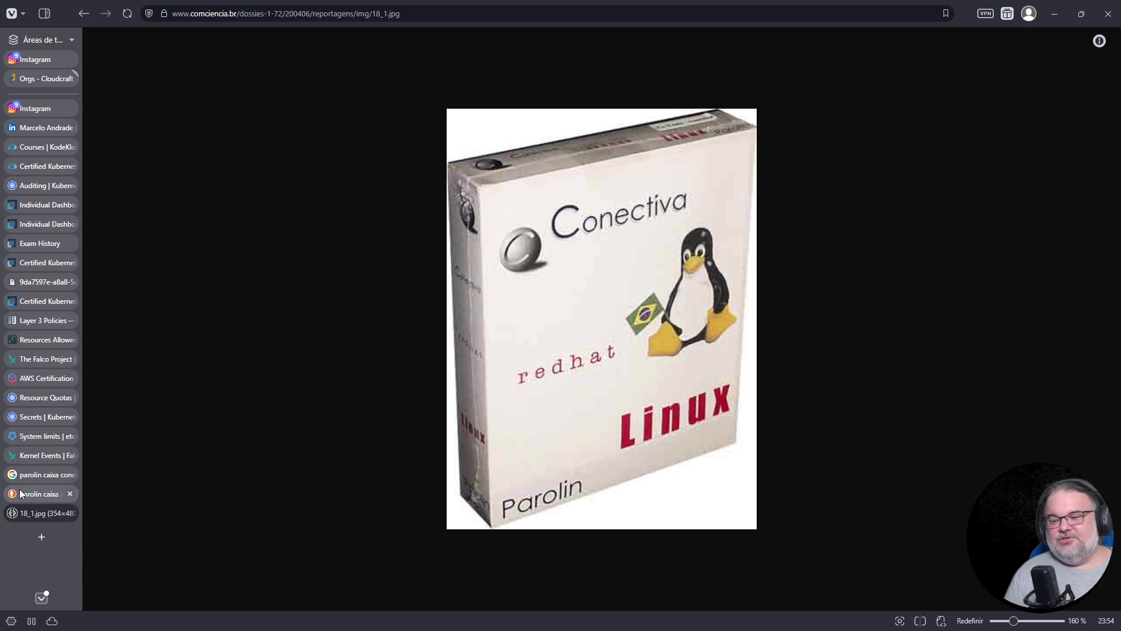
key(ctrl+t)
click(450, 100)
Search Google Images for 'marumbi conectiva', then refine the query to 'marumbi conectiva caixa'.
text(marumbi conectiva)
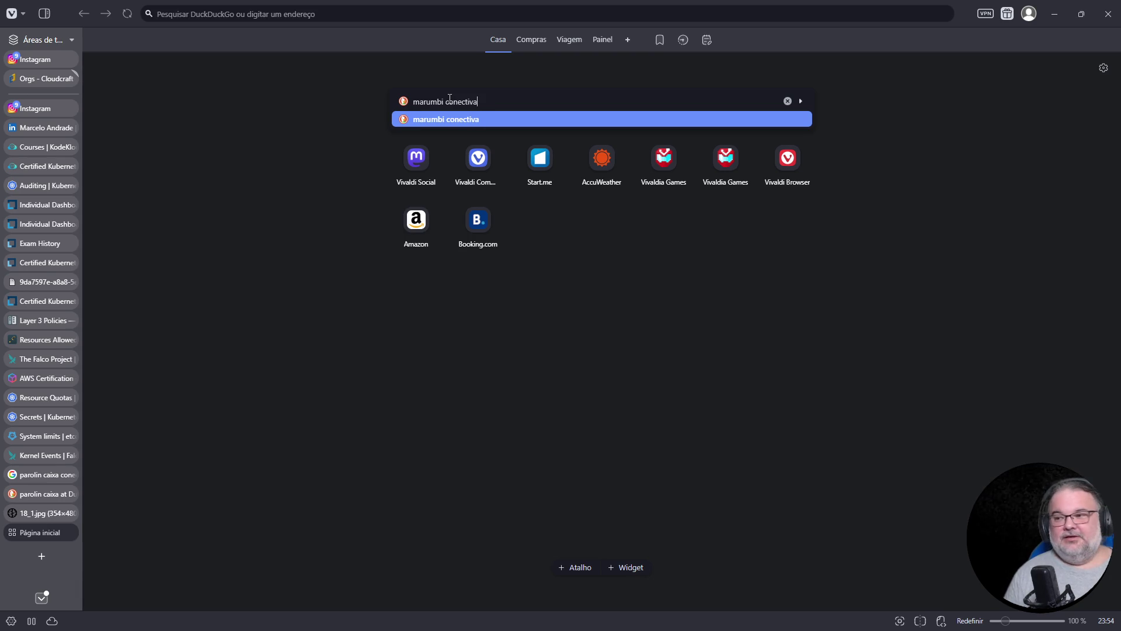
key(Return)
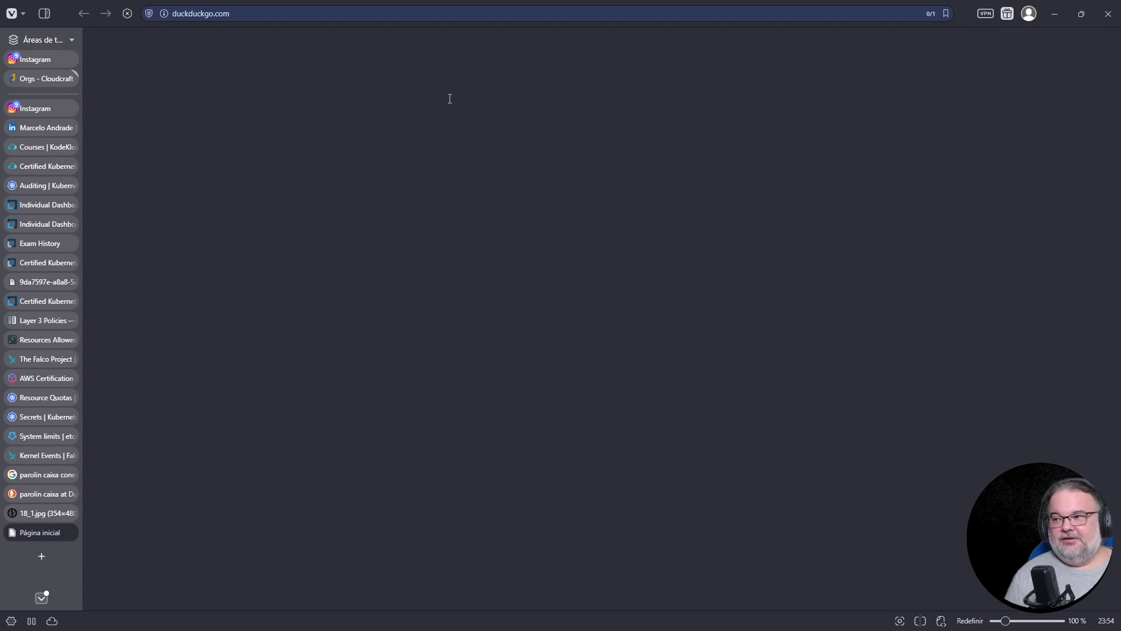
click(238, 82)
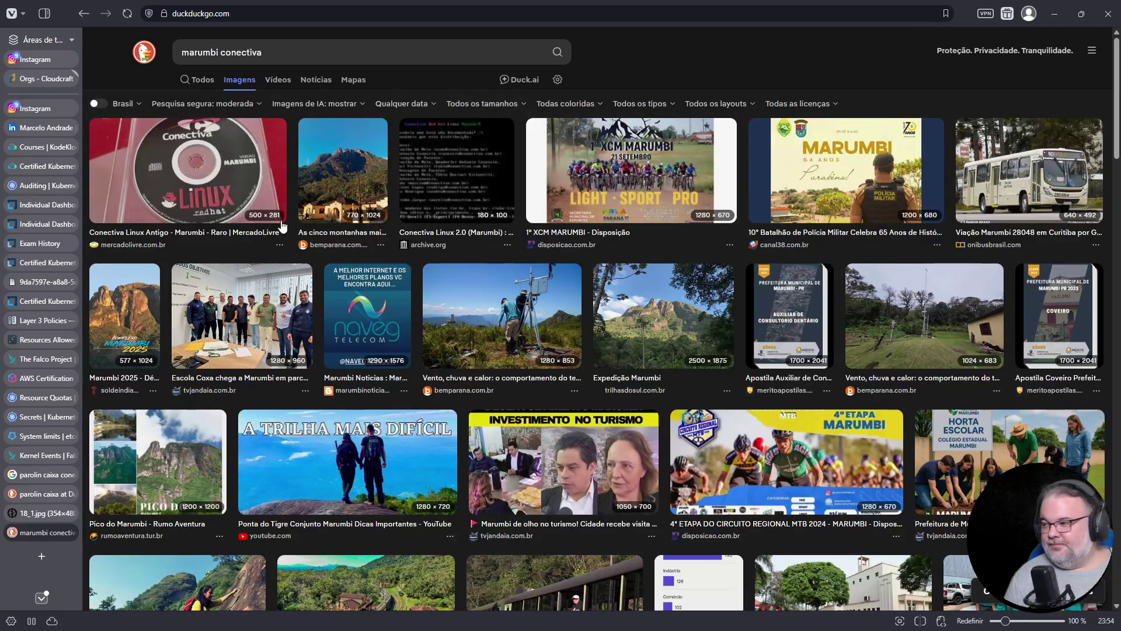
scroll(327, 230, down, 5)
scroll(327, 230, up, 6)
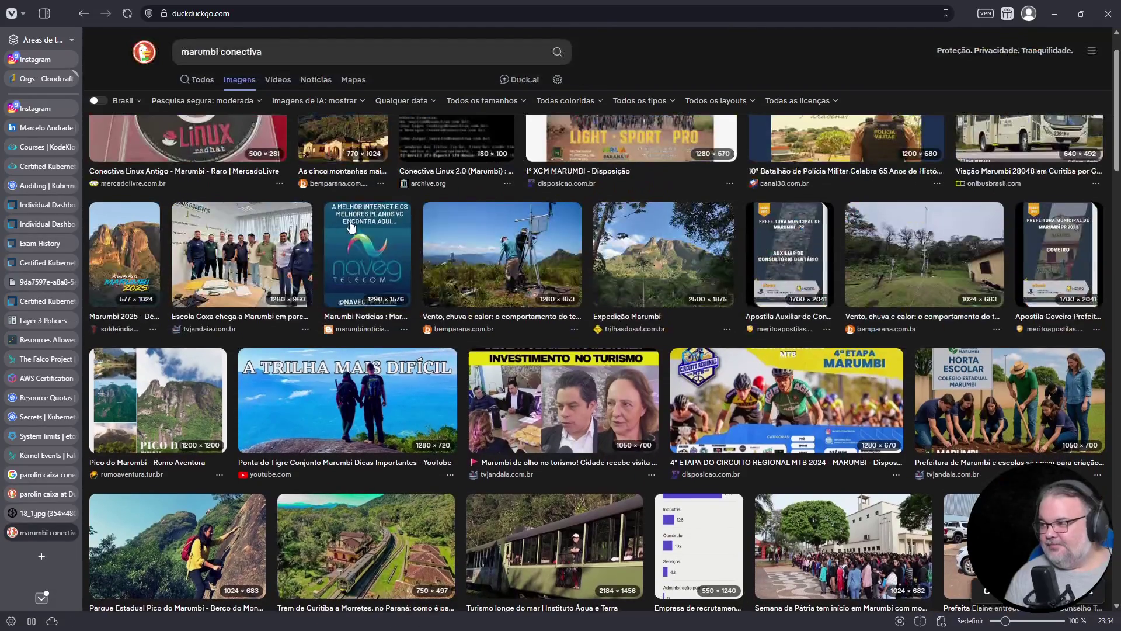
click(306, 57)
text(caixa)
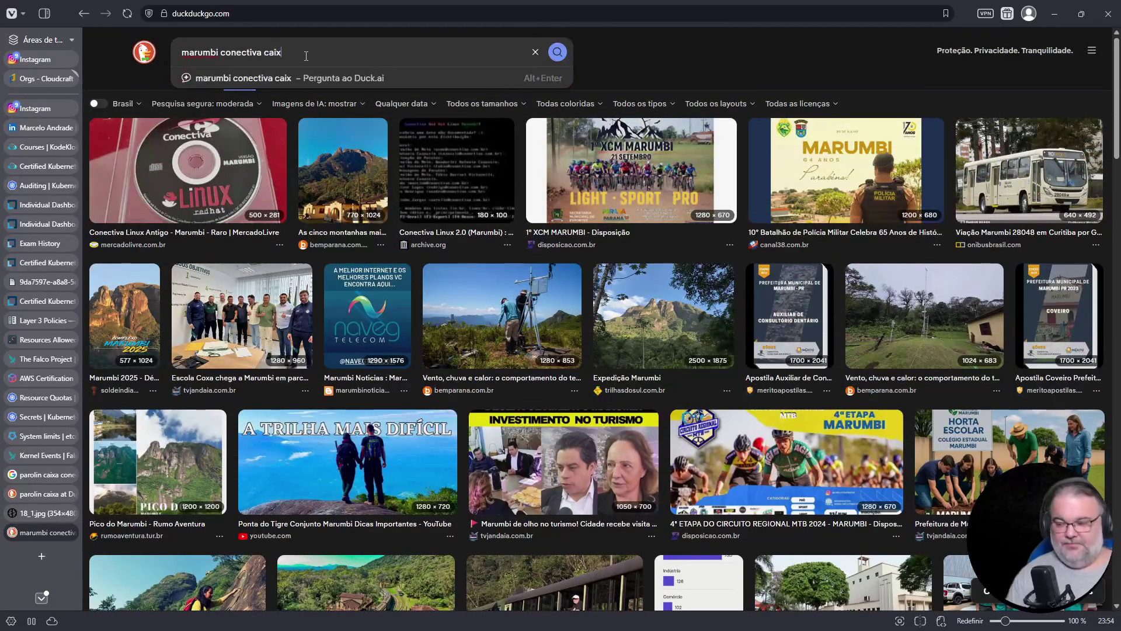
key(Return)
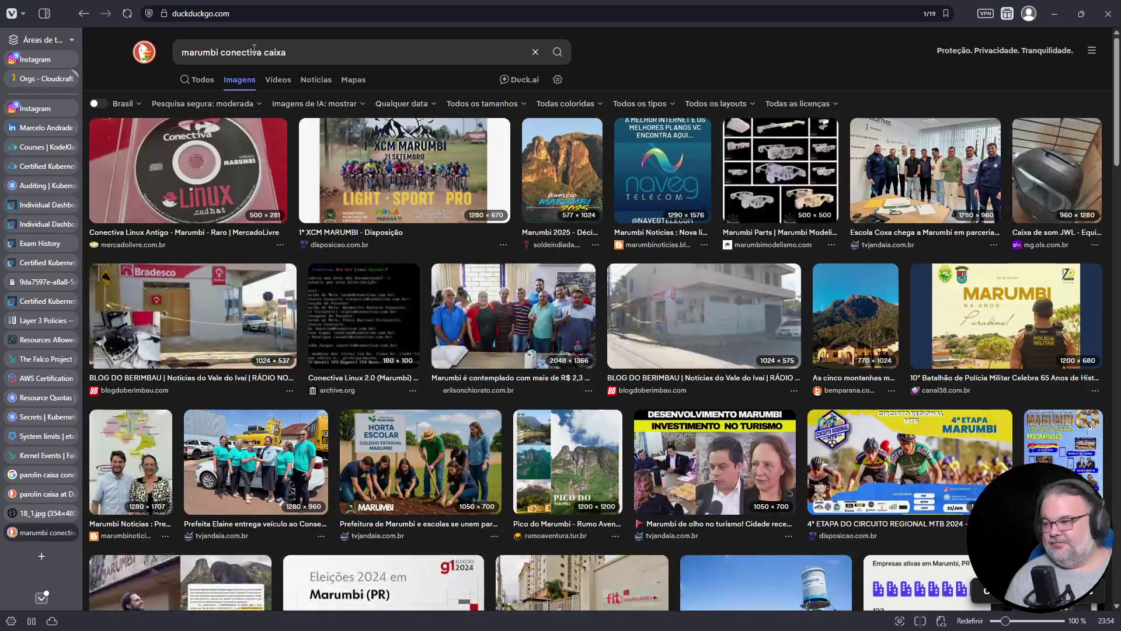
Search images for 'marumbi caixa conectiva' and open the Blog do Michael post behind the box image.
key(ctrl+l)
click(38, 481)
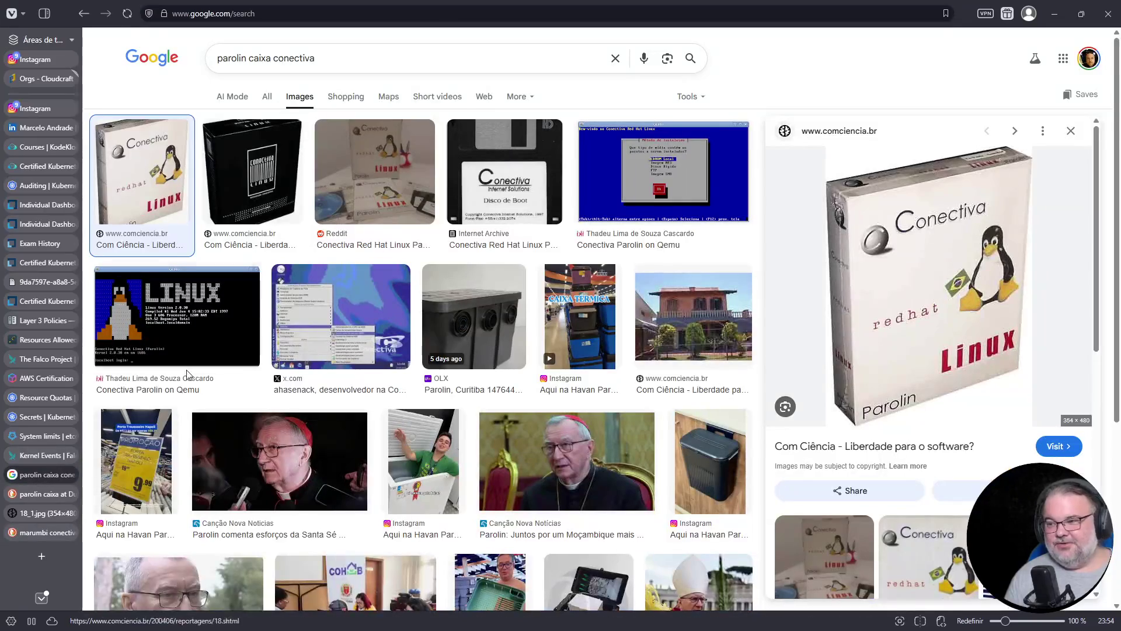
double_click(240, 58)
text(marumbi)
key(Return)
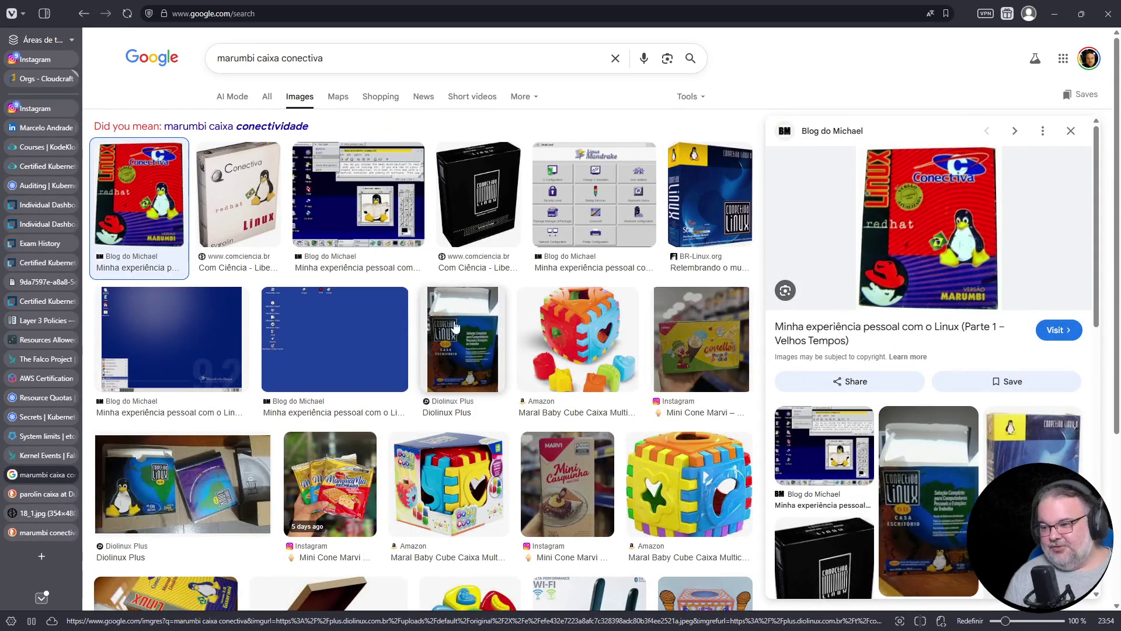
scroll(478, 323, down, 4)
scroll(261, 260, up, 5)
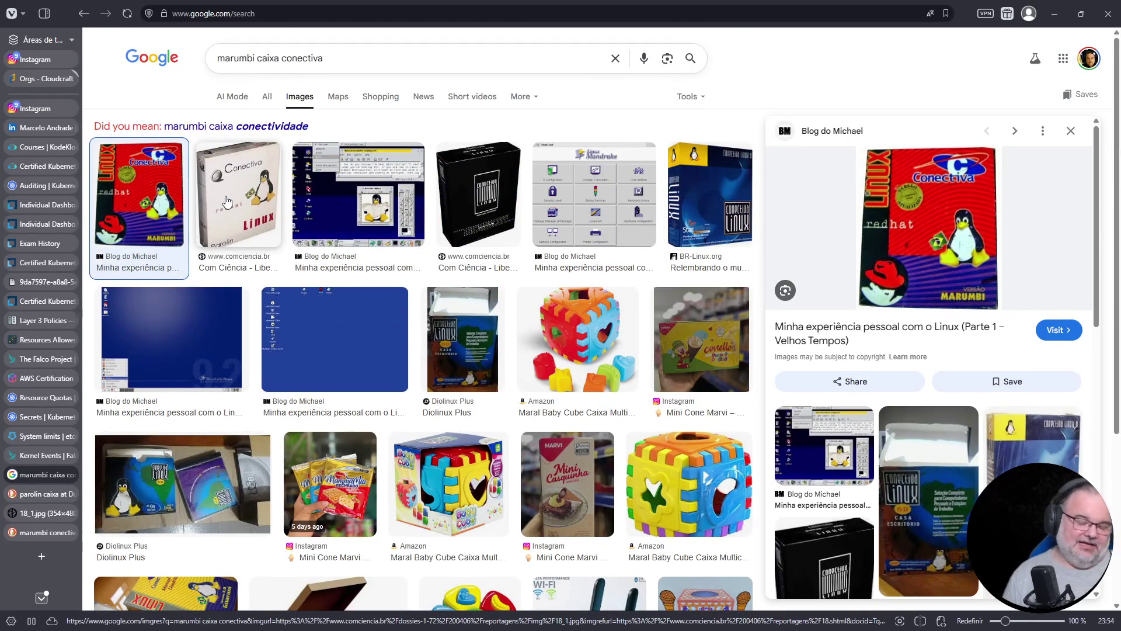
scroll(227, 201, down, 5)
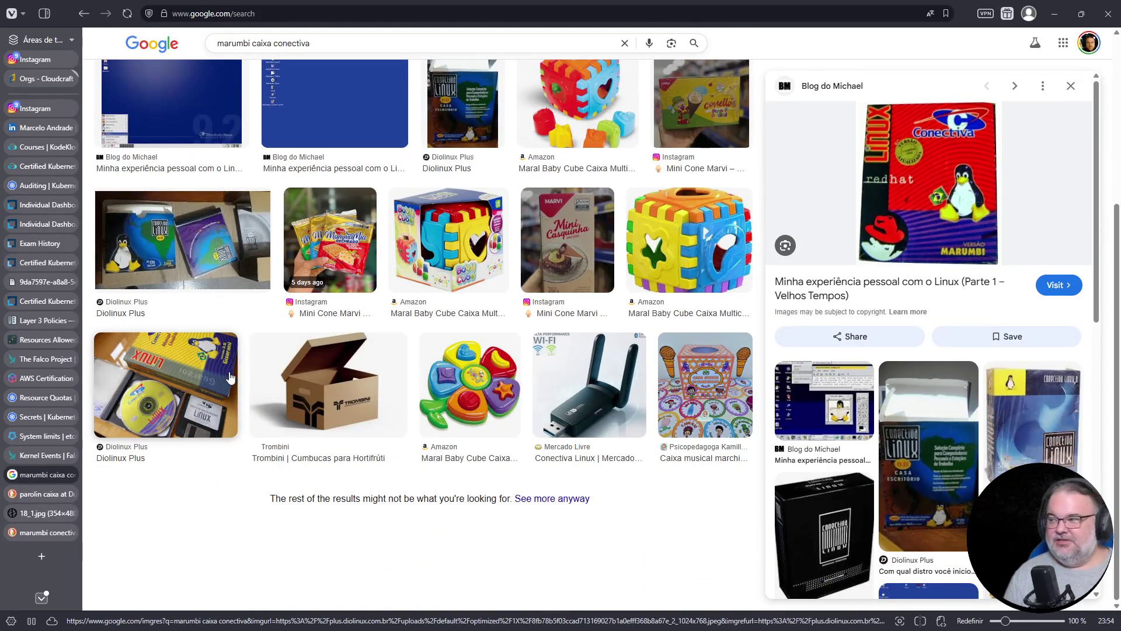
click(935, 190)
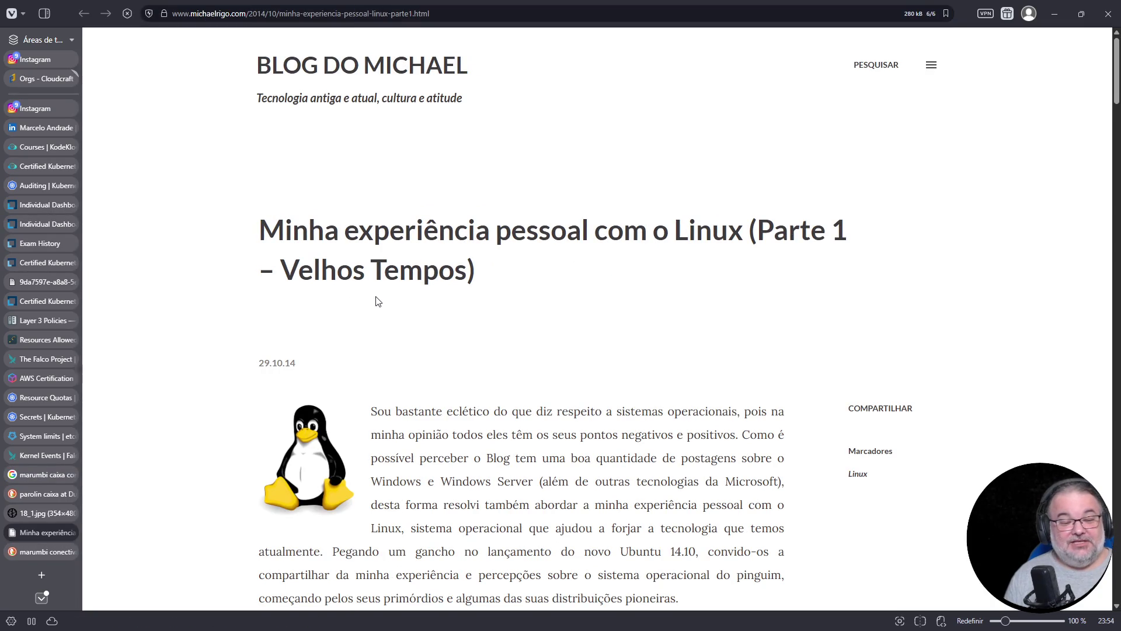
scroll(378, 301, down, 1)
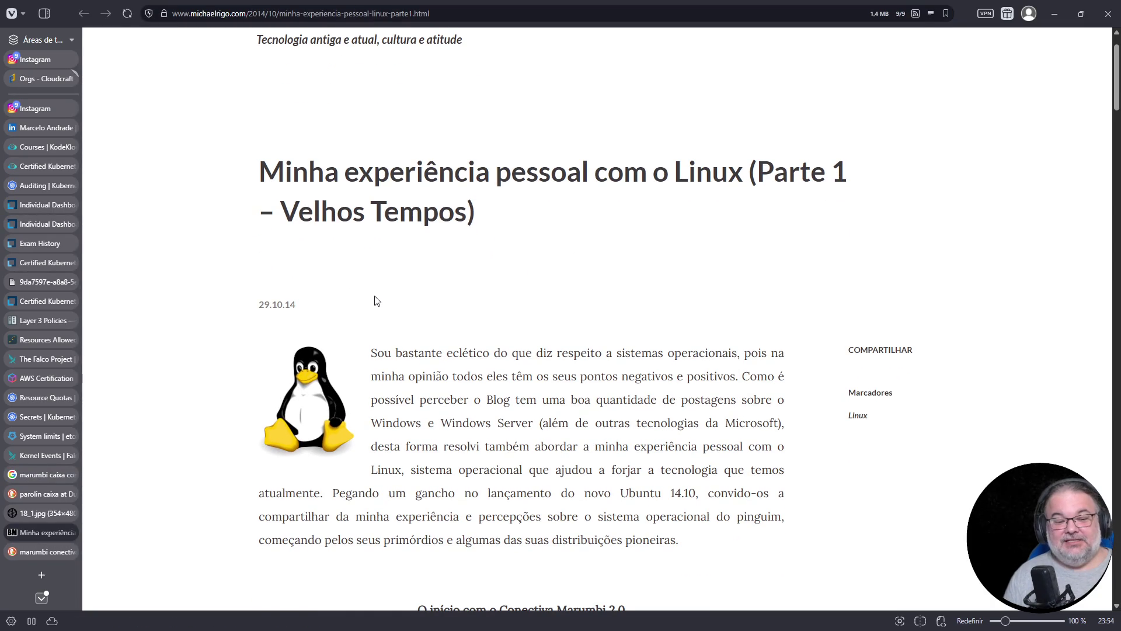
scroll(376, 301, down, 3)
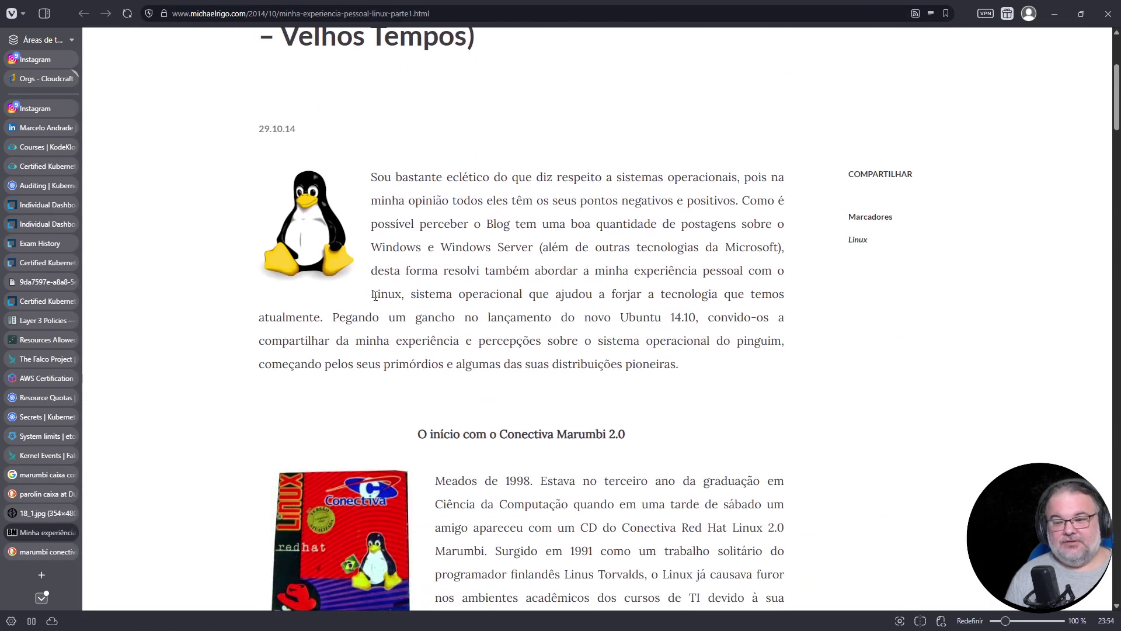
scroll(359, 342, down, 3)
click(327, 377)
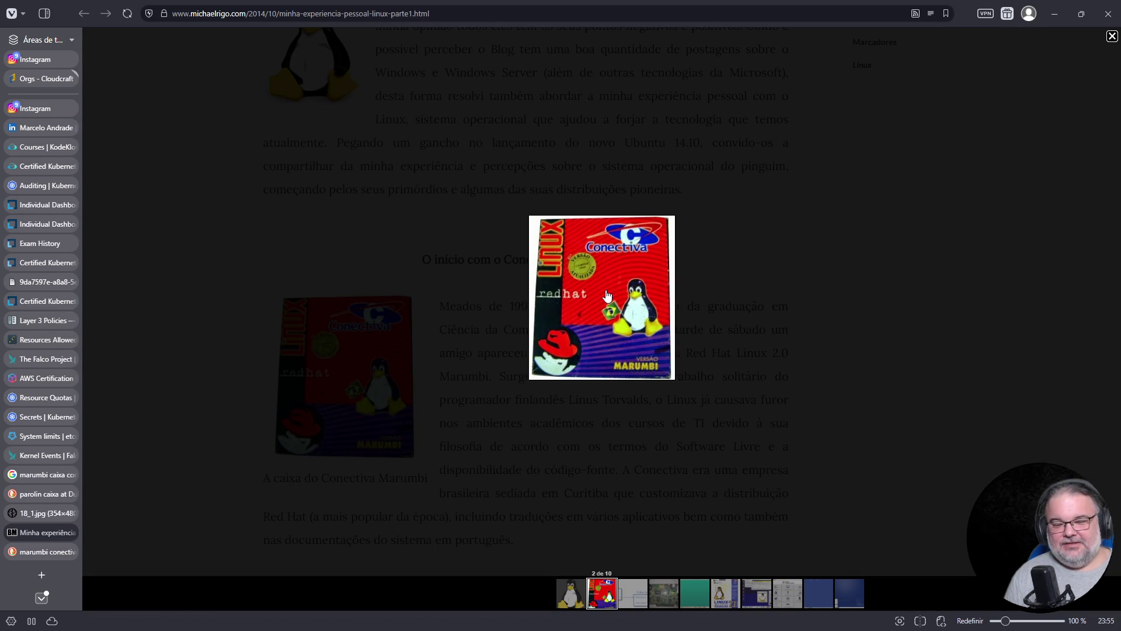
key(Right)
key(Right)
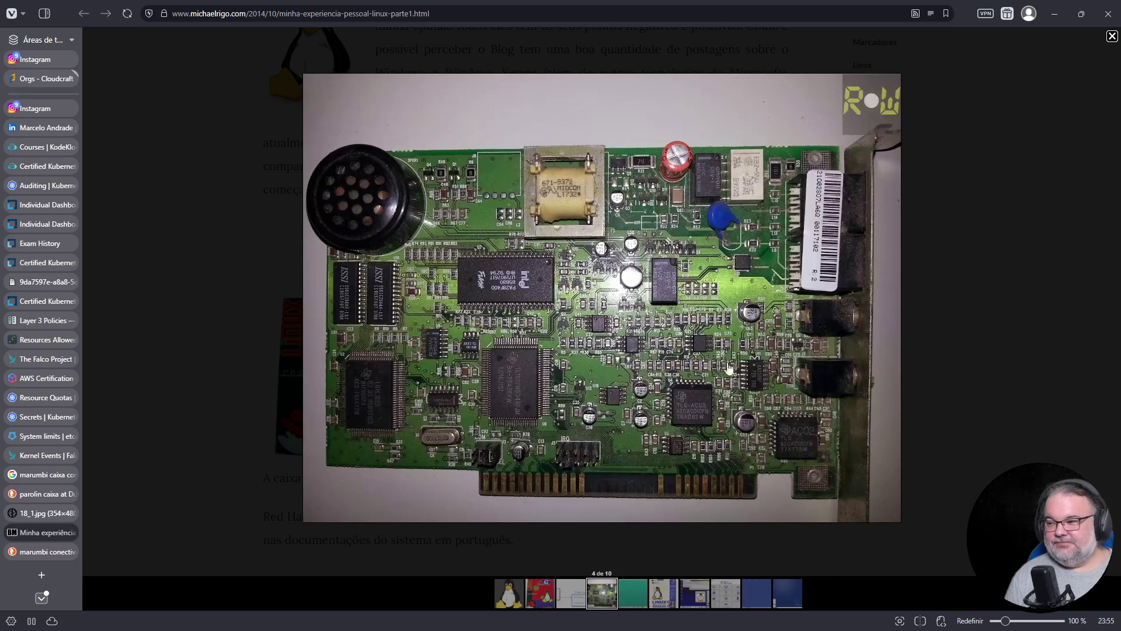
click(928, 291)
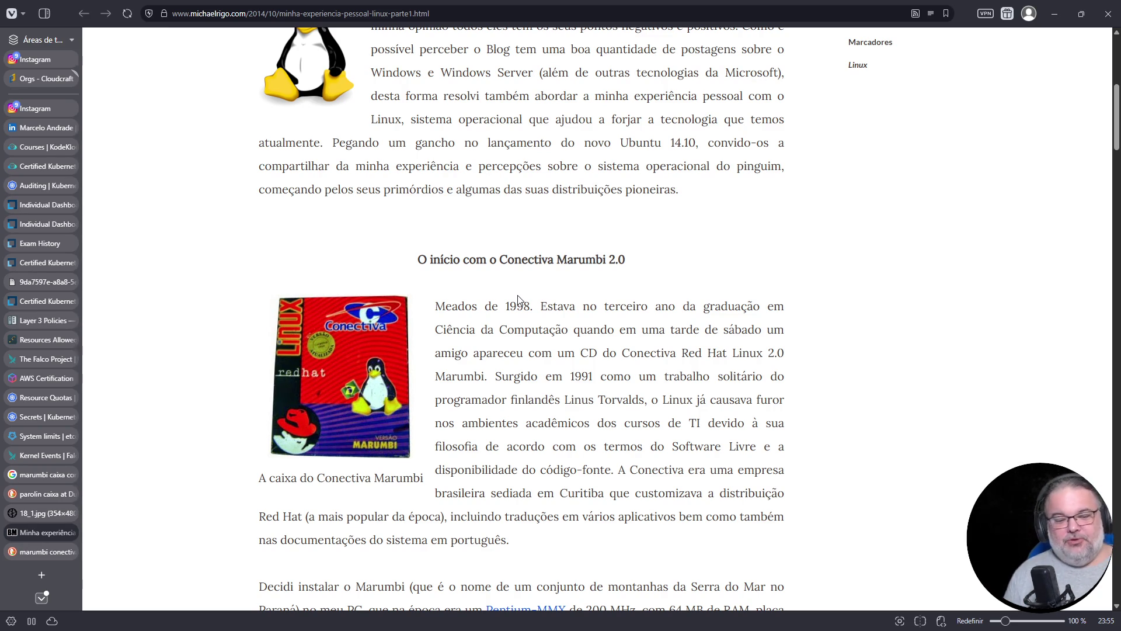
scroll(467, 263, up, 7)
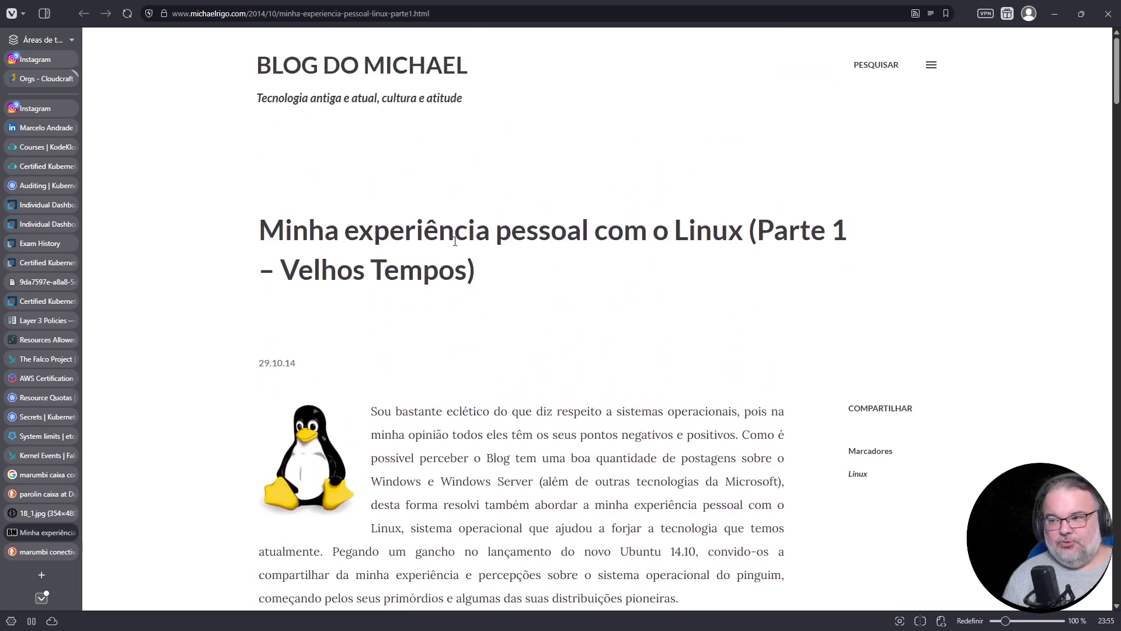
scroll(405, 254, down, 20)
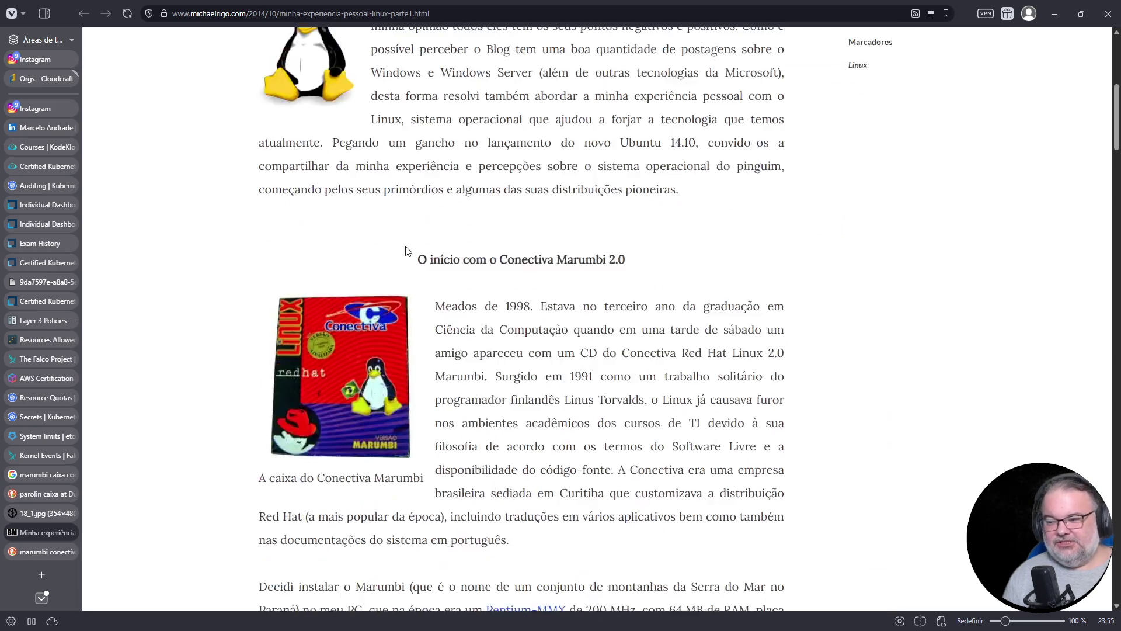
scroll(405, 256, down, 10)
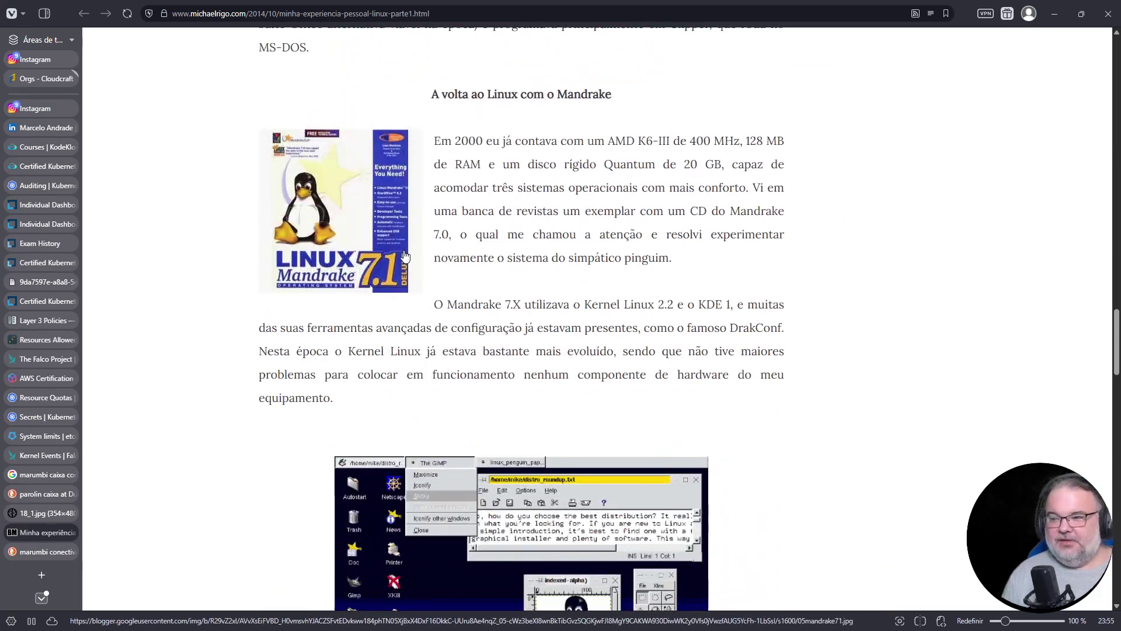
scroll(406, 256, down, 20)
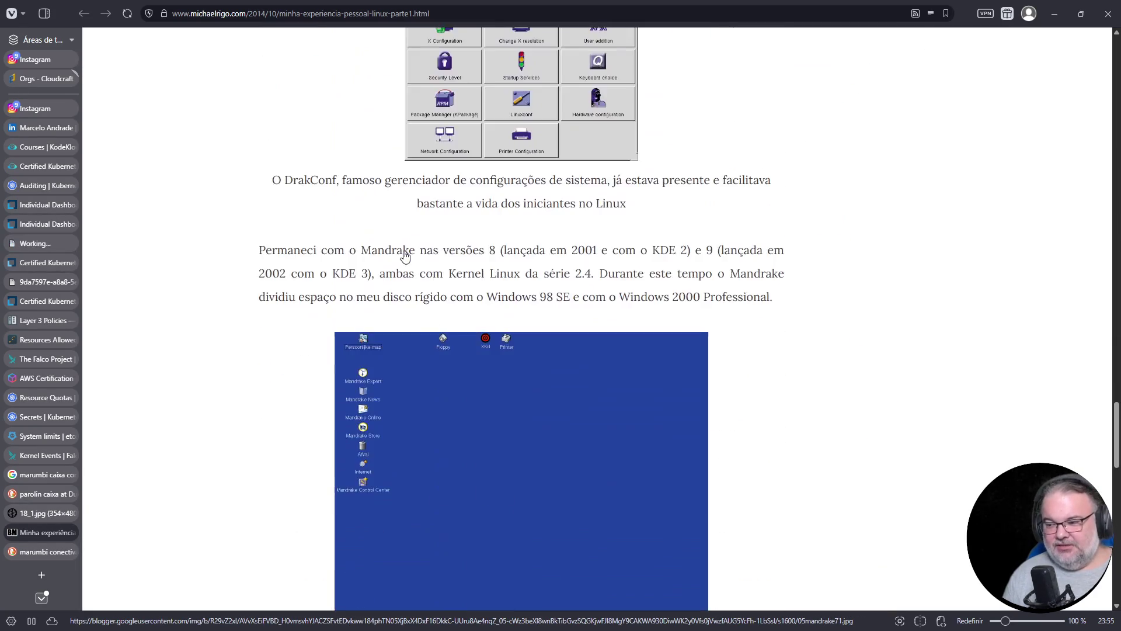
scroll(405, 254, down, 3)
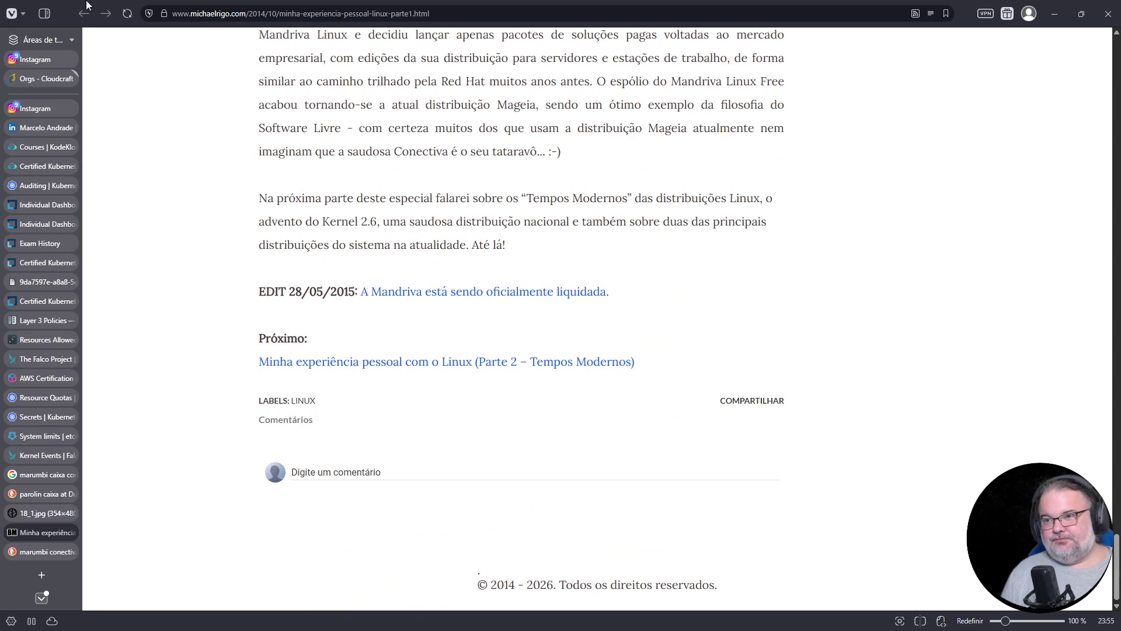
Check the Conectiva box image and marumbi conectiva caixa results, switching the search to general web results.
click(42, 512)
mouse_move(11, 505)
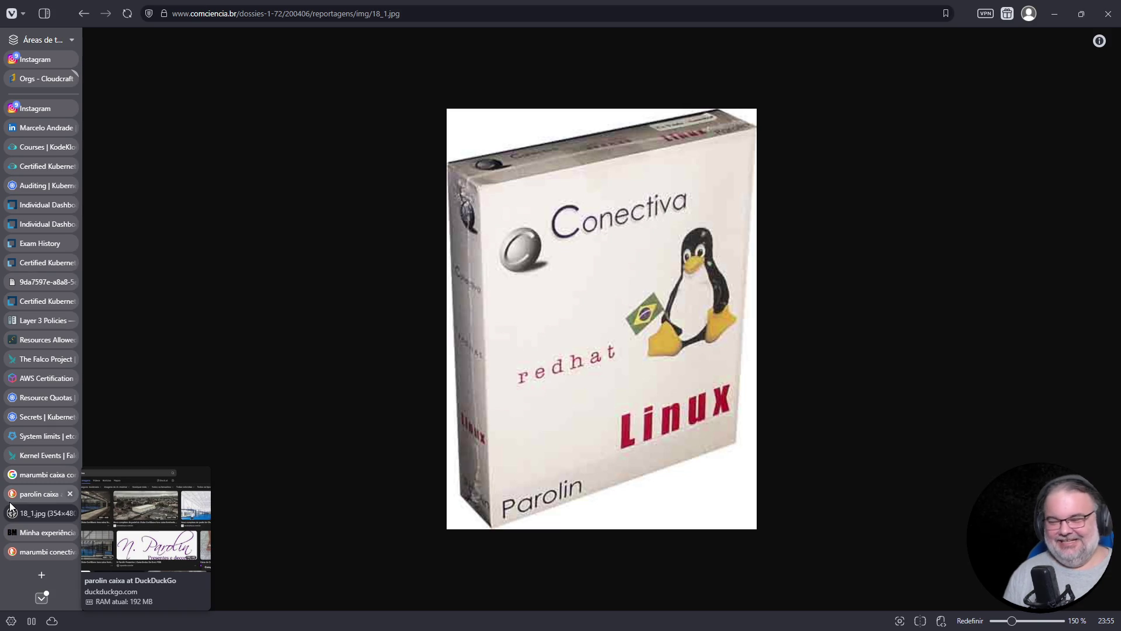
click(37, 532)
click(47, 552)
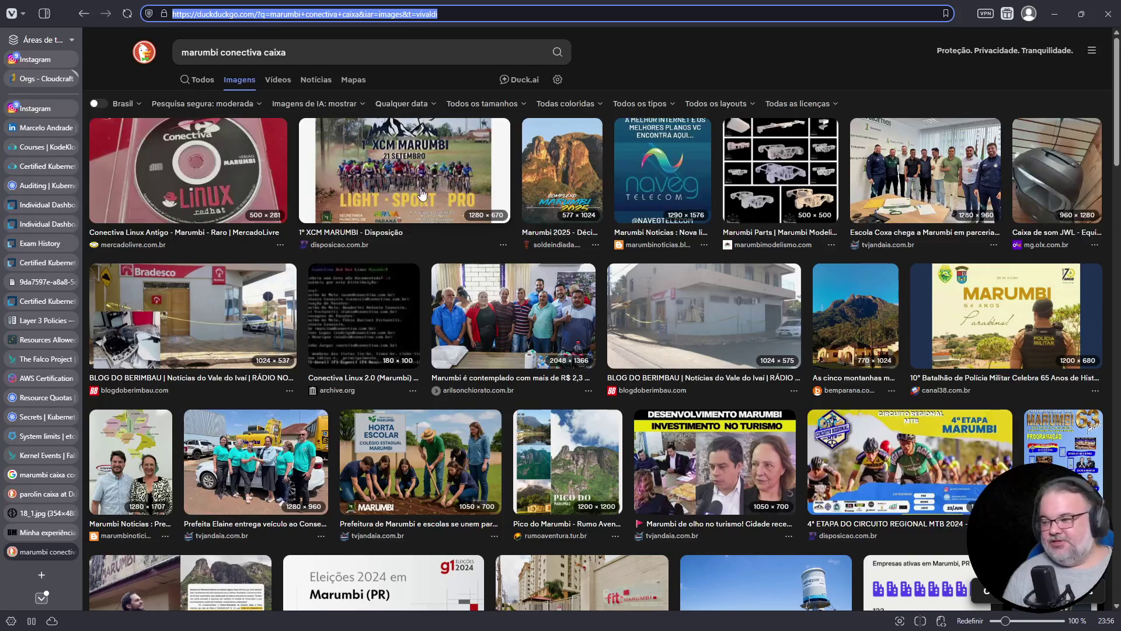
scroll(415, 195, down, 12)
scroll(449, 236, up, 12)
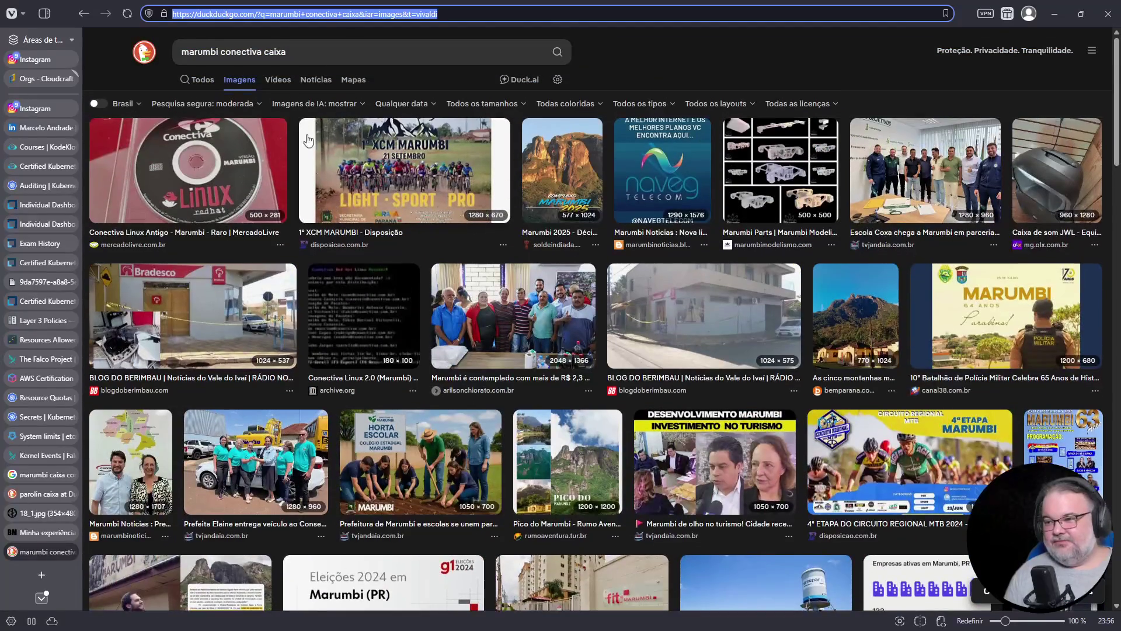
click(201, 82)
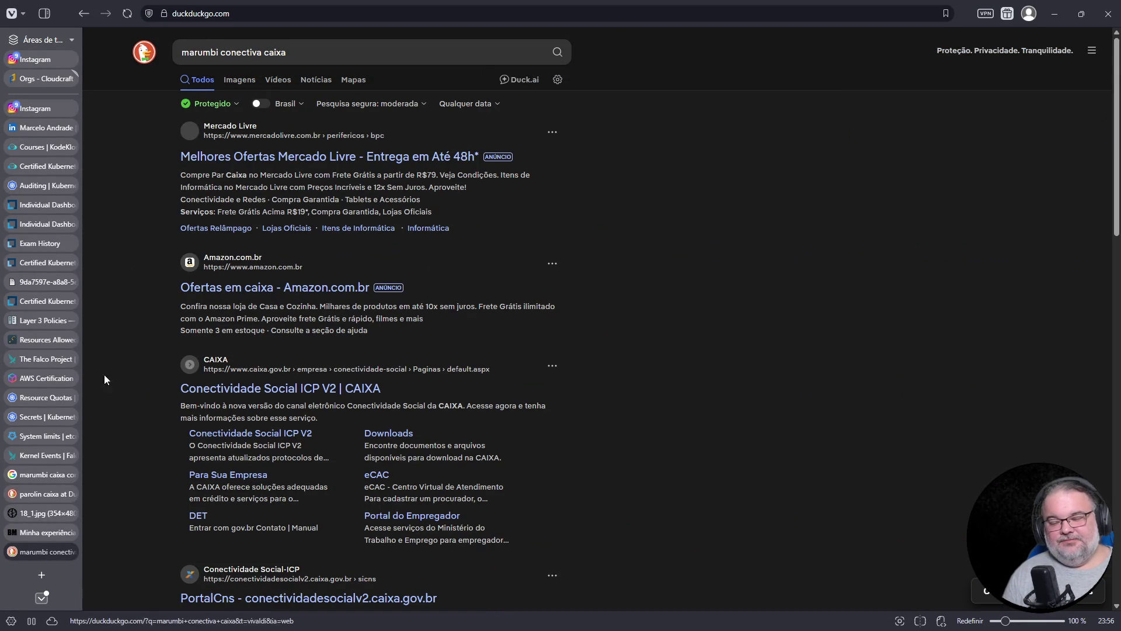
Close the blog post tab and the marumbi conectiva search tab.
click(44, 535)
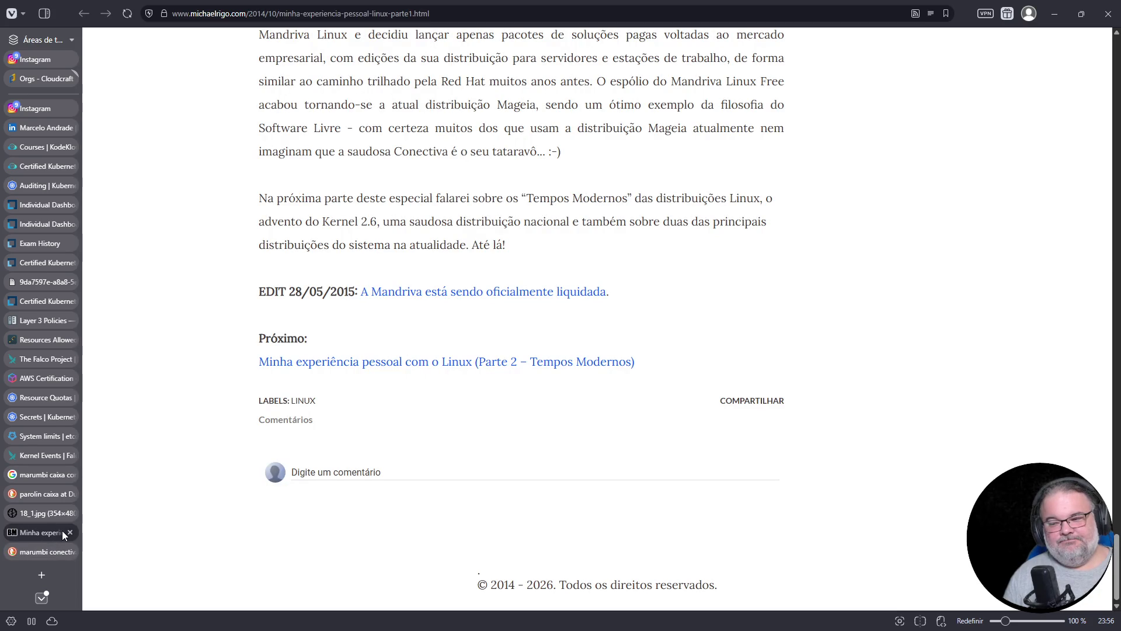
click(69, 531)
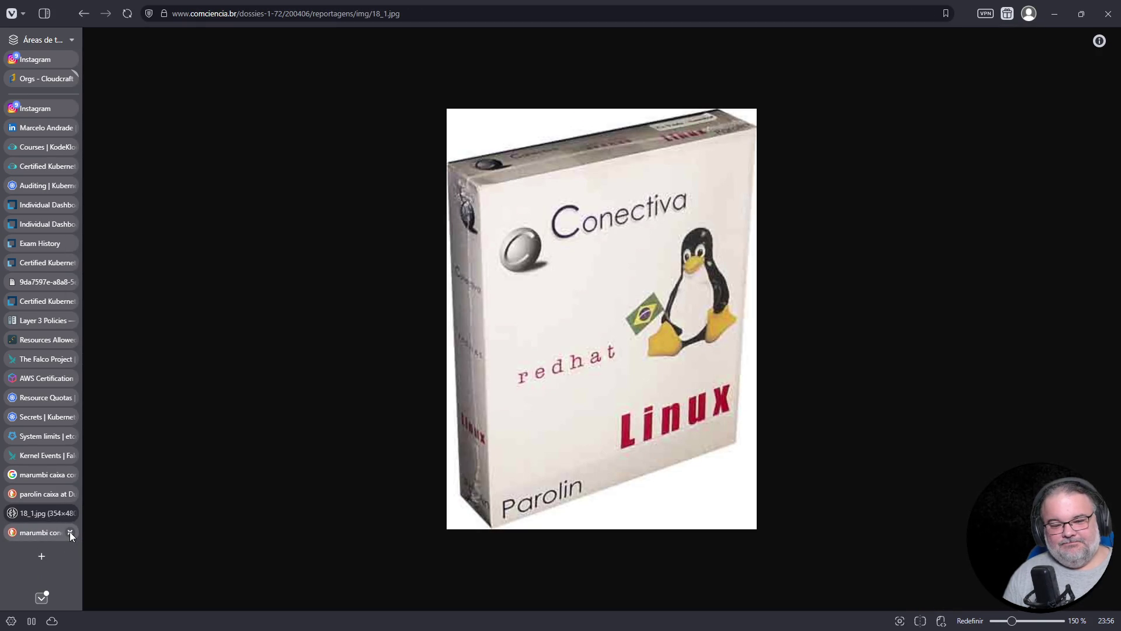
click(69, 531)
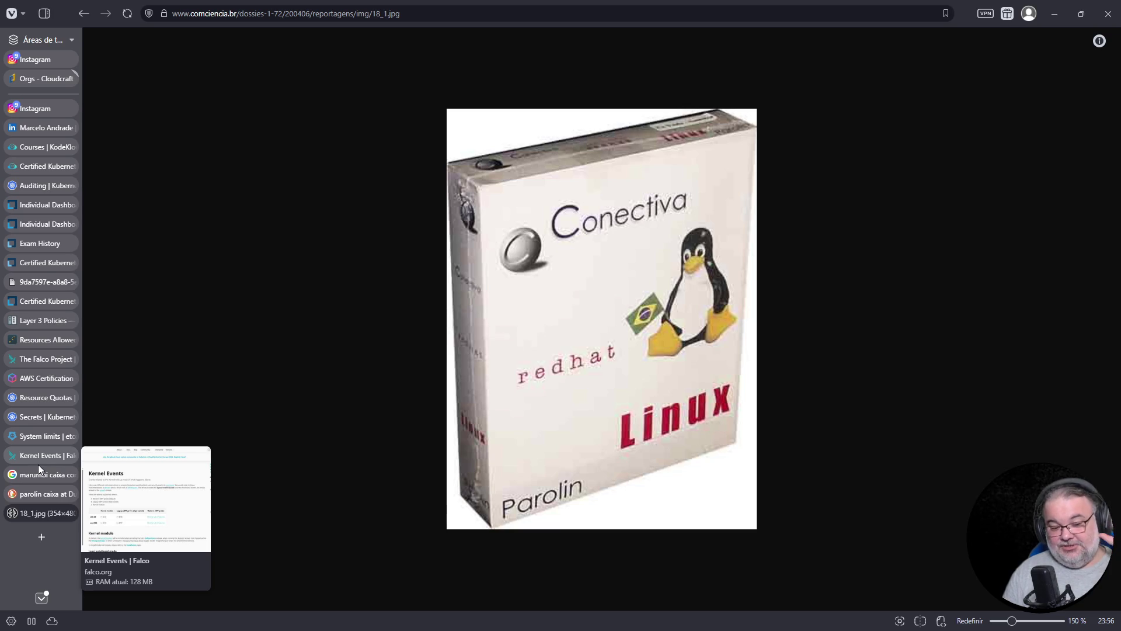
mouse_move(68, 515)
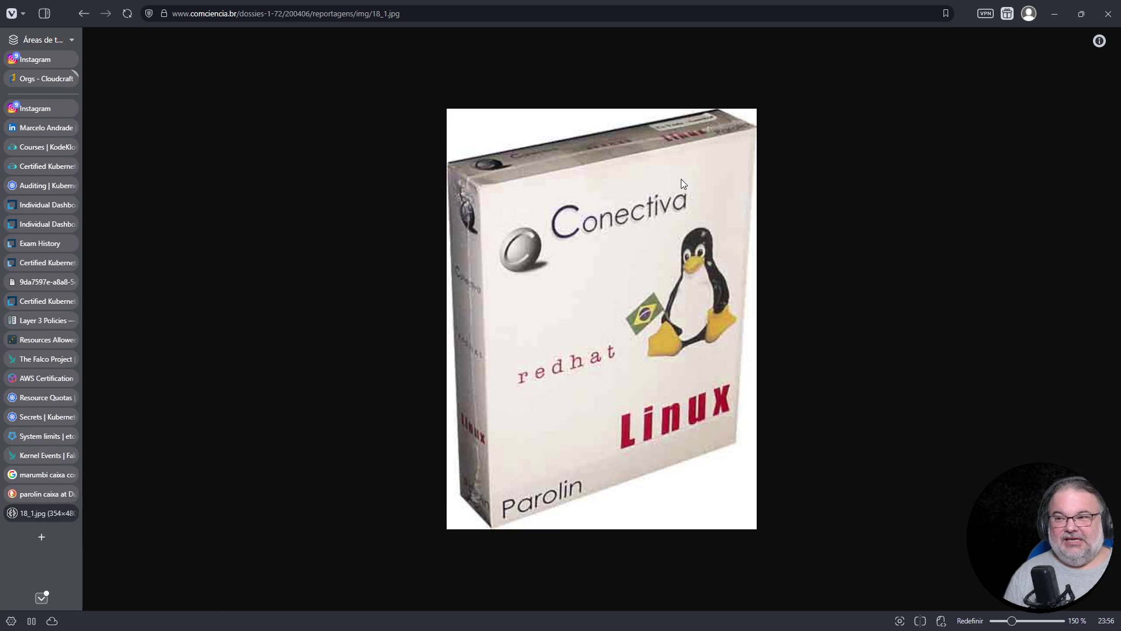
click(444, 16)
Search DuckDuckGo images for 'aurelio expressões regulares', view the book image, then close that tab.
text(aureli)
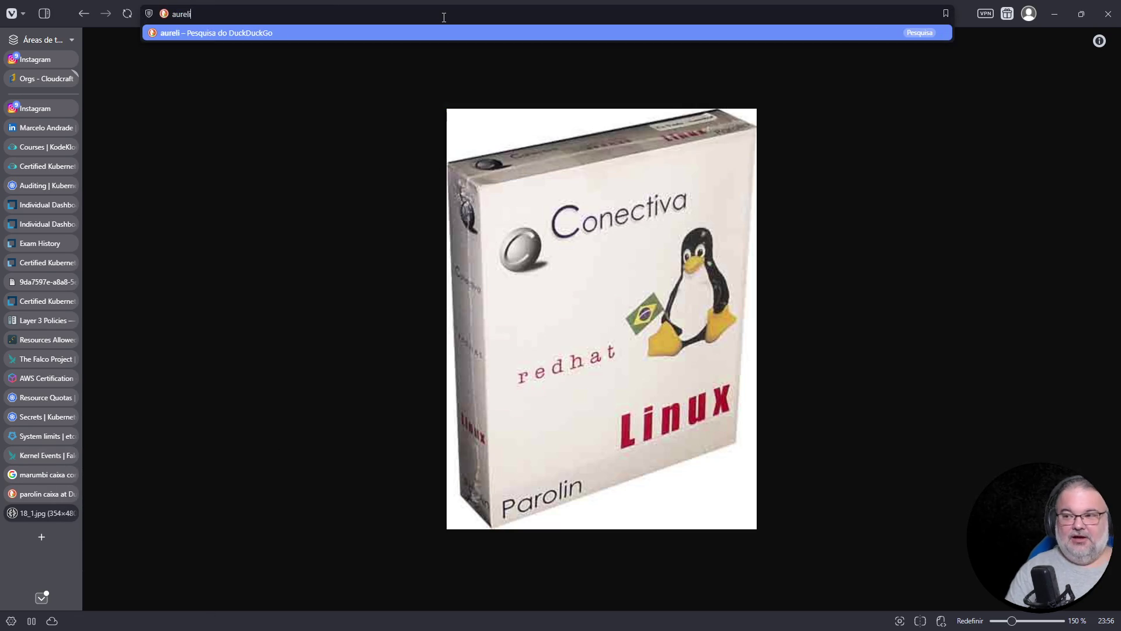
text(o expressões regulares)
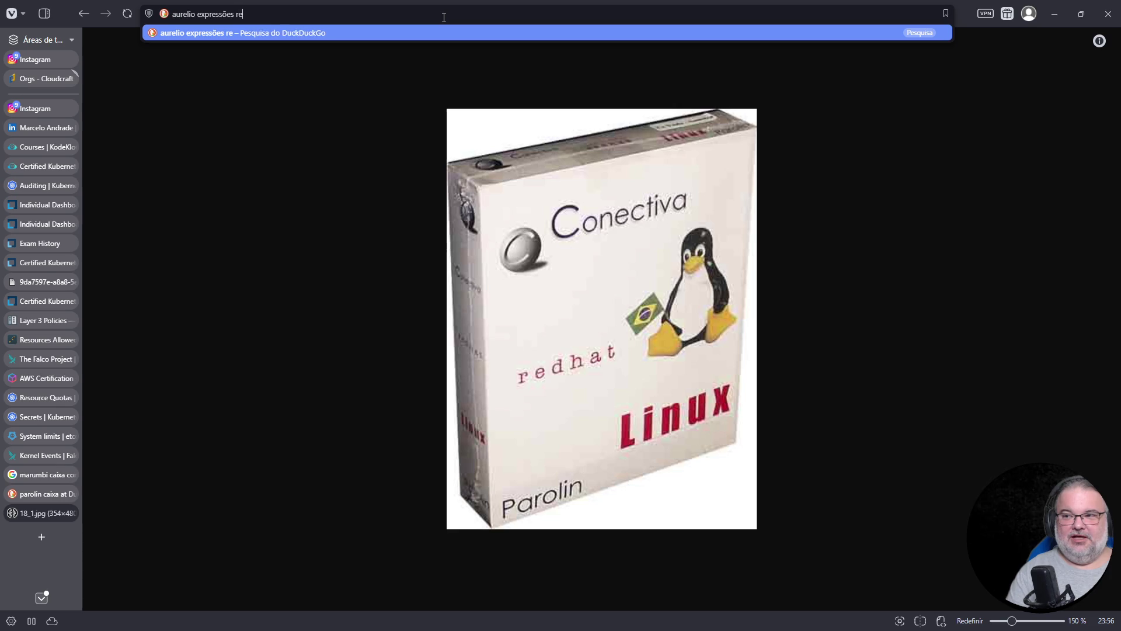
key(Return)
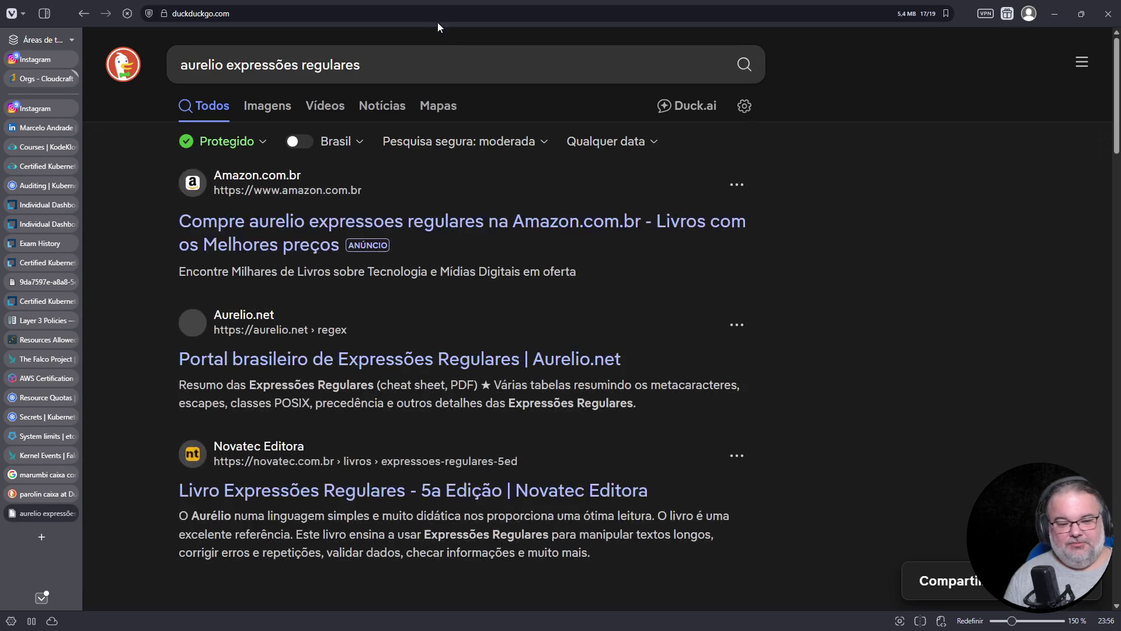
click(273, 103)
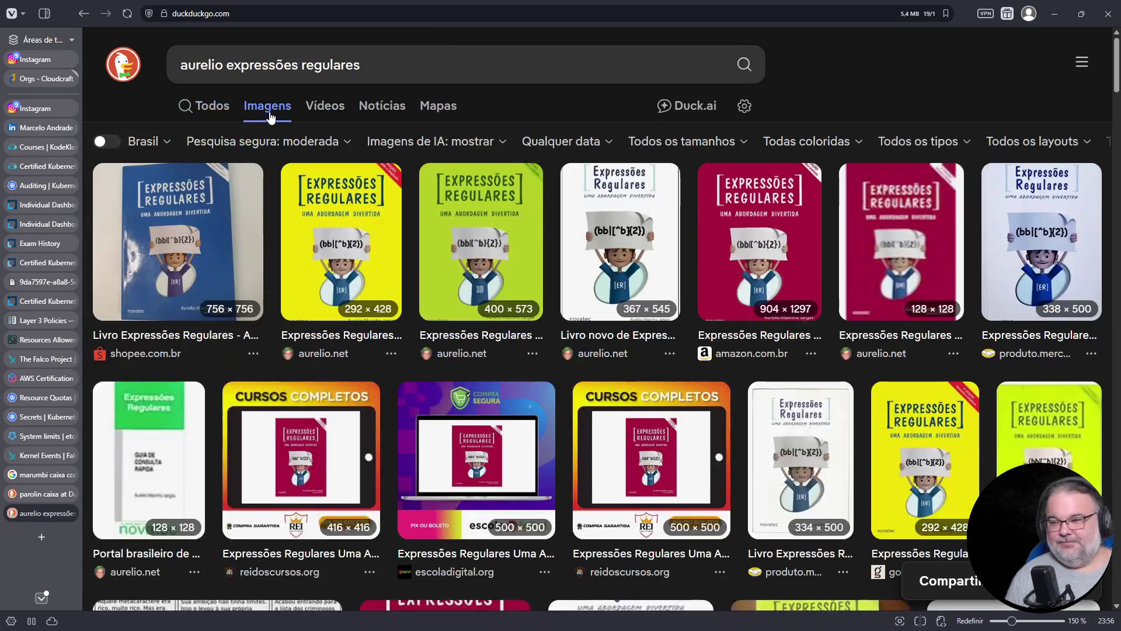
click(619, 248)
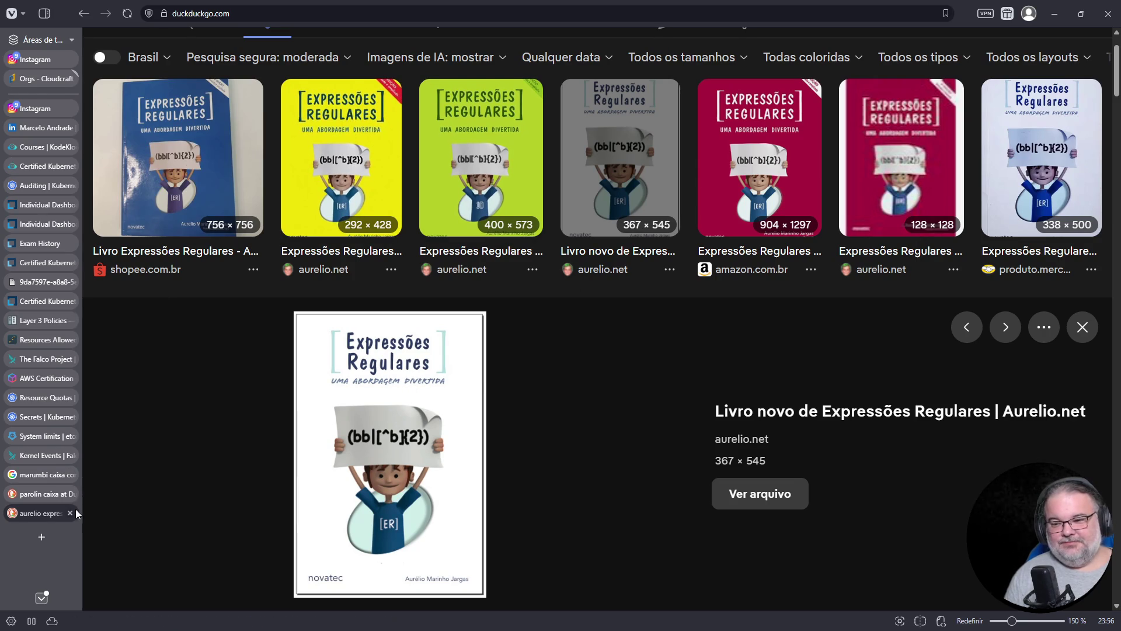
click(71, 512)
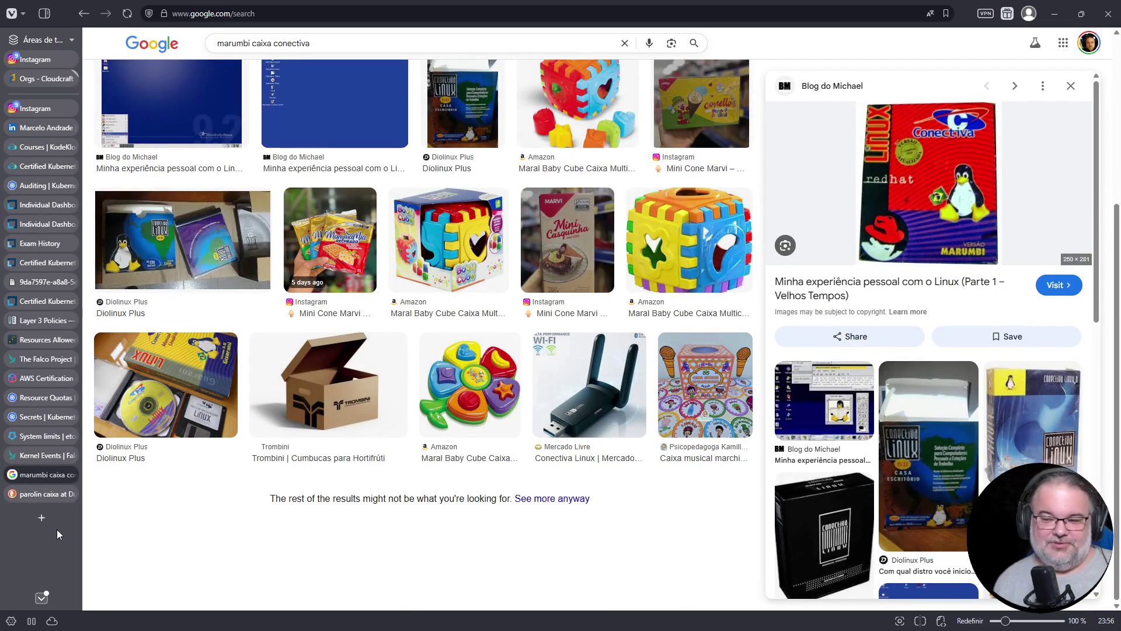
Close the Google marumbi and parolin caixa search tabs and return to the KodeKloud audit-logs lab.
click(166, 385)
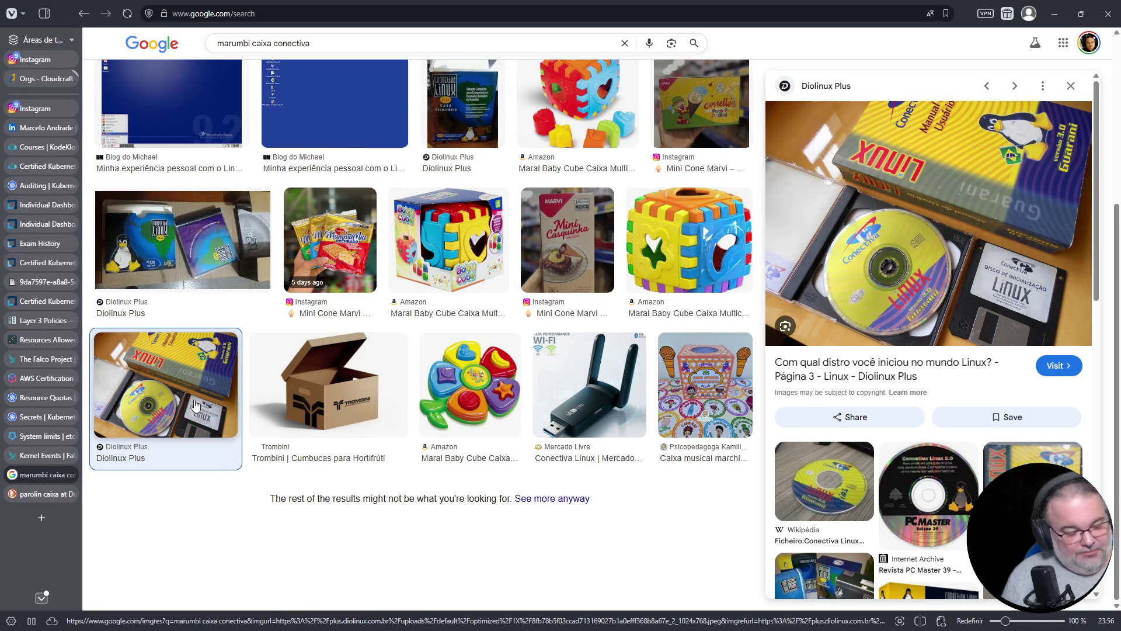
click(70, 474)
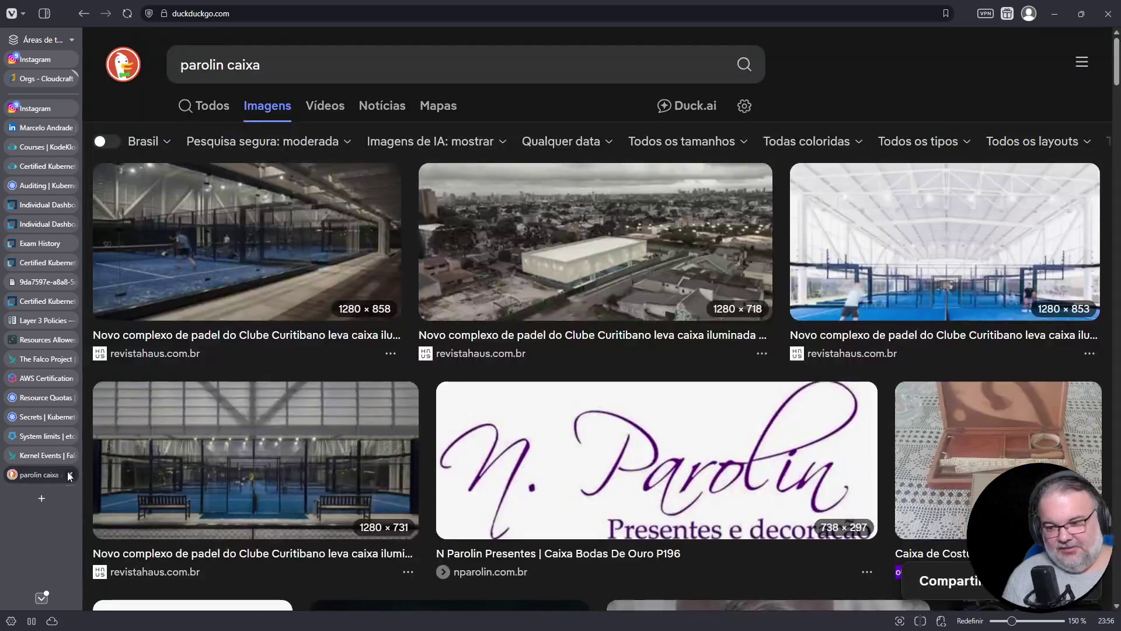
click(70, 474)
click(55, 457)
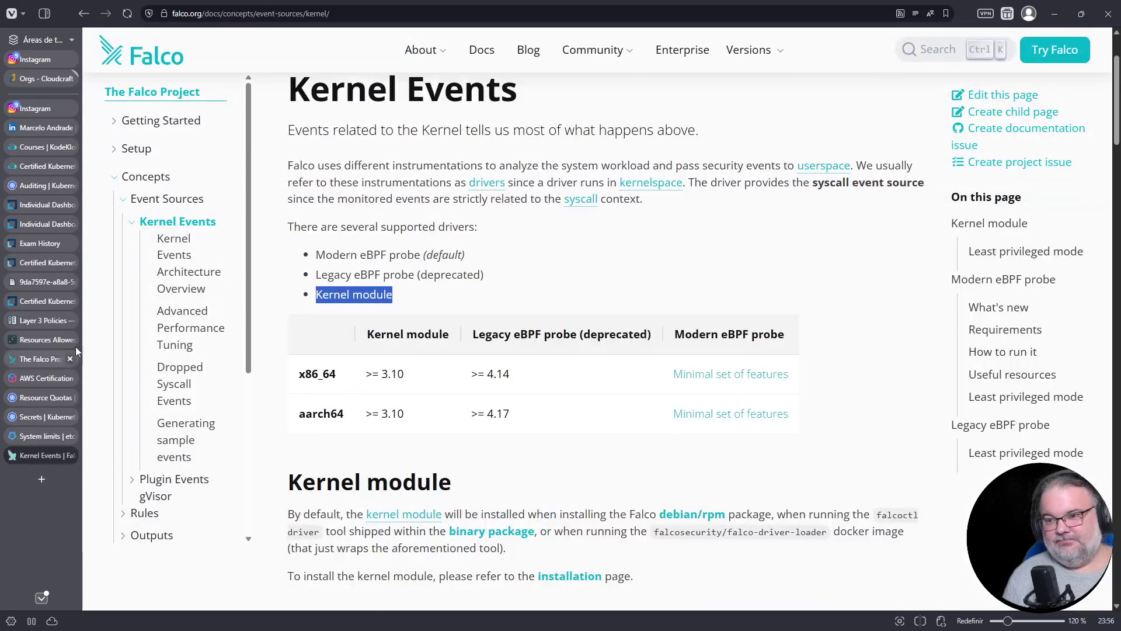
click(39, 166)
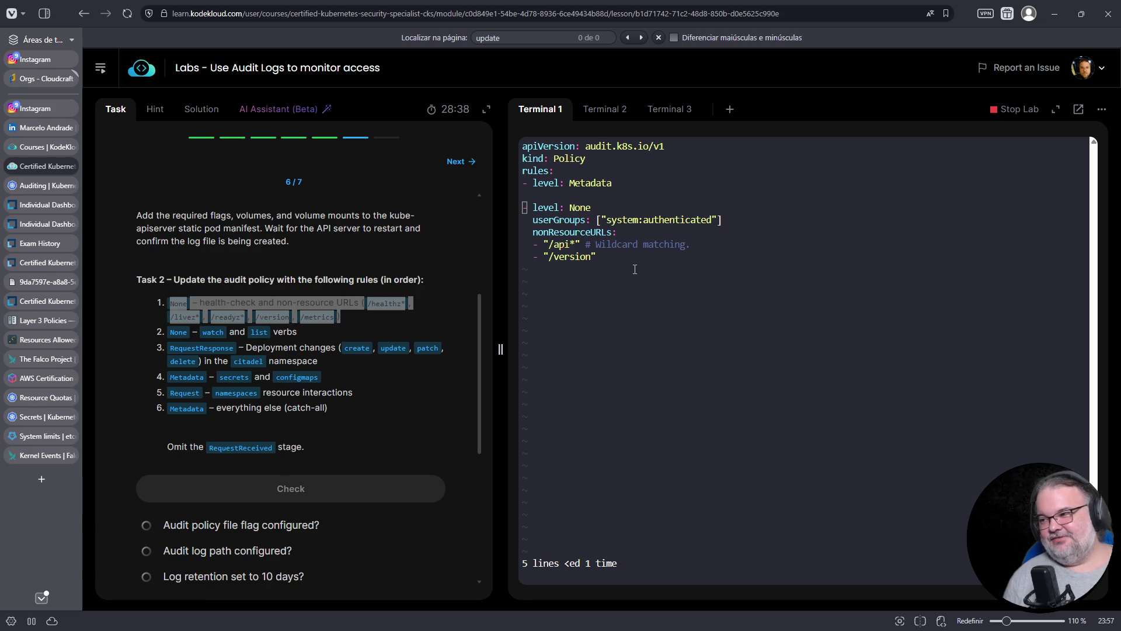
Move the vim cursor into the audit policy's None rule.
key(Down)
key(Down)
key(Down)
key(Right)
key(Right)
key(Right)
key(Up)
key(Right)
key(Right)
key(Right)
Remove the userGroups line, the wildcard comment and the /api* entry from the None rule.
key(Up)
key(Home)
key(d)
key(d)
key(Down)
key(Right)
key(Right)
key(Right)
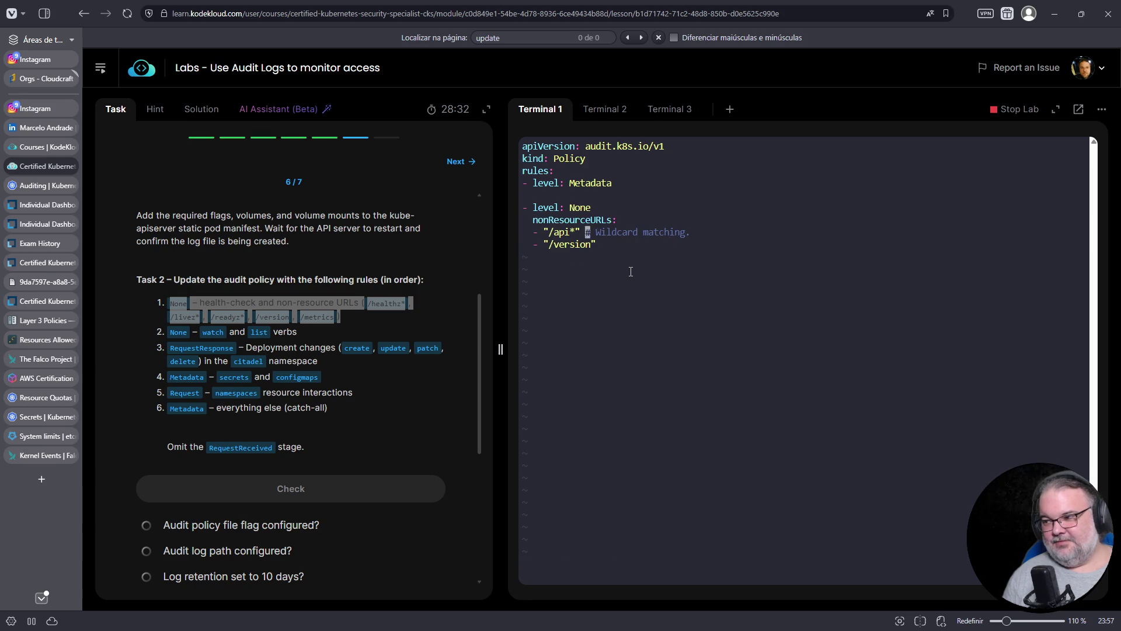
key(shift+d)
key(Up)
key(Left)
key(Left)
key(Home)
key(d)
key(d)
Duplicate the /version entry as /metrics and save the policy.
key(y)
key(y)
key(p)
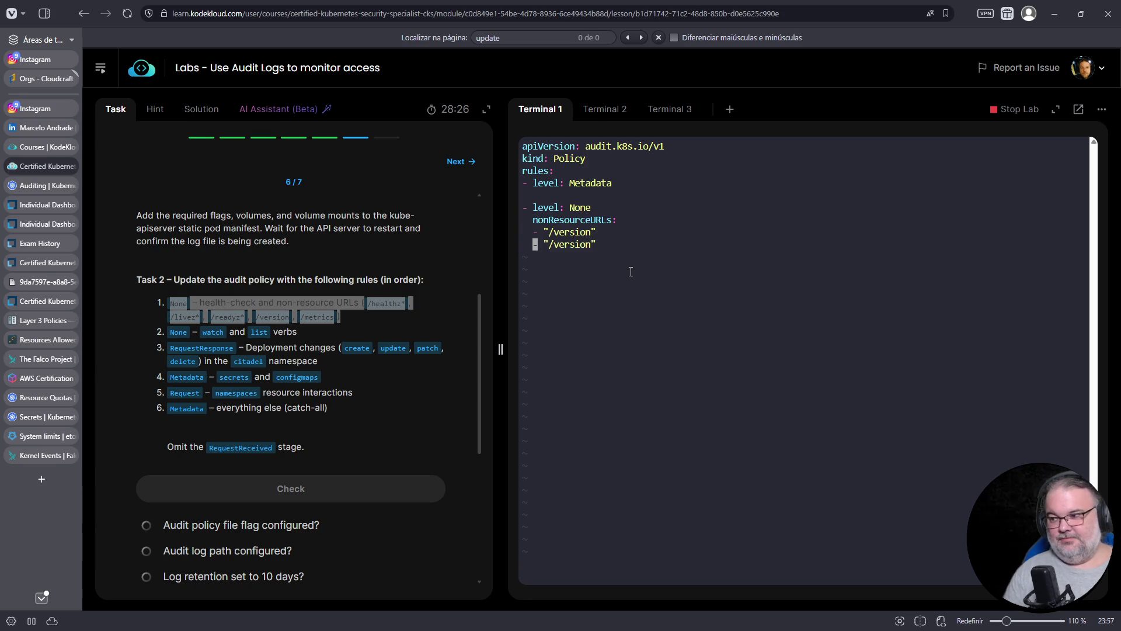
key(Right)
key(Right)
key(Right)
text(imetrics)
key(Delete)
key(Delete)
key(Delete)
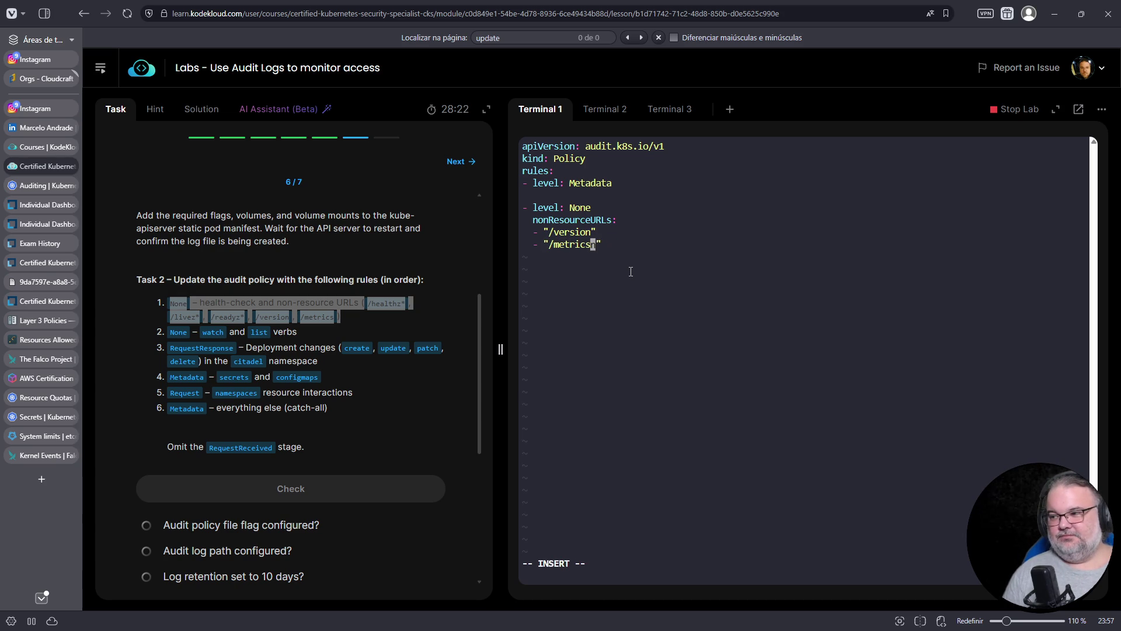
key(Escape)
text(:w)
key(Return)
Add /readyz* and /livez* entries by copying the line above, then save.
key(y)
key(y)
key(p)
key(w)
key(w)
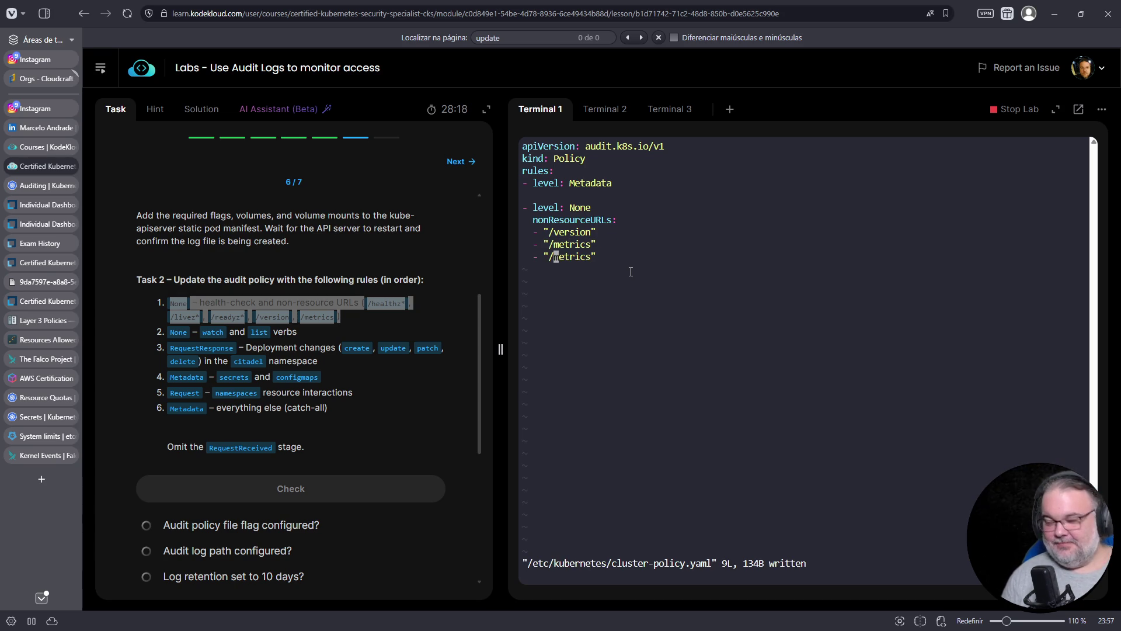
text(cwreadyz)
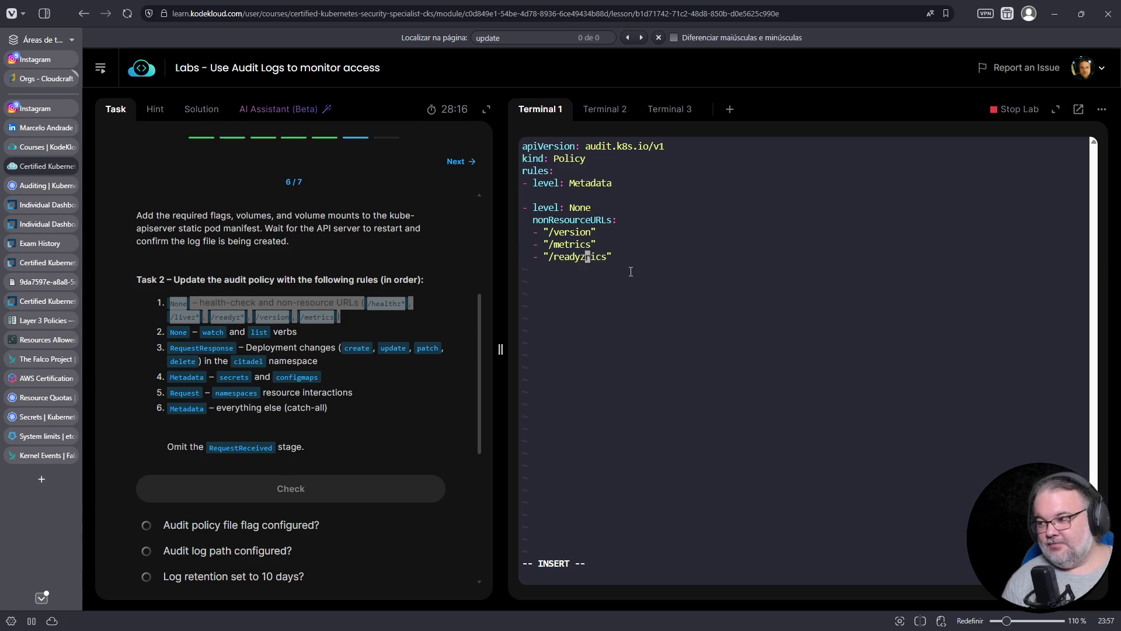
key(Escape)
key(y)
key(y)
key(p)
key(l)
key(l)
key(l)
text(ctylivez)
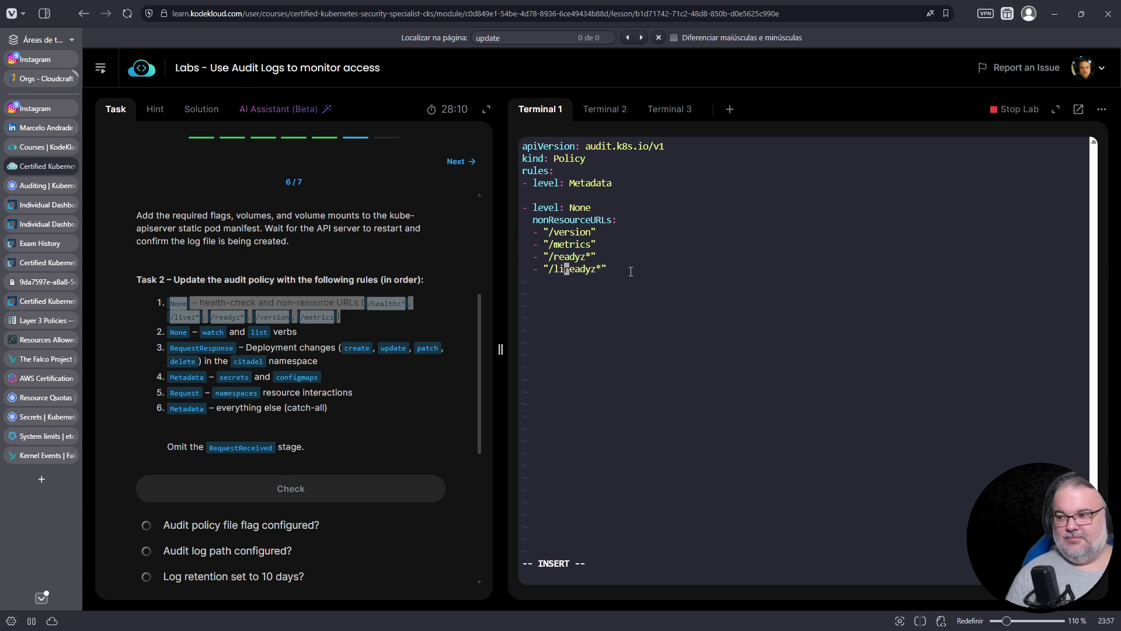
key(Escape)
text(:w)
key(Return)
Add a /healthz* entry below /livez* and save the audit policy.
key(y)
key(y)
key(p)
key(l)
key(l)
key(l)
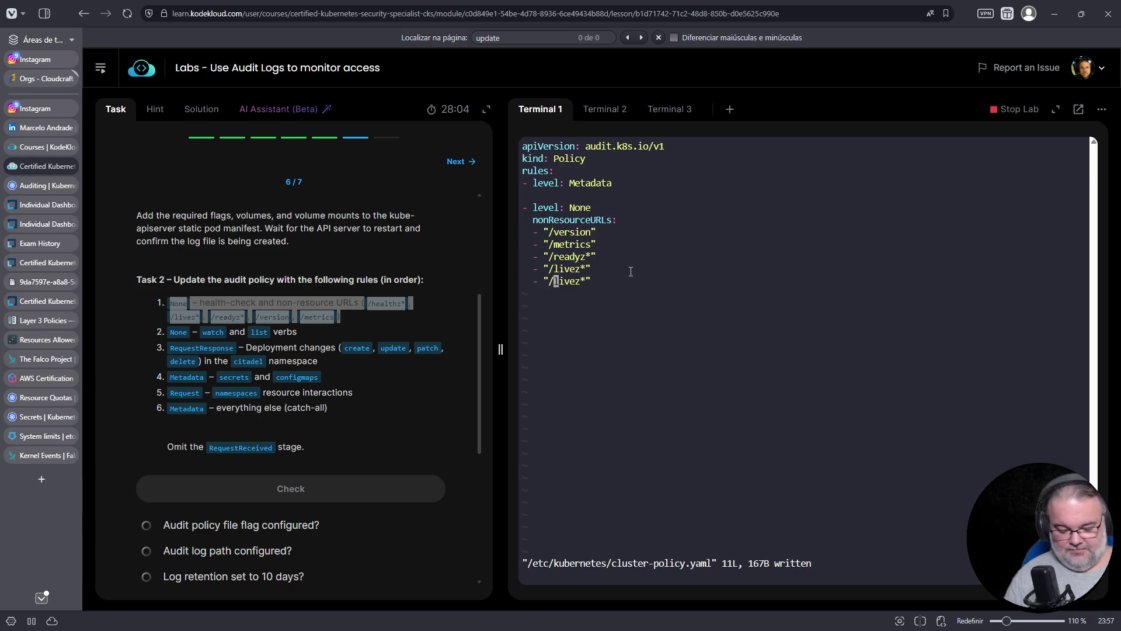
text(ctzhealthz)
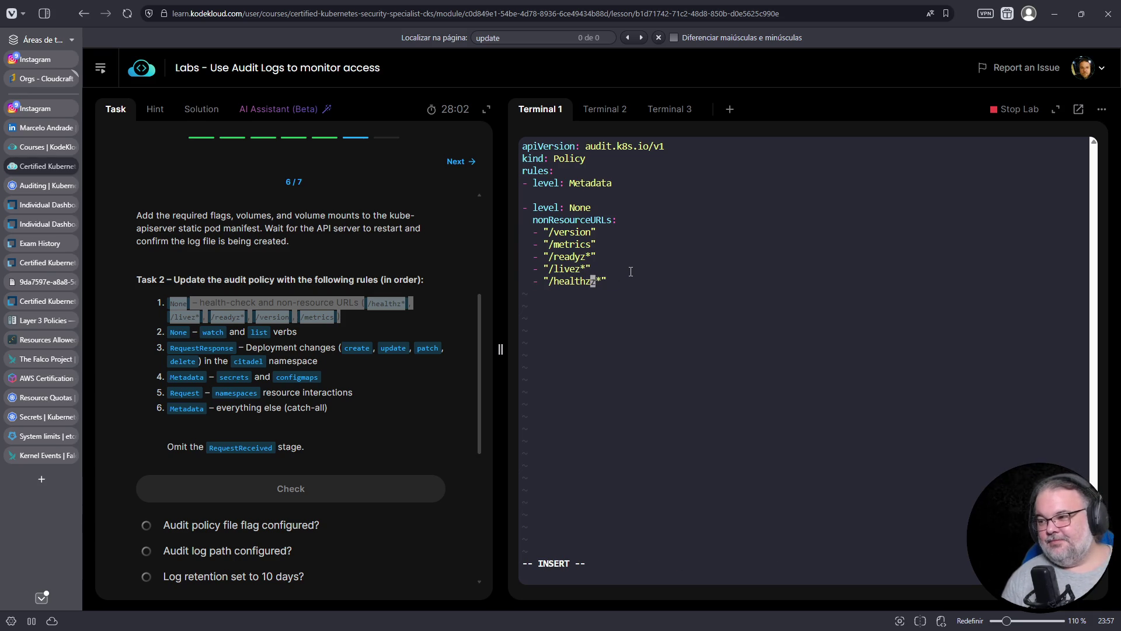
key(Escape)
text(:w)
key(Return)
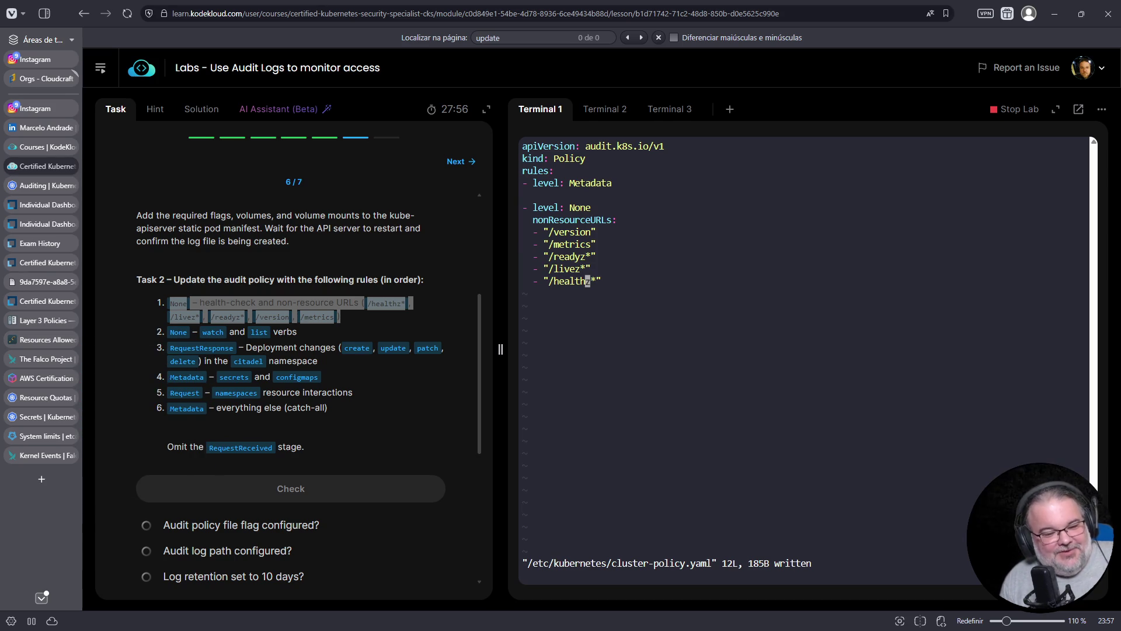
key(ctrl+t)
Search the web for the author by name and open the Aurelio.net homepage.
text(moa)
key(BackSpace)
text(ka )
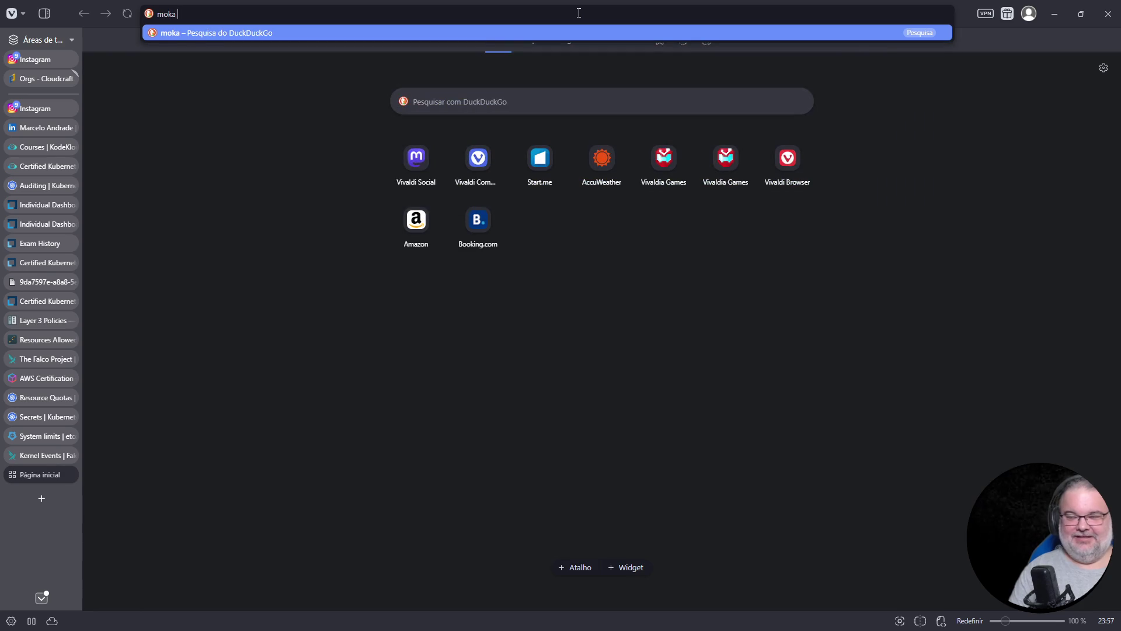
text(aureli)
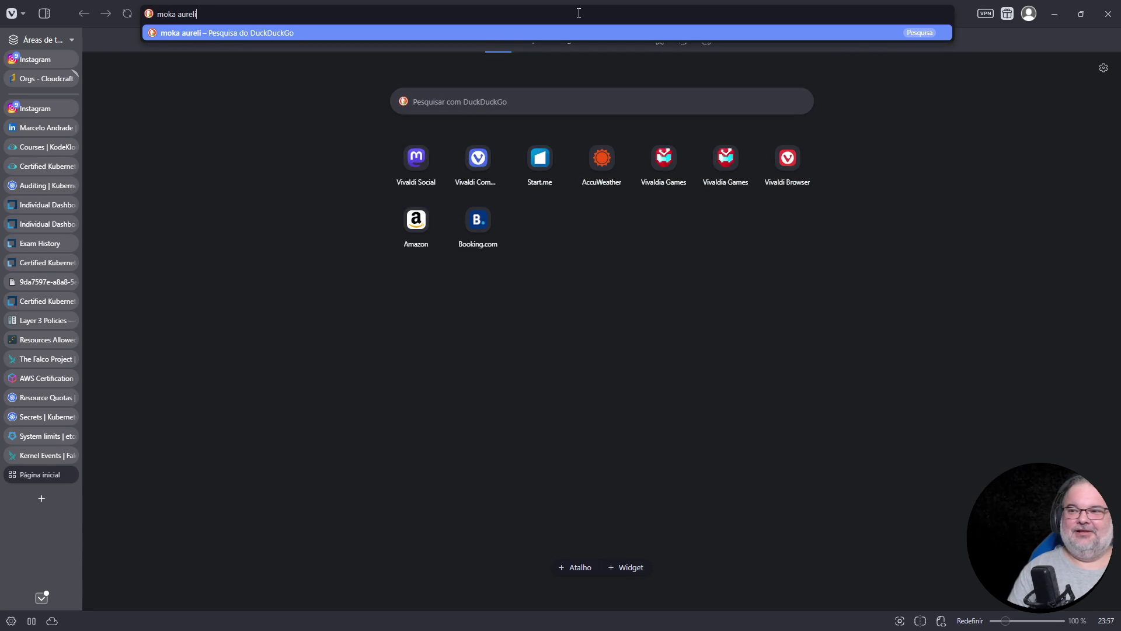
text(o marinhno jargas)
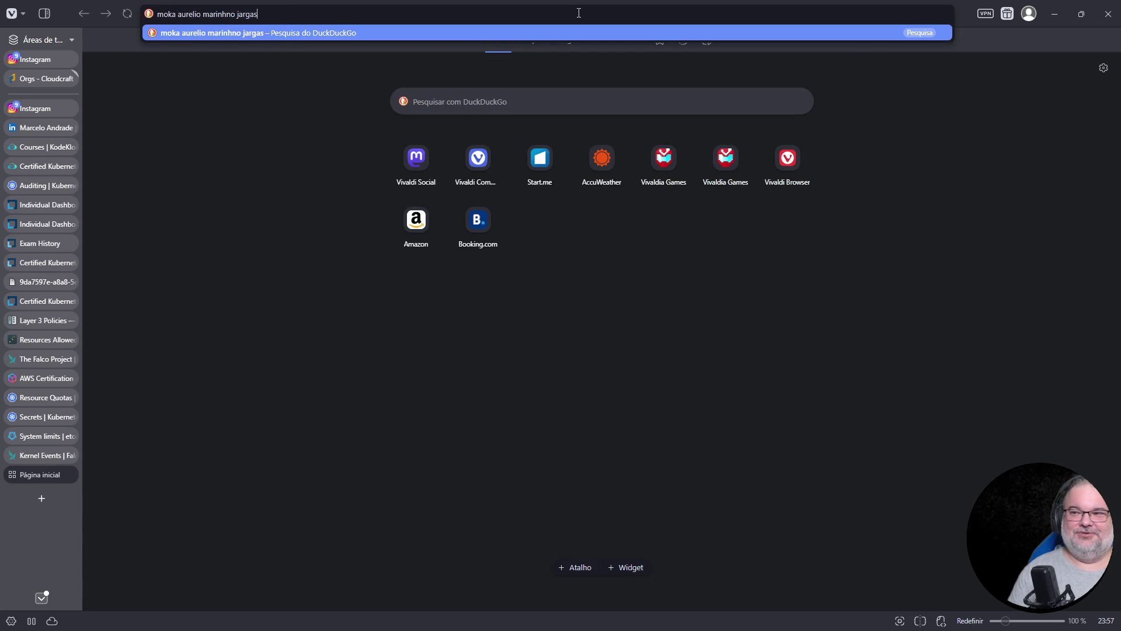
key(BackSpace)
key(Return)
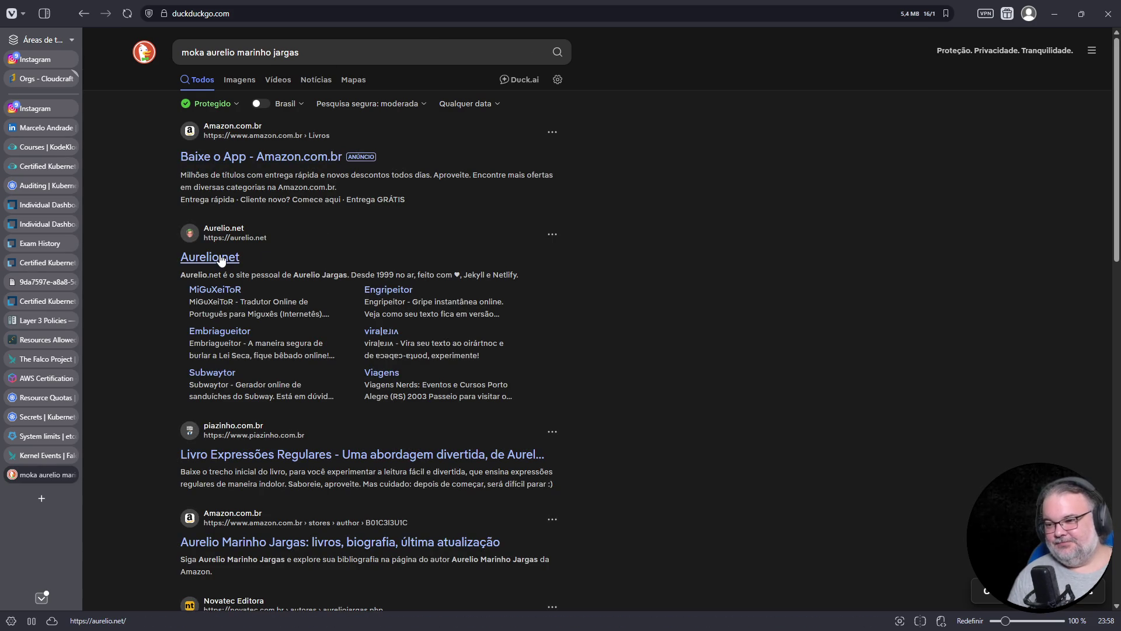
click(221, 257)
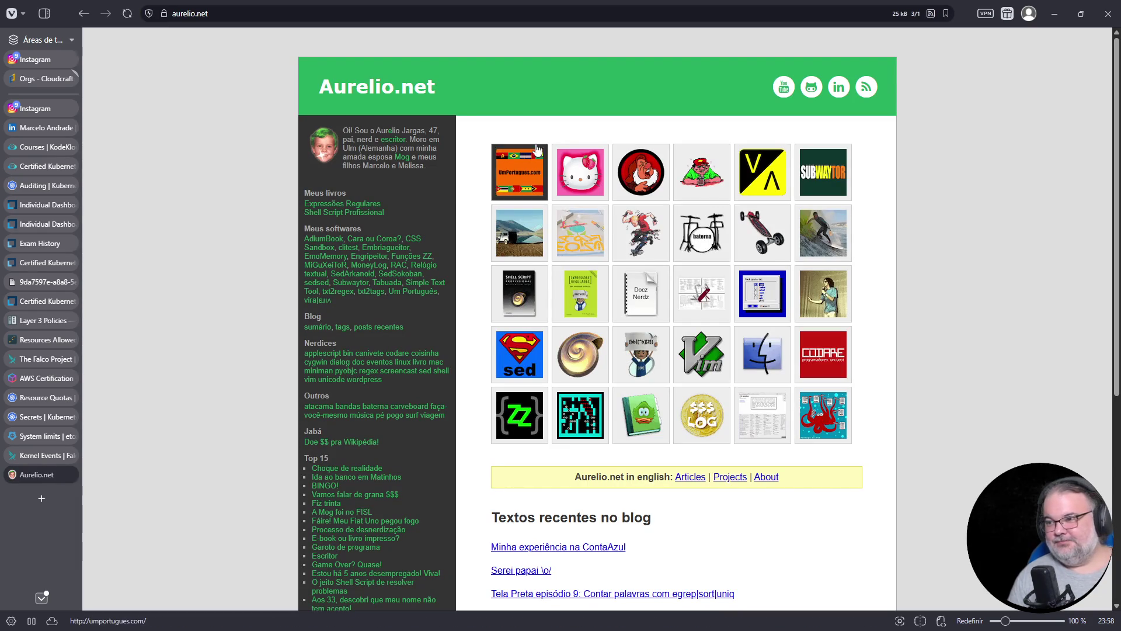
Find 'she' on the page and open the Shell Script Profissional book link.
key(ctrl+f)
text(she)
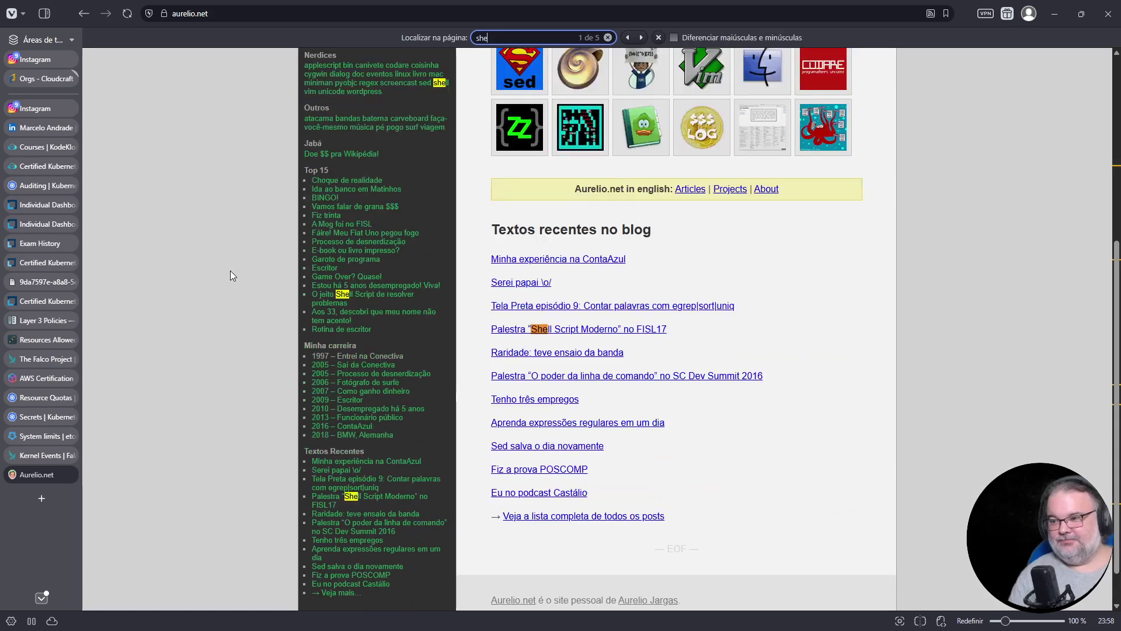
key(Return)
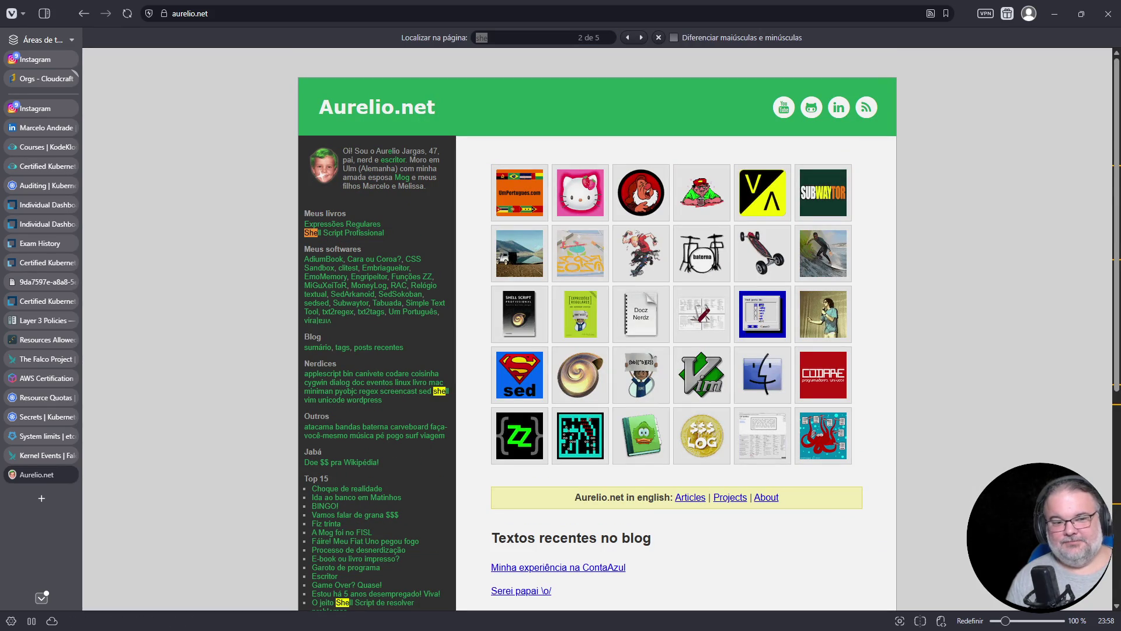
key(Escape)
key(Return)
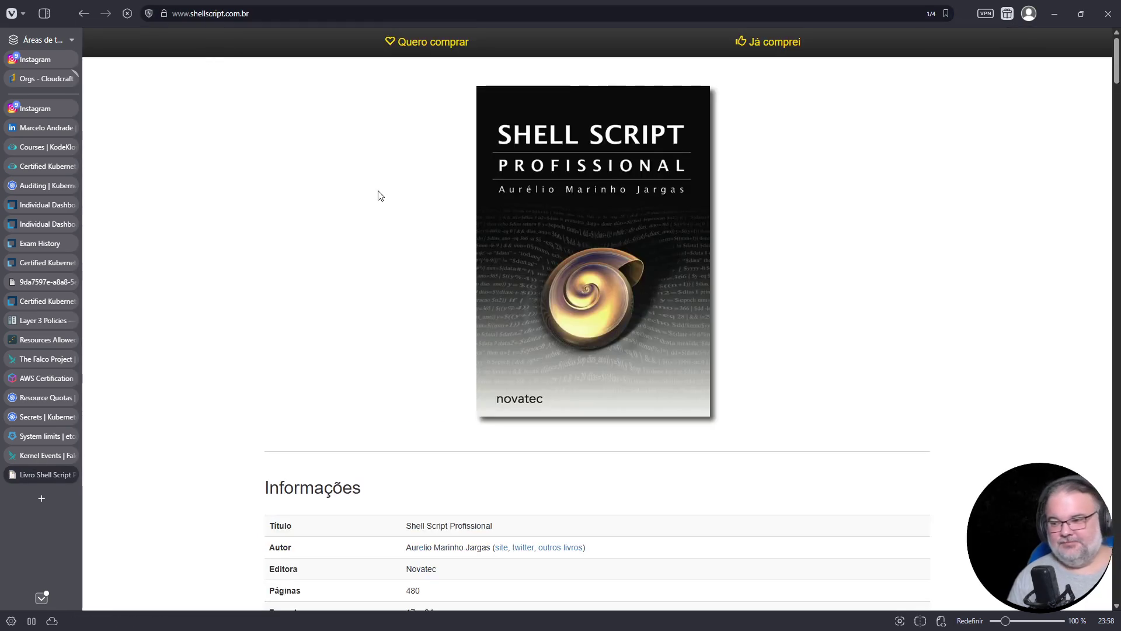
Find a reviewer's testimonial on the book page, open their blog link, then close it.
scroll(186, 304, down, 5)
key(ctrl+f)
text(m,oacir)
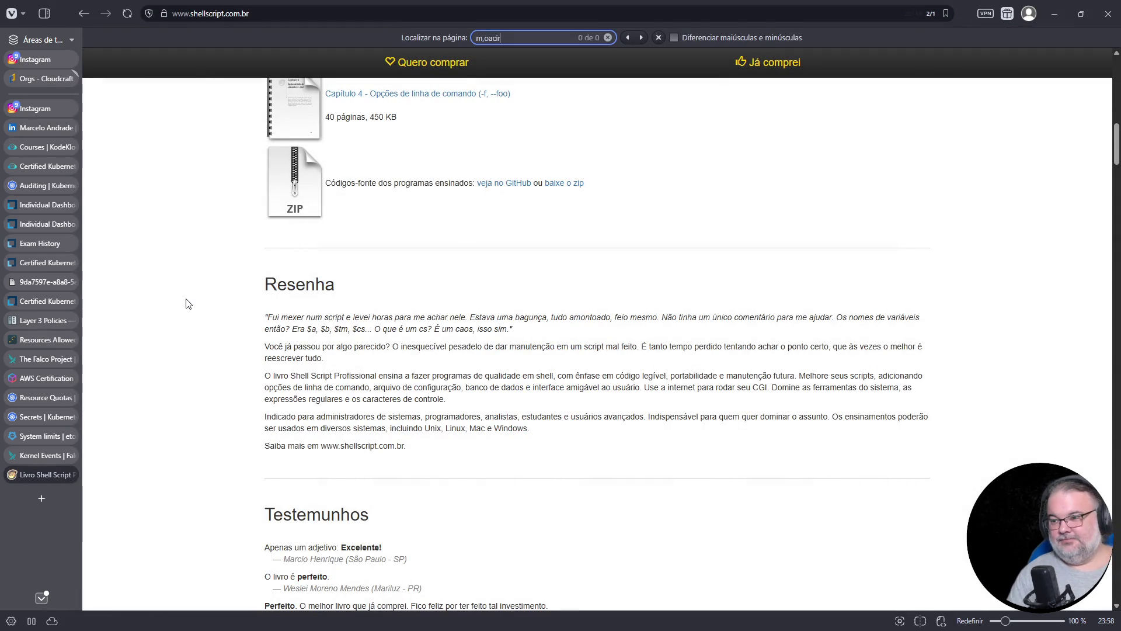
key(ctrl+a)
text(moacir)
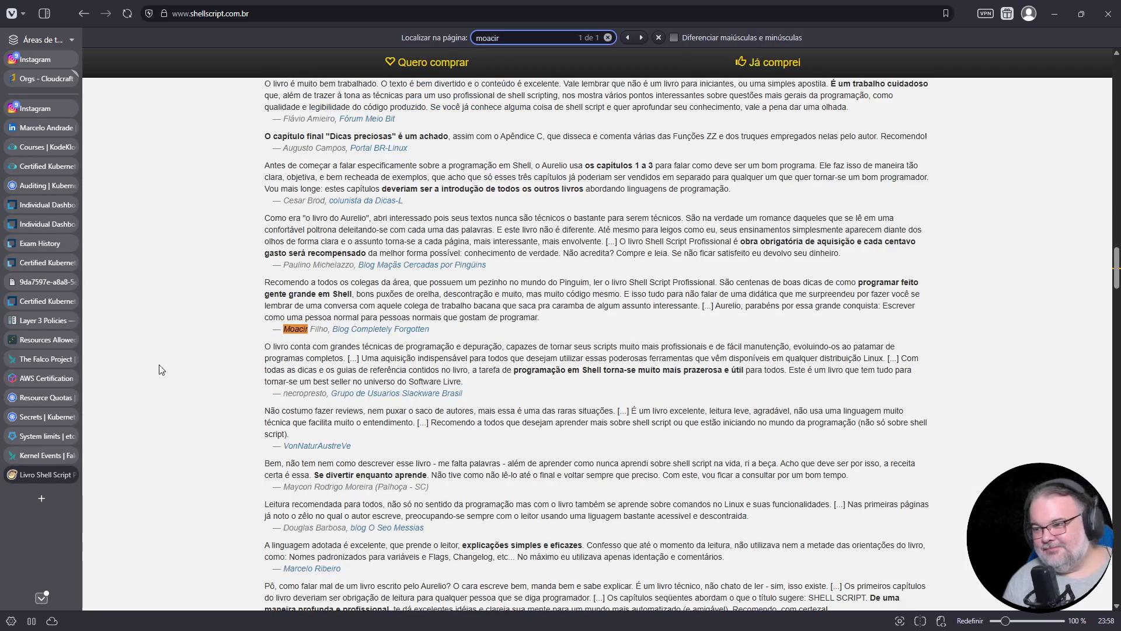
mouse_move(517, 332)
mouse_down()
mouse_move(408, 327)
mouse_move(275, 294)
mouse_move(351, 282)
mouse_move(360, 305)
mouse_up()
click(361, 305)
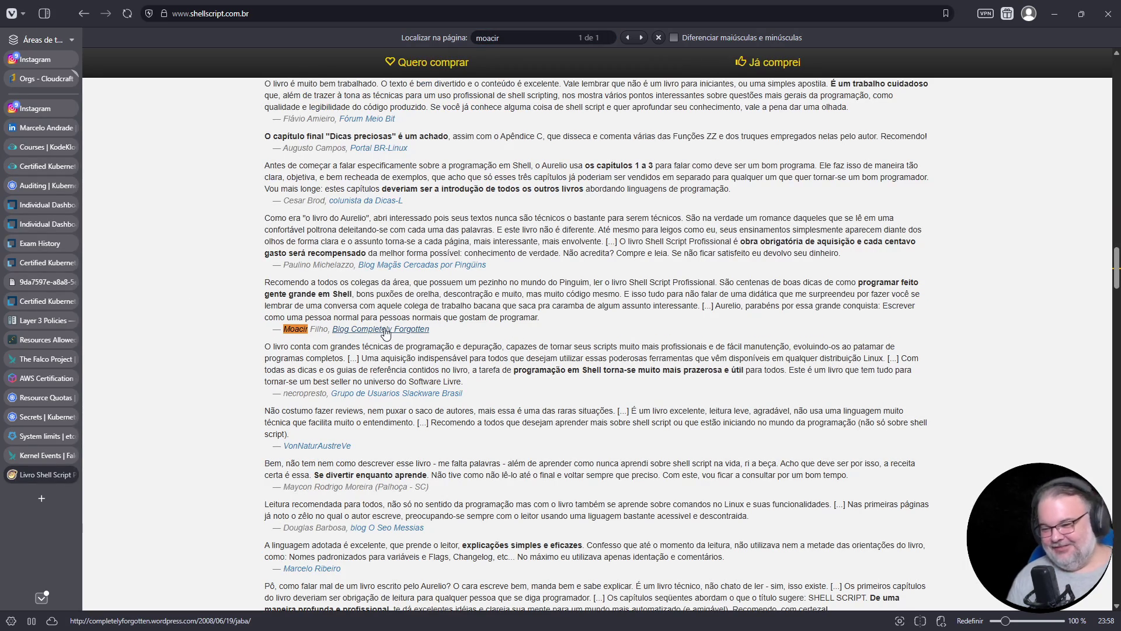
middle_click(385, 332)
click(47, 494)
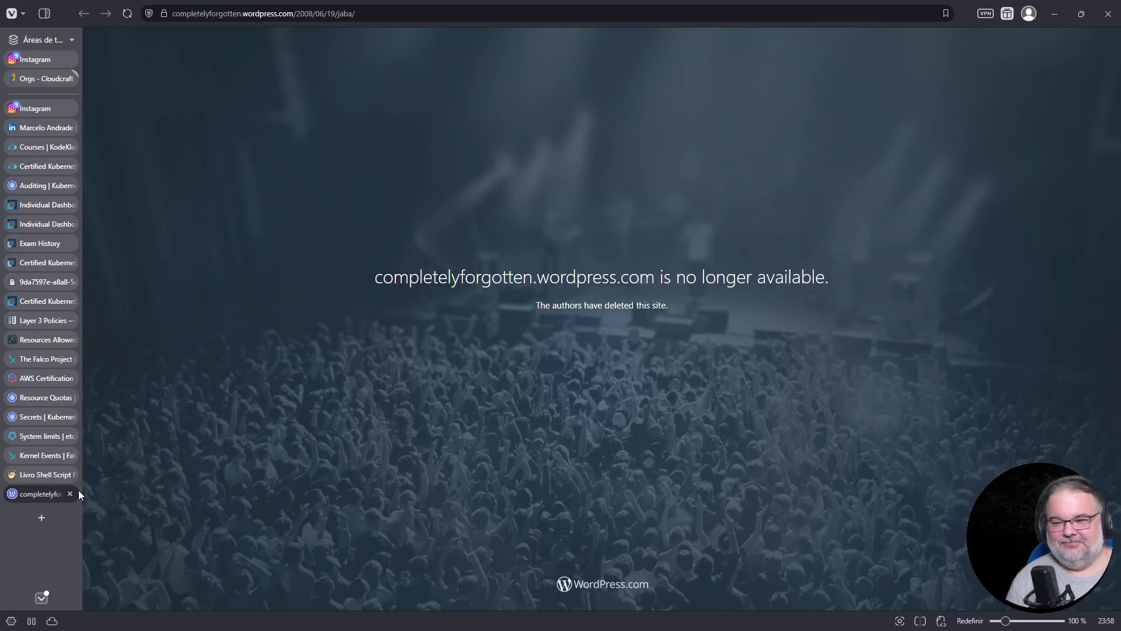
click(70, 494)
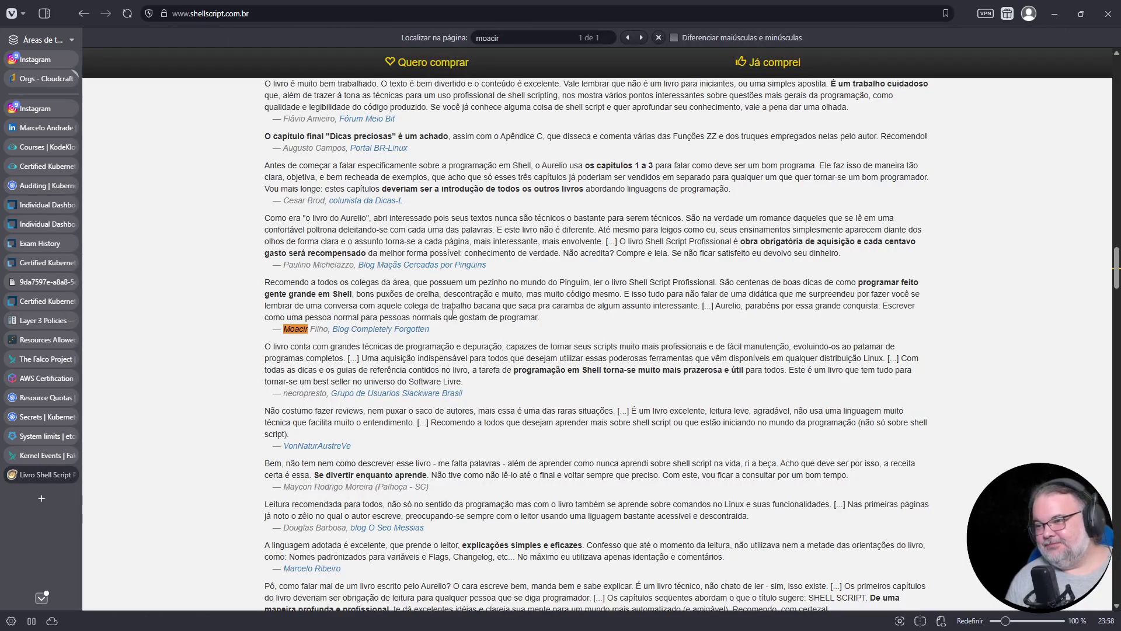
Scroll through the book's testimonials, then close the Shell Script Profissional tab.
scroll(452, 313, up, 2)
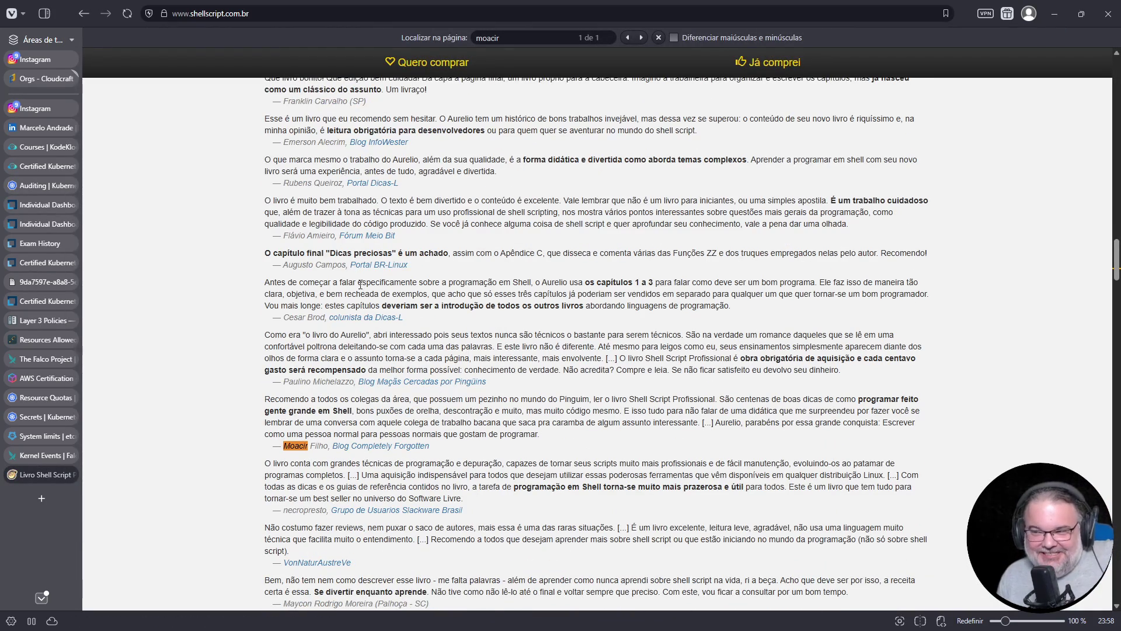
scroll(331, 345, up, 3)
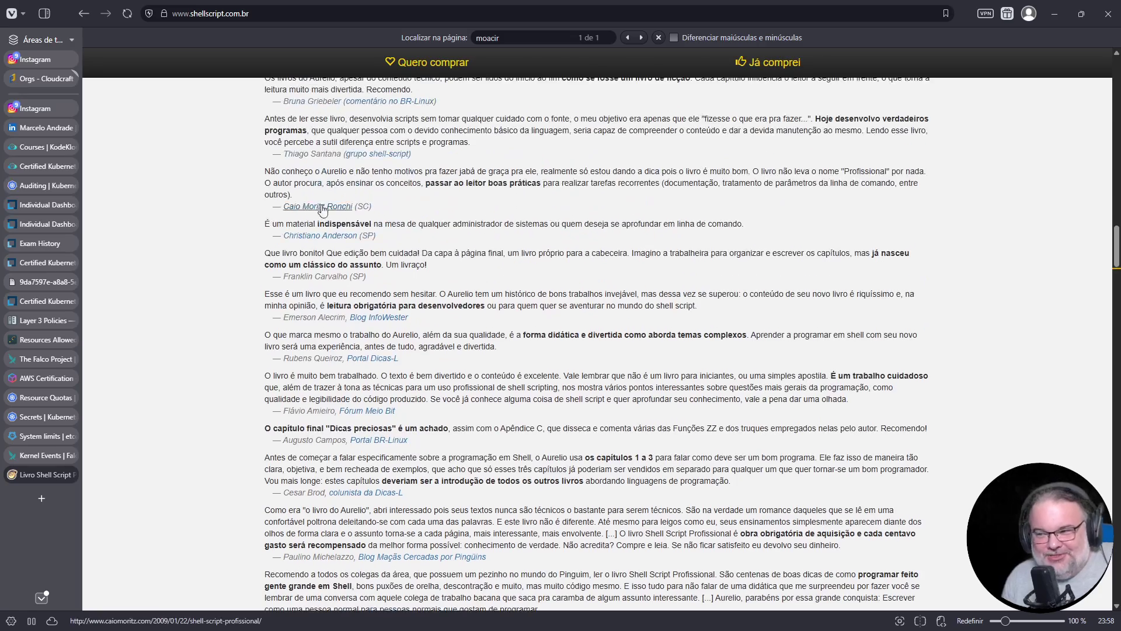
scroll(331, 409, down, 15)
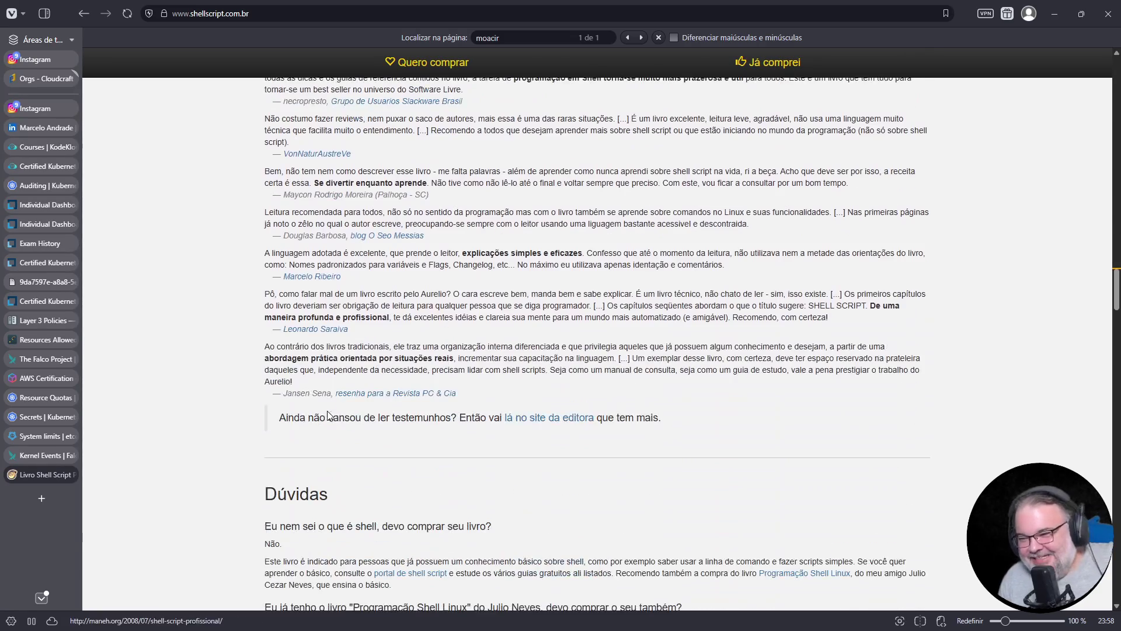
scroll(332, 409, up, 2)
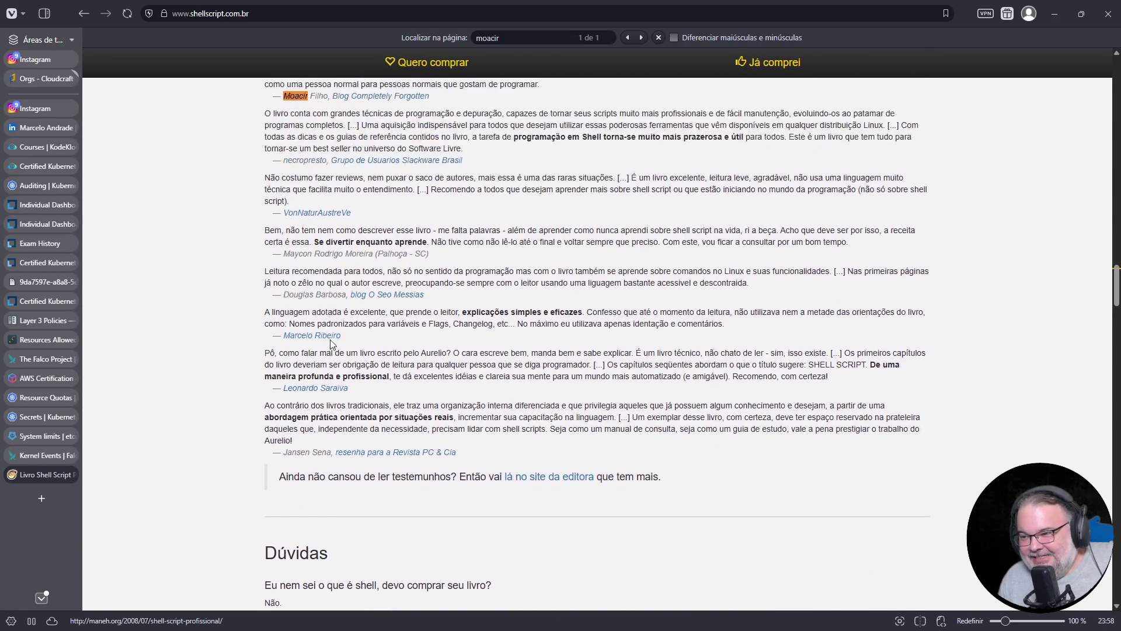
scroll(337, 410, down, 8)
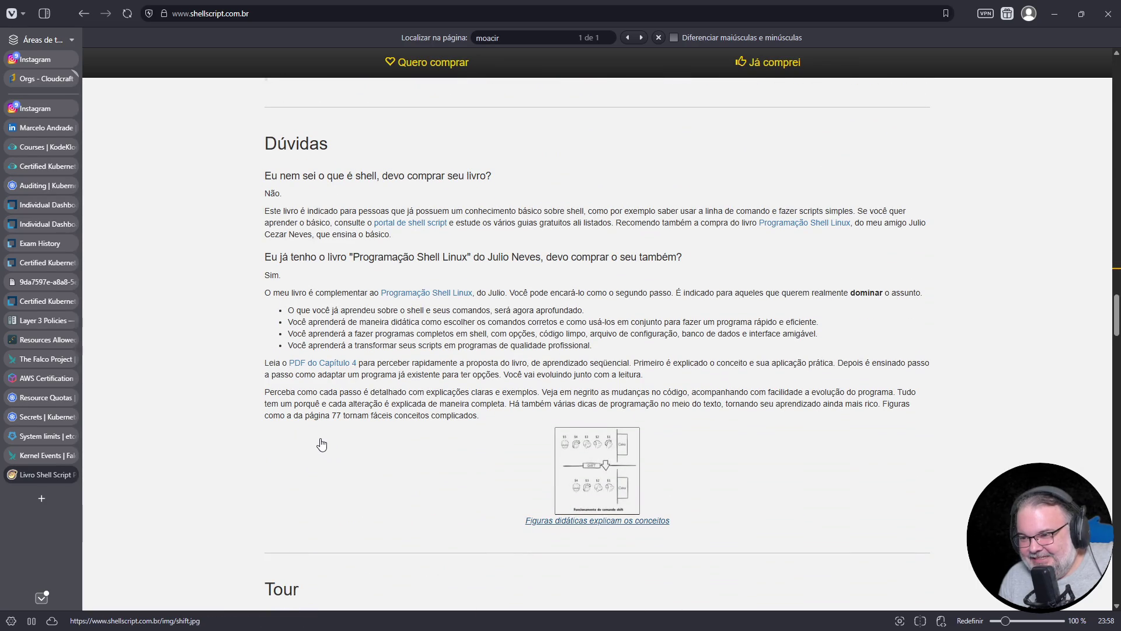
scroll(320, 443, up, 4)
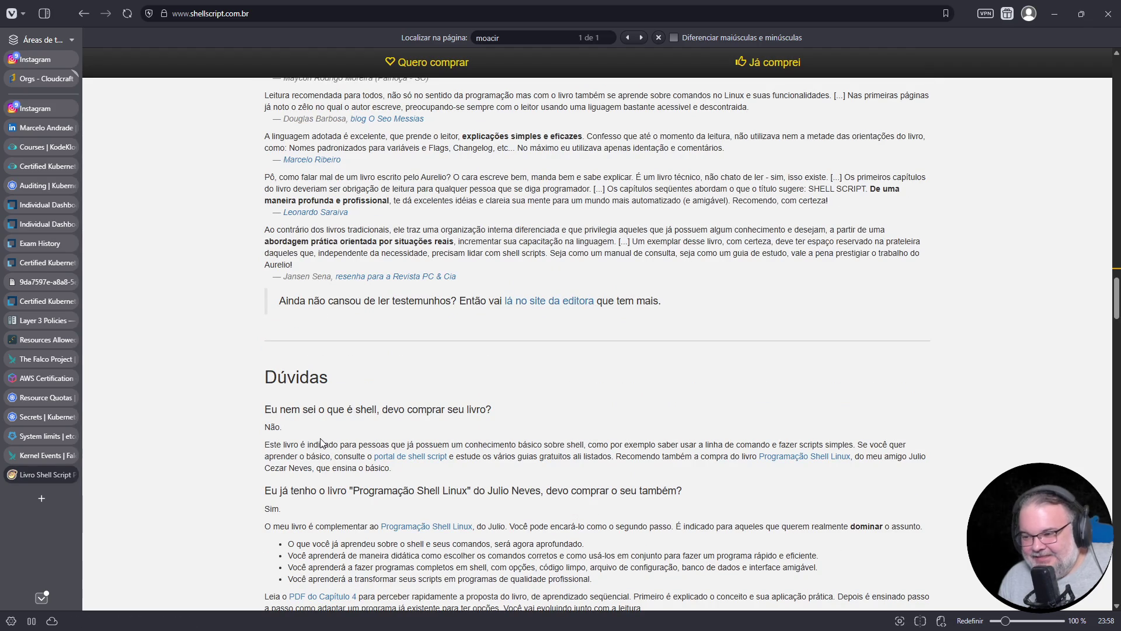
scroll(330, 437, up, 10)
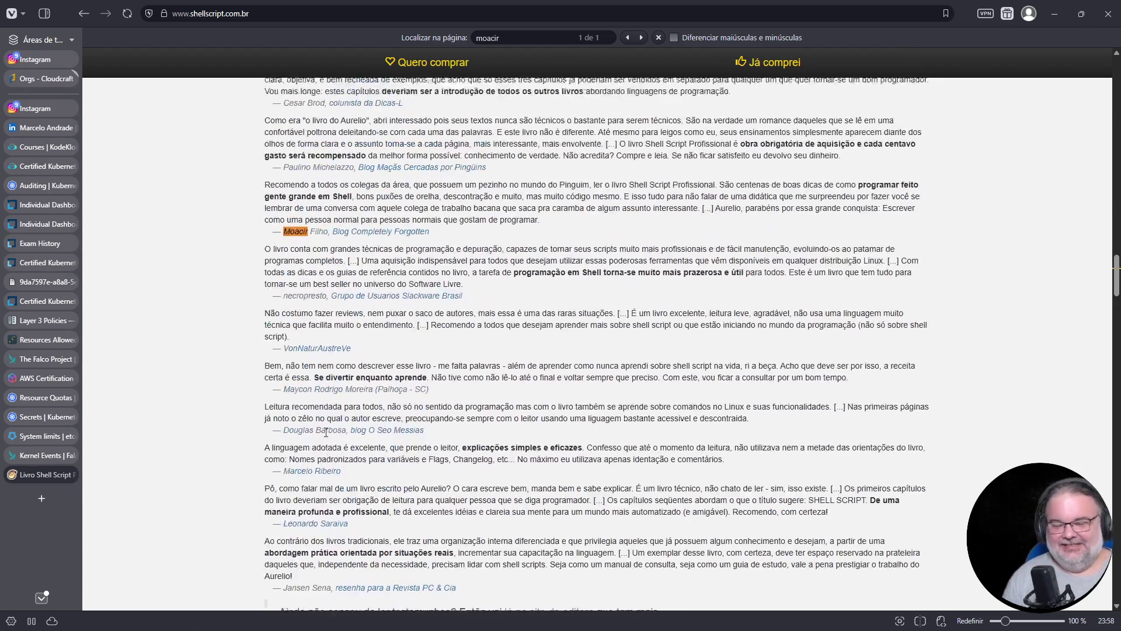
scroll(329, 434, up, 6)
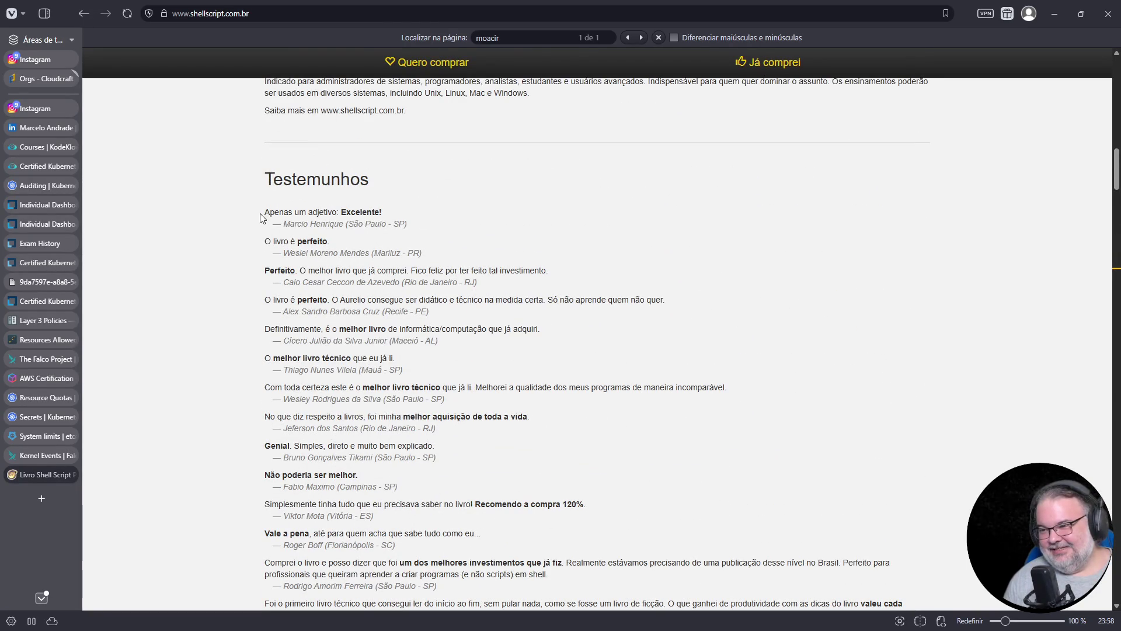
scroll(449, 354, down, 4)
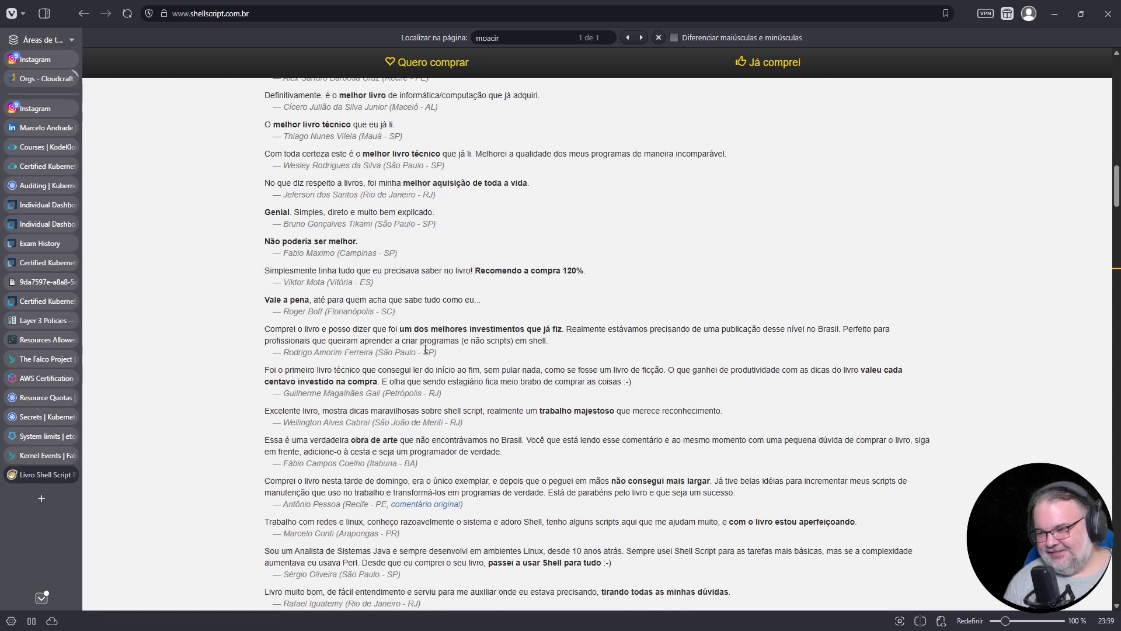
key(ctrl+w)
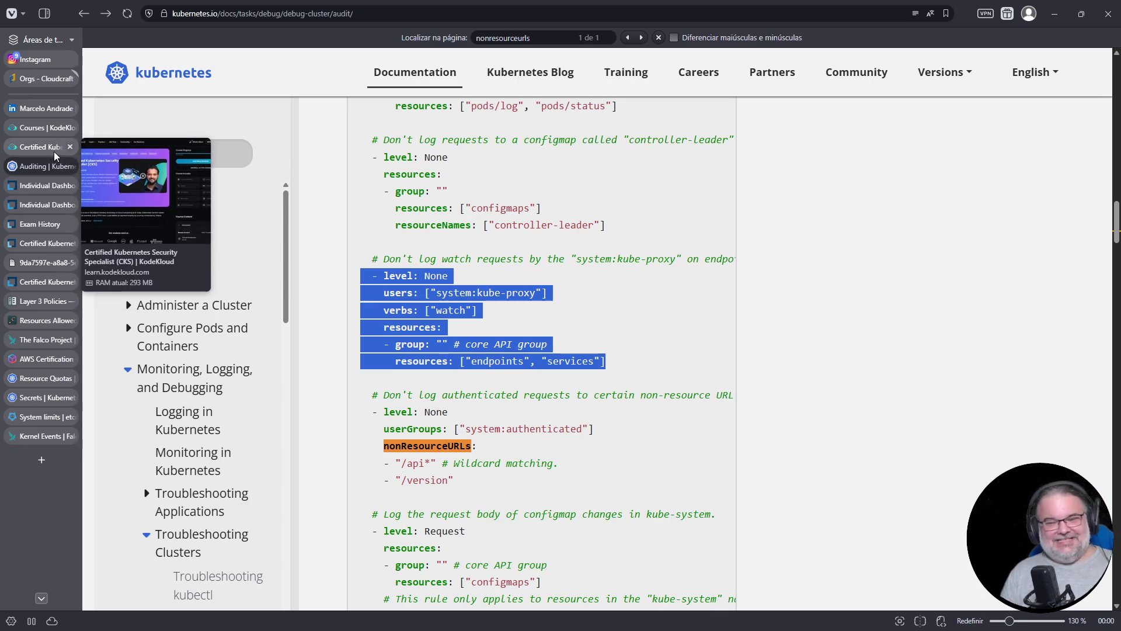
Paste the system:kube-proxy None rule into the policy and de-indent it to match the other rules.
click(48, 146)
right_click(620, 334)
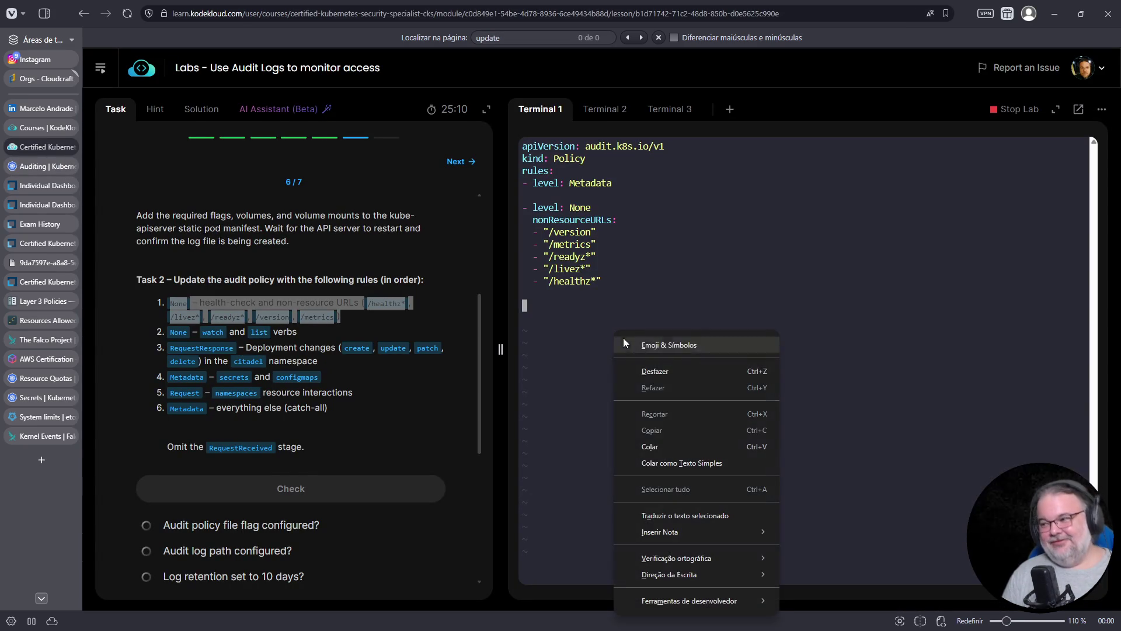
click(651, 449)
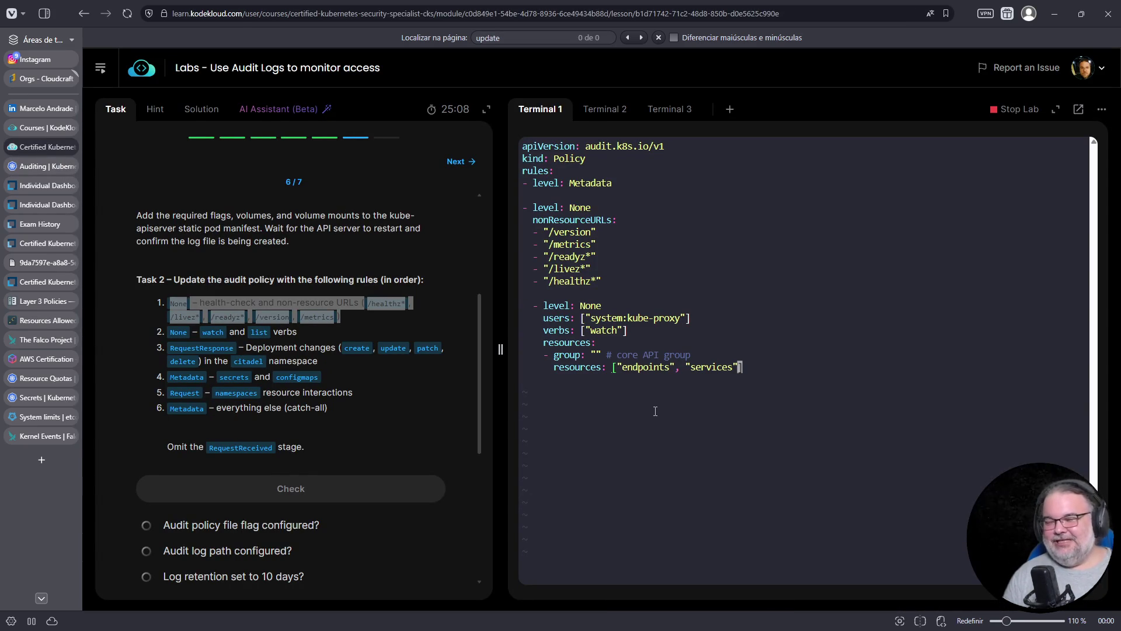
key(Up)
key(Up)
key(Up)
key(v)
key(Down)
key(Down)
key(Down)
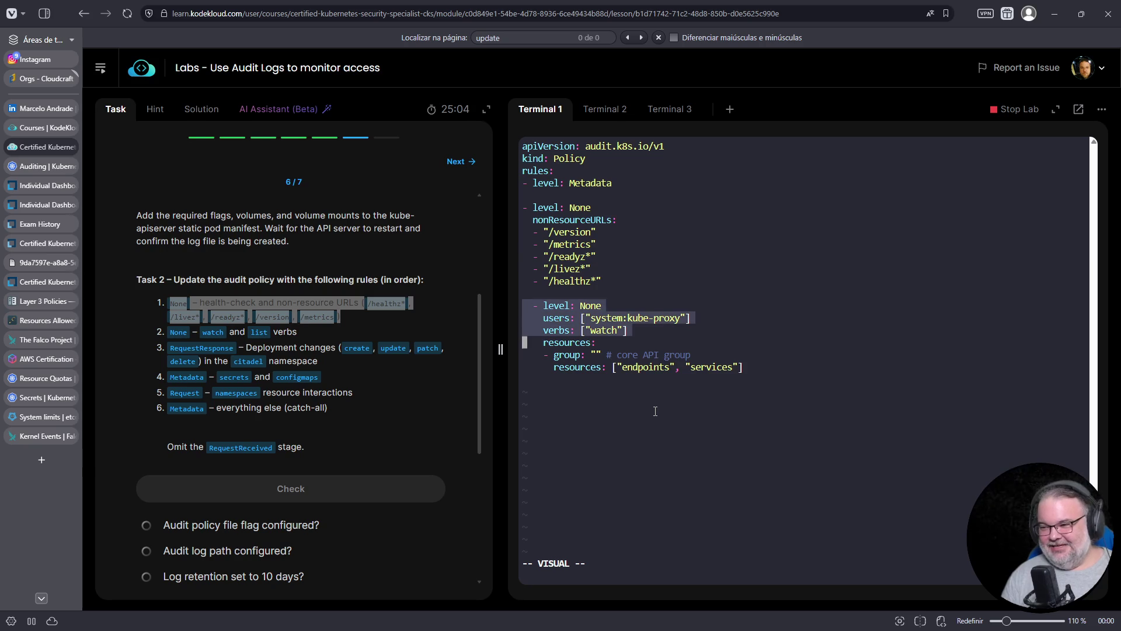
key(less)
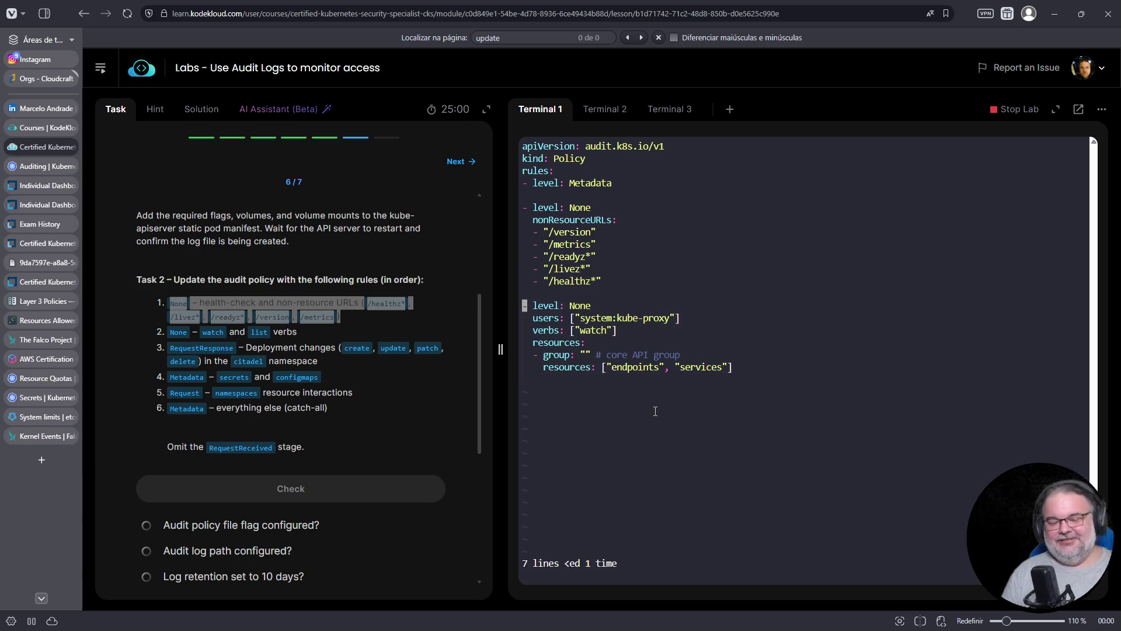
Go to the end of the rule's verbs line and begin appending "list".
key(j)
key(j)
key(j)
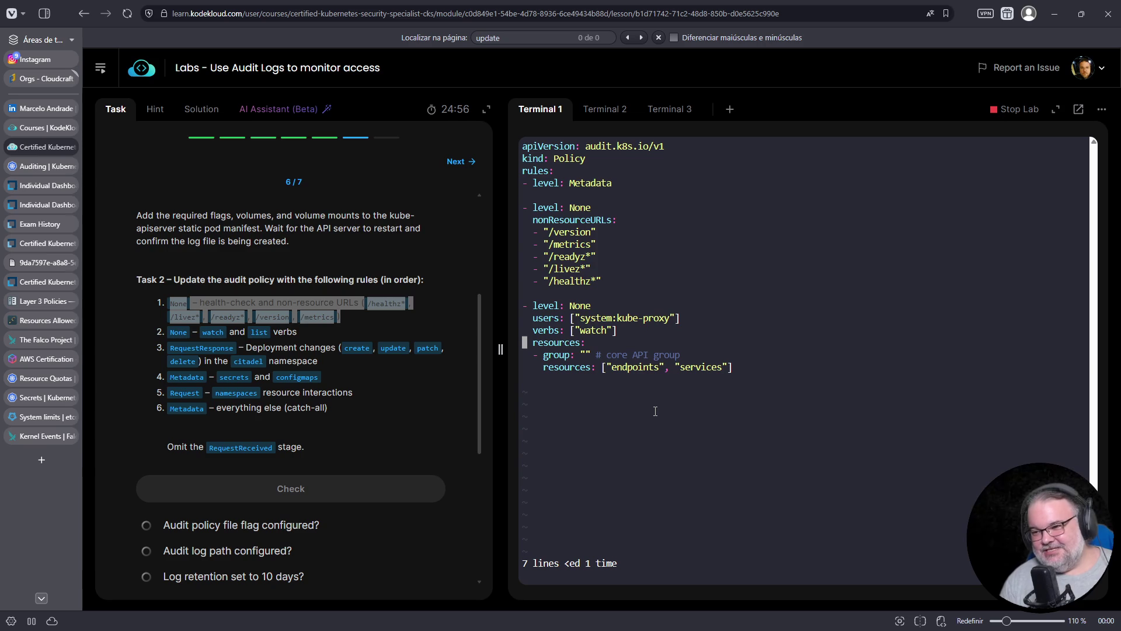
key(k)
key(dollar)
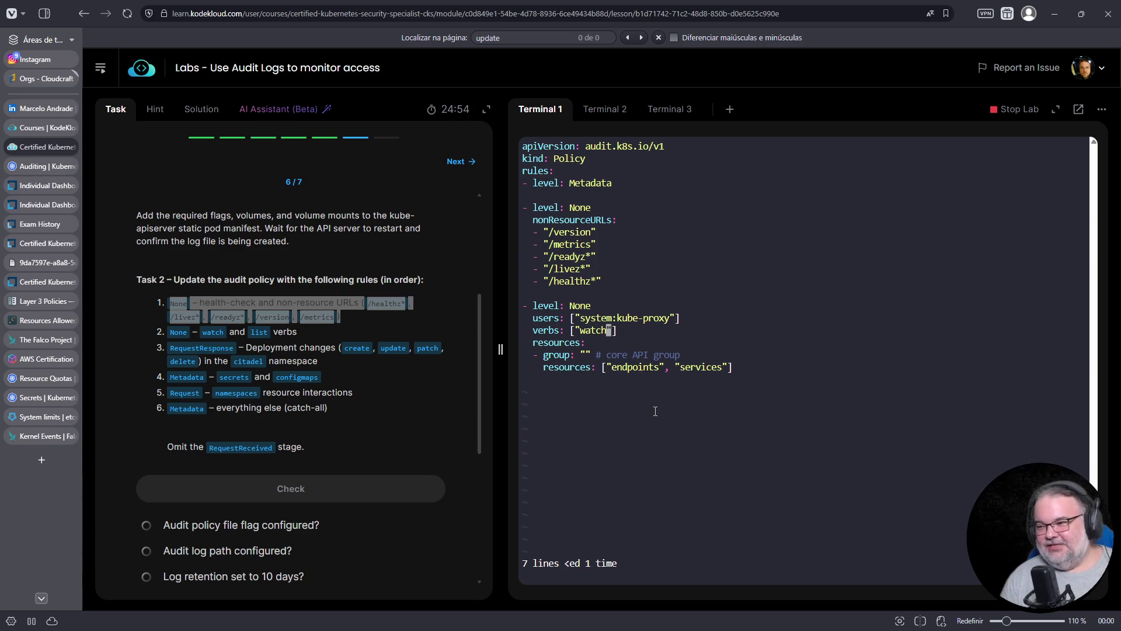
text(i,)
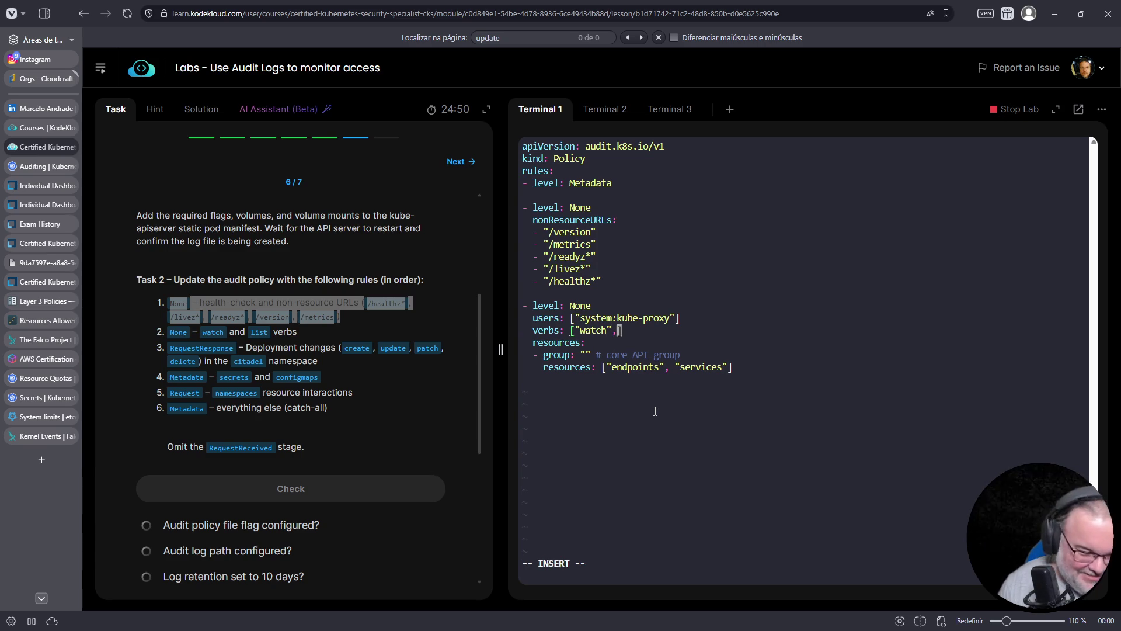
text("list)
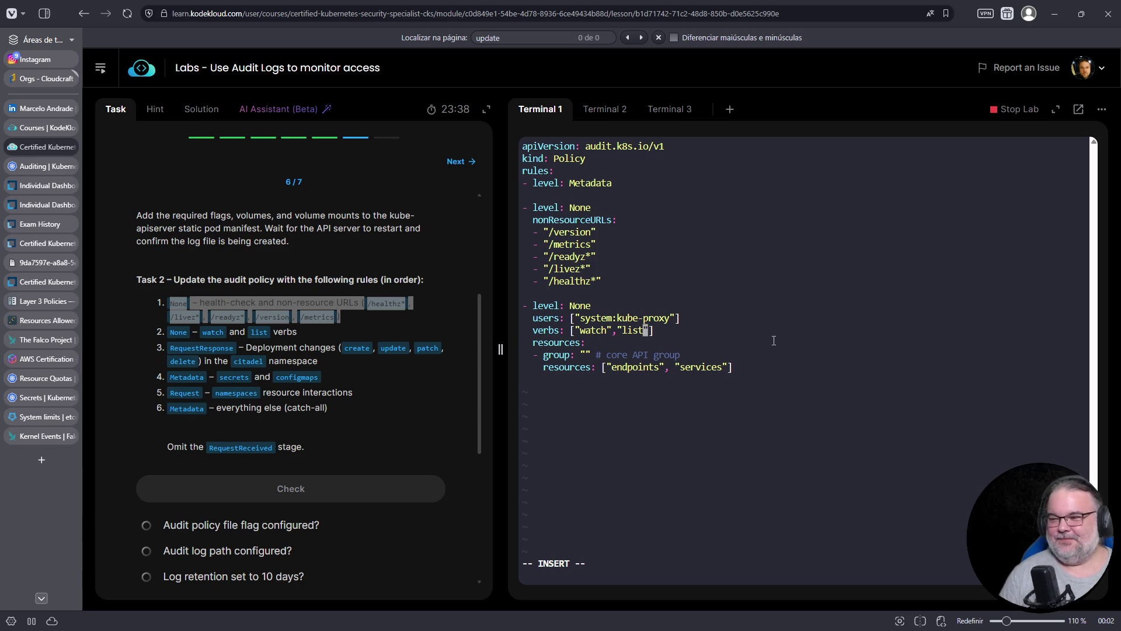
Finish the kube-proxy verbs as watch and list, delete its resources lines, and save.
key(Escape)
key(0)
key(j)
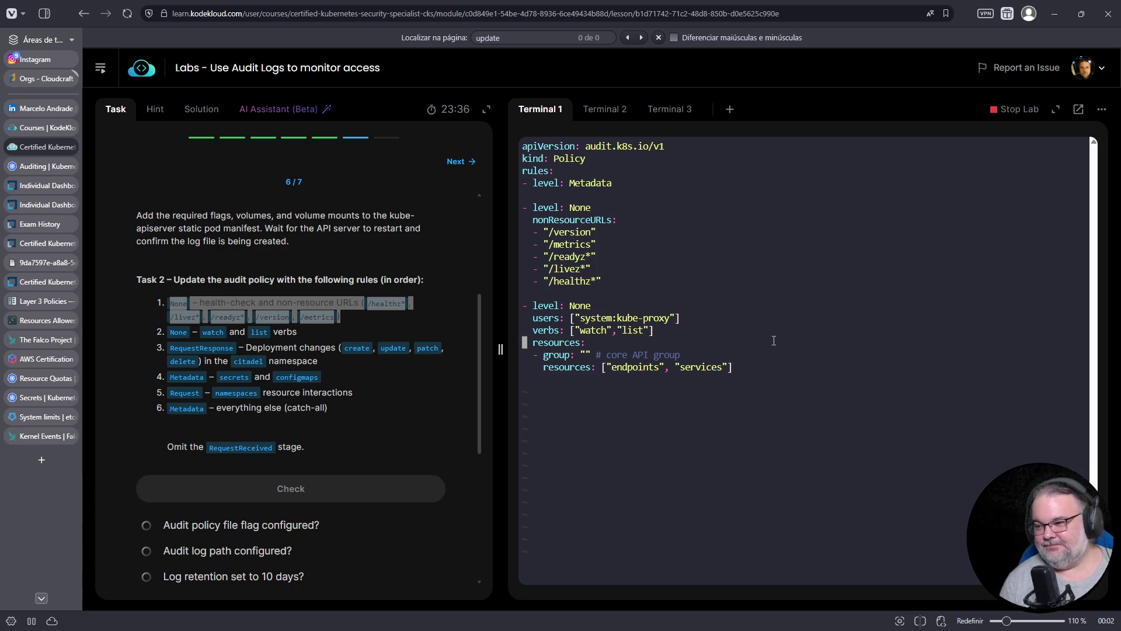
key(d)
key(d)
key(d)
key(d)
key(d)
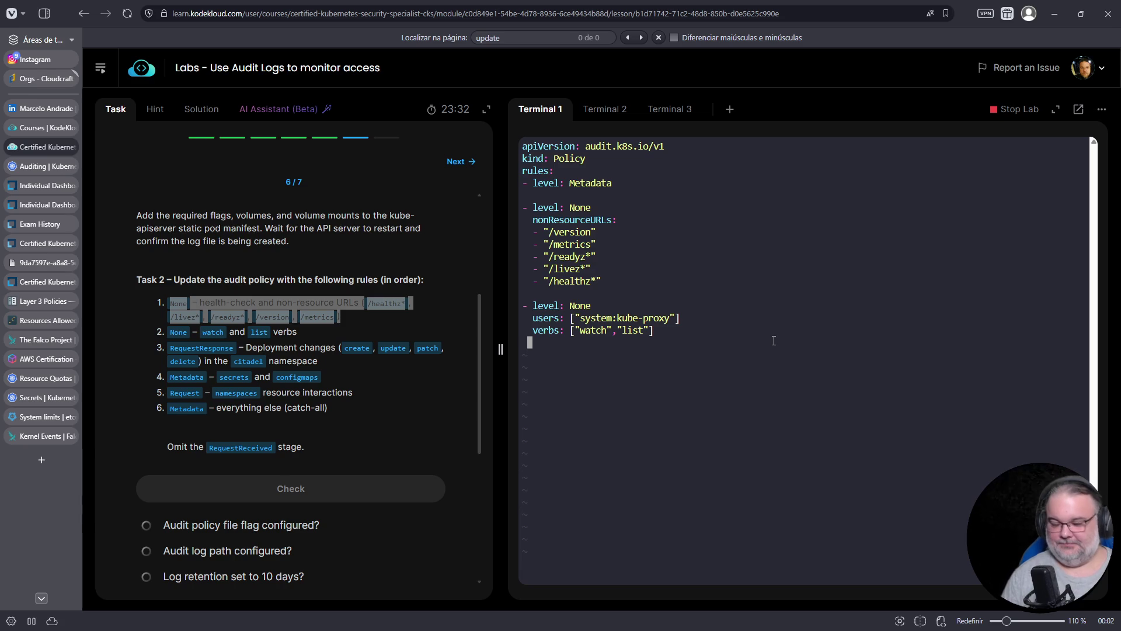
key(o)
key(BackSpace)
key(BackSpace)
key(BackSpace)
key(Escape)
text(:w)
key(Return)
key(i)
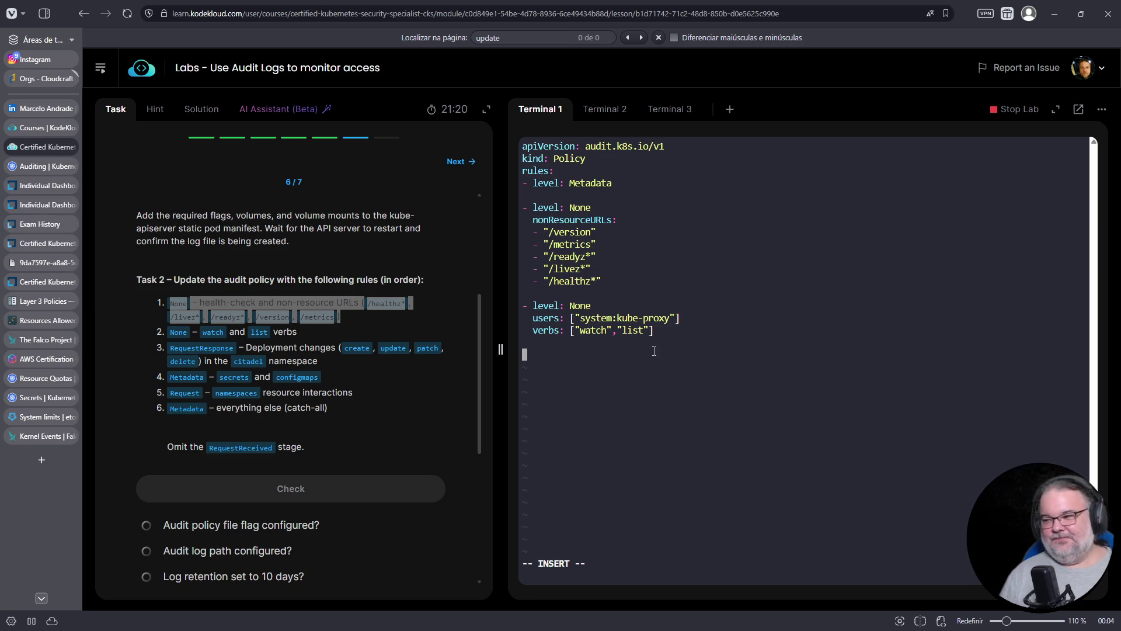
Write /etc/kubernetes/cluster-policy.yaml with :w, then go back to the Kubernetes Auditing docs.
key(Escape)
text(:w)
key(Return)
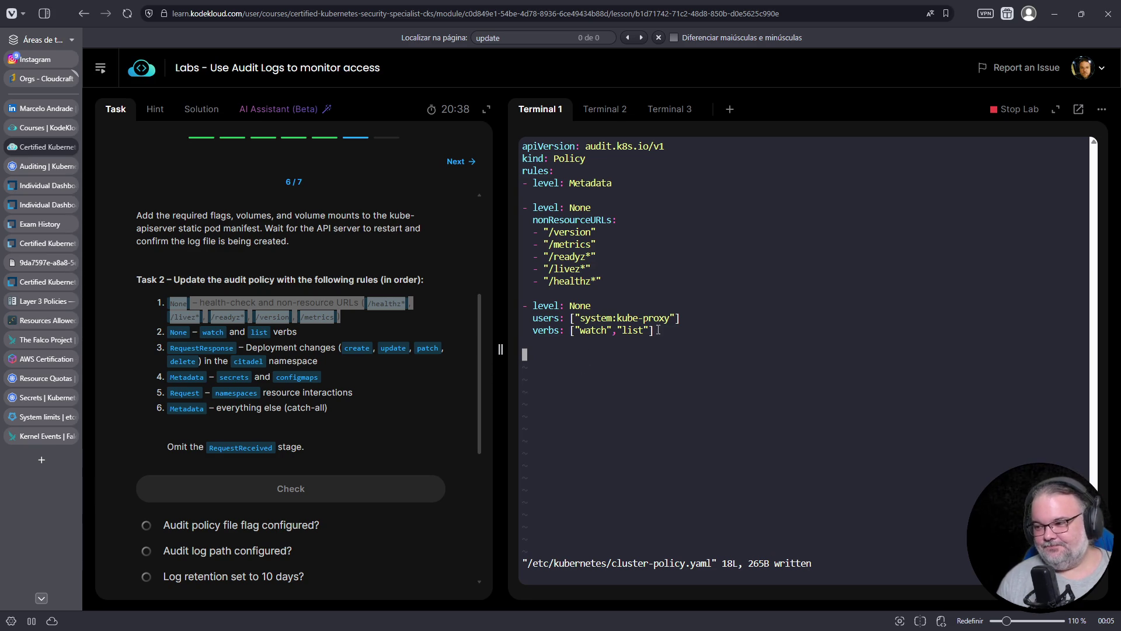
click(45, 167)
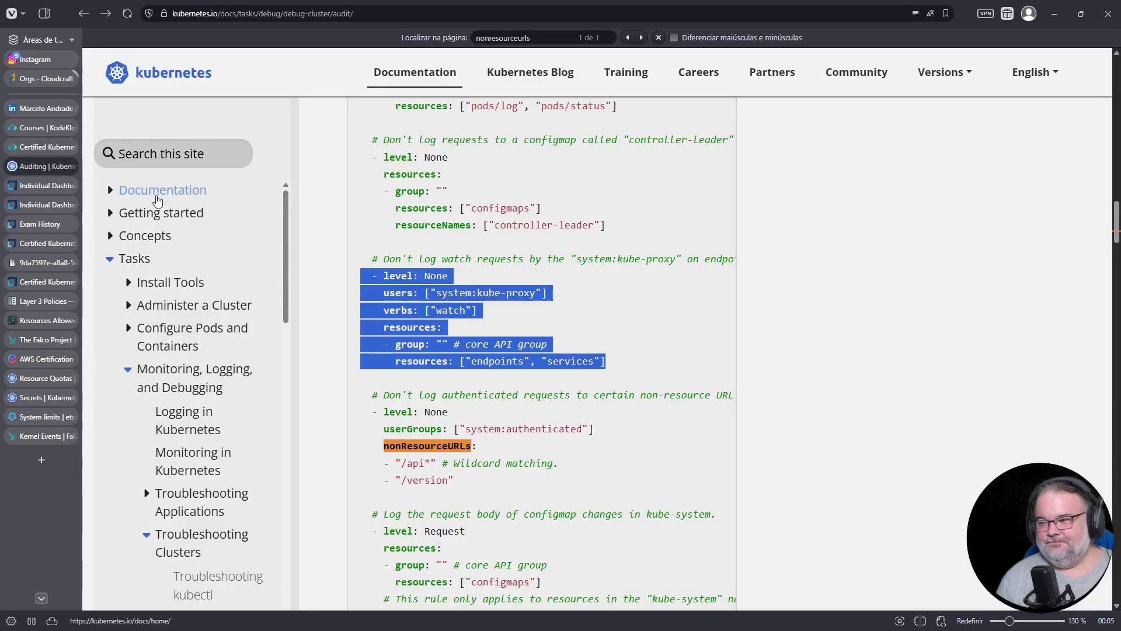
Copy the kube-proxy rule example from the docs and paste it below the policy's existing rules.
right_click(428, 349)
click(455, 366)
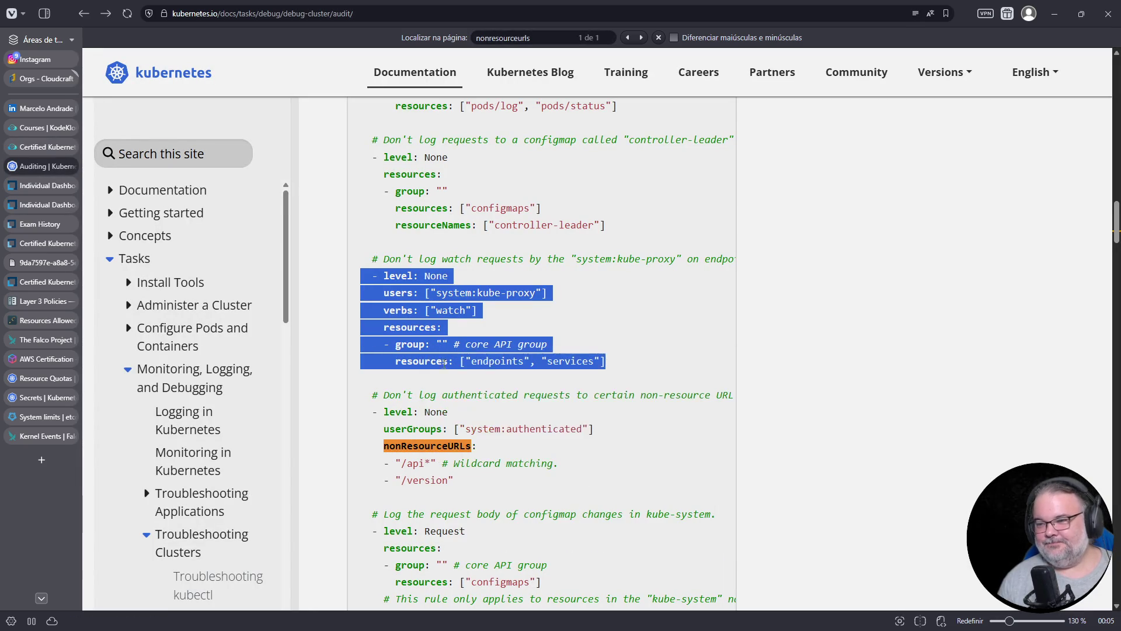
click(25, 148)
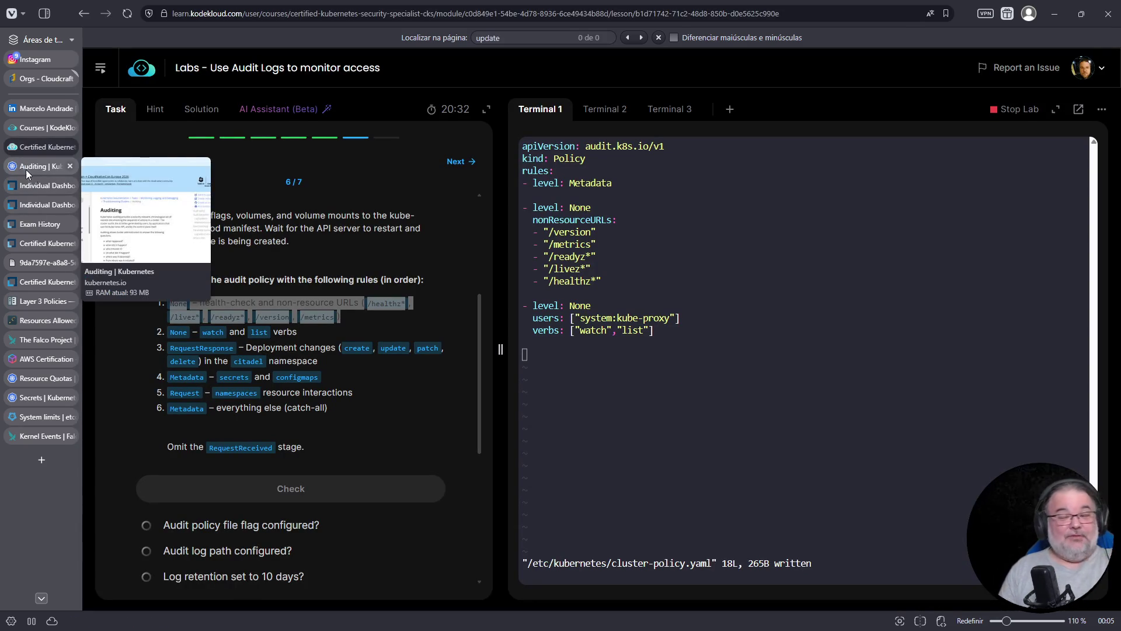
right_click(642, 372)
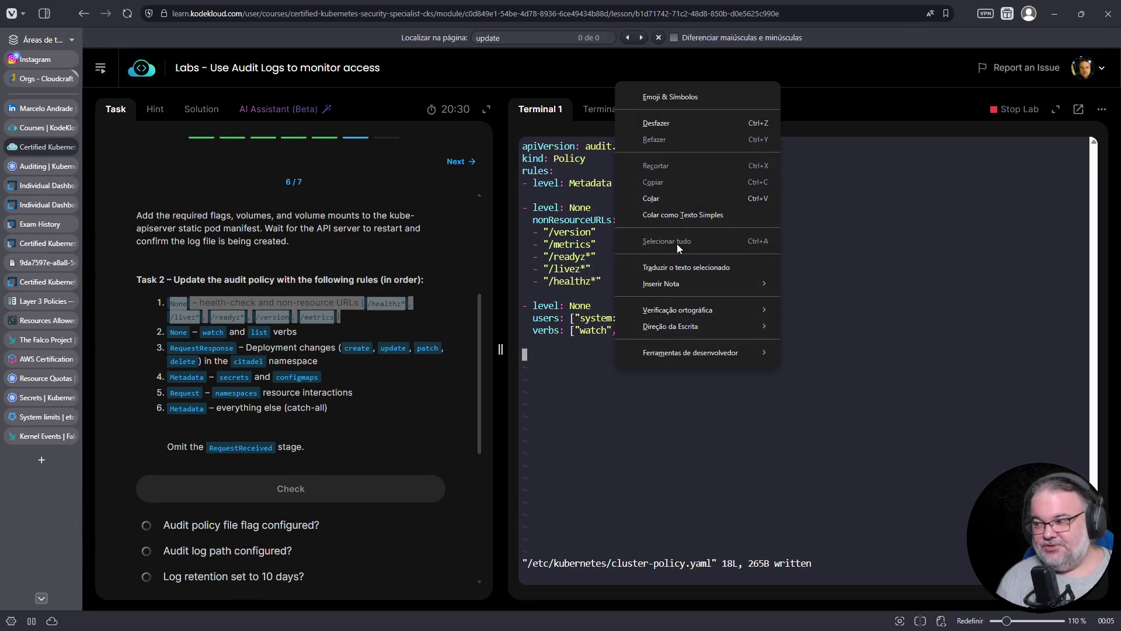
click(679, 198)
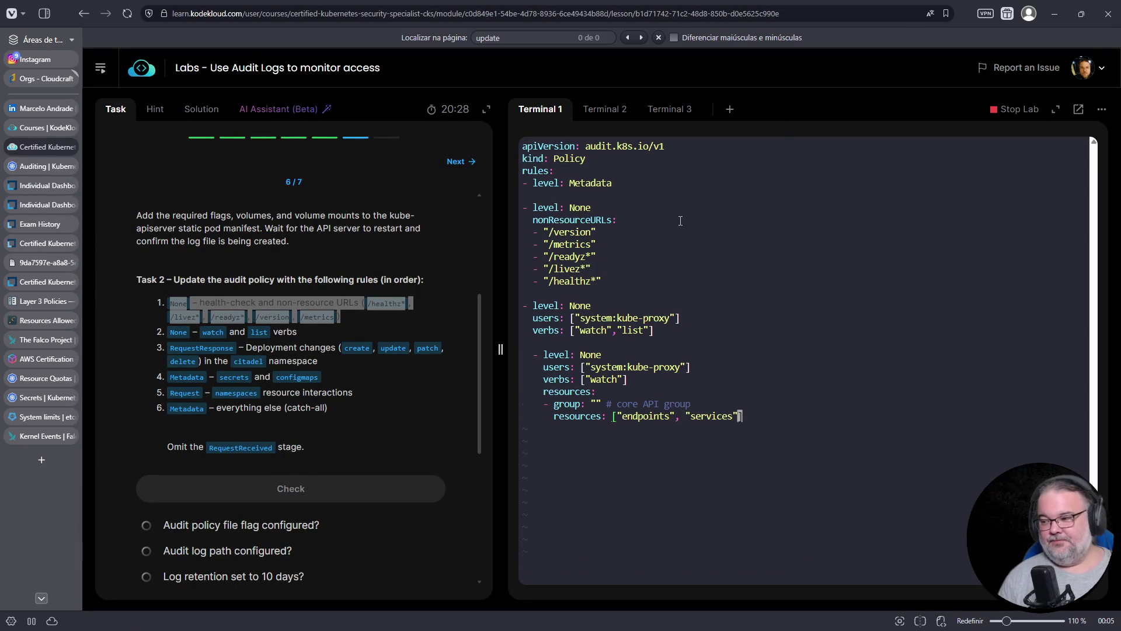
De-indent the pasted kube-proxy rule so it lines up with the other rules.
key(v)
key(k)
key(k)
key(k)
key(j)
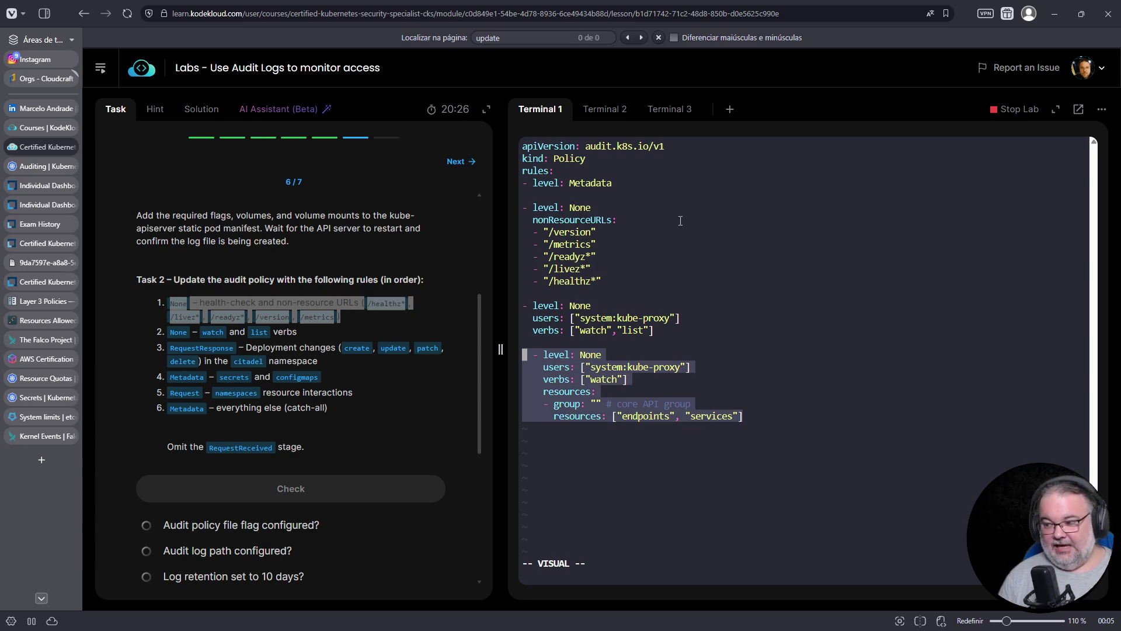
key(less)
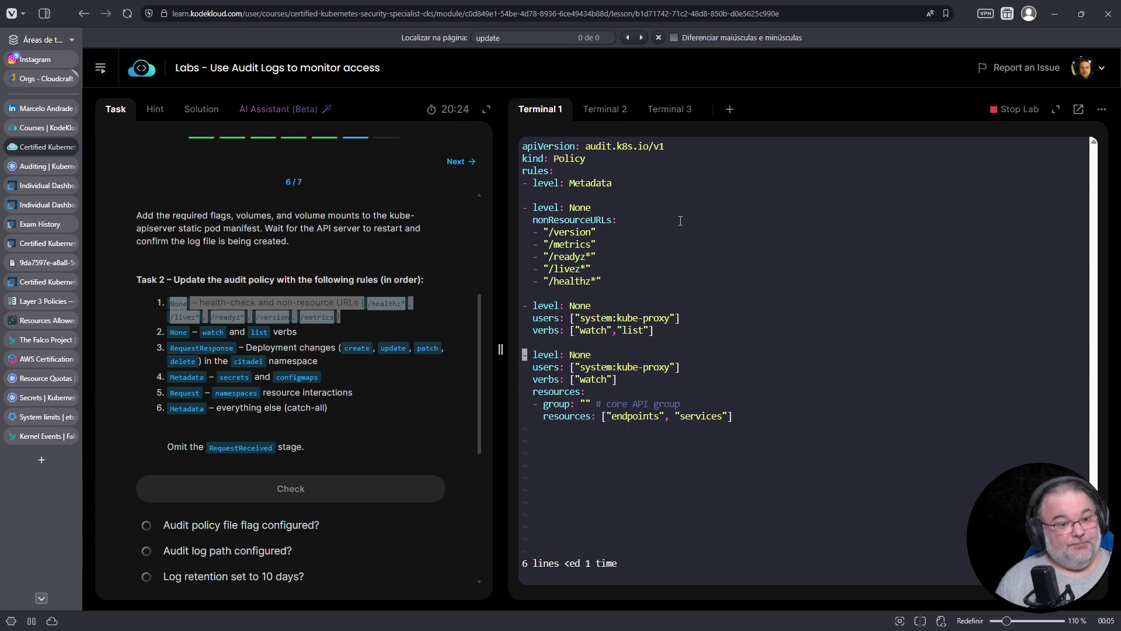
key(j)
key(j)
key(j)
key(k)
key(k)
Delete the new rule's users line and set its level to RequestResponse.
key(k)
key(j)
key(d)
key(d)
key(k)
key(l)
key(l)
key(l)
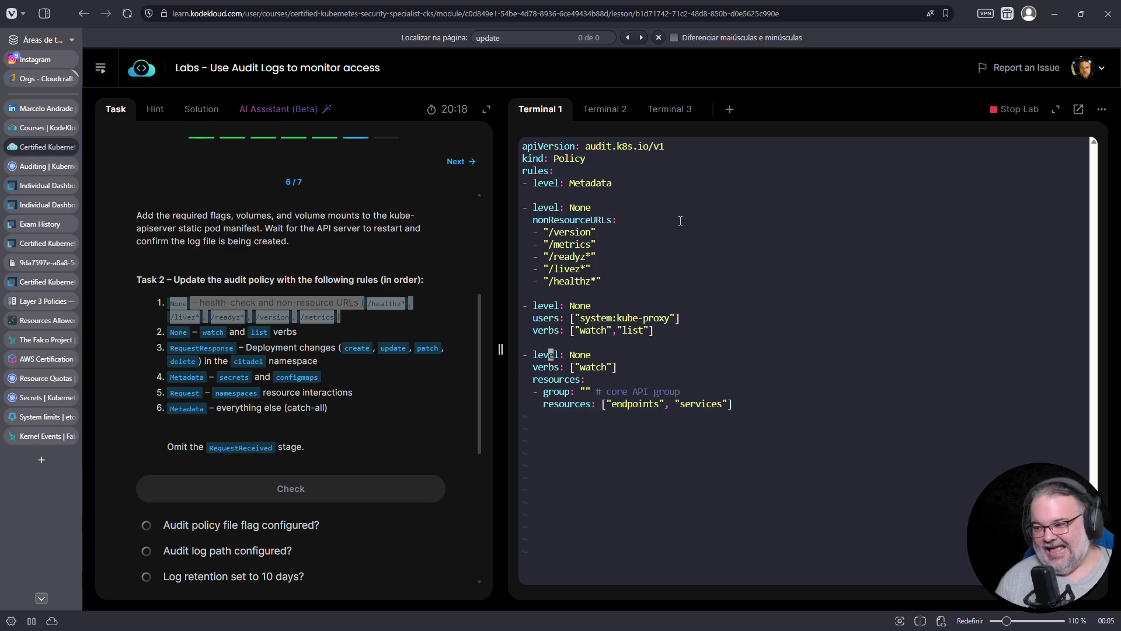
key(D)
key(a)
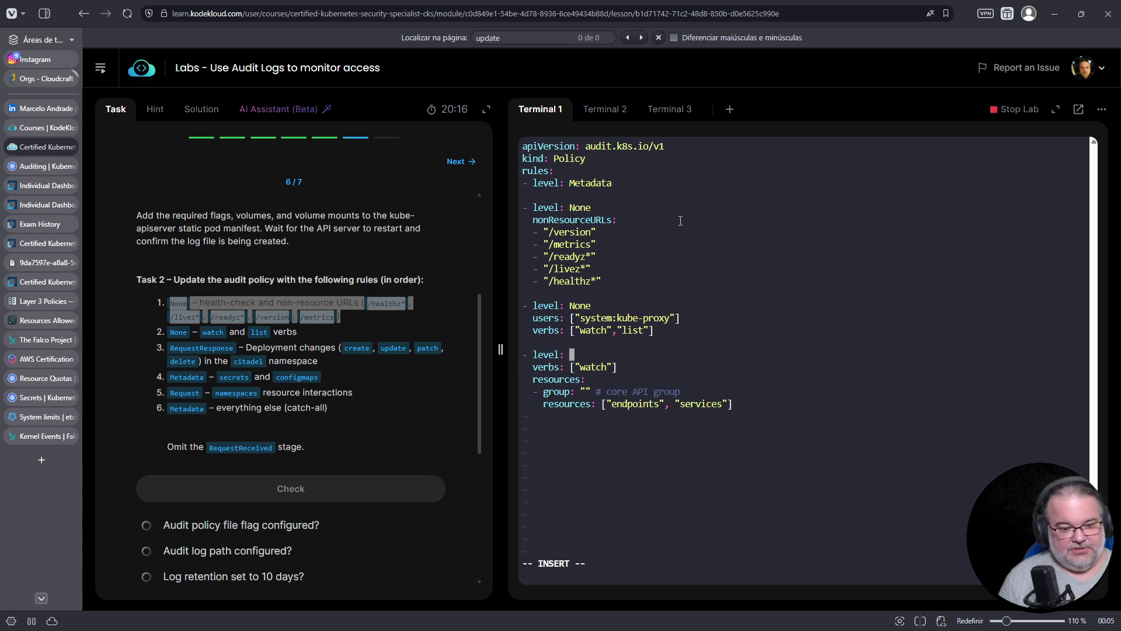
double_click(207, 347)
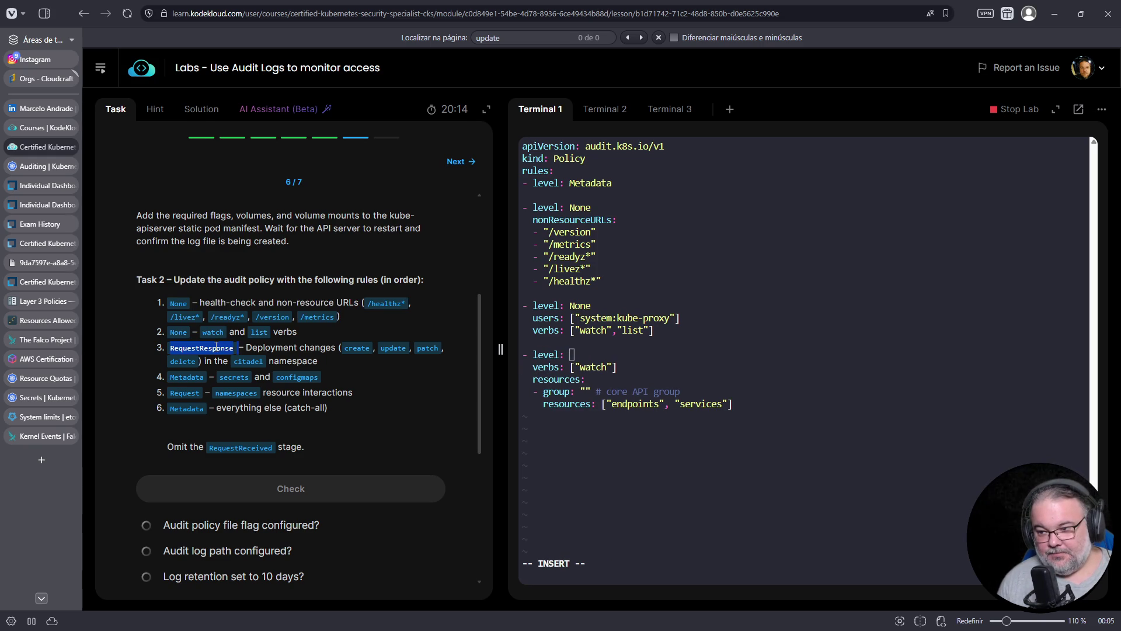
right_click(666, 367)
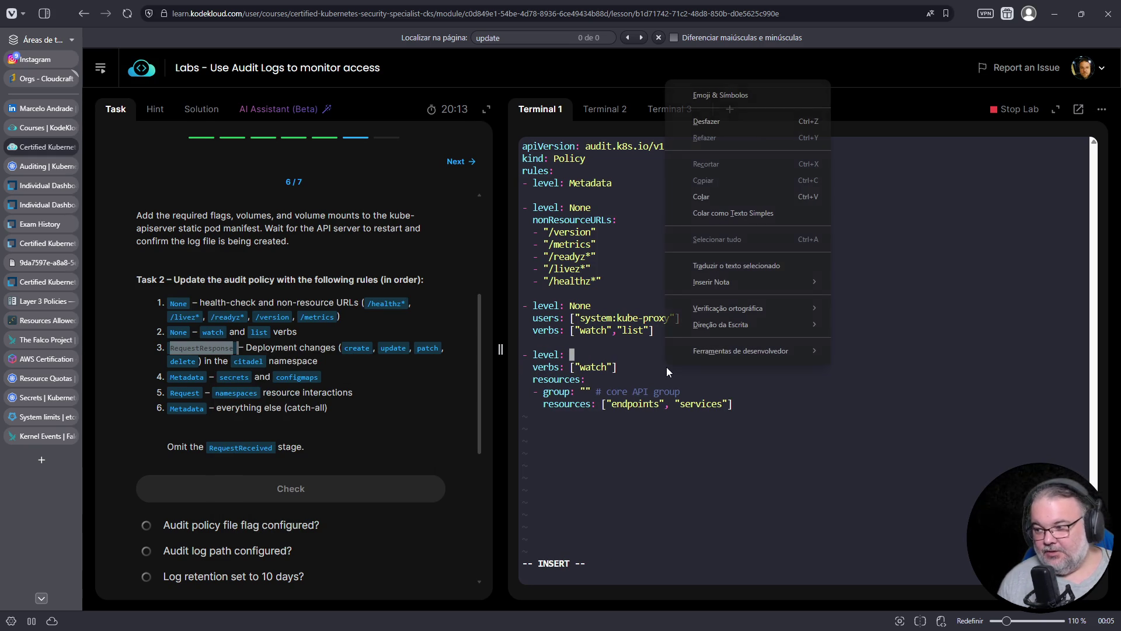
click(723, 195)
Replace the watch verb with "create","update","patch","delete".
key(Escape)
key(j)
key(0)
key($)
key(h)
key(h)
key(h)
text(cwcreate)
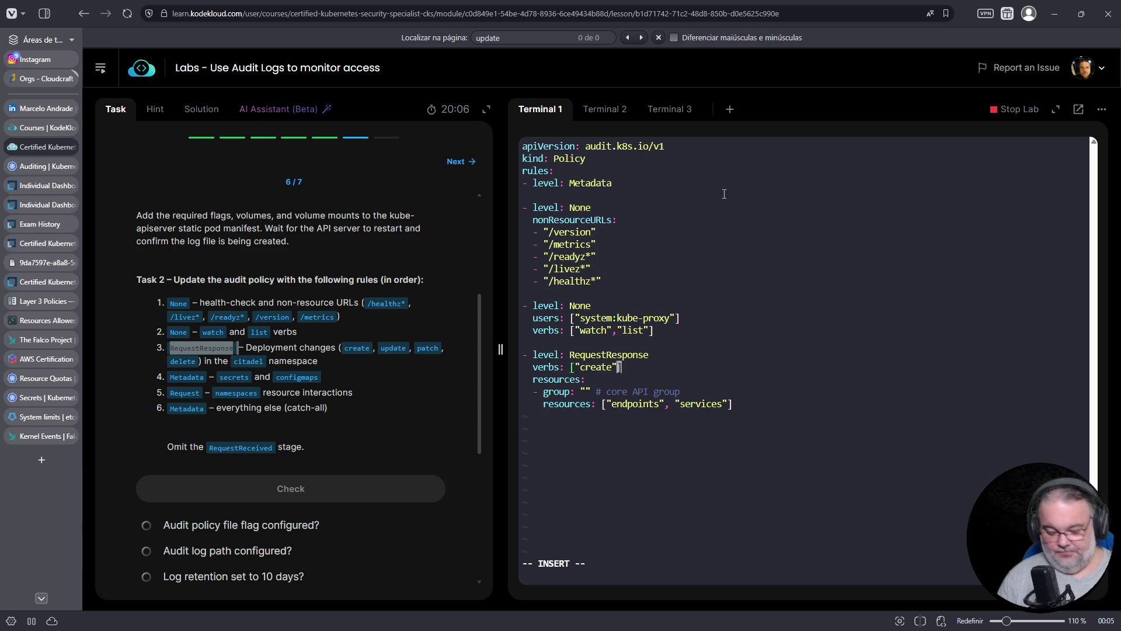
text(,"update",)
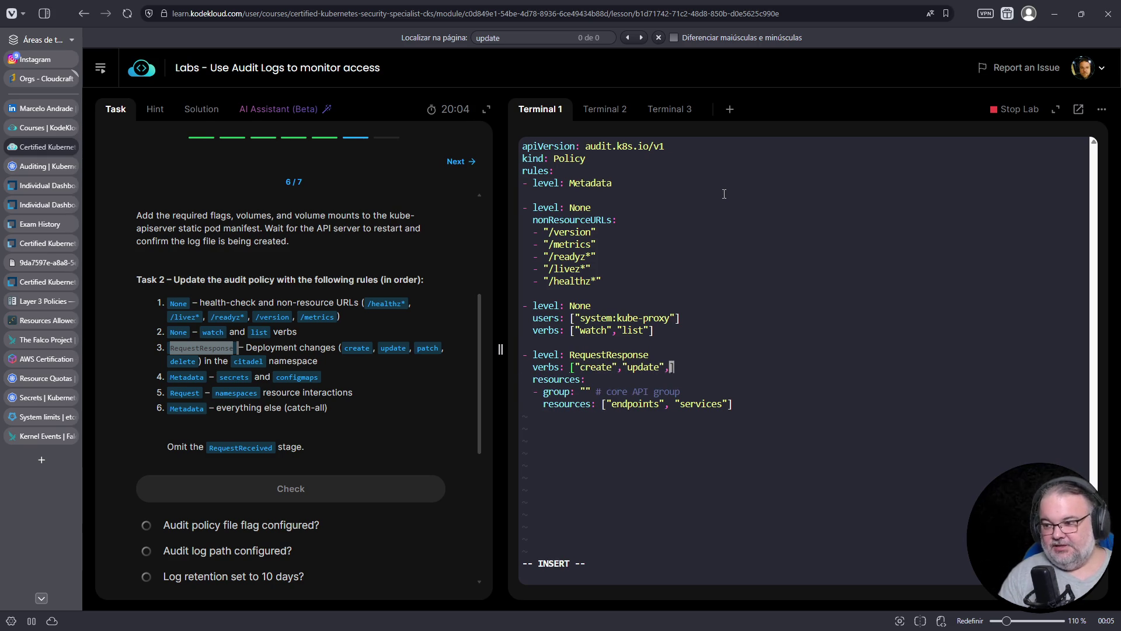
text("patch",)
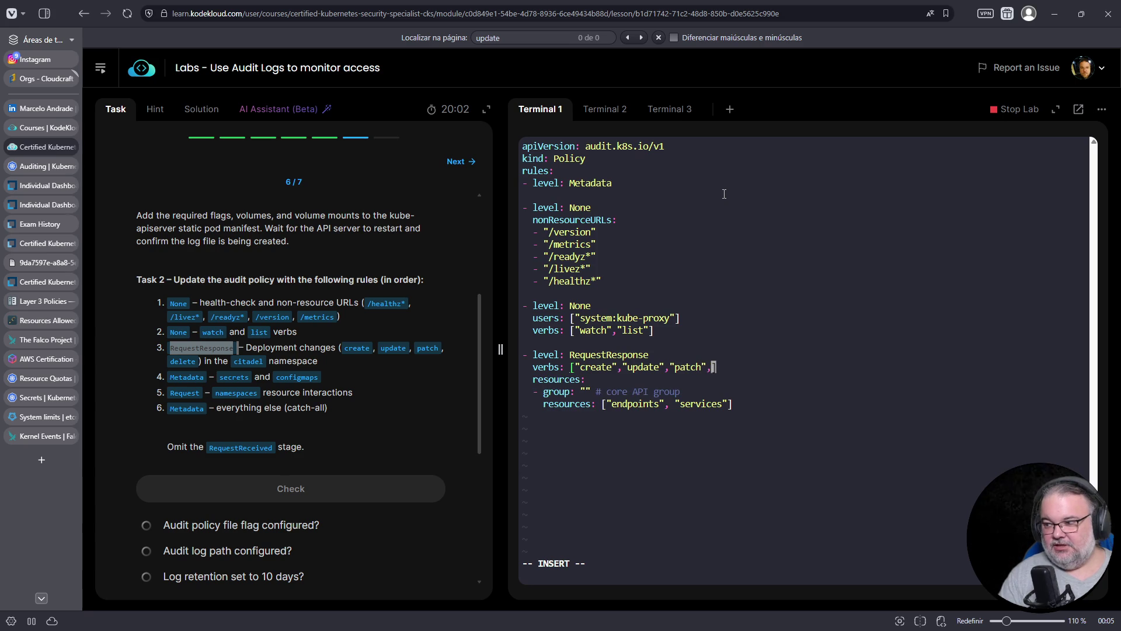
text("delete")
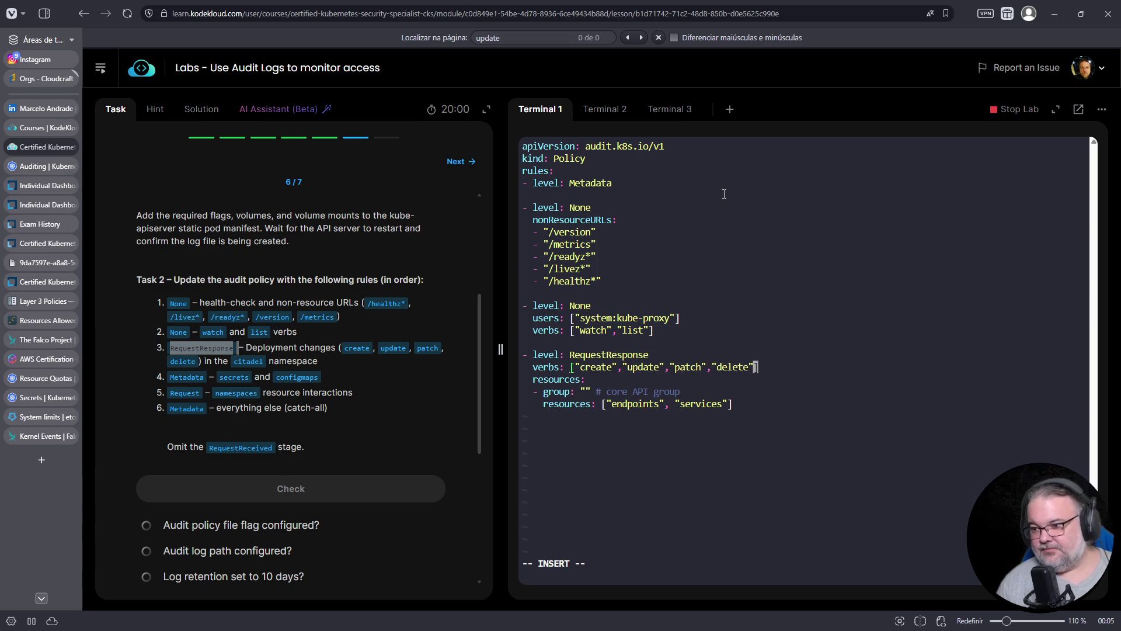
Change the rule's resources from endpoints and services to deployments.
key(Down)
key(Down)
key(Down)
key(Home)
key(Right)
key(Right)
key(Right)
key(Right)
text(deployments)
key(Delete)
key(Delete)
key(Delete)
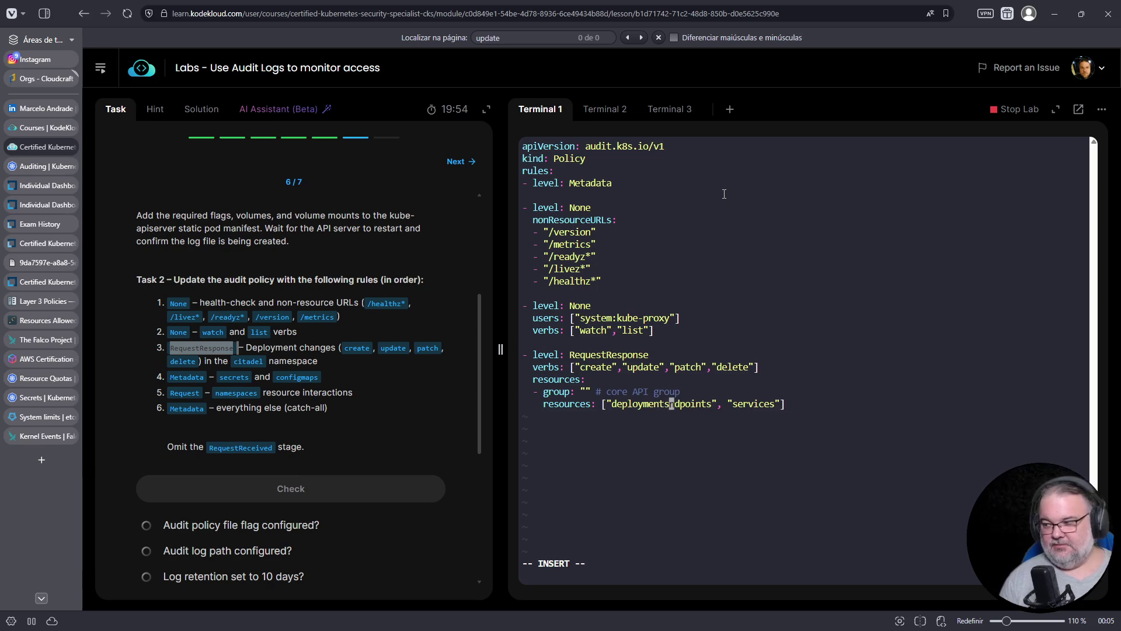
key(Delete)
key(Delete)
key(Delete)
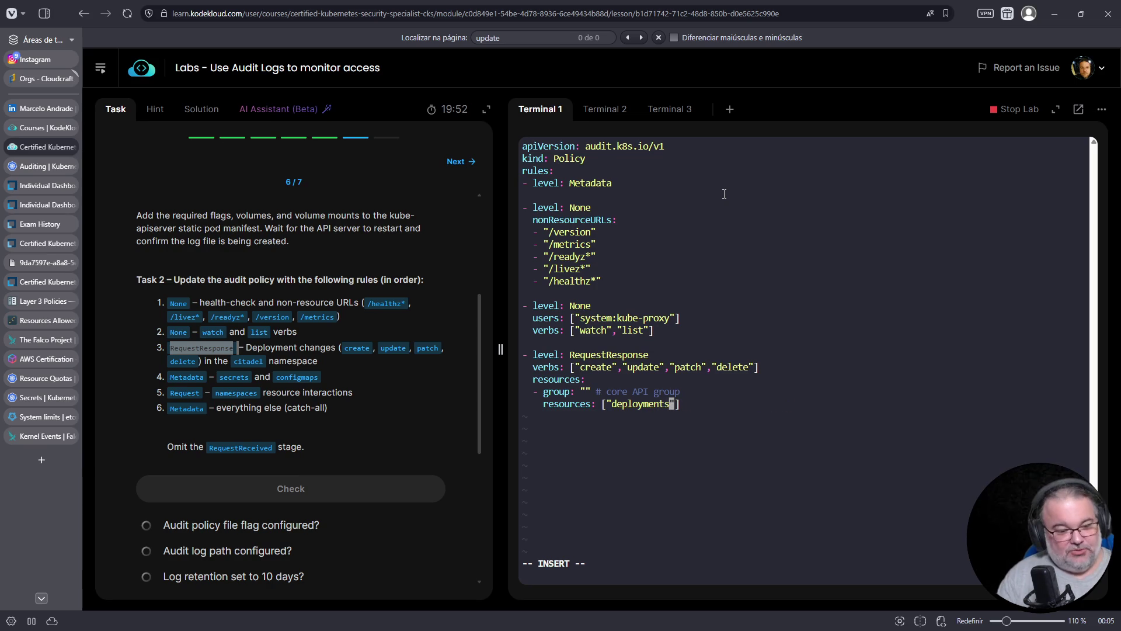
Save the updated audit policy with :w.
key(Escape)
text(:w)
key(Return)
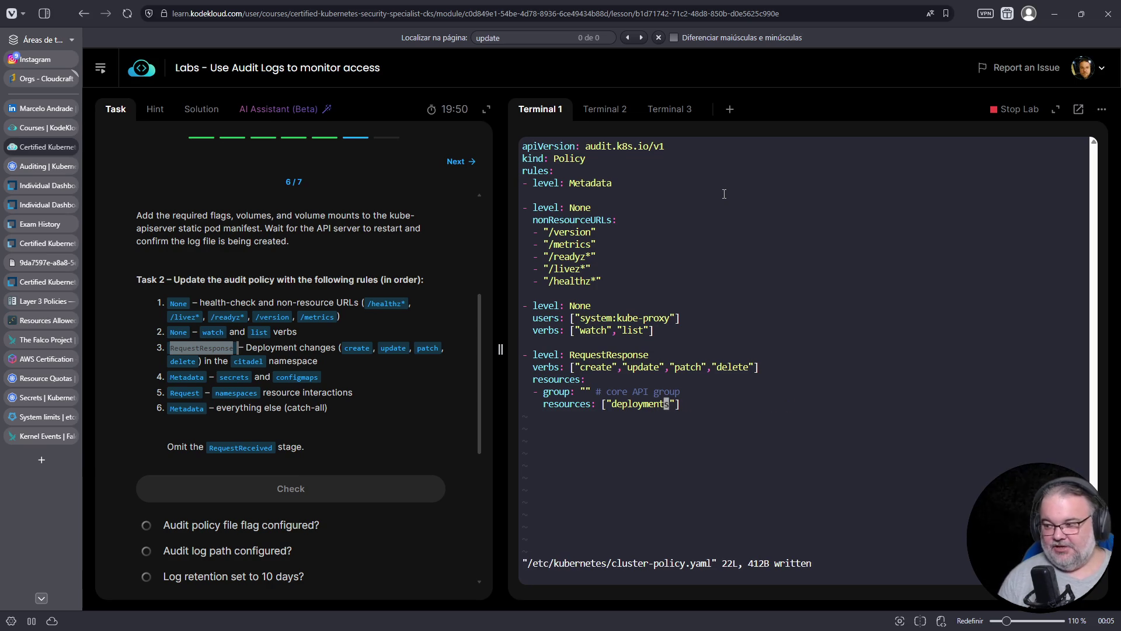
drag(689, 404, 521, 355)
click(776, 396)
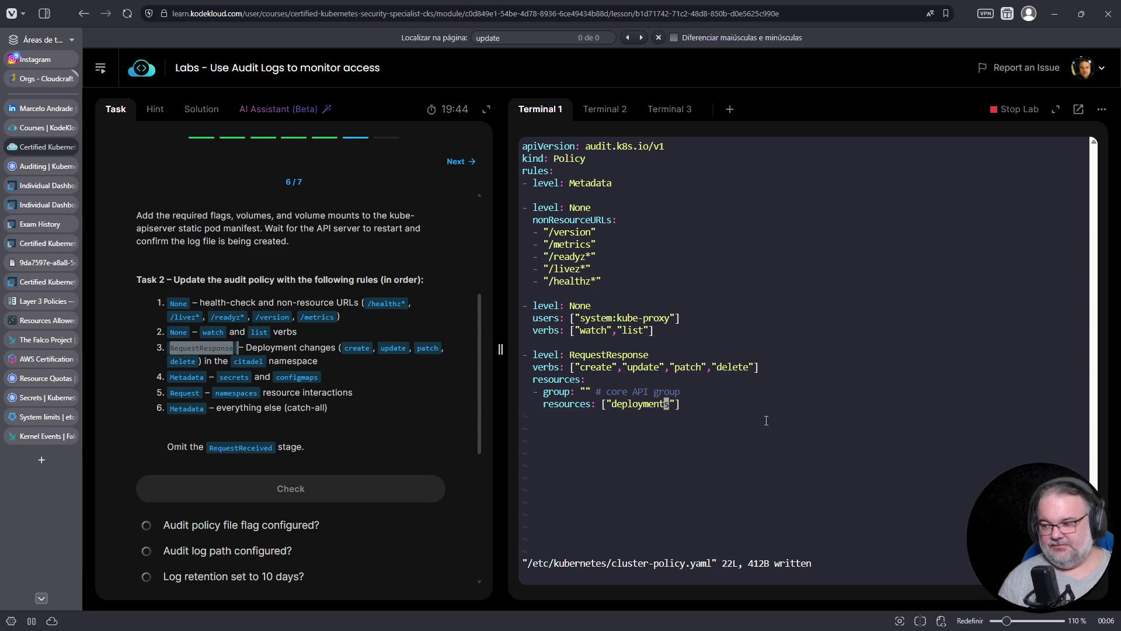
Add a namespace: line below the deployments resource, then delete it again.
key(o)
key(BackSpace)
key(BackSpace)
key(BackSpace)
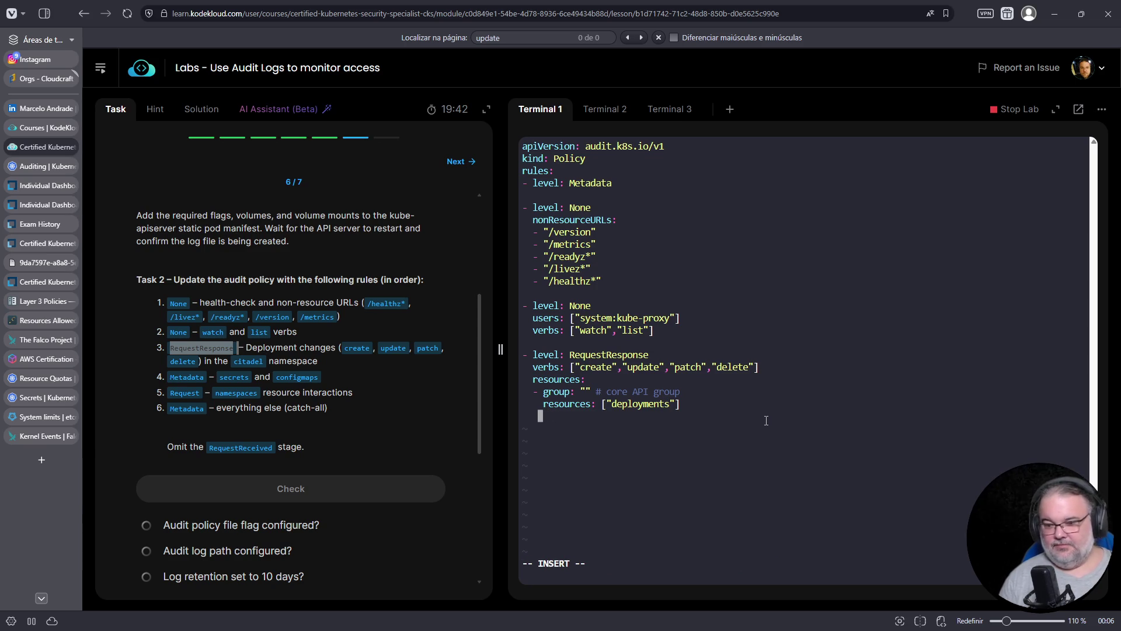
text(namespace:)
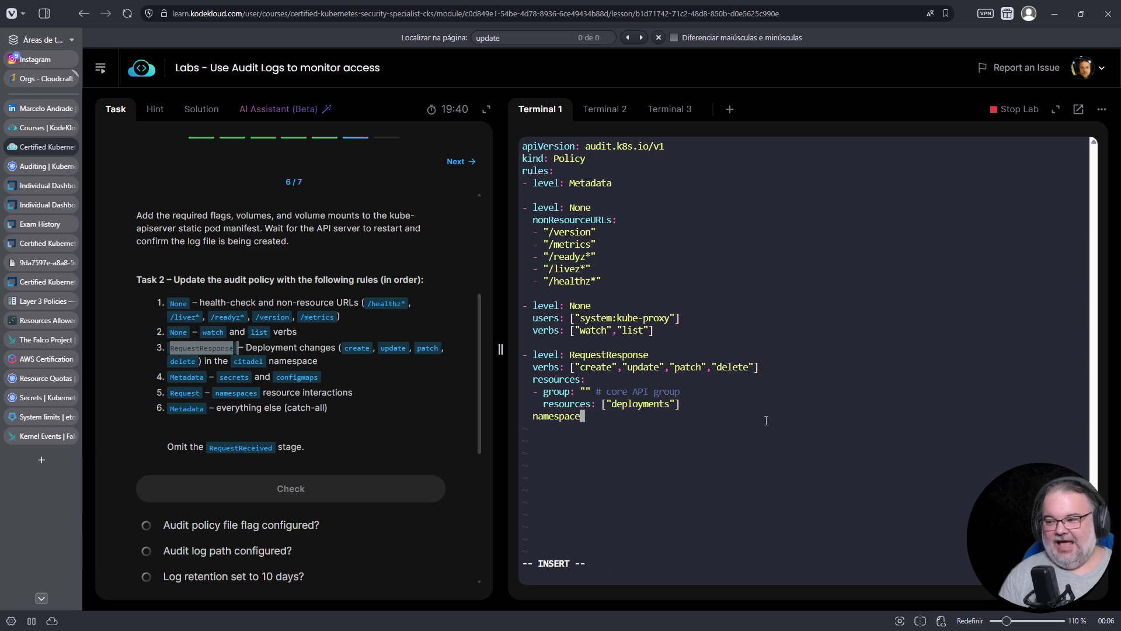
key(Home)
key(Delete)
key(Delete)
key(End)
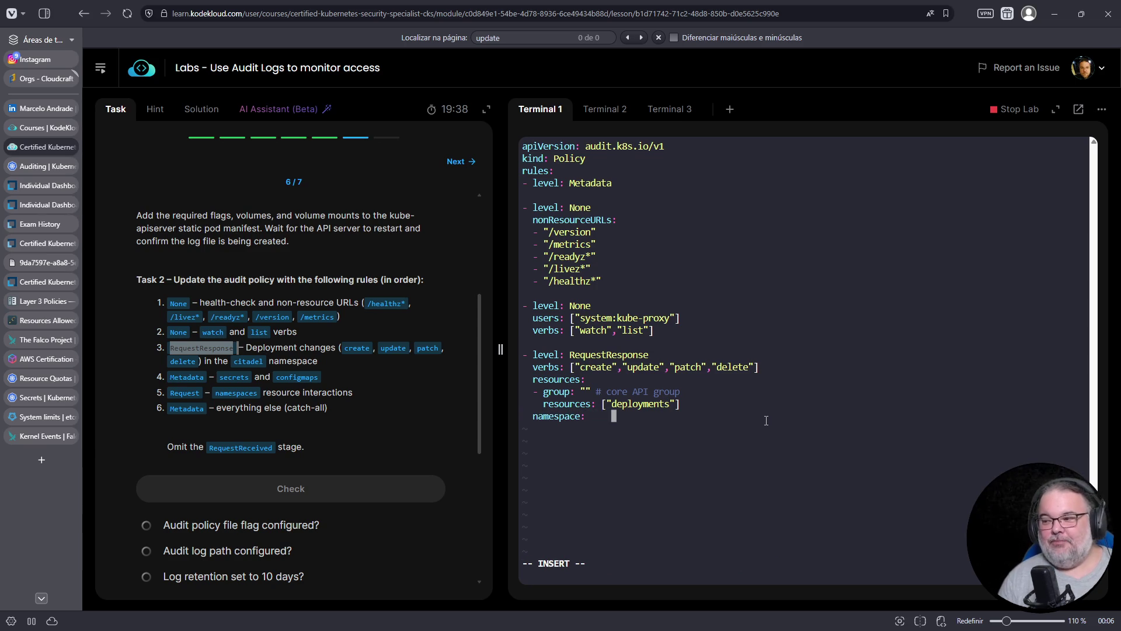
key(BackSpace)
text(i)
key(BackSpace)
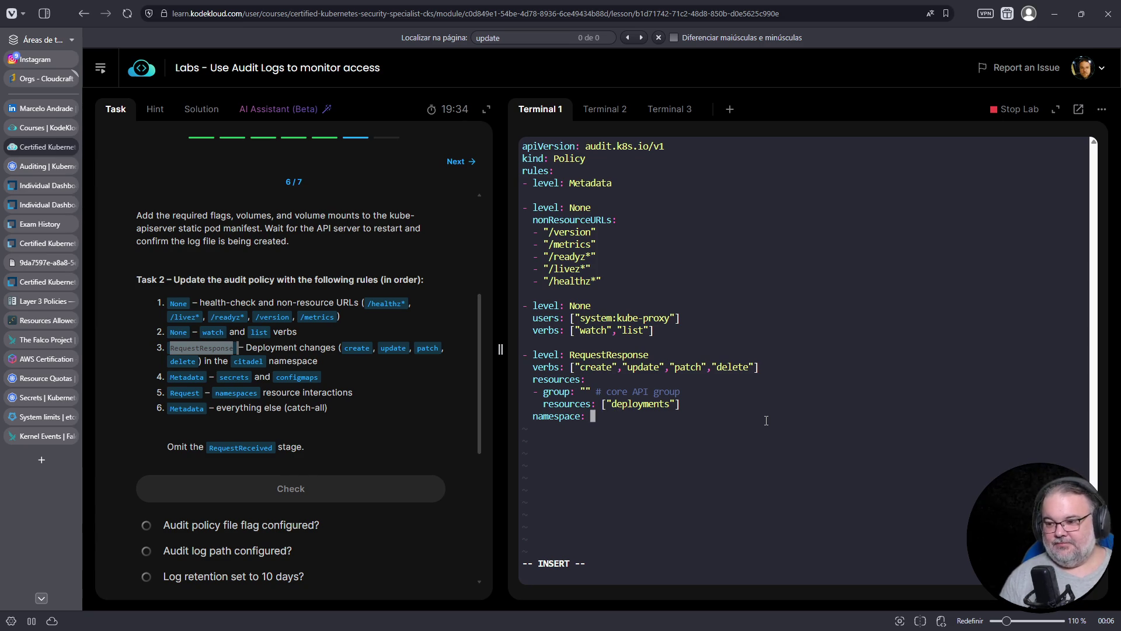
key(Escape)
key(d)
key(d)
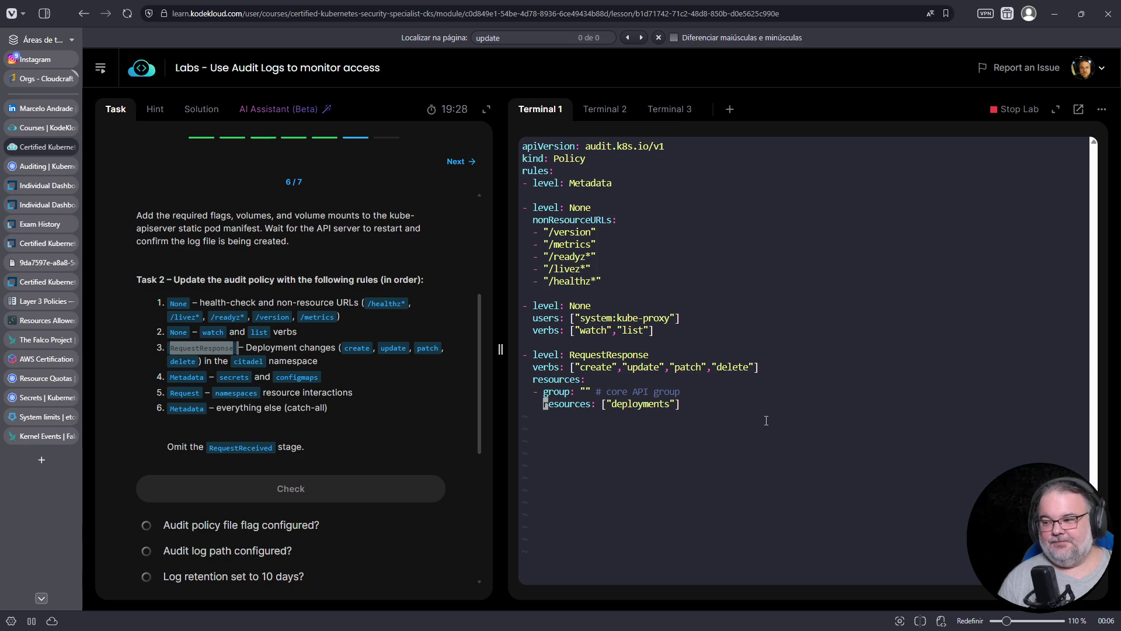
Delete the "# core API group" comment from the rule's group line.
key(k)
key(l)
key(l)
key(l)
key(l)
key(l)
key(D)
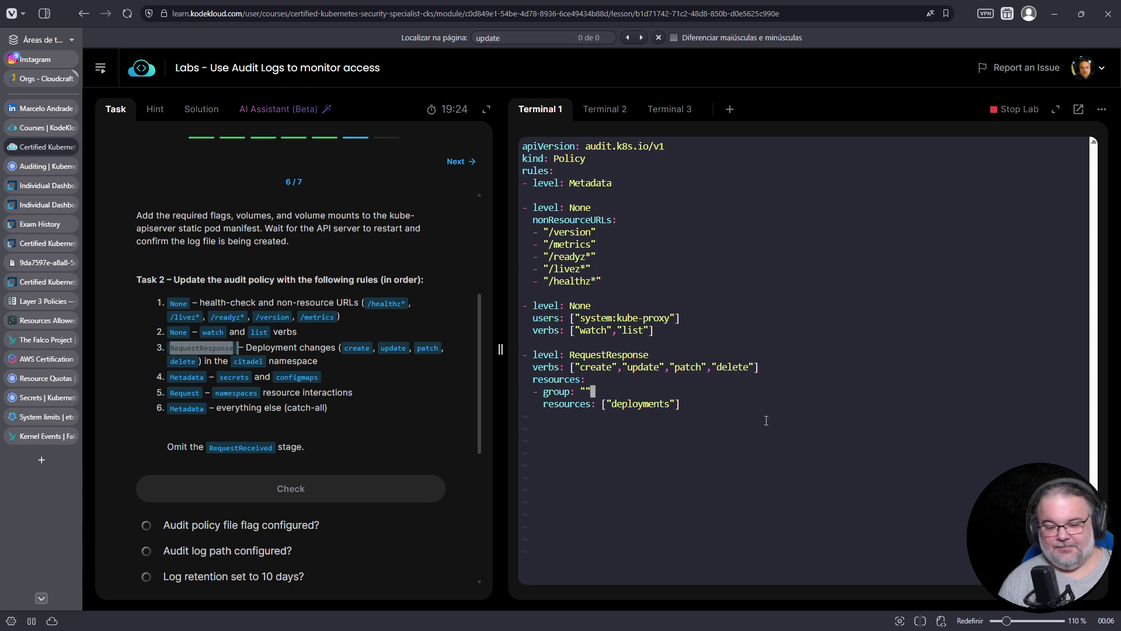
key(Escape)
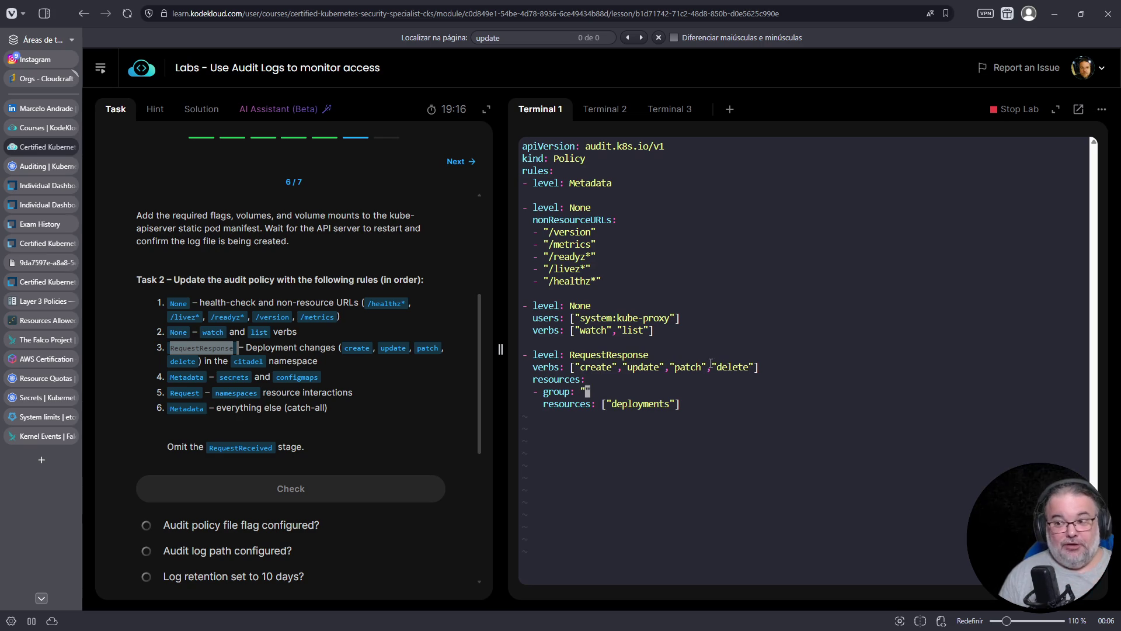
click(46, 166)
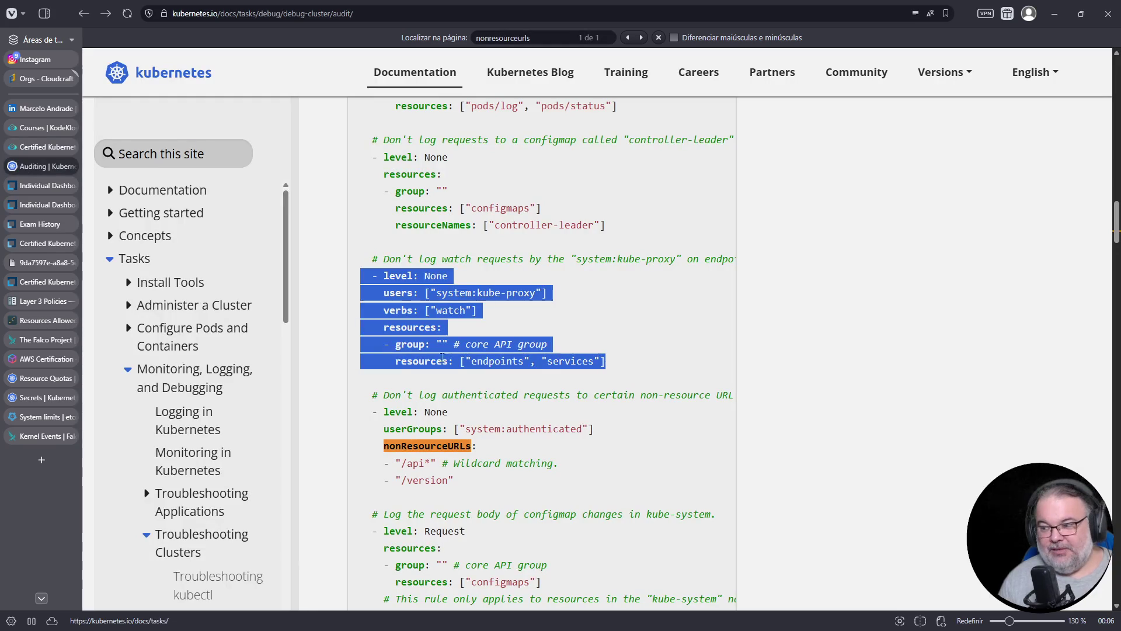
double_click(480, 362)
double_click(563, 363)
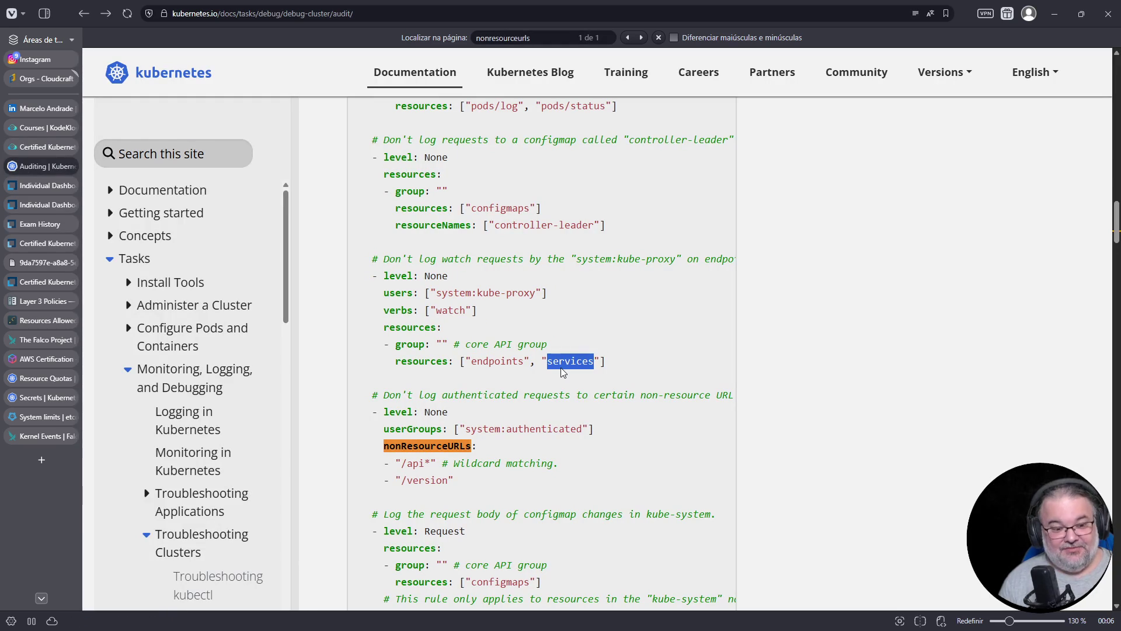
key(ctrl+f)
text(deployment)
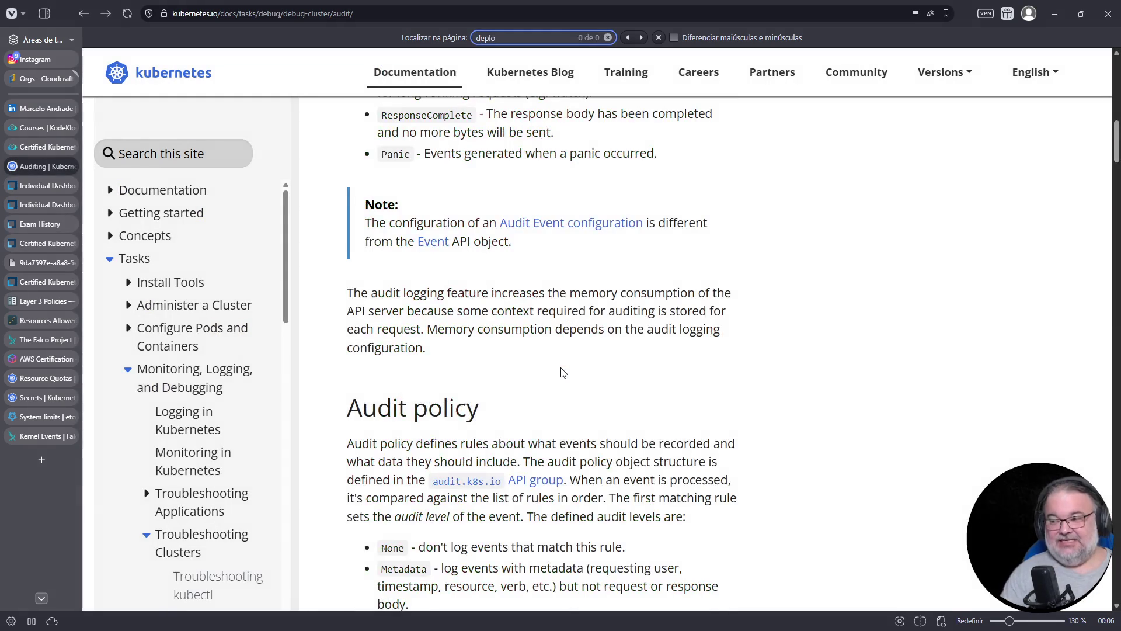
key(ctrl+f)
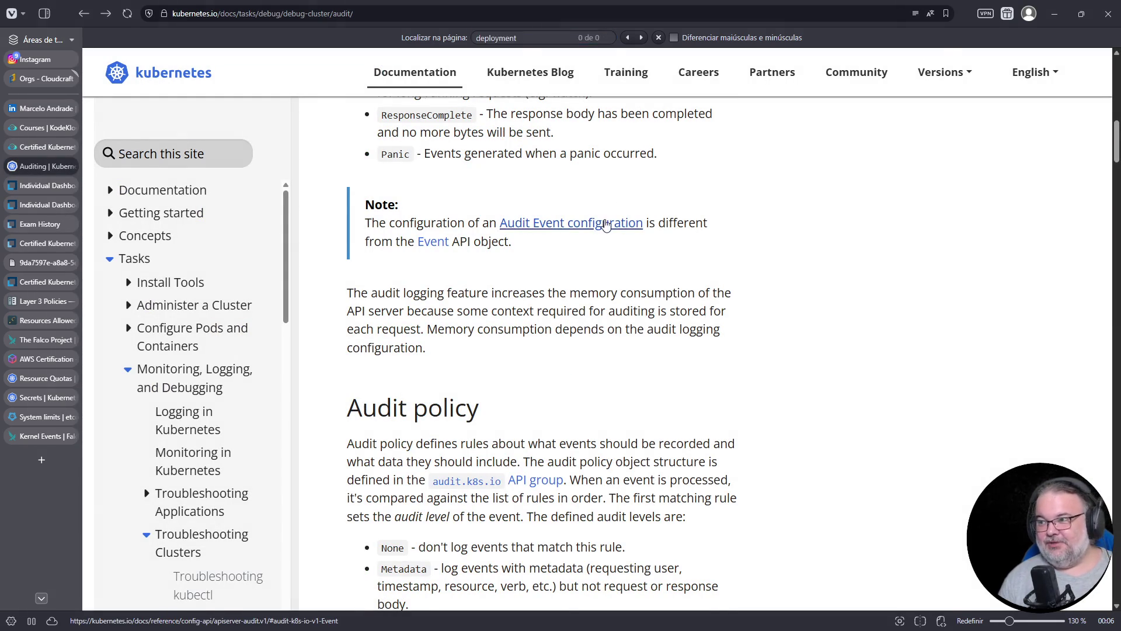
click(605, 223)
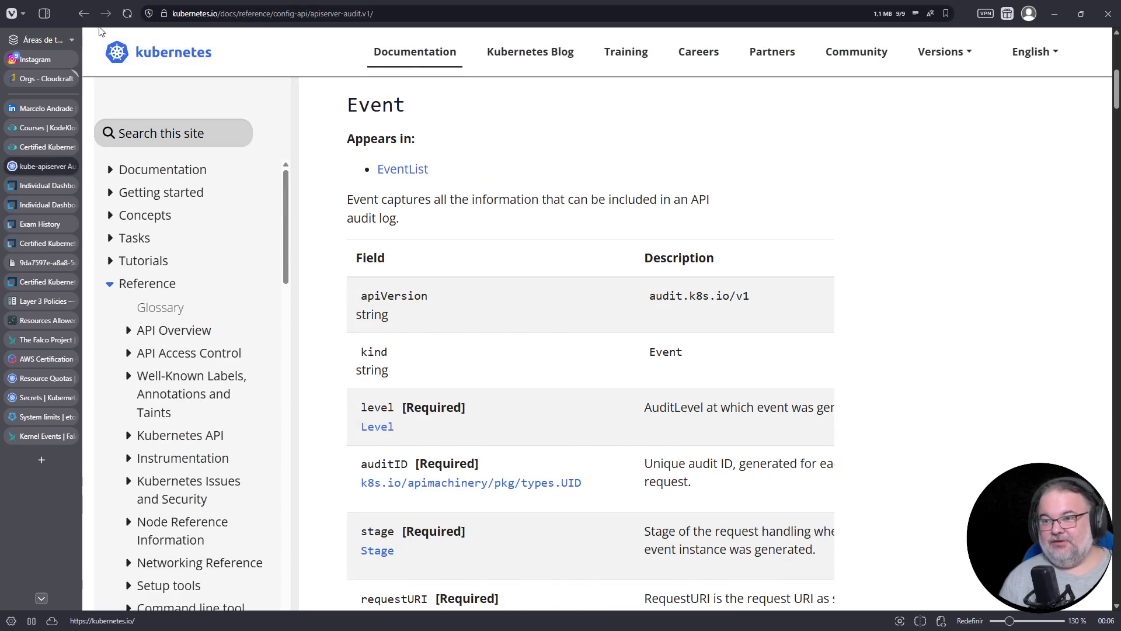
key(alt+Left)
key(ctrl+f)
text(d)
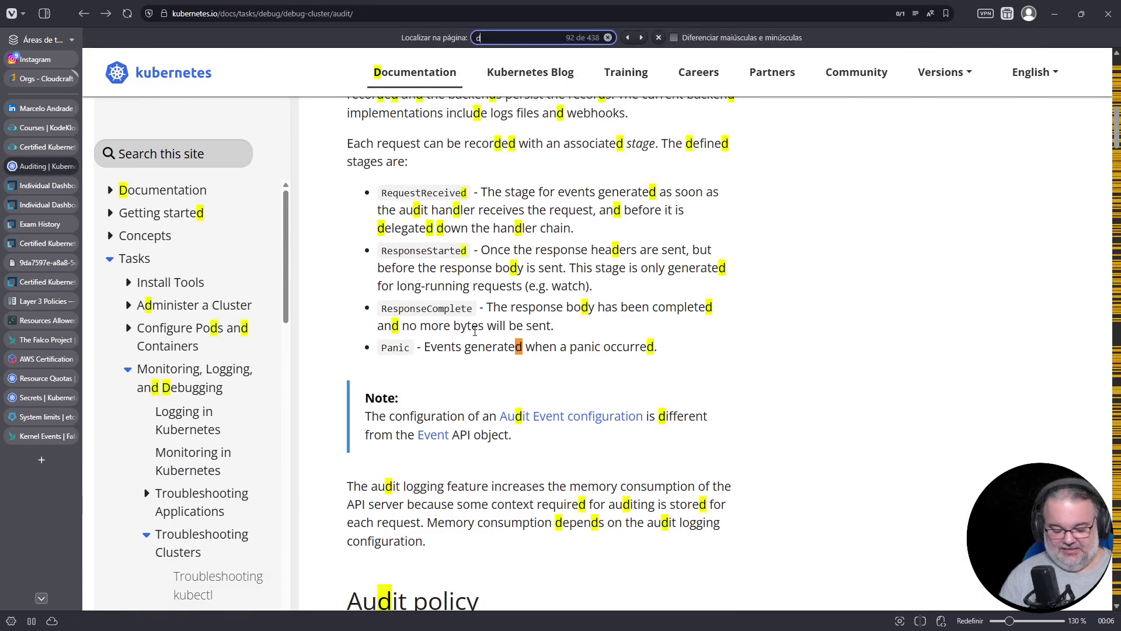
text(eployments)
scroll(496, 330, down, 5)
scroll(502, 327, up, 7)
scroll(514, 328, down, 7)
scroll(516, 328, down, 10)
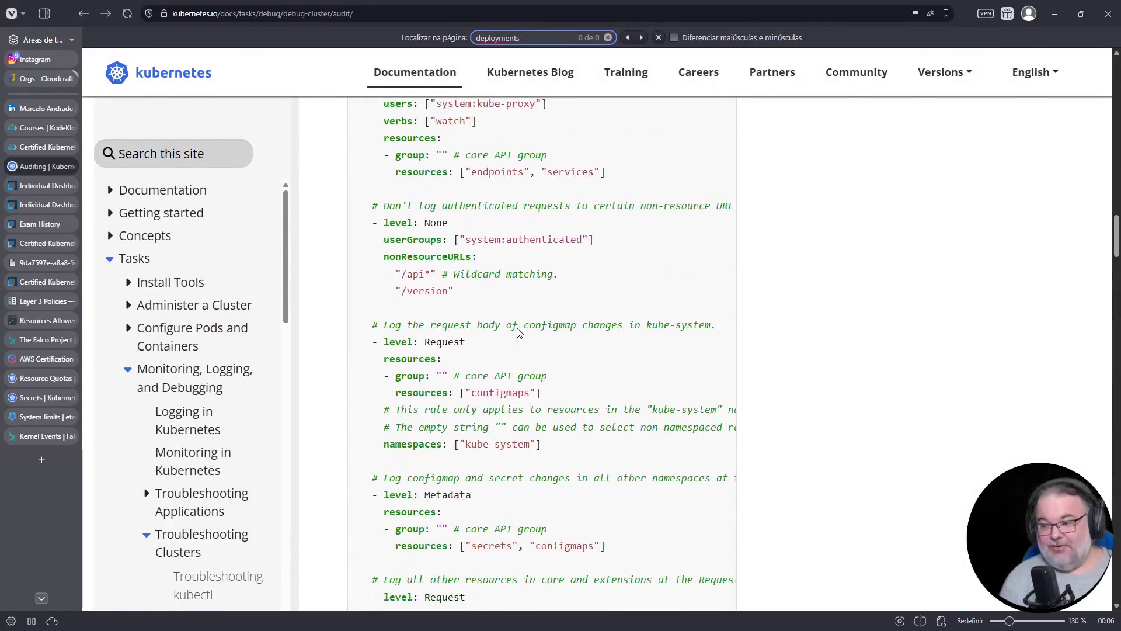
scroll(522, 314, down, 8)
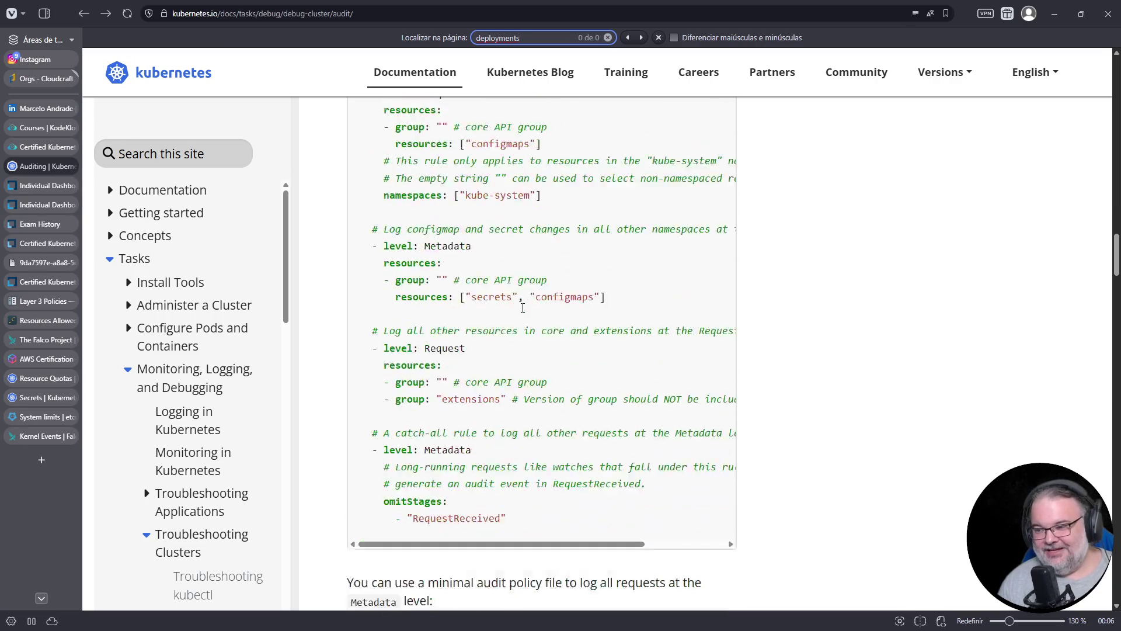
scroll(443, 327, down, 12)
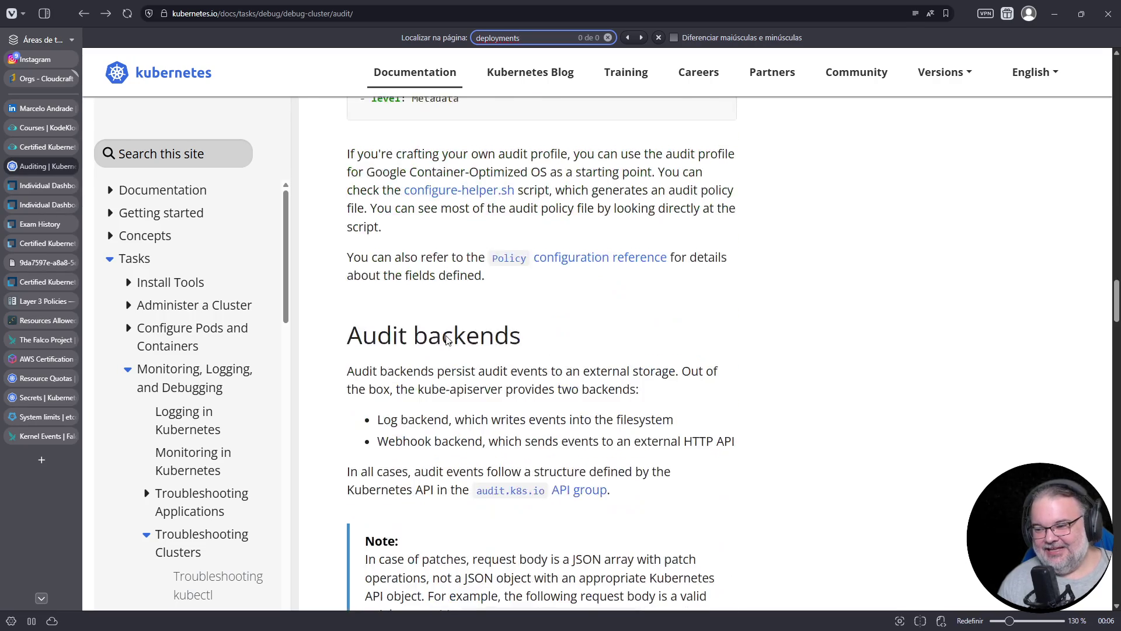
scroll(453, 341, down, 2)
scroll(455, 340, up, 14)
scroll(458, 339, up, 8)
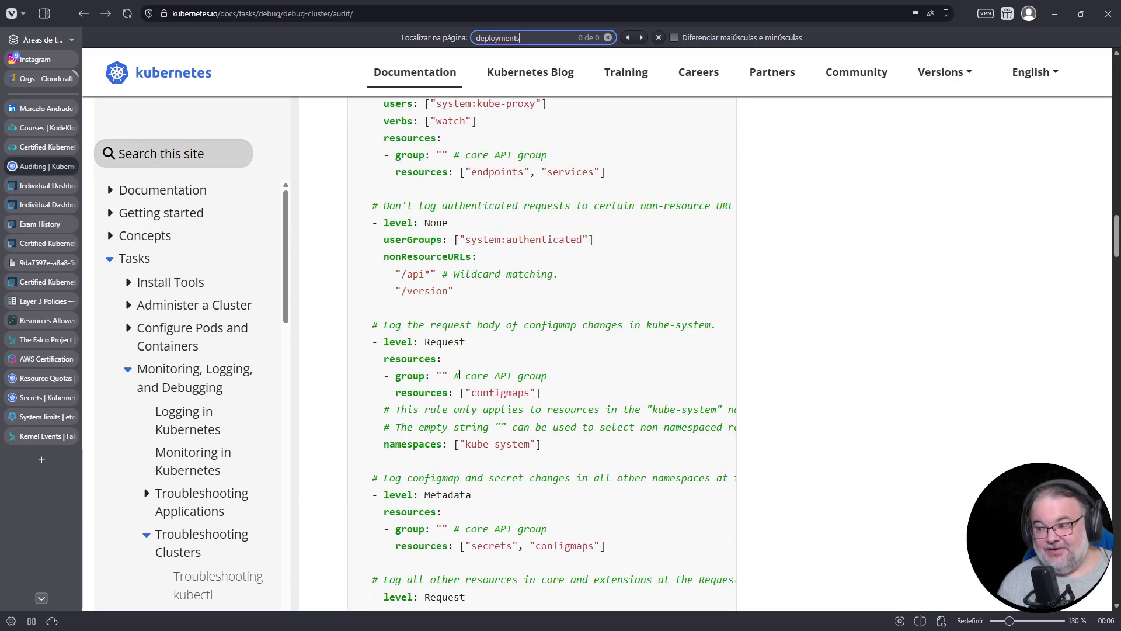
triple_click(407, 377)
click(417, 381)
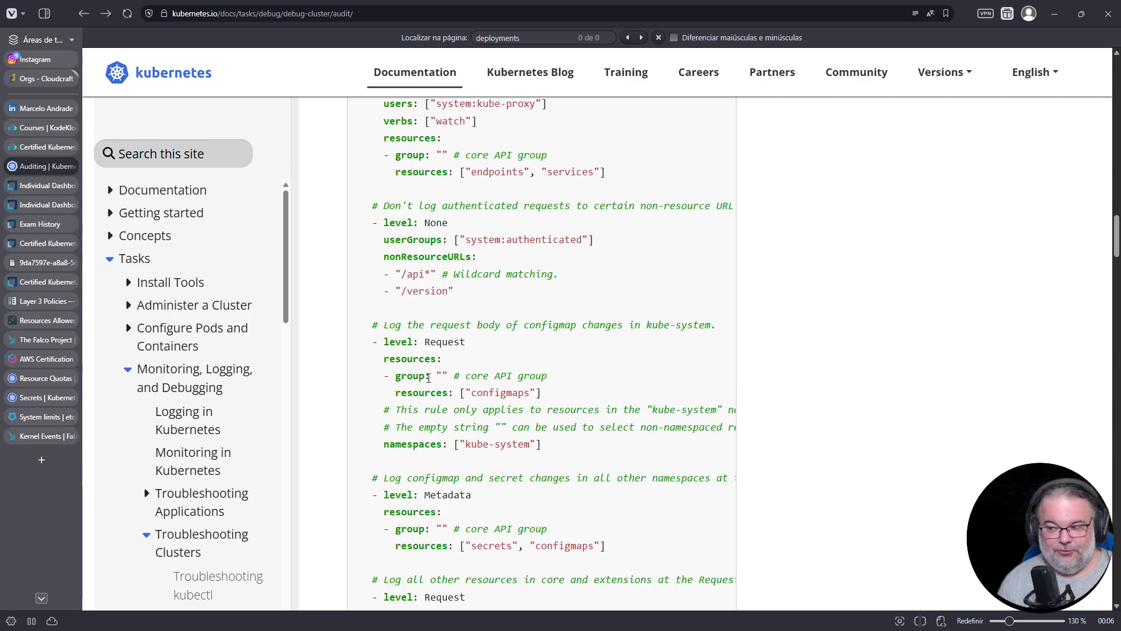
double_click(442, 376)
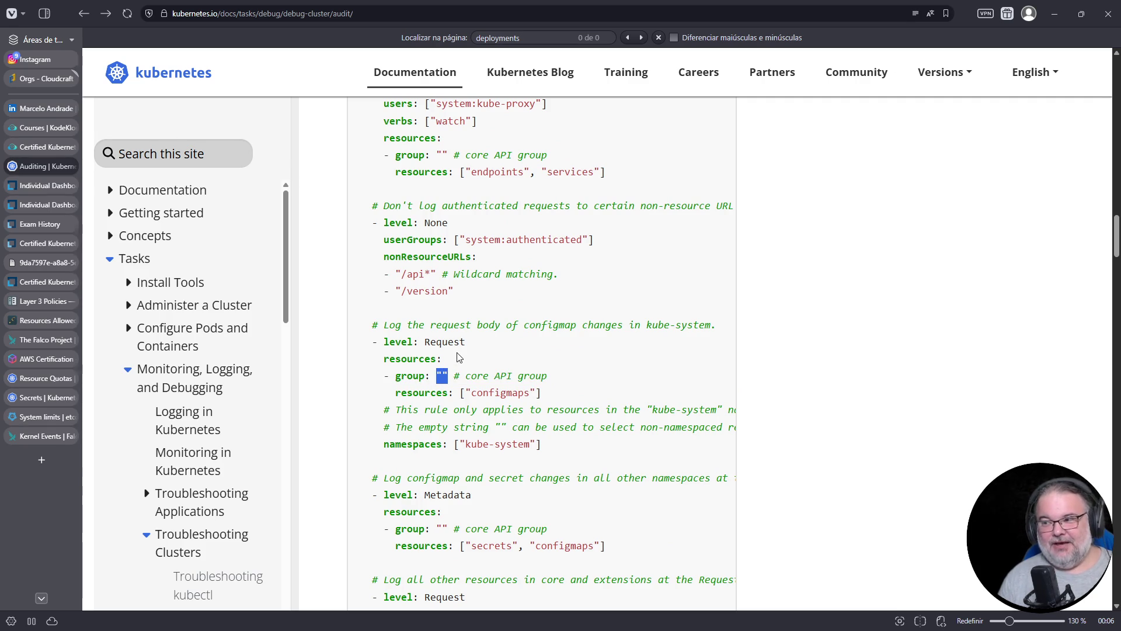
scroll(457, 356, up, 8)
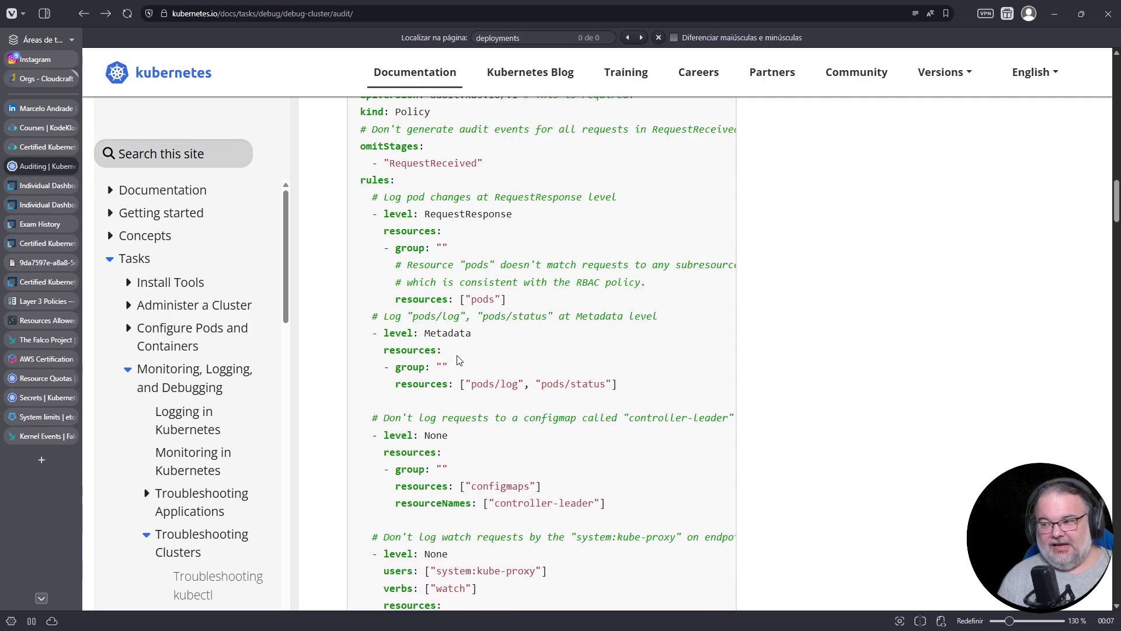
scroll(457, 359, up, 4)
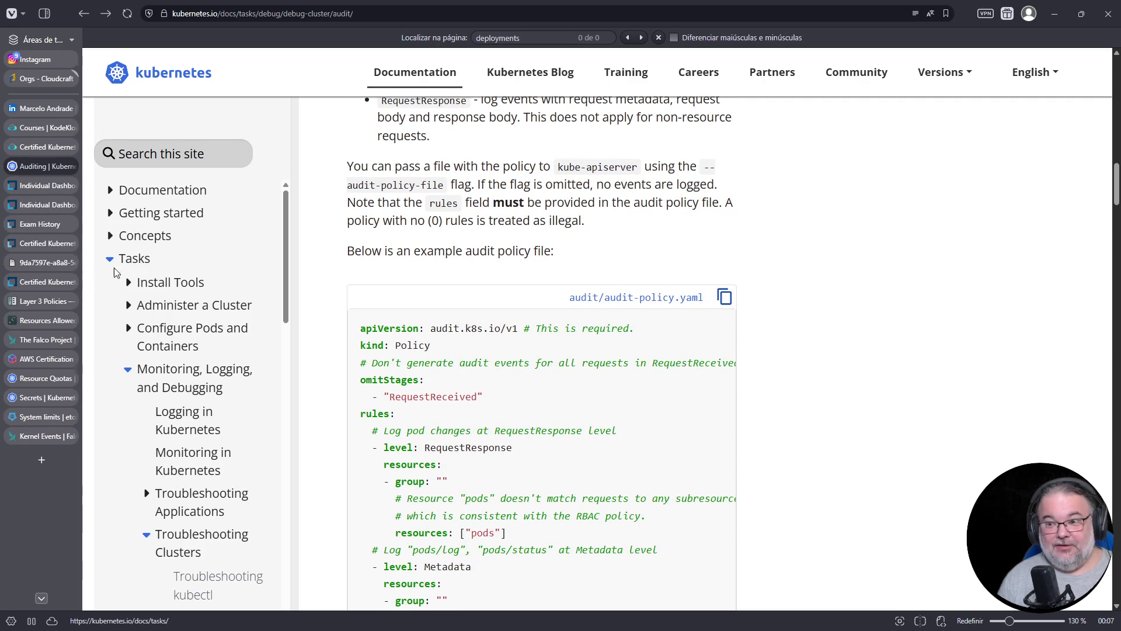
click(43, 146)
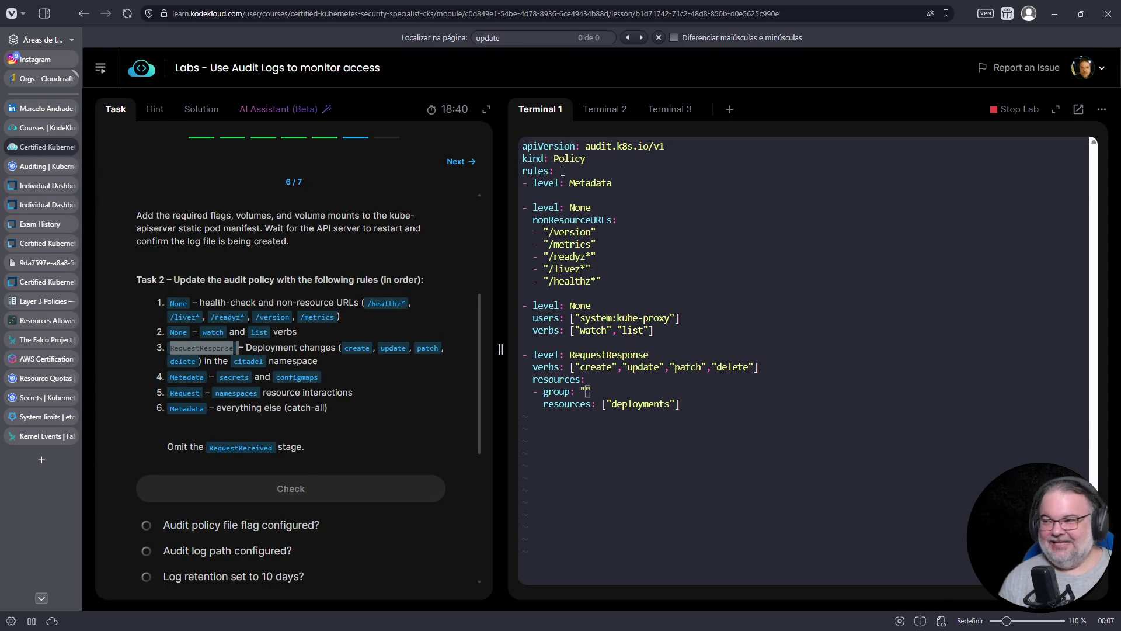
click(611, 111)
In Terminal 3, list the cluster's API resources with kubectl api-resources.
click(678, 110)
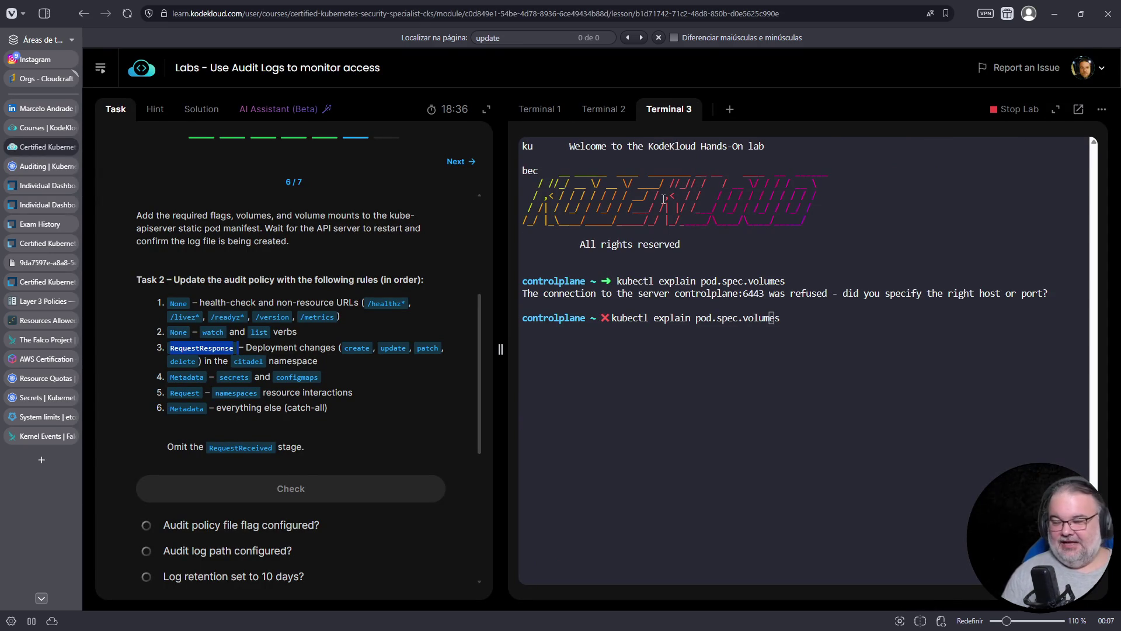
key(ctrl+t)
click(52, 153)
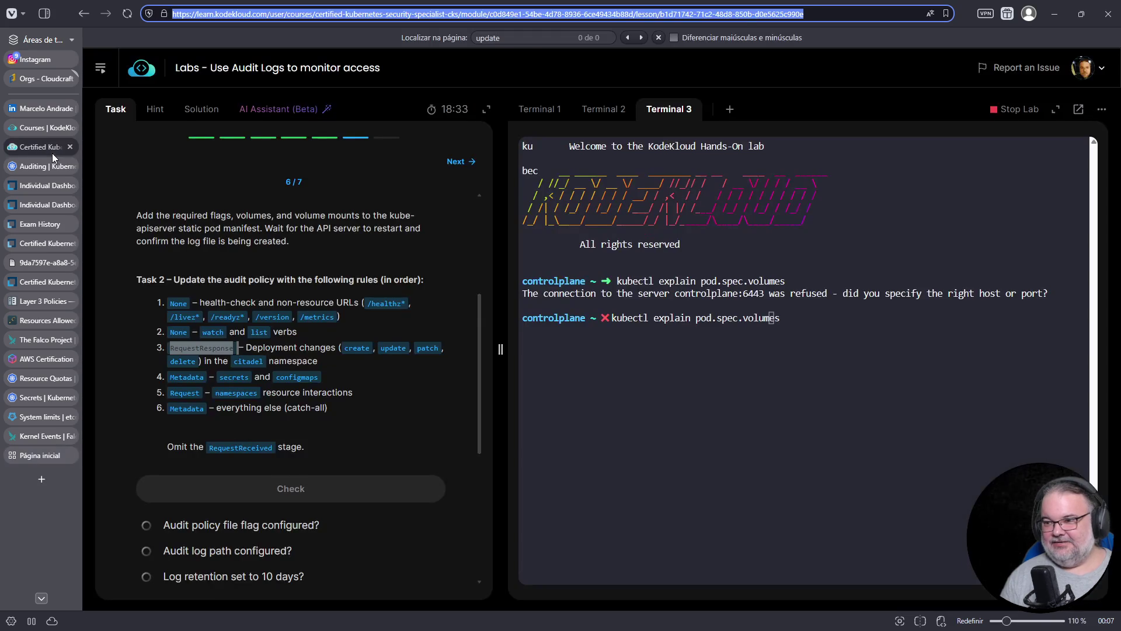
key(ctrl+c)
key(ctrl+c)
key(ctrl+c)
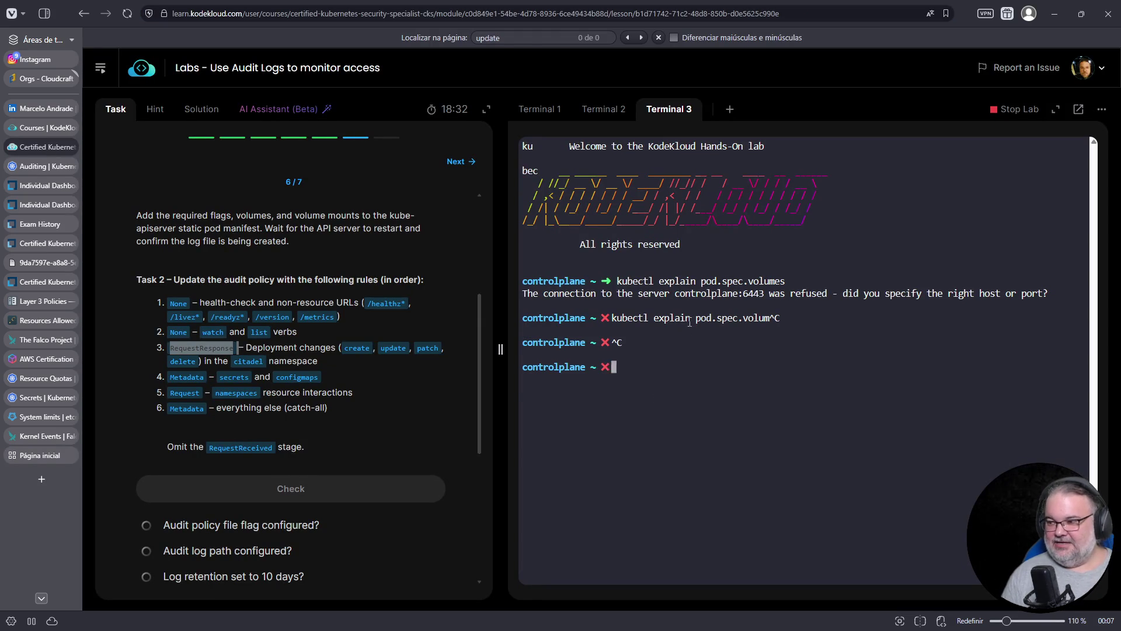
text(kubectl )
text(get api-)
text(resources)
key(Return)
key(Up)
key(ctrl+a)
key(Right)
key(Right)
key(Right)
key(Right)
key(Delete)
key(Delete)
key(Delete)
key(Return)
Filter the api-resources output with fgrep for services, endpoints and deployments.
key(Up)
text(| fgrep service)
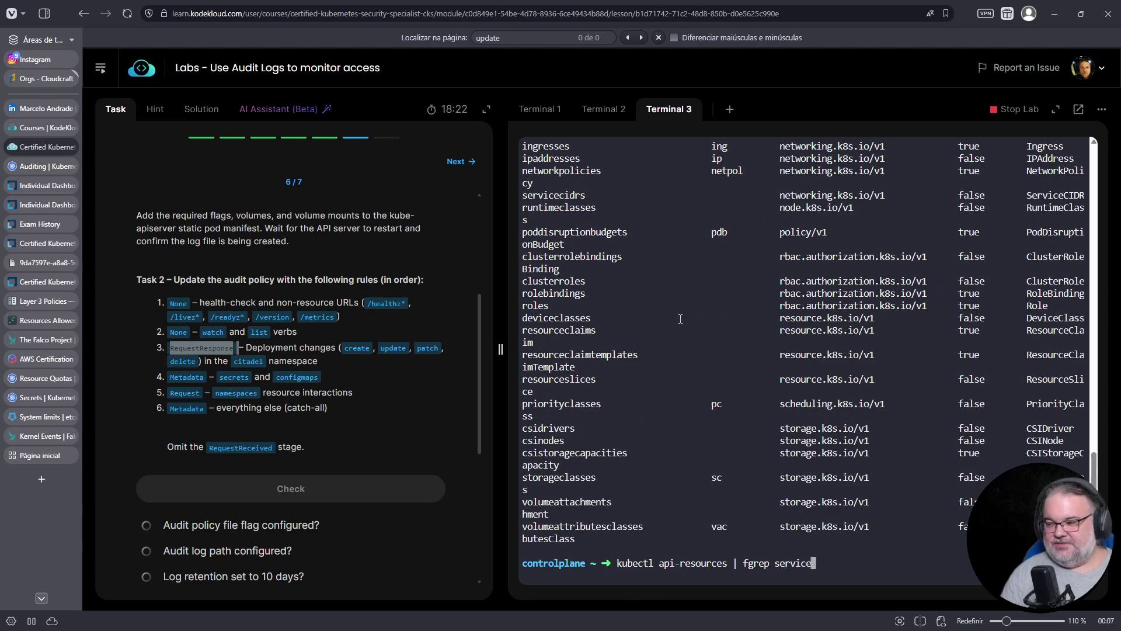
text(s)
key(Return)
triple_click(782, 529)
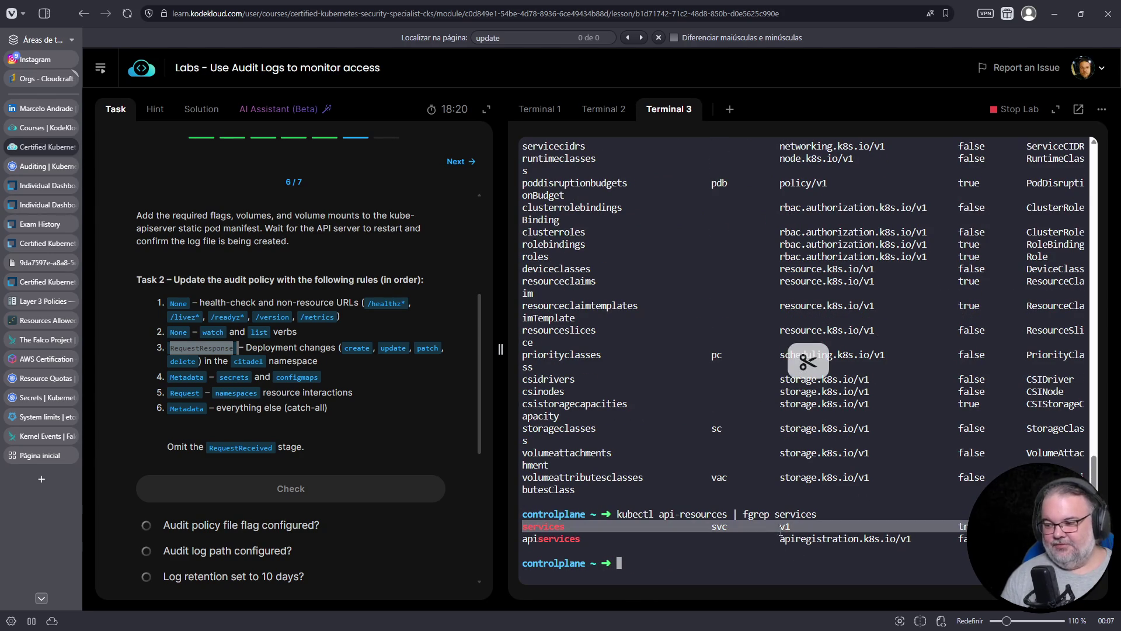
key(Up)
key(Home)
key(End)
key(BackSpace)
key(BackSpace)
key(BackSpace)
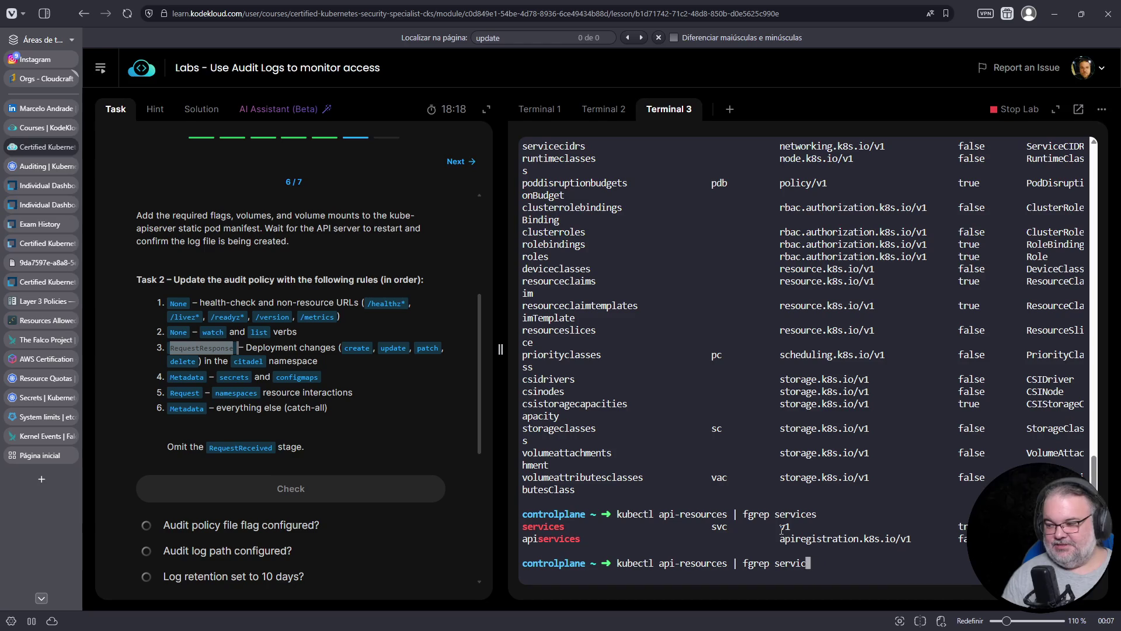
text(endpoints)
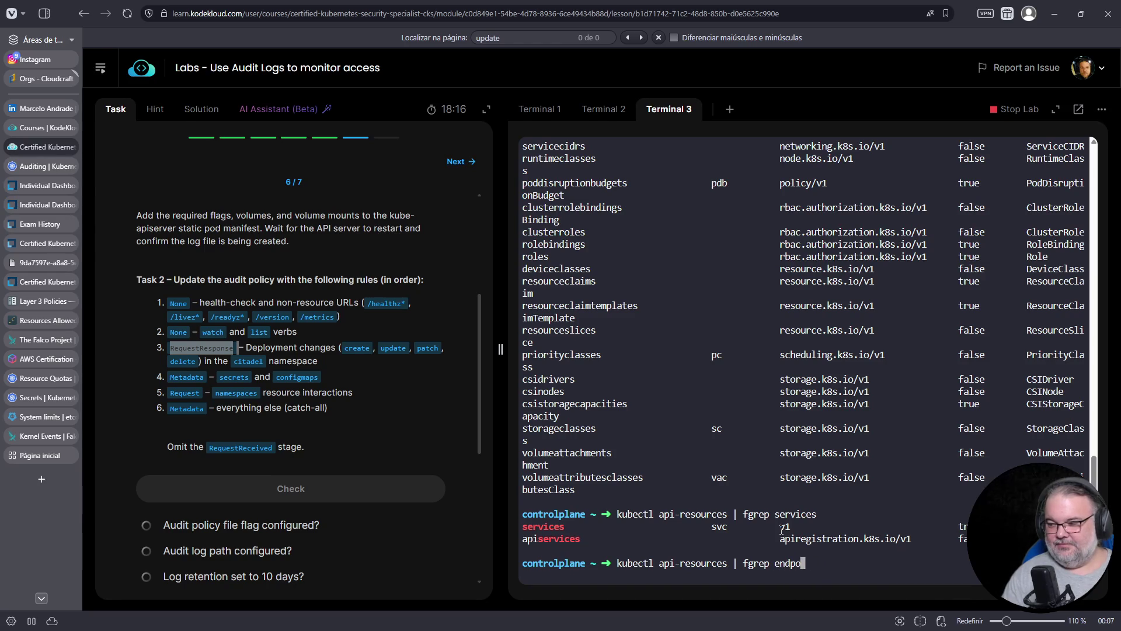
key(Return)
key(Up)
key(BackSpace)
key(BackSpace)
key(BackSpace)
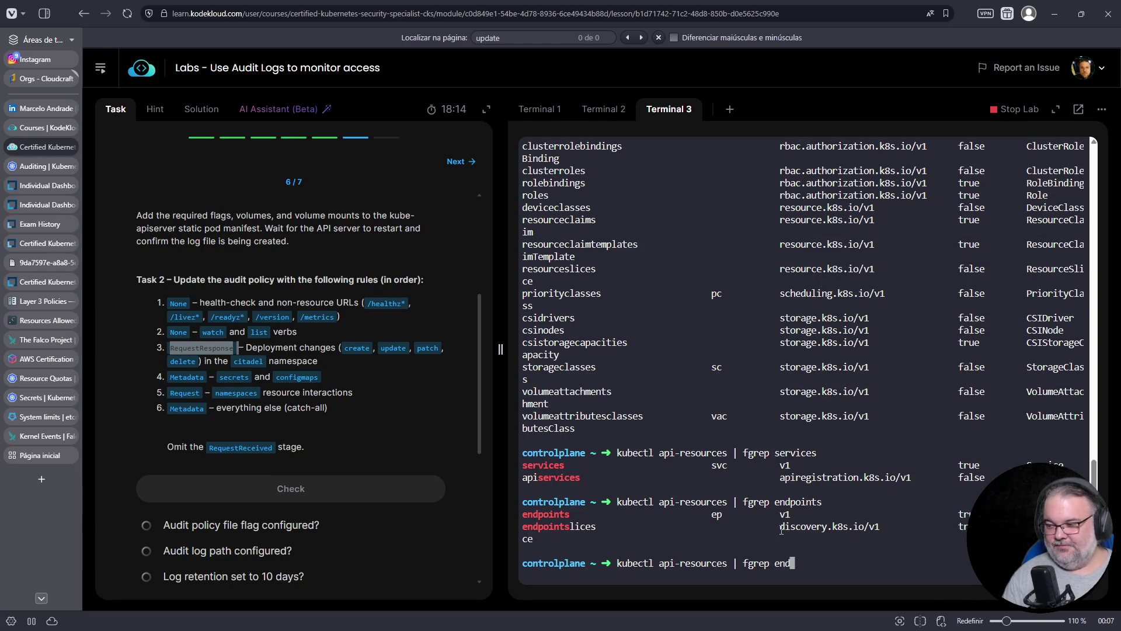
text(deployments)
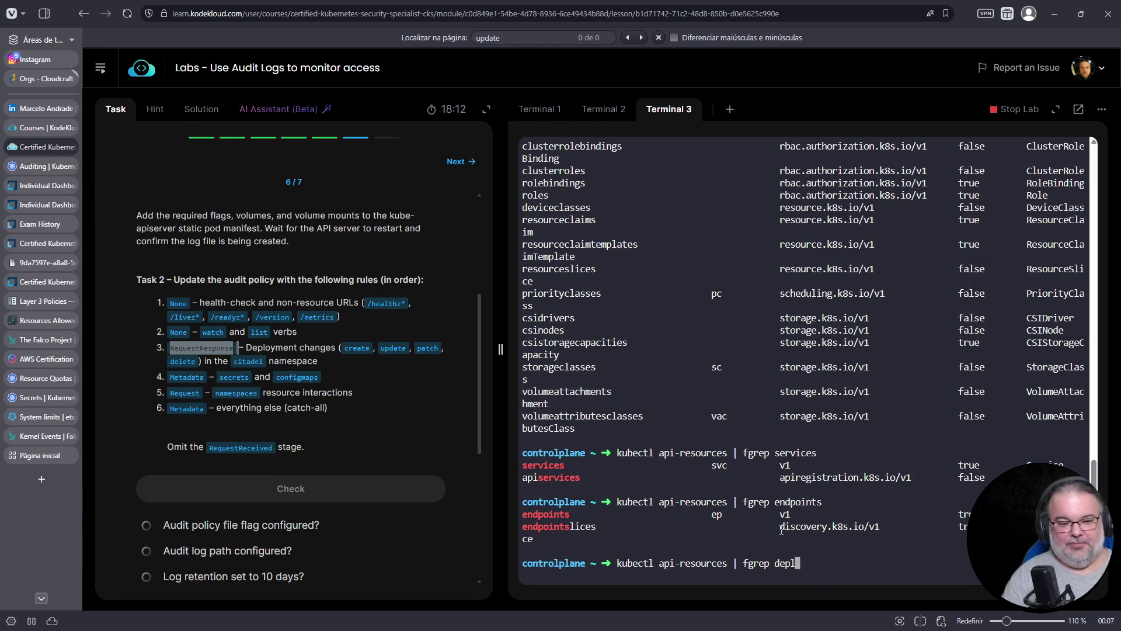
key(Return)
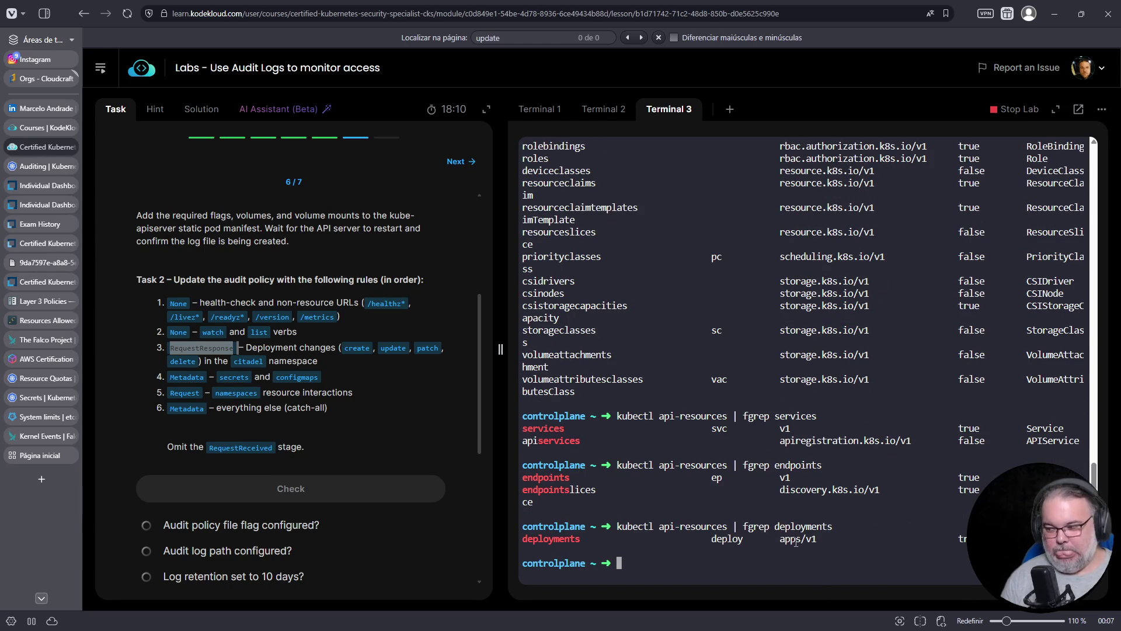
Copy the apps/v1 group version shown for deployments.
drag(783, 539, 793, 542)
double_click(793, 539)
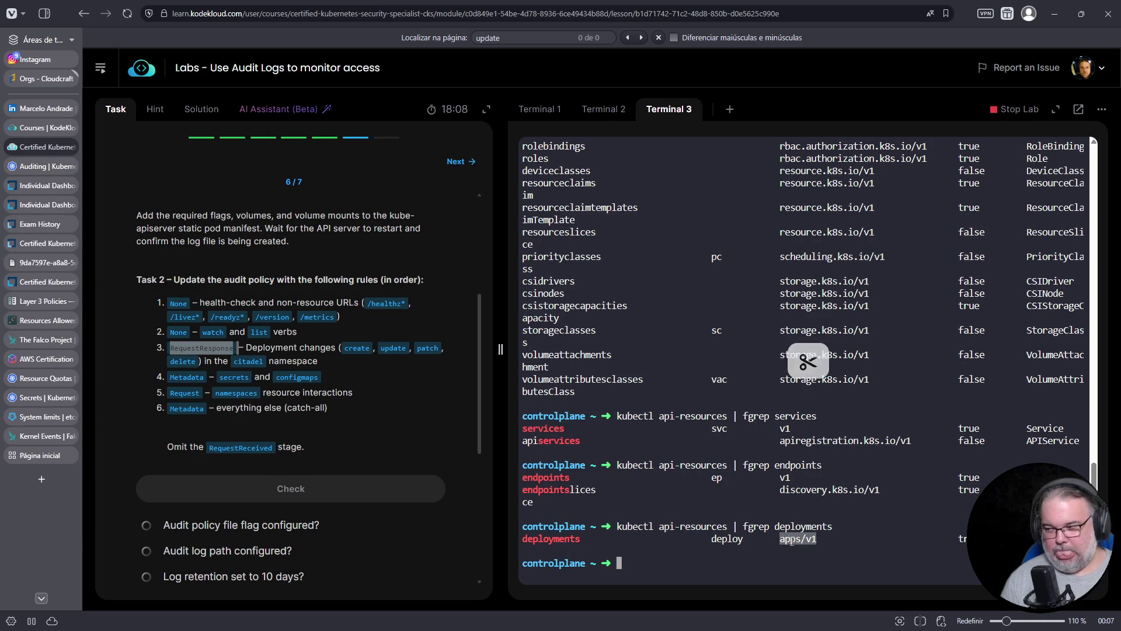
right_click(793, 538)
click(844, 284)
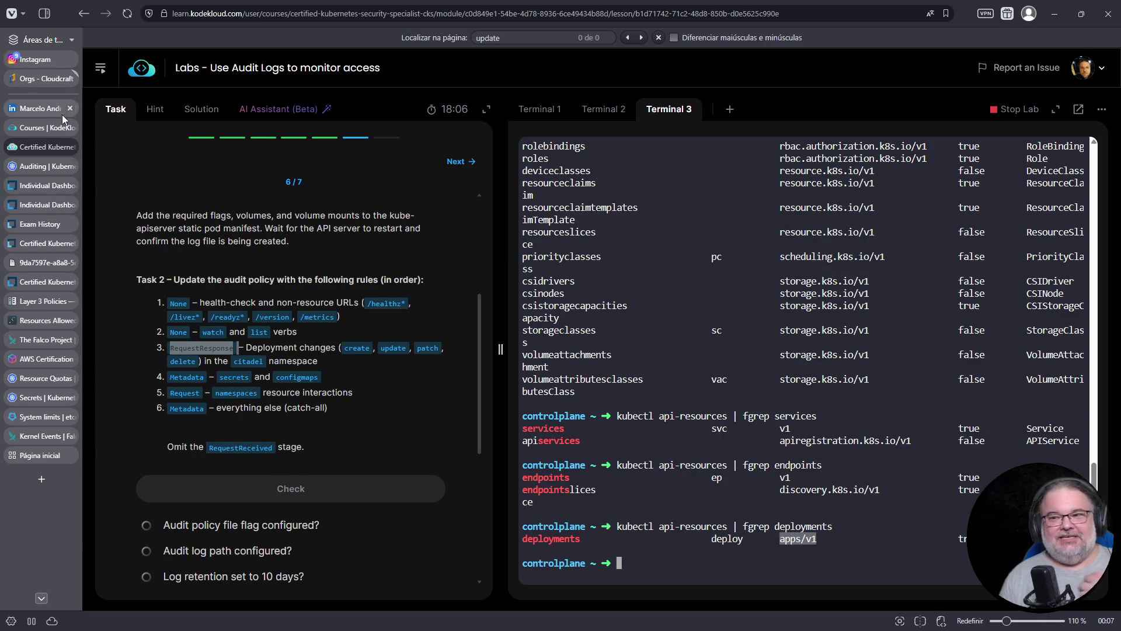
Paste apps/v1 into the deployments rule's group quotes, trim it to "apps", then view the Auditing docs.
click(532, 112)
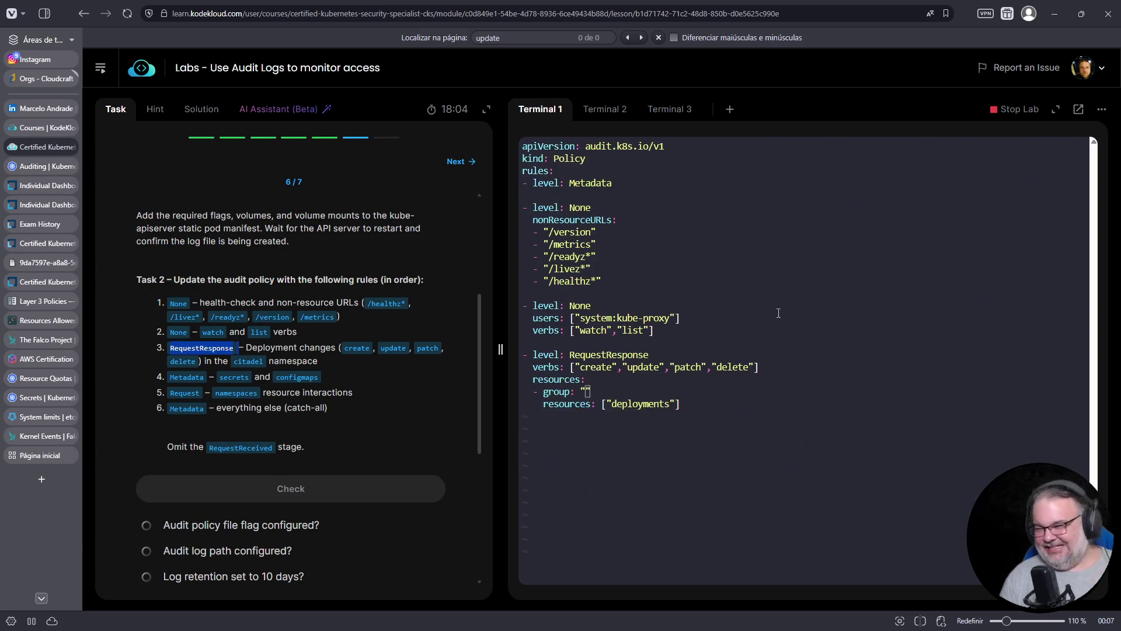
key(i)
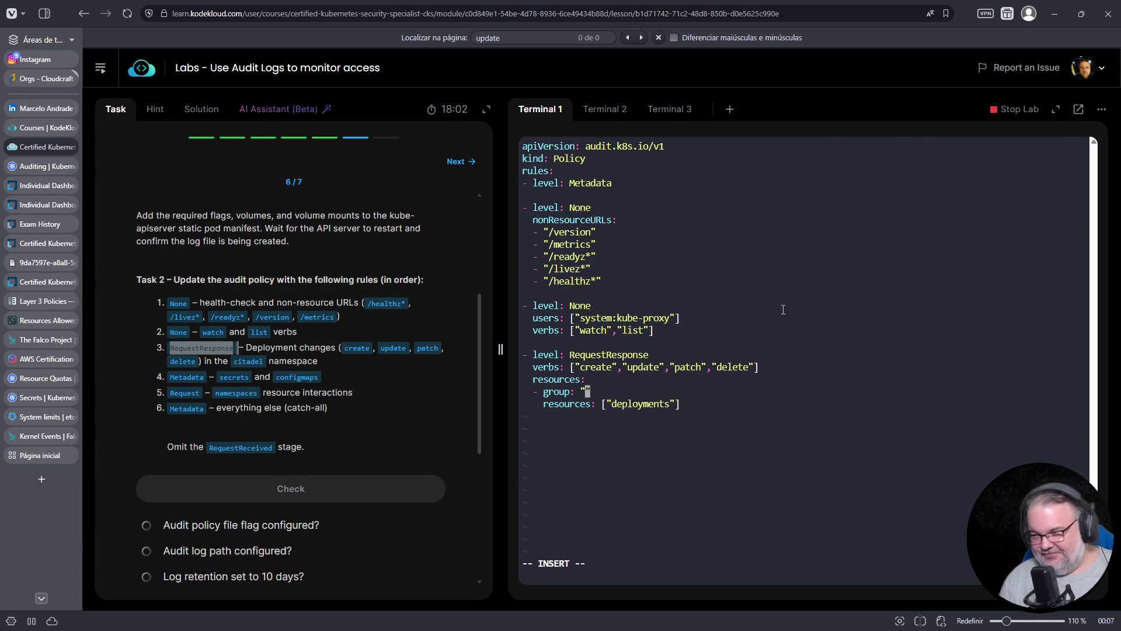
right_click(782, 345)
click(813, 418)
key(BackSpace)
key(BackSpace)
key(BackSpace)
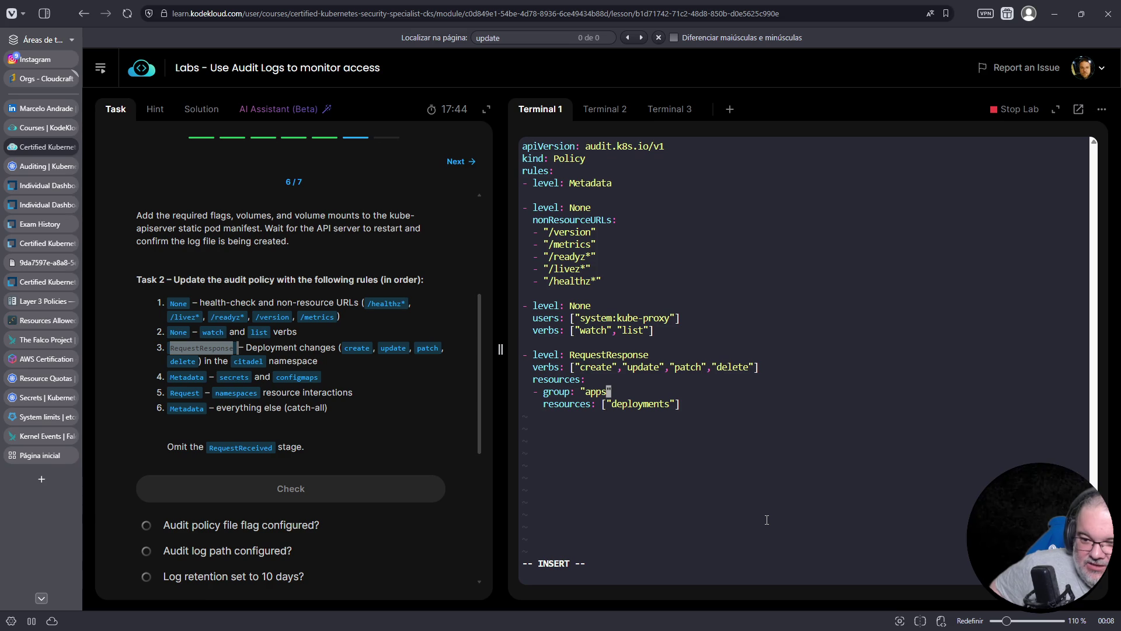
click(36, 166)
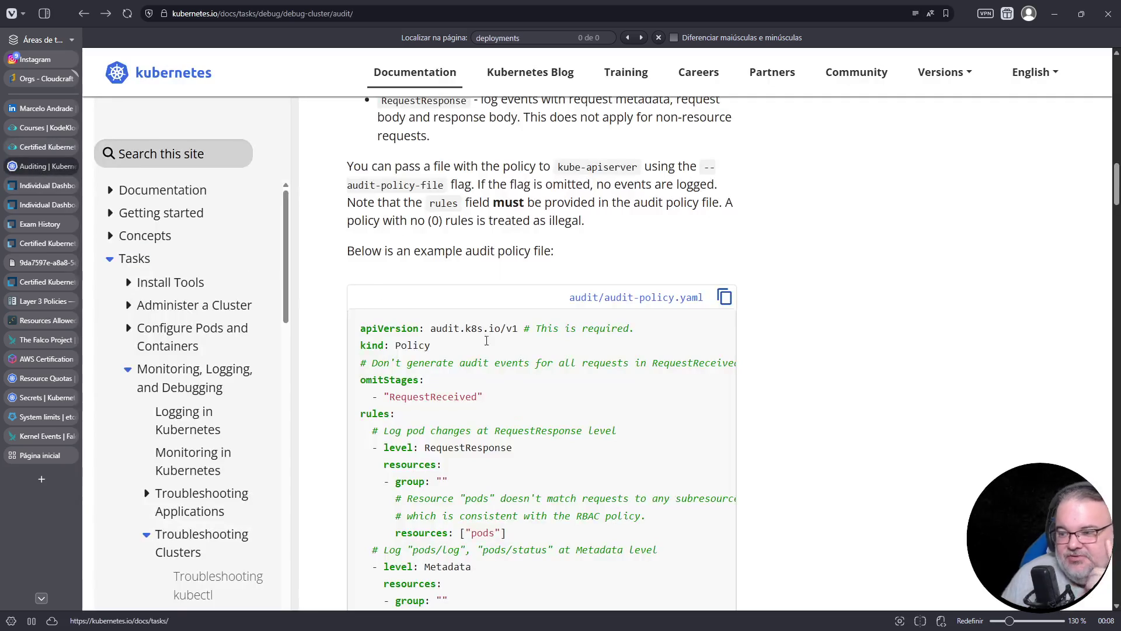
Scroll through the policy example, backends and webhook sections to the footer, then return to the lab.
scroll(522, 343, down, 5)
scroll(520, 342, down, 5)
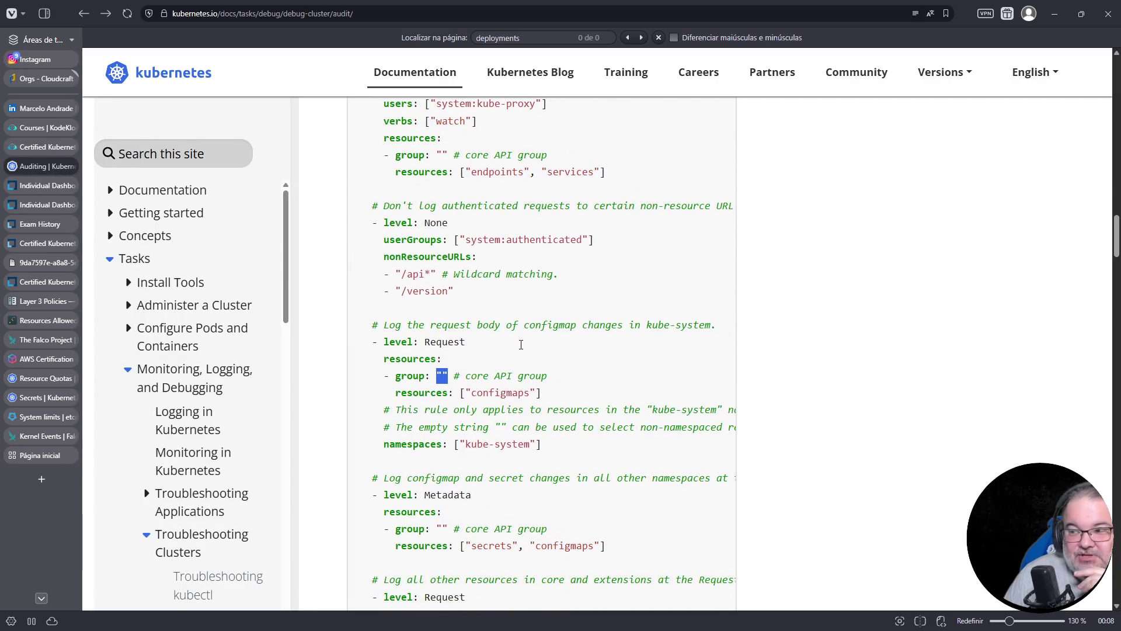
scroll(462, 292, down, 1)
scroll(467, 239, down, 2)
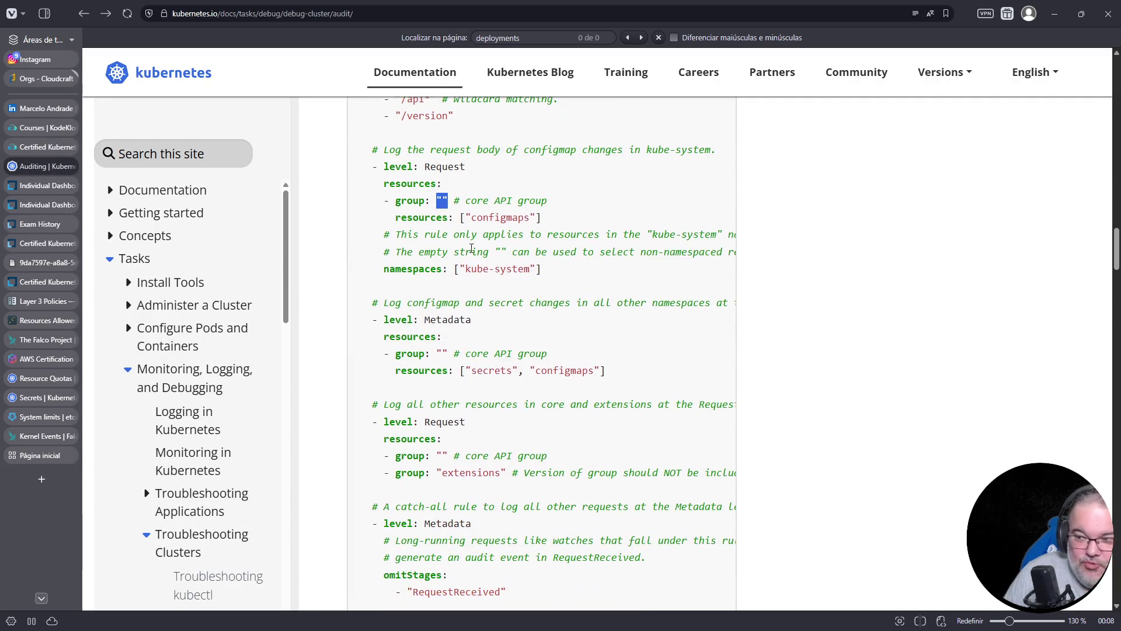
click(439, 203)
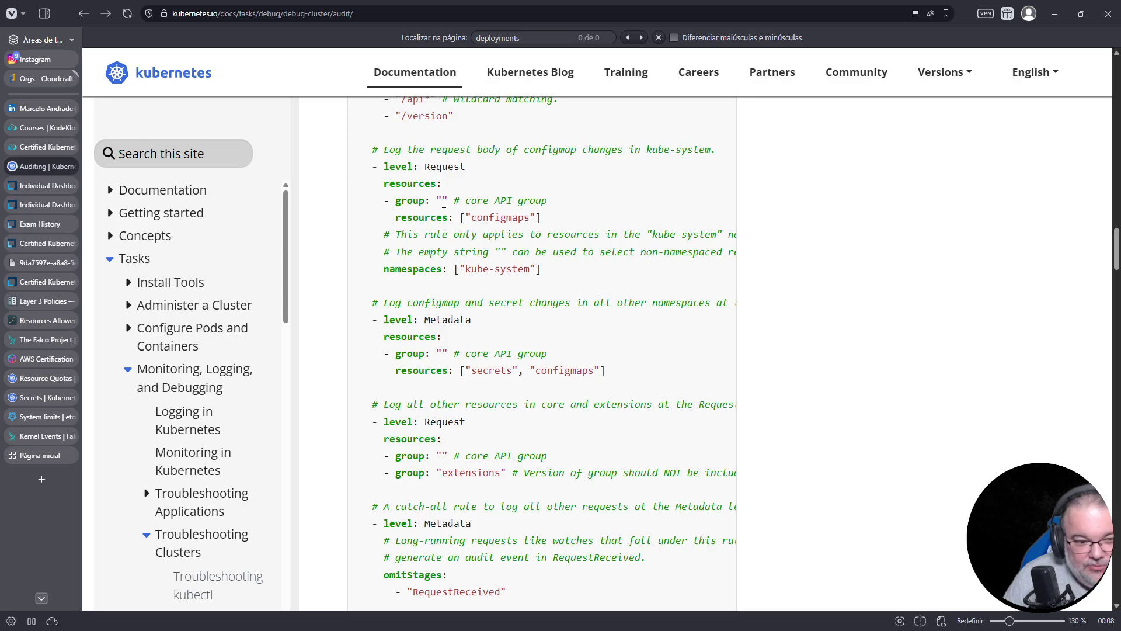
scroll(450, 234, down, 10)
scroll(457, 271, down, 20)
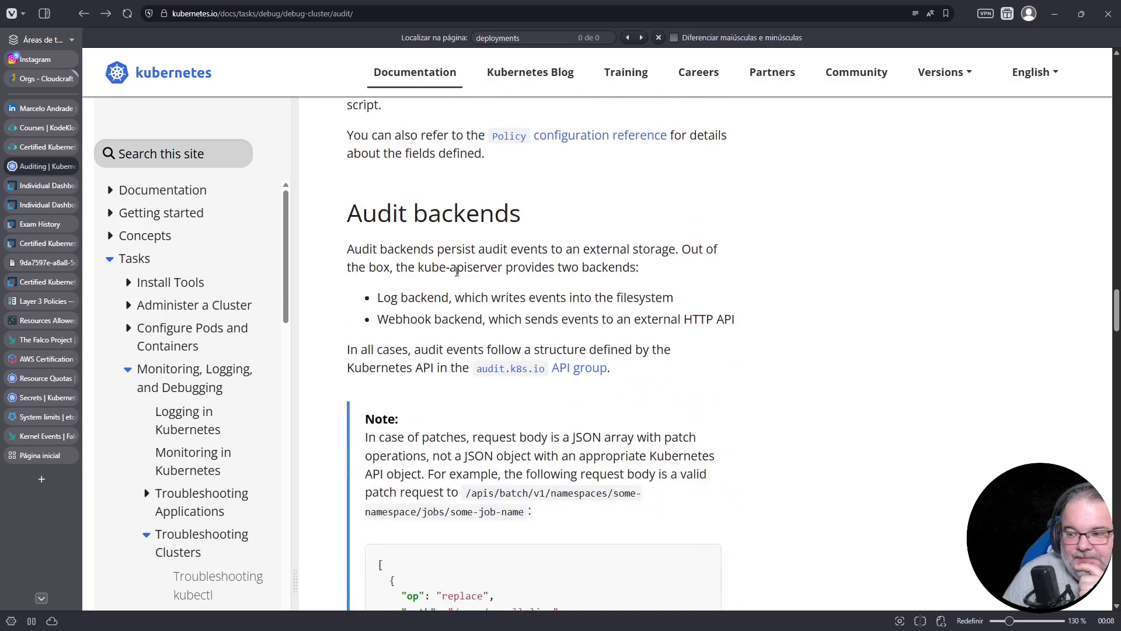
scroll(456, 272, down, 20)
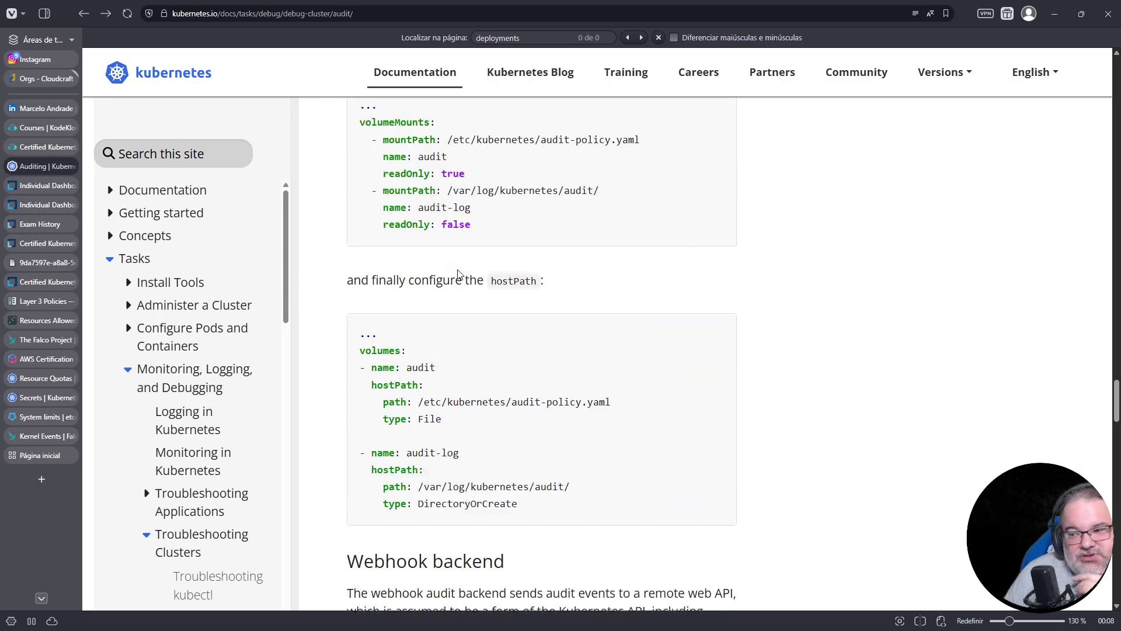
scroll(459, 272, down, 15)
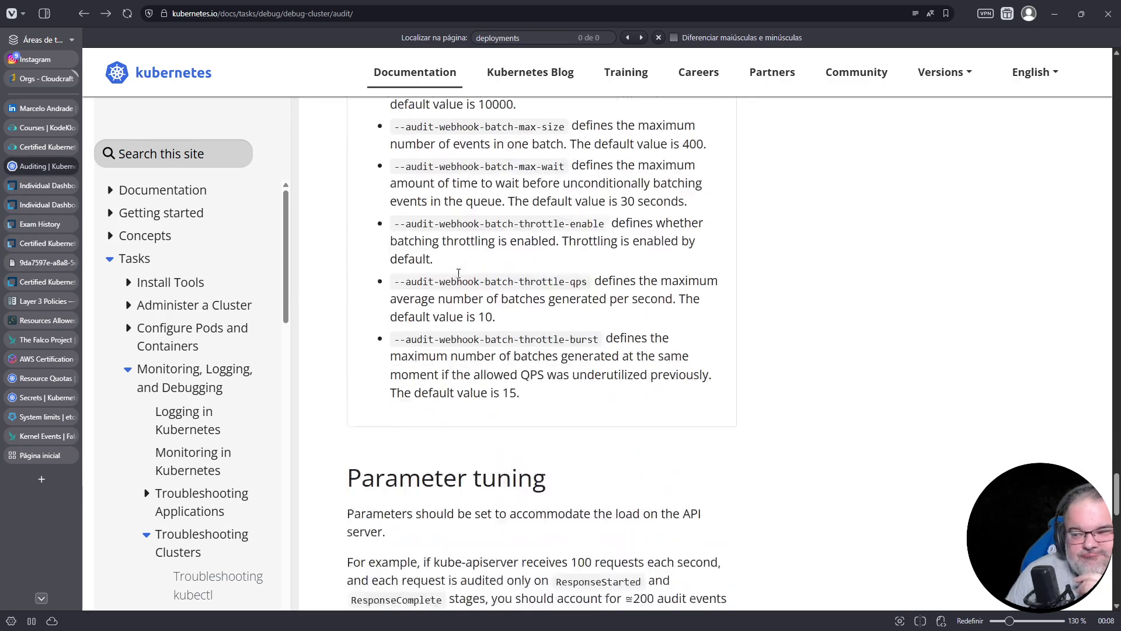
scroll(459, 274, down, 2)
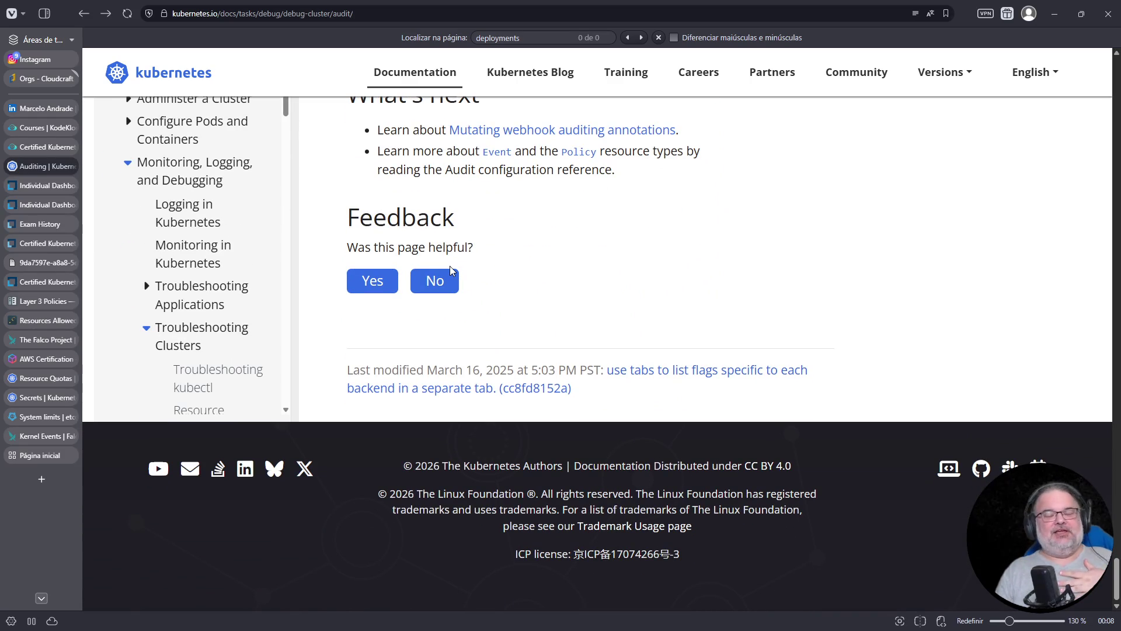
click(46, 147)
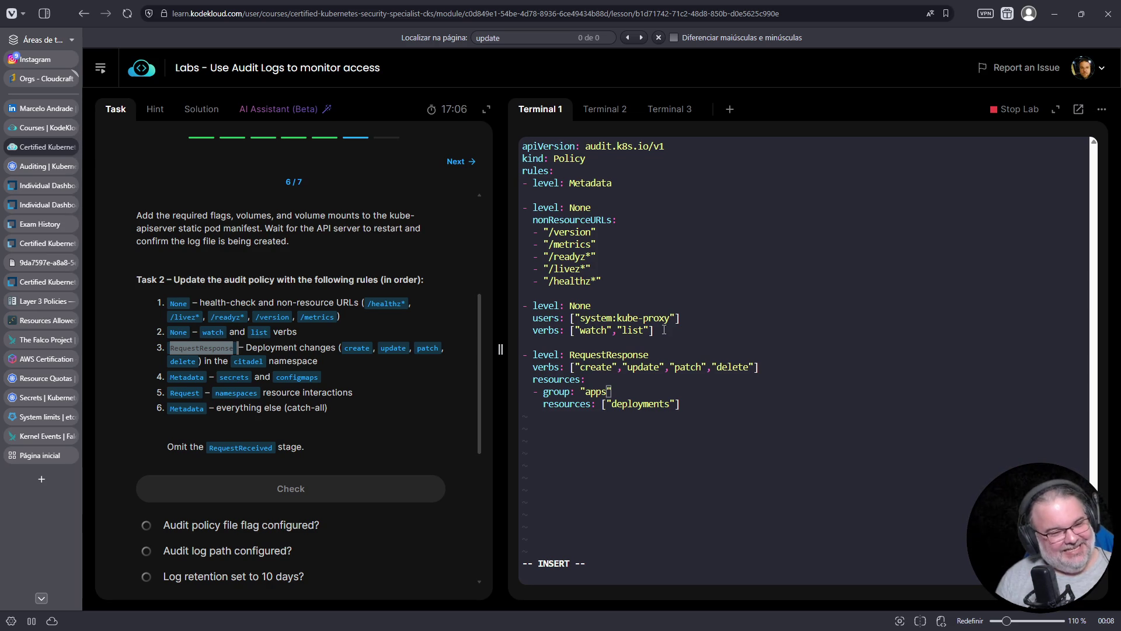
Open a new line after the deployments resource line, then go back to the Auditing docs.
triple_click(595, 403)
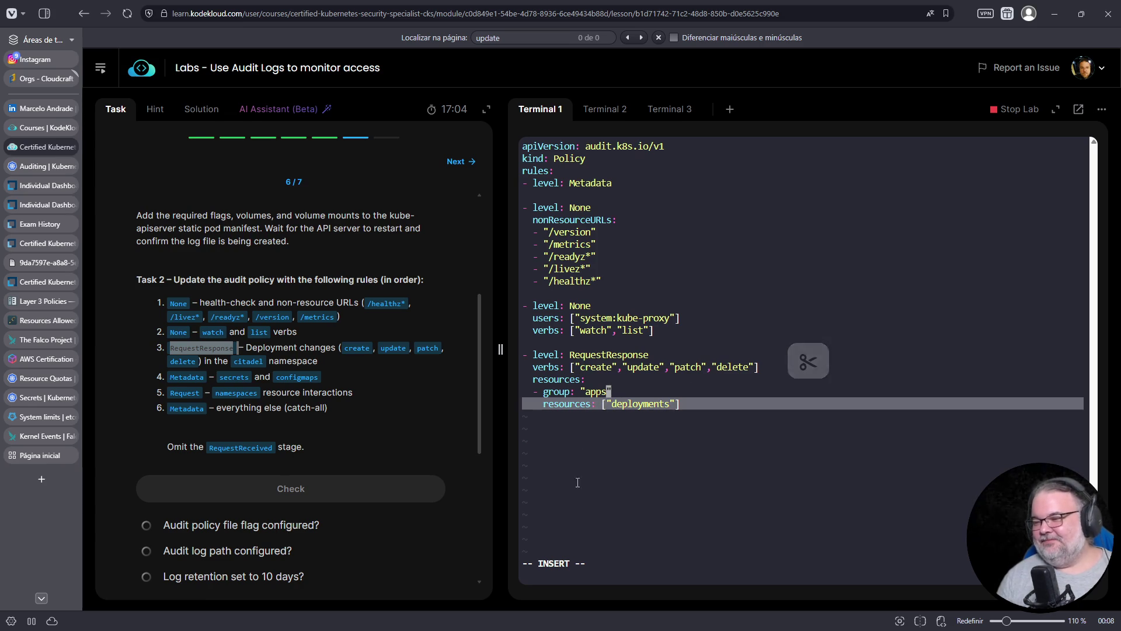
triple_click(591, 393)
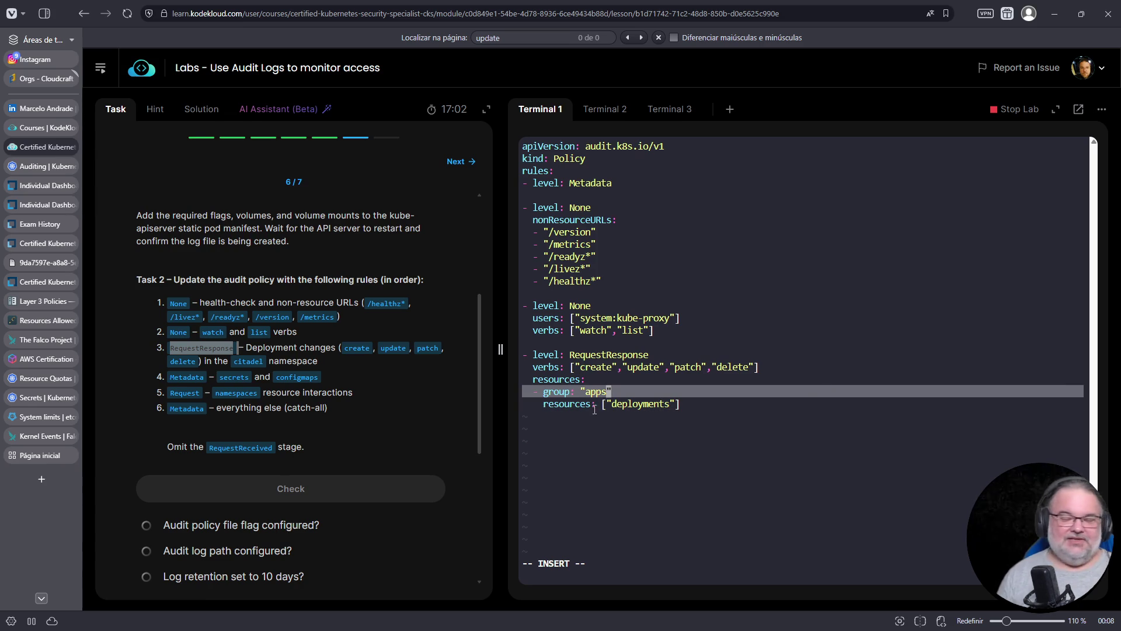
double_click(595, 393)
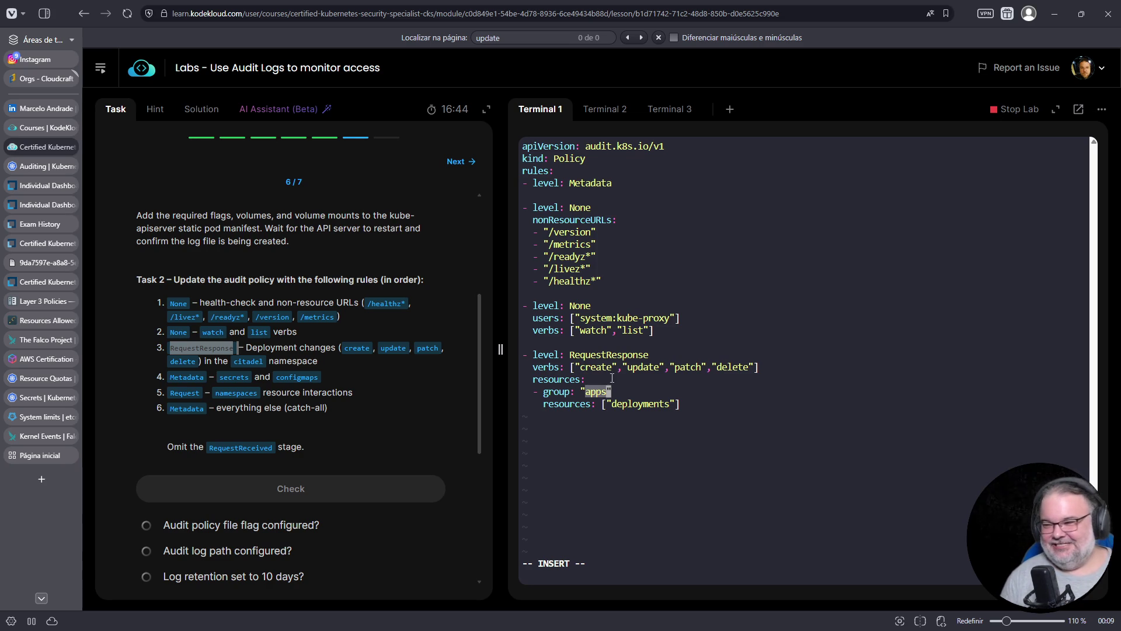
click(759, 383)
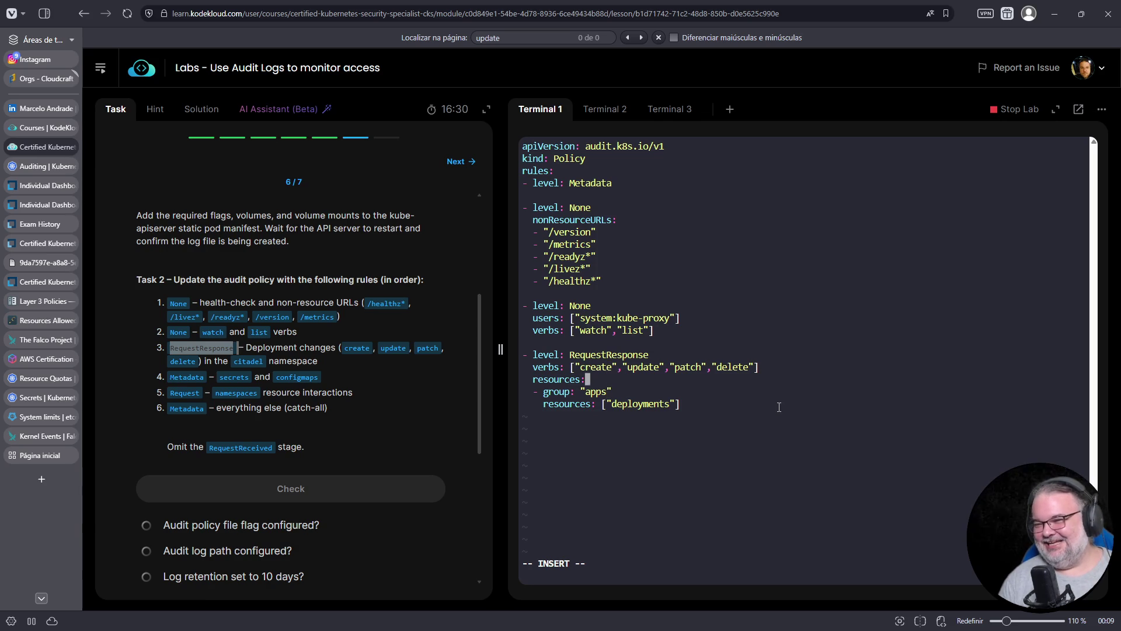
key(Down)
key(End)
key(Return)
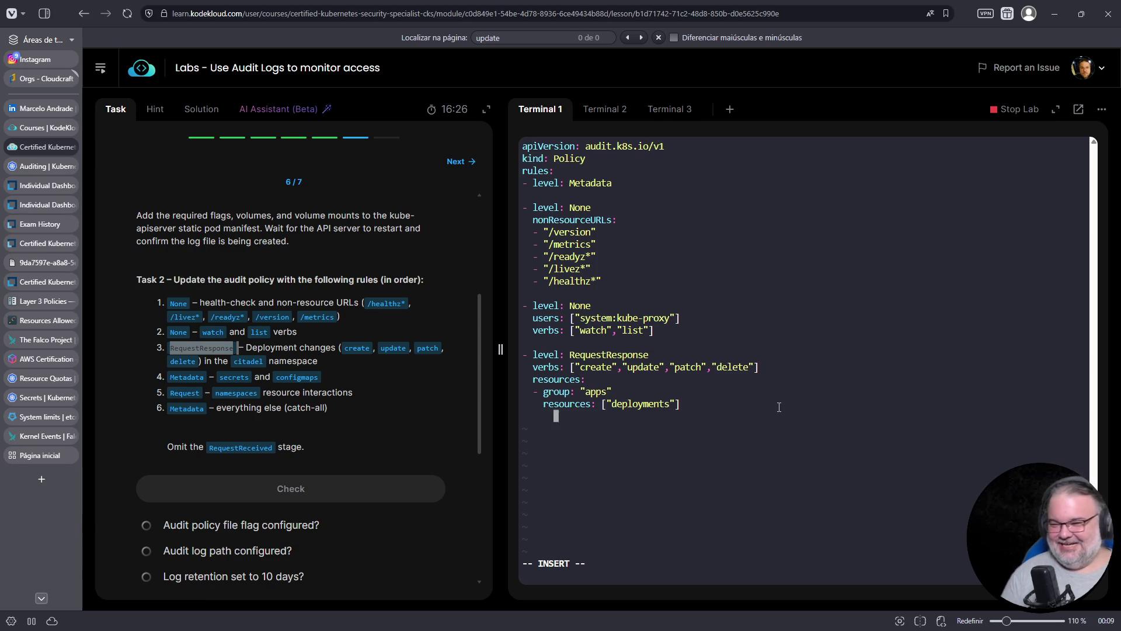
click(44, 170)
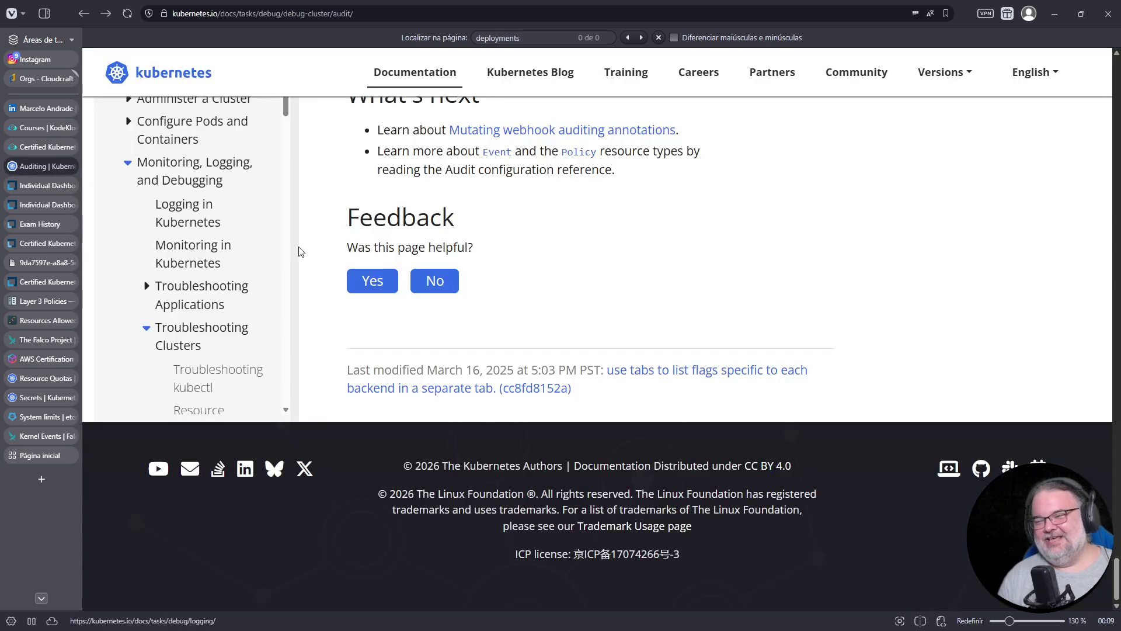
Search the docs for "namespace" and copy the namespaces: ["kube-system"] line, then return to the lab.
ctrl+scroll(594, 269, up, 2)
key(ctrl+f)
text(namespace)
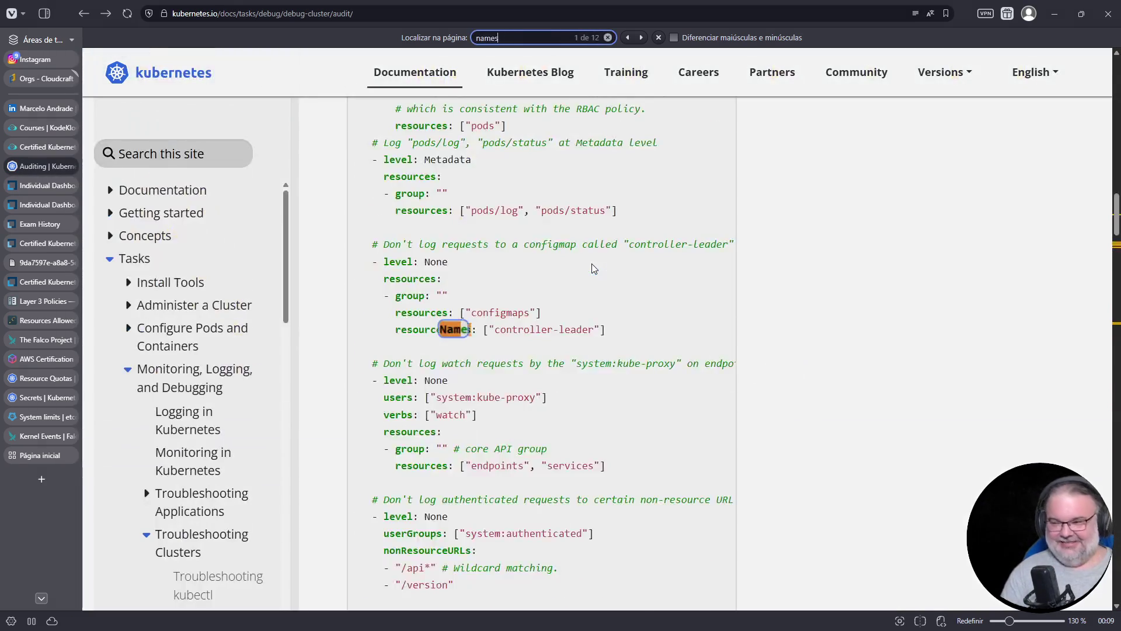
key(Return)
key(Return)
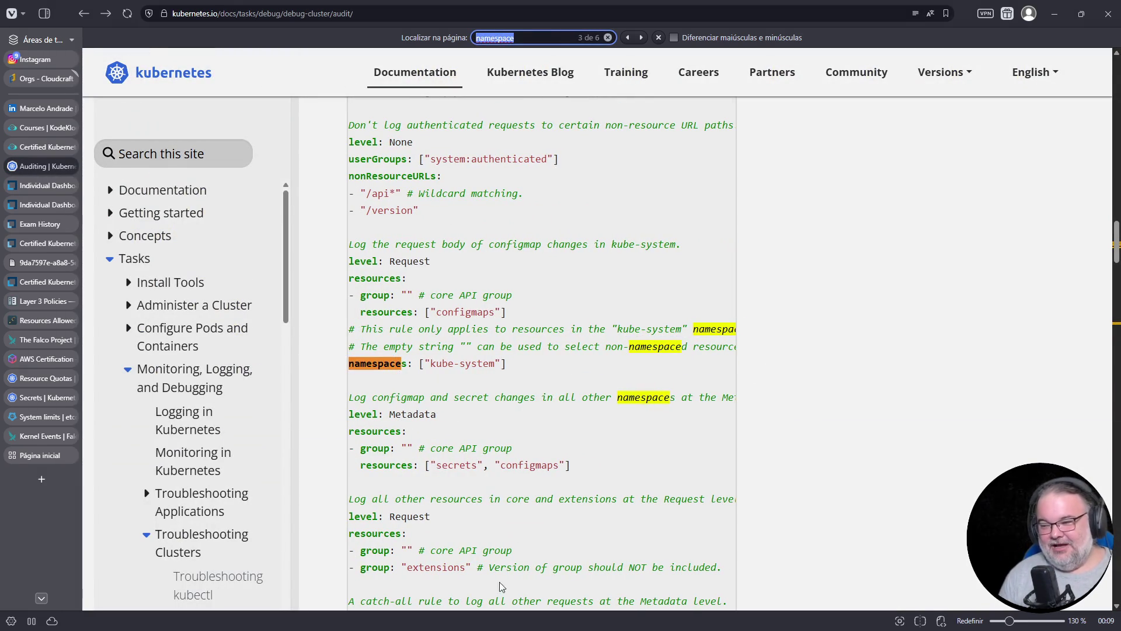
drag(470, 466, 367, 455)
triple_click(470, 363)
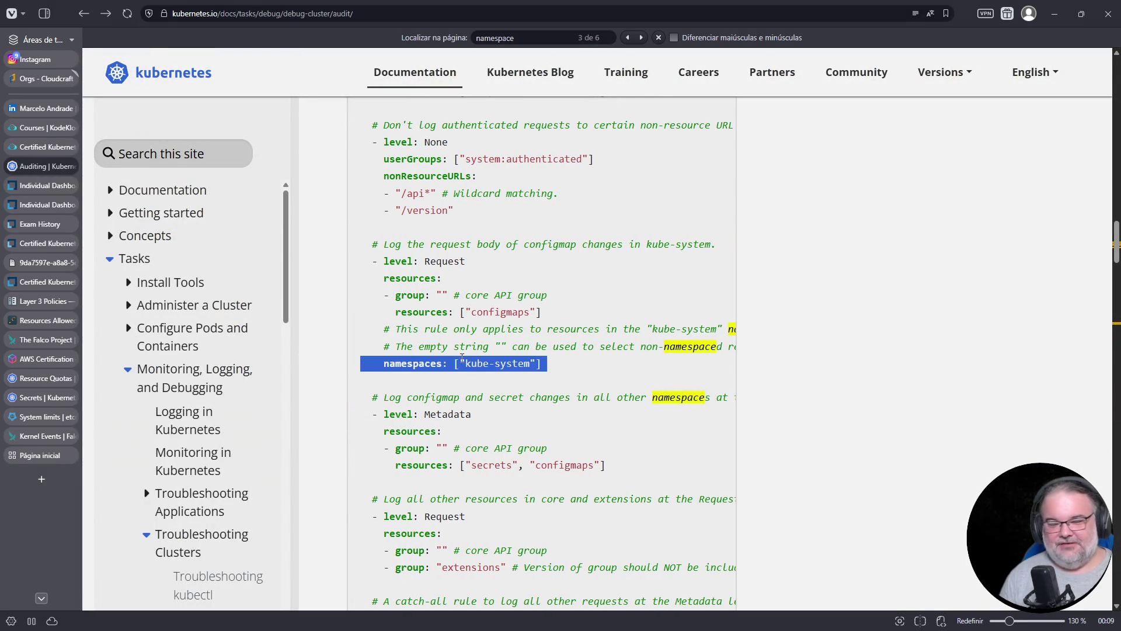
right_click(462, 360)
click(510, 376)
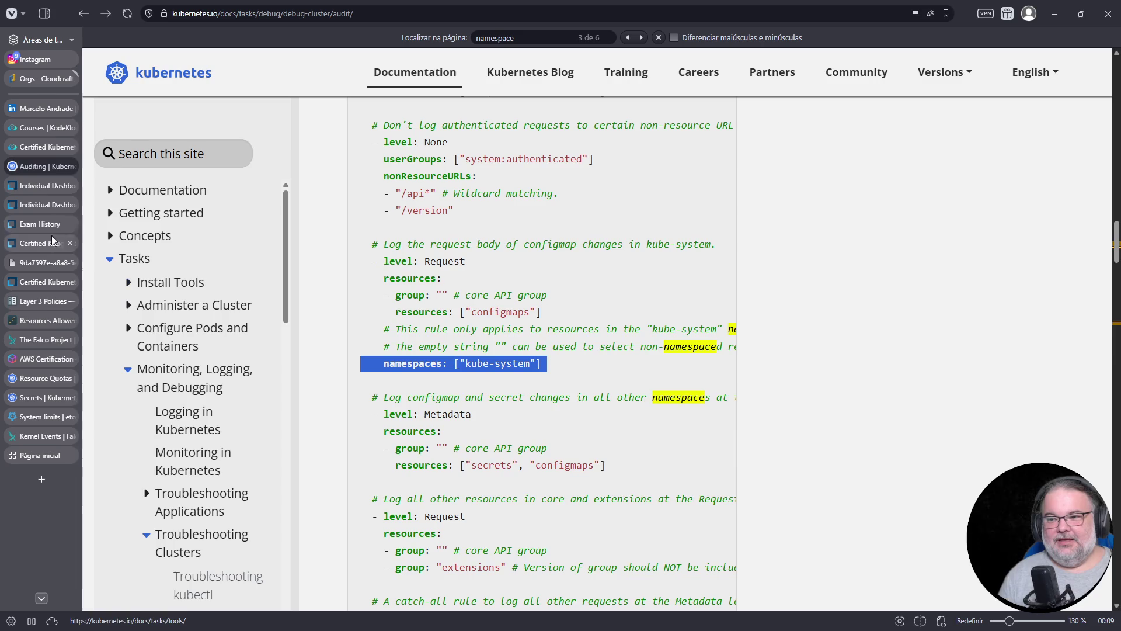
click(49, 148)
key(BackSpace)
key(BackSpace)
key(BackSpace)
Paste namespaces: ["kube-system"] below deployments and align it with the resources key.
right_click(832, 311)
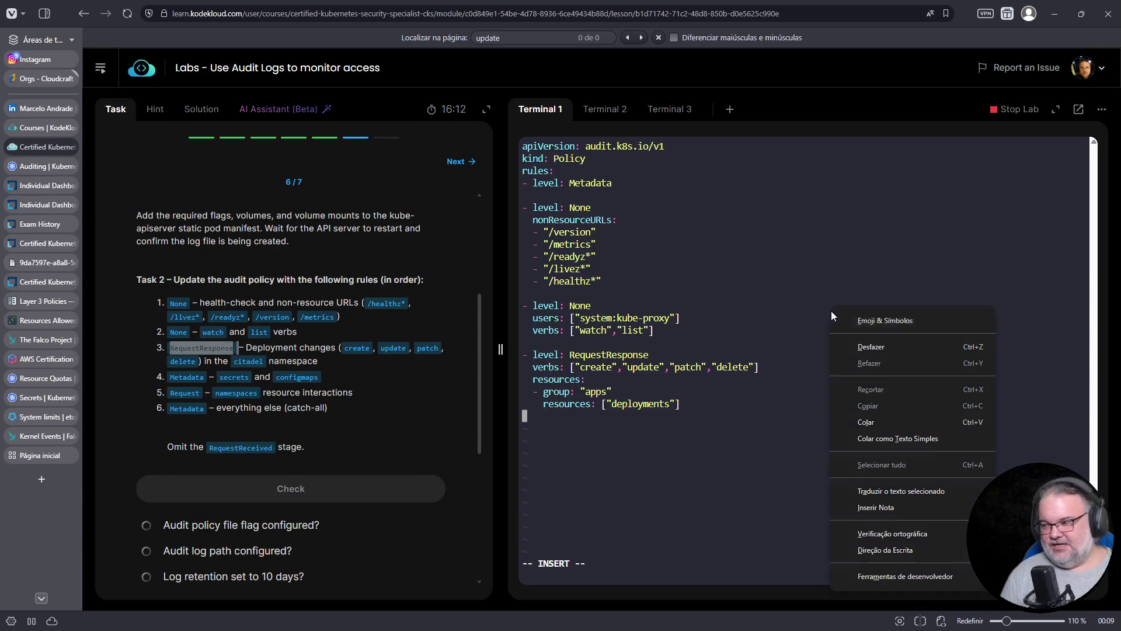
click(860, 423)
key(Up)
key(Delete)
key(Delete)
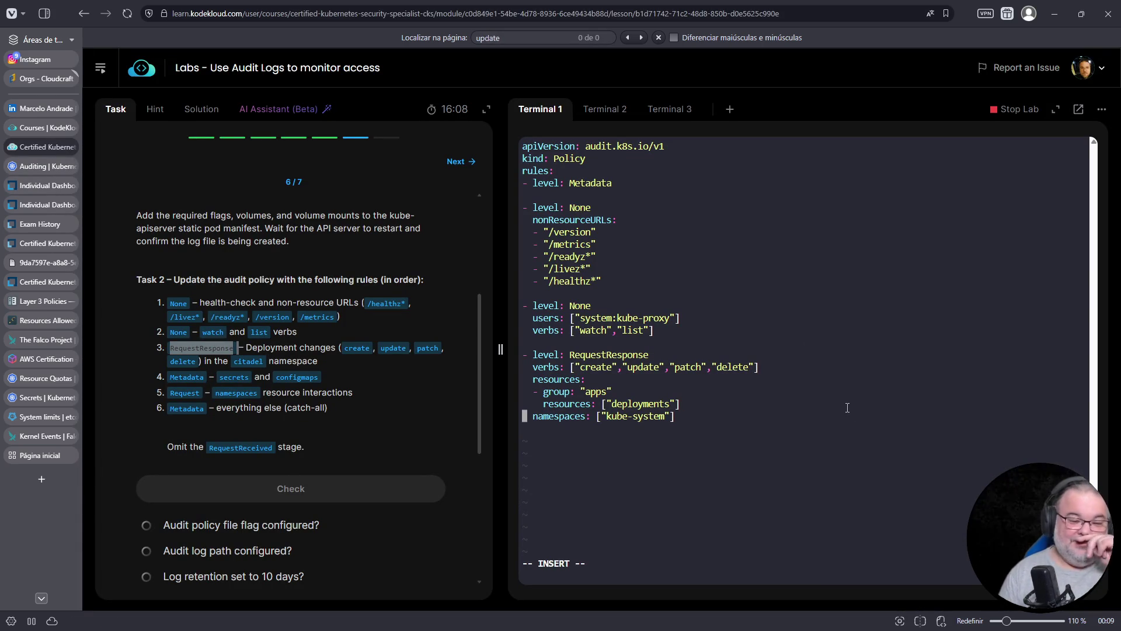
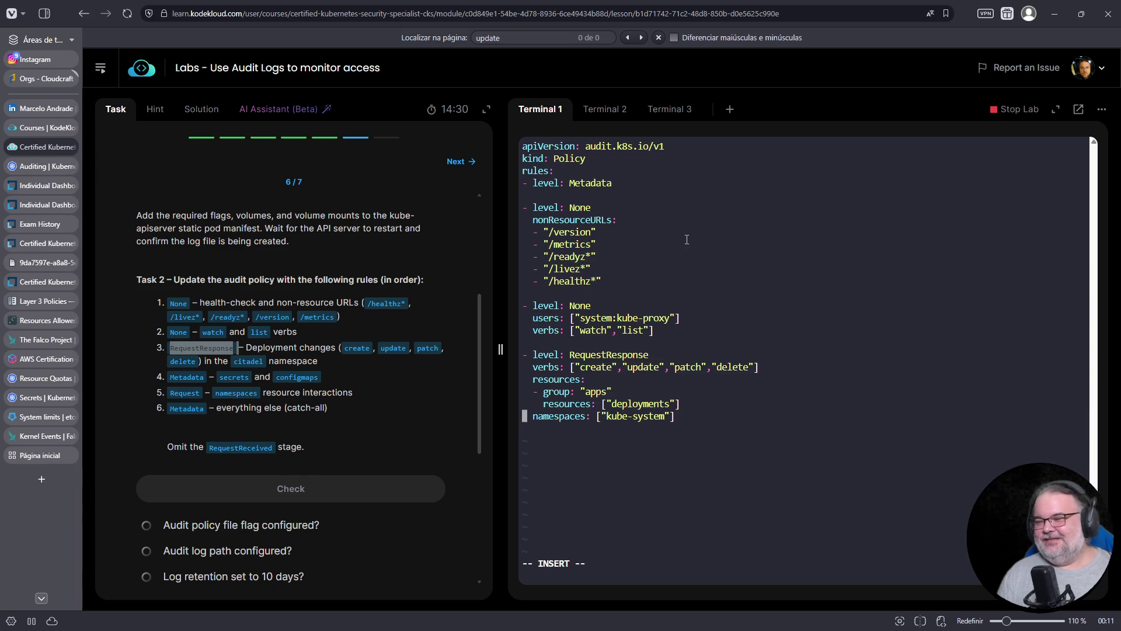
Replace kube-system with citadel in the deployment rule's namespaces value.
key(End)
key(ctrl+Left)
key(ctrl+Left)
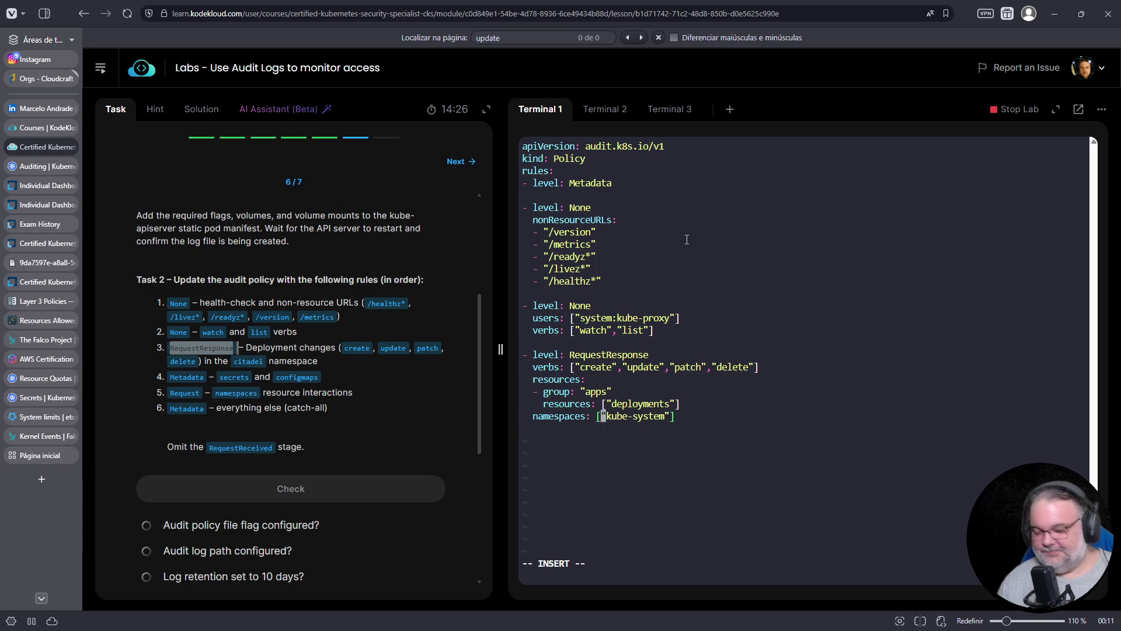
text(icitadel)
key(Delete)
key(Delete)
key(Delete)
key(Delete)
key(Delete)
key(Delete)
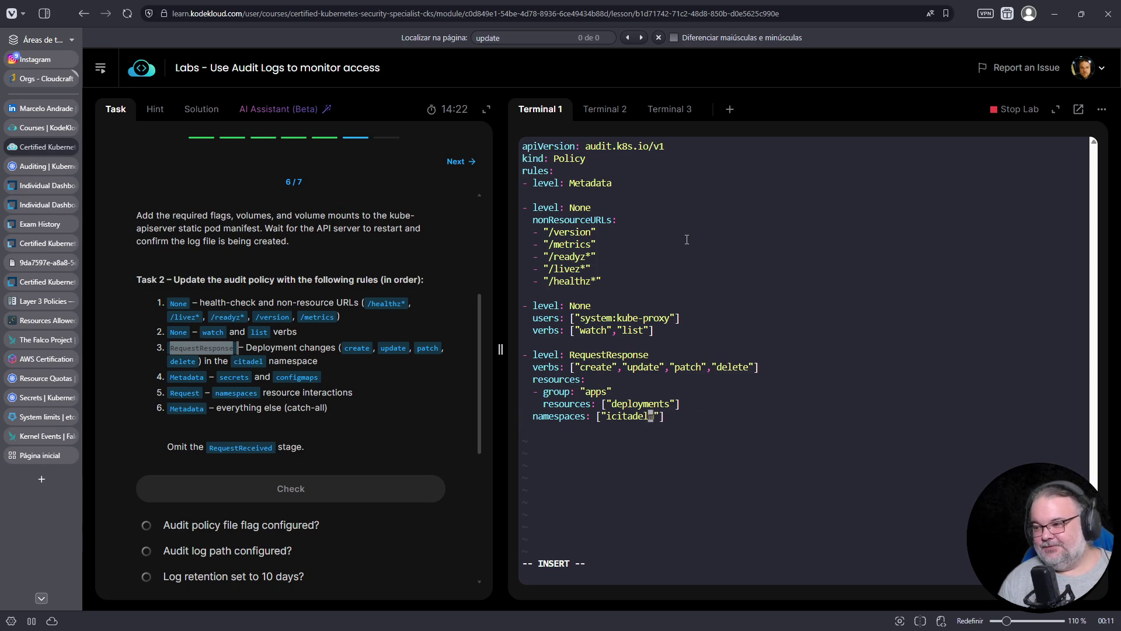
key(Left)
key(Left)
key(Left)
key(Left)
key(Delete)
key(Escape)
Save cluster-policy.yaml with :w and return to the start of the RequestResponse rule.
text(:w)
key(Return)
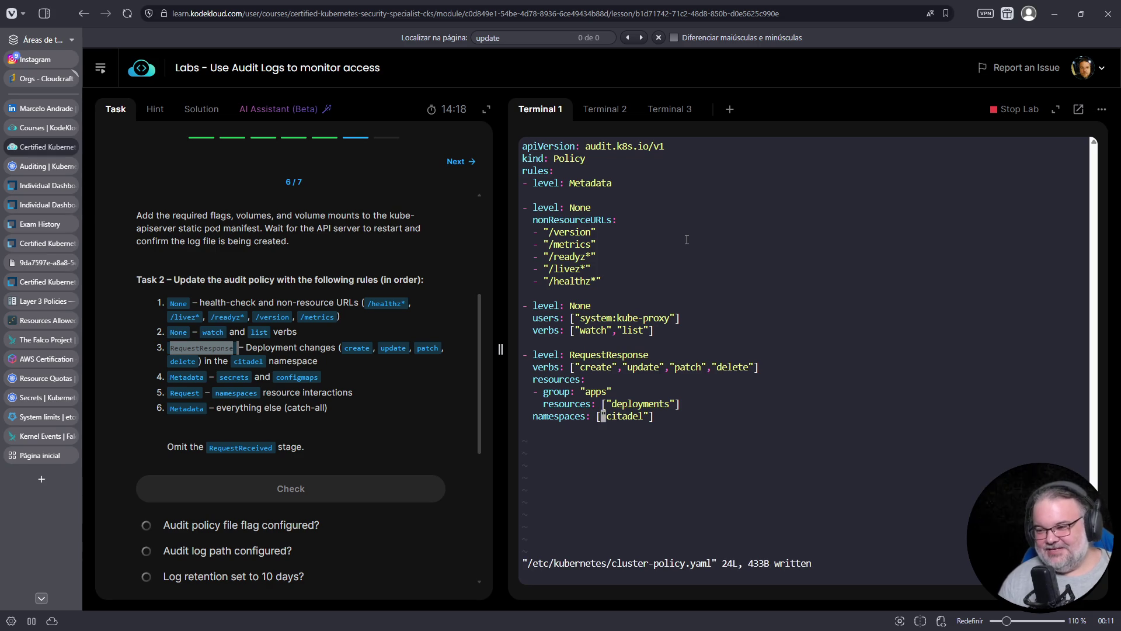
key(Up)
key(Up)
key(Up)
key(Up)
key(Up)
key(Up)
key(Down)
key(Home)
key(Down)
key(Down)
key(Down)
key(Down)
key(Down)
key(Down)
key(Up)
key(Up)
key(Up)
Copy the six-line deployment rule and paste a duplicate below it.
key(v)
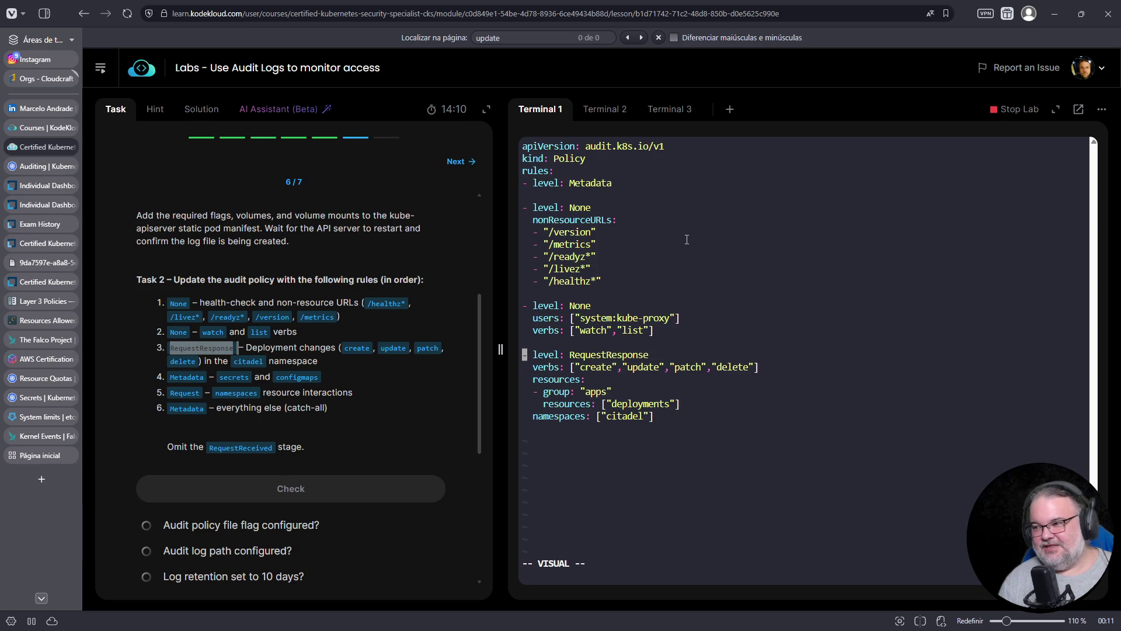
key(Down)
key(Down)
key(Down)
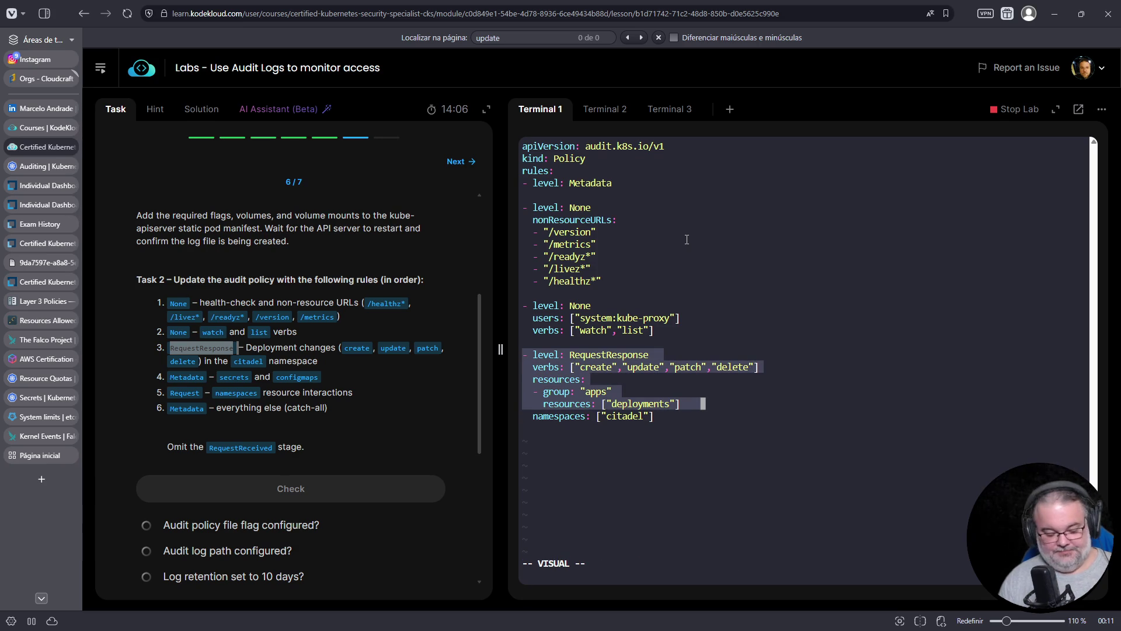
key(Down)
key(y)
key(Down)
key(G)
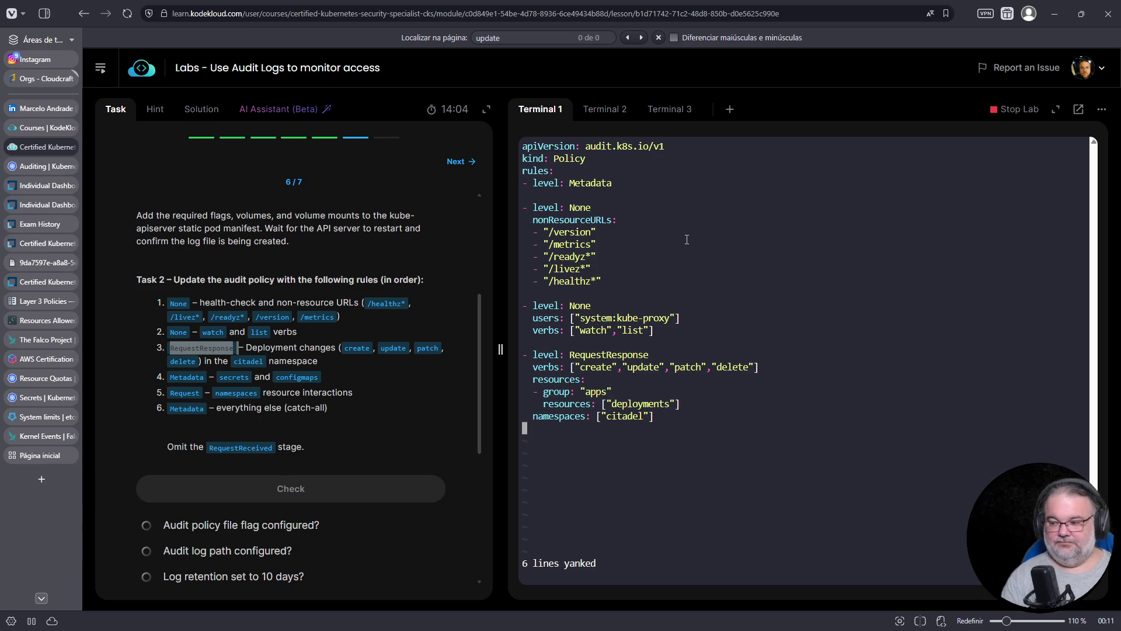
key(p)
Try unindenting the pasted rule one level, then undo the change.
key(0)
key(i)
key(Escape)
key(Up)
key(Down)
key(Down)
key(Down)
key(Up)
key(Up)
key(Up)
key(0)
key(v)
key(Down)
key(Down)
key(Down)
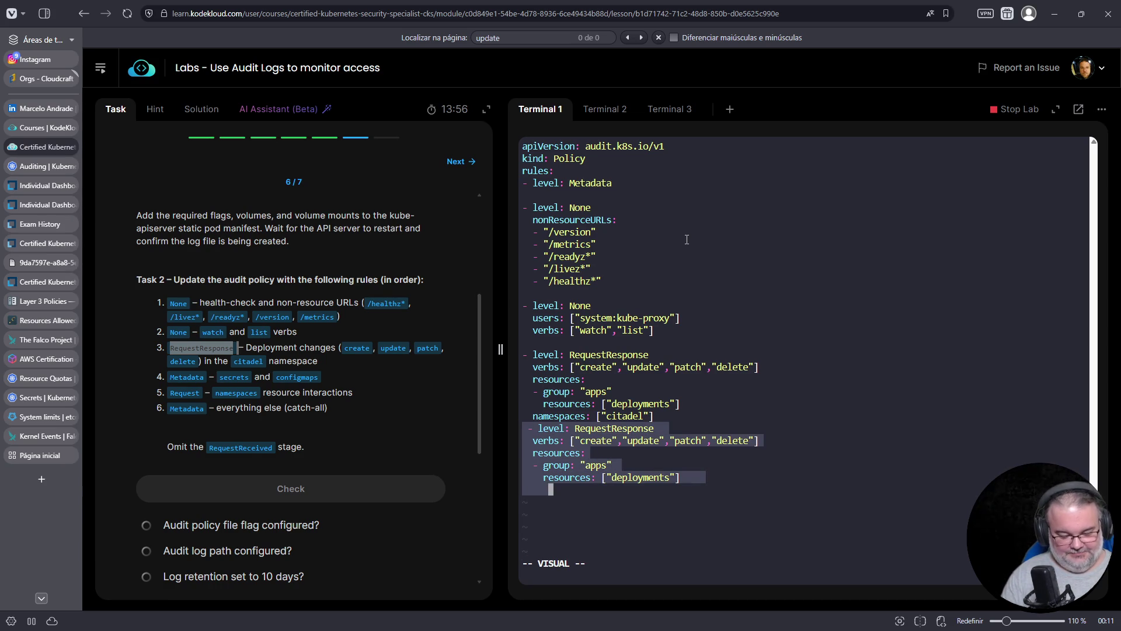
key(less)
key(Up)
key(Up)
key(Up)
key(Down)
key(Down)
key(Down)
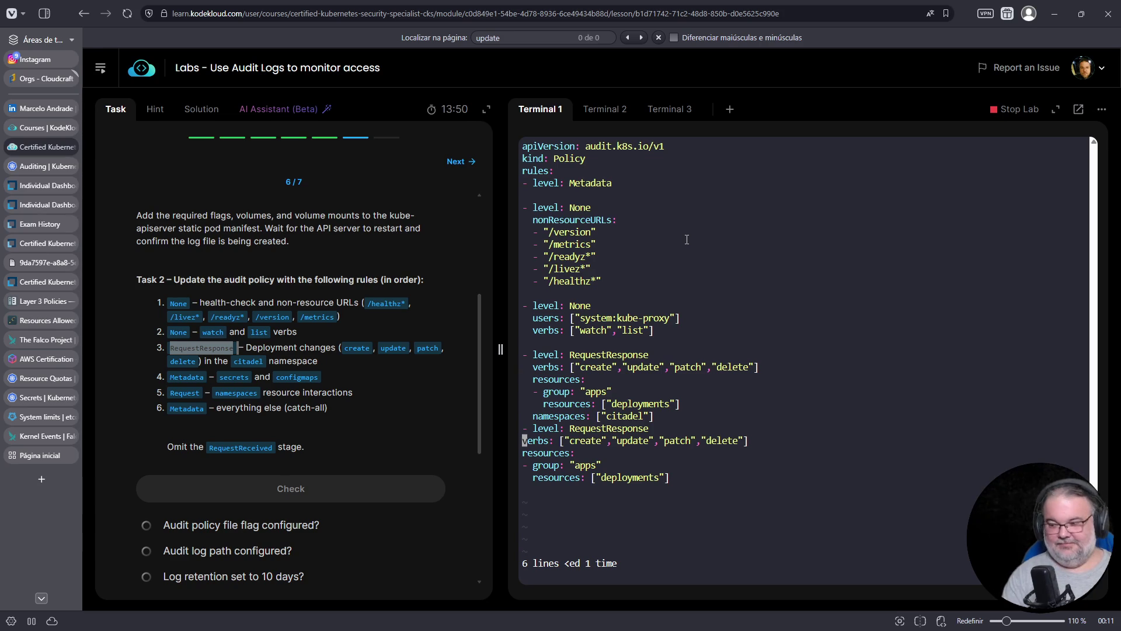
key(u)
Unindent the pasted rule's lines and realign its group and resources lines.
key(v)
key(Down)
key(Down)
key(Down)
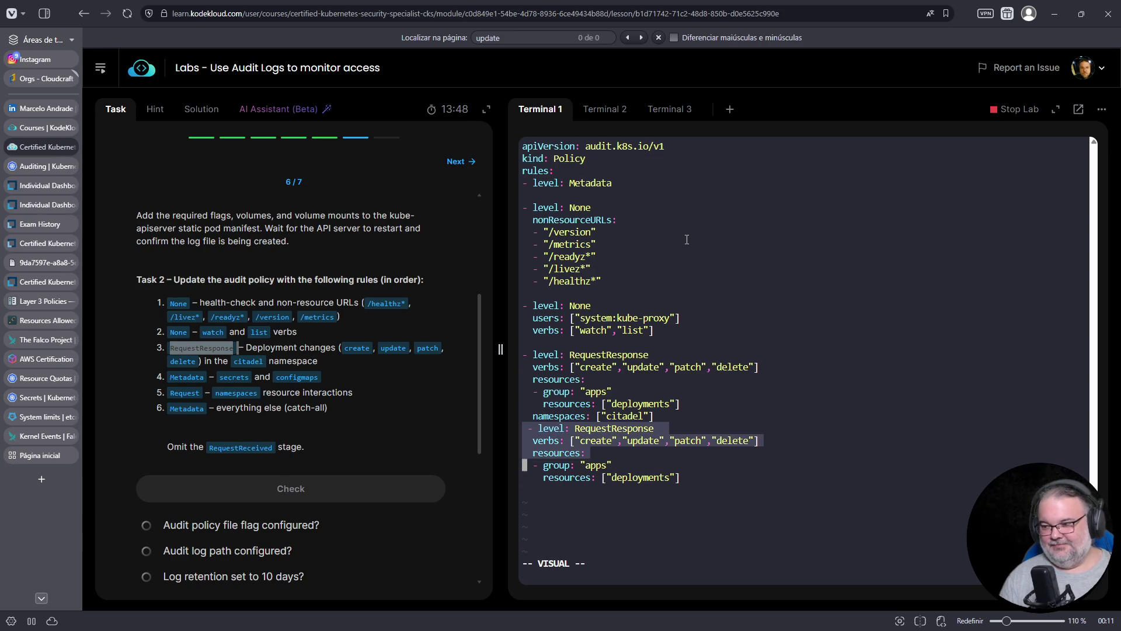
key(End)
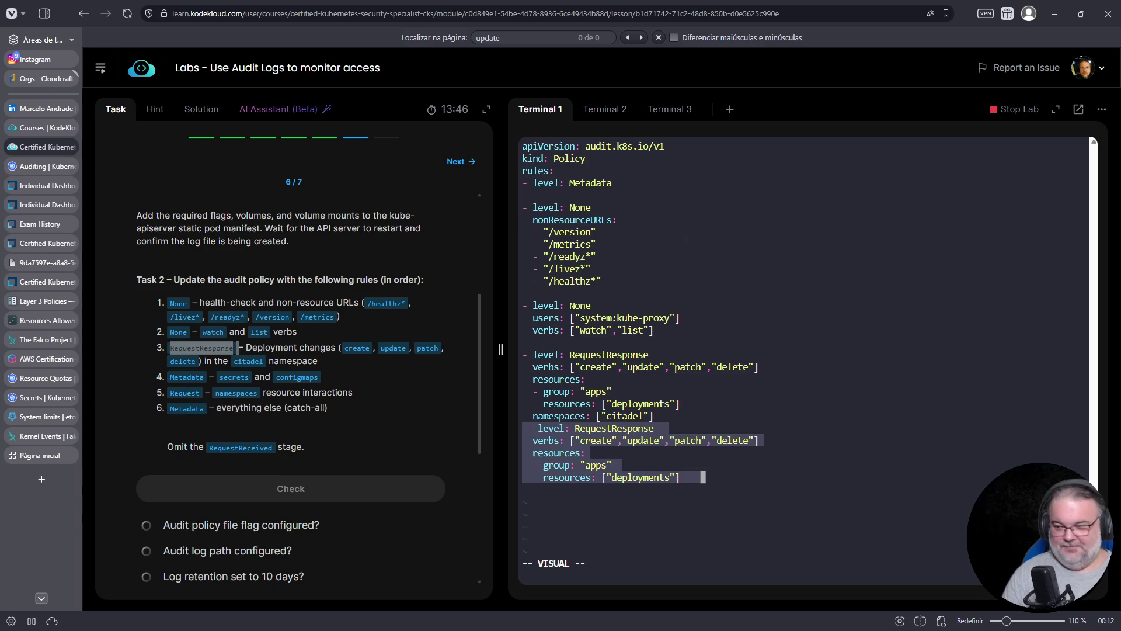
key(less)
key(Down)
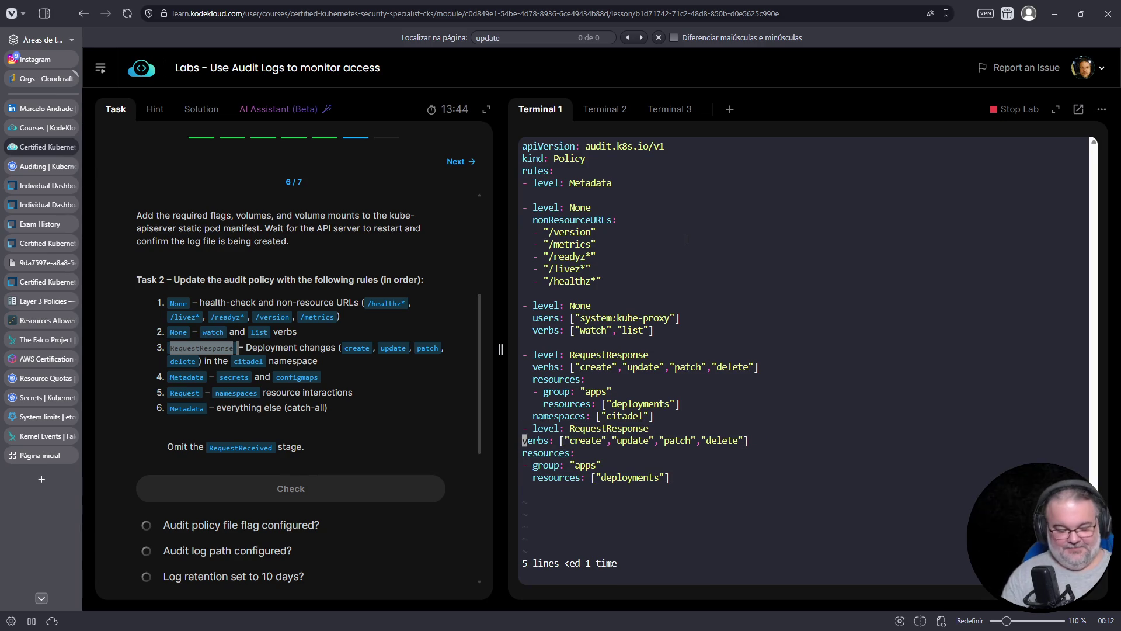
key(i)
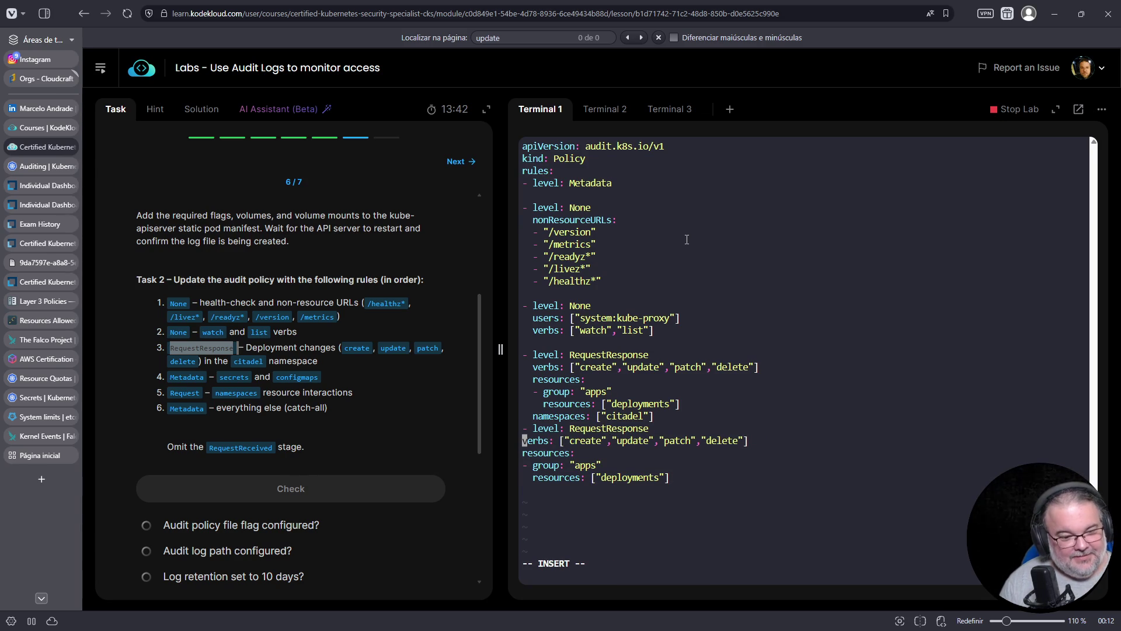
key(Down)
key(Home)
key(Down)
key(Home)
key(Down)
key(Home)
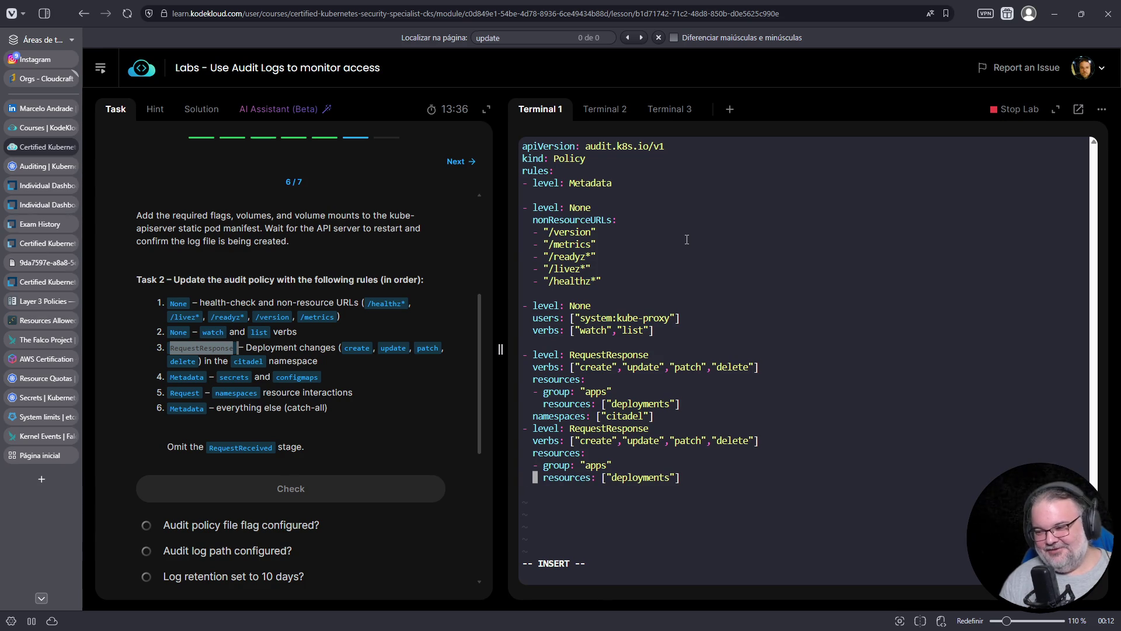
Set the copied rule's group to "" and its resources to configmaps and "secrets".
key(Up)
key(End)
key(Left)
key(BackSpace)
key(BackSpace)
key(BackSpace)
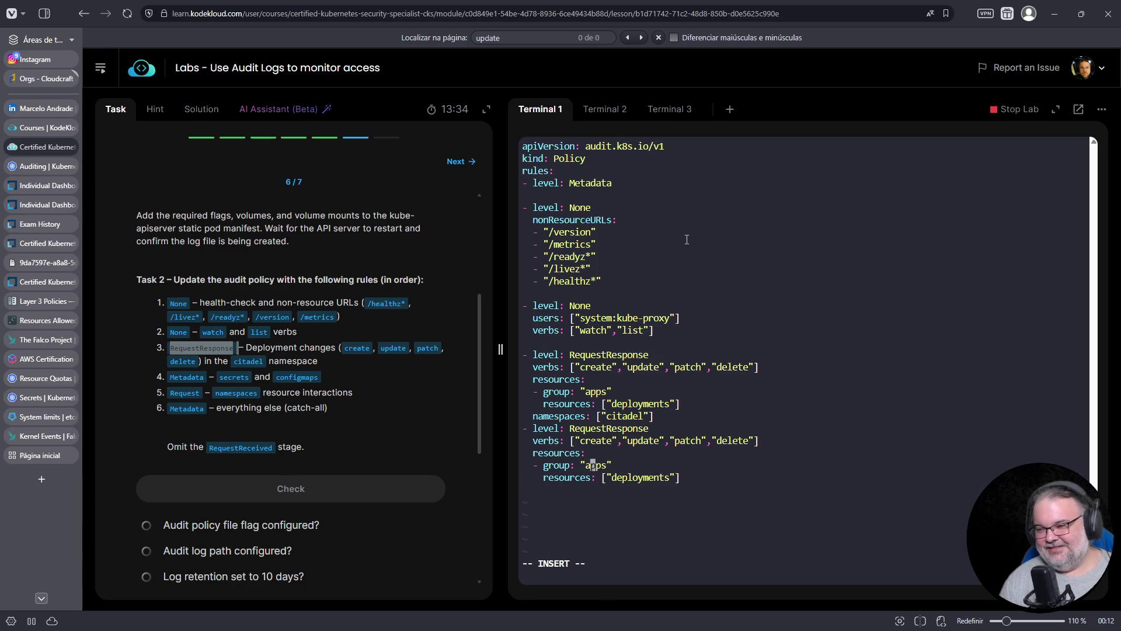
key(Delete)
key(Down)
key(Right)
key(Right)
key(Right)
text(configma)
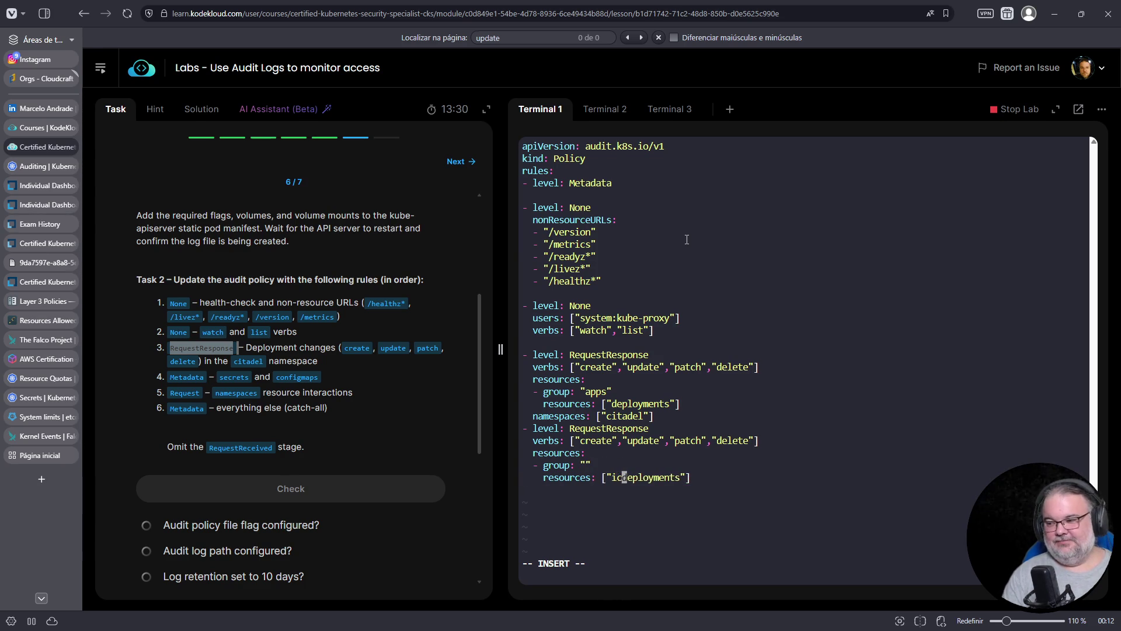
text(ps)
key(Delete)
key(Delete)
key(Delete)
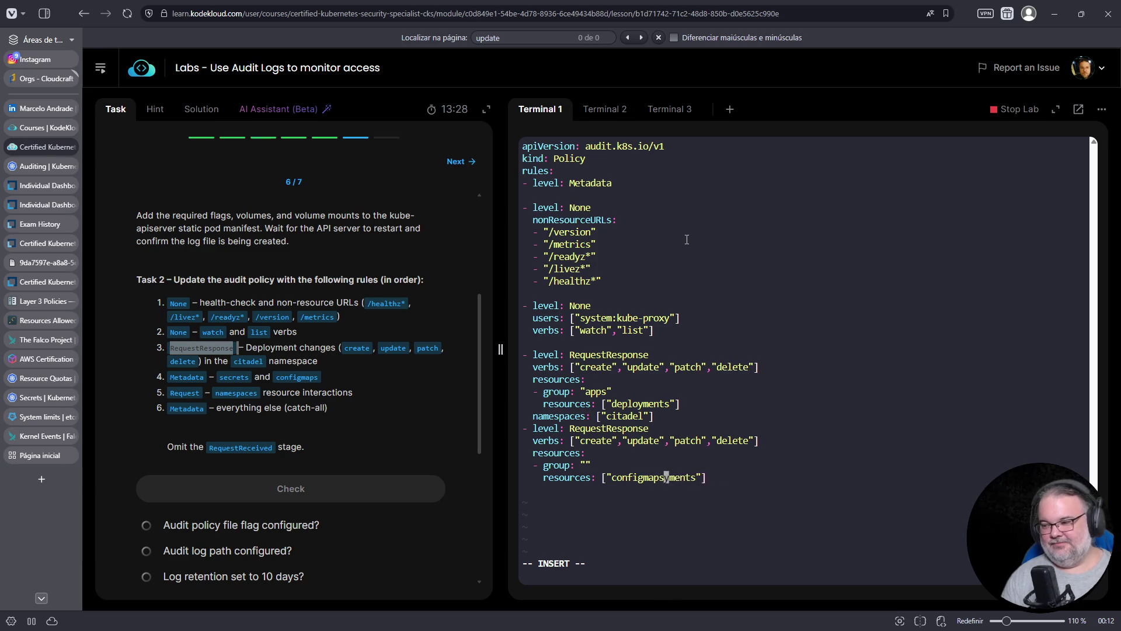
key(Right)
text(,"secrets")
Save the policy with :w and insert a blank line before the second rule.
key(Escape)
text(:w)
key(Return)
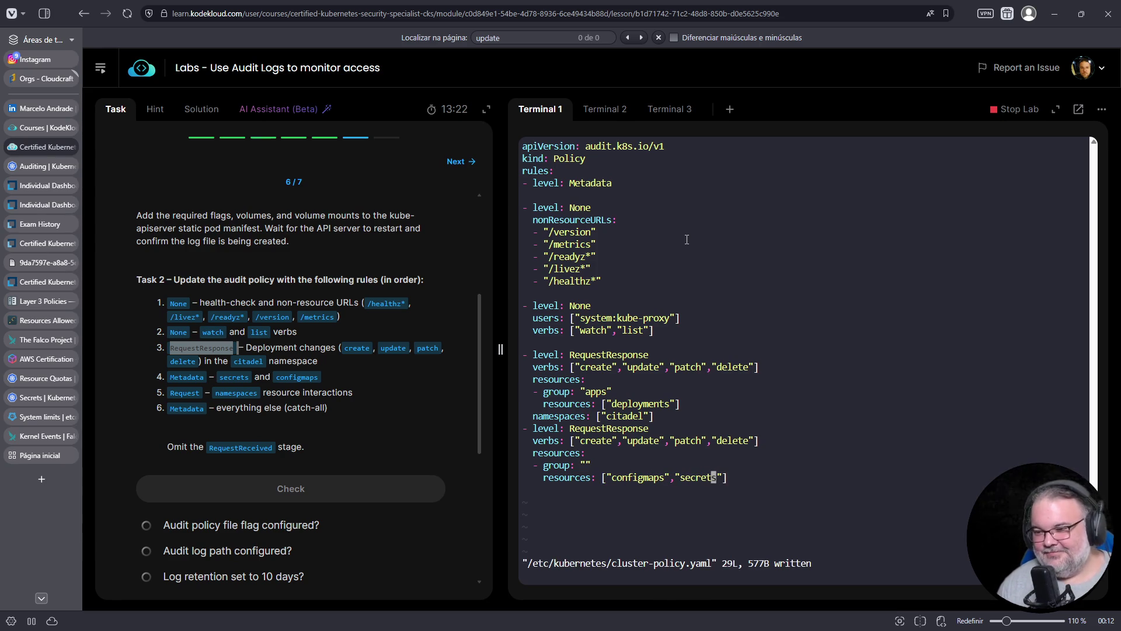
key(Down)
key(Up)
key(Up)
key(Up)
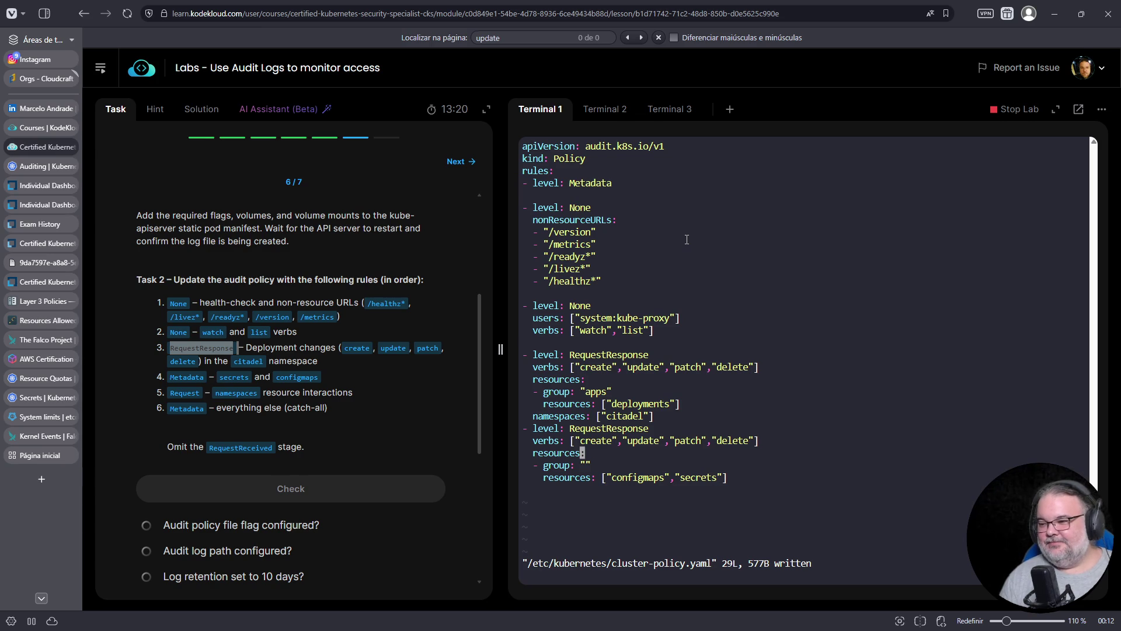
key(Up)
key(Up)
key(0)
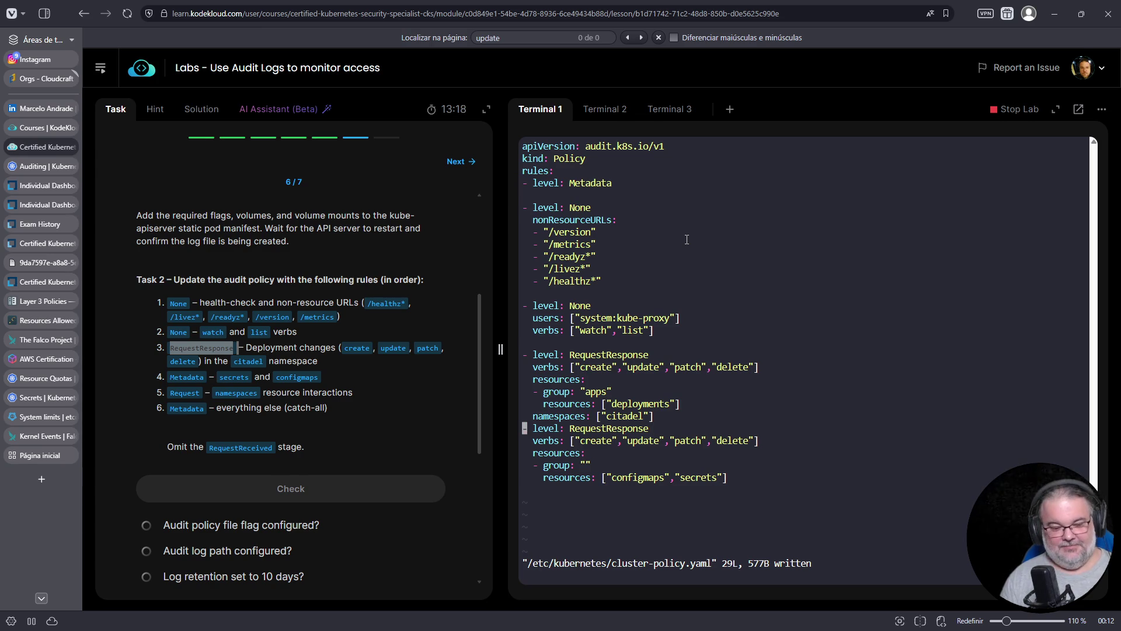
key(i)
key(Return)
key(Down)
key(Down)
Redo the blank line so it separates the configmaps rule from the deployment rule.
key(Escape)
key(u)
key(v)
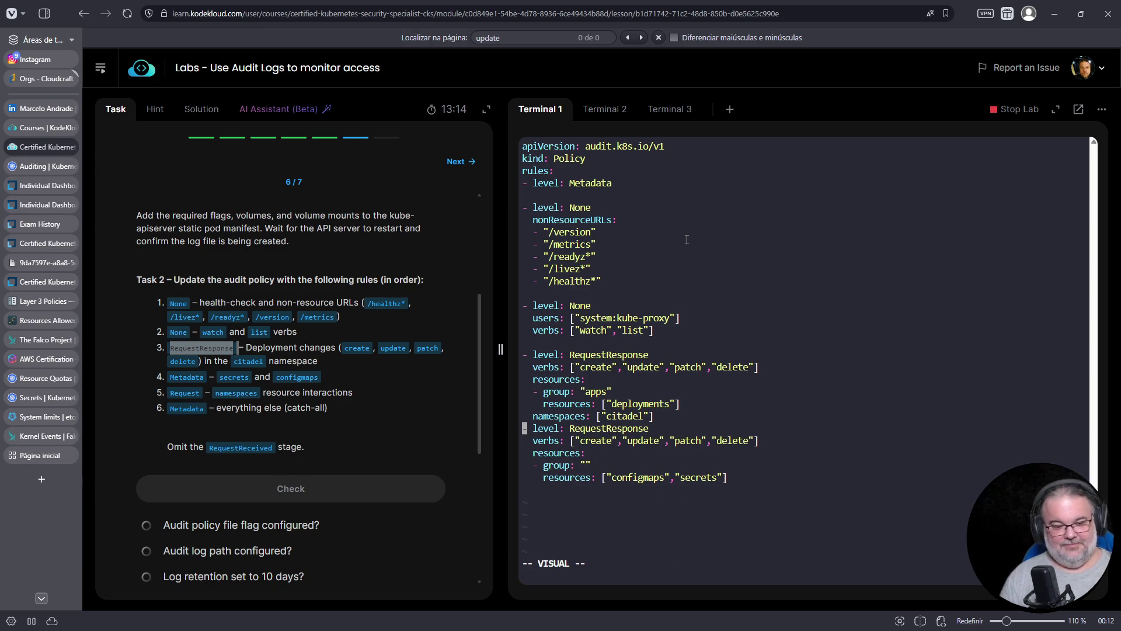
key(Return)
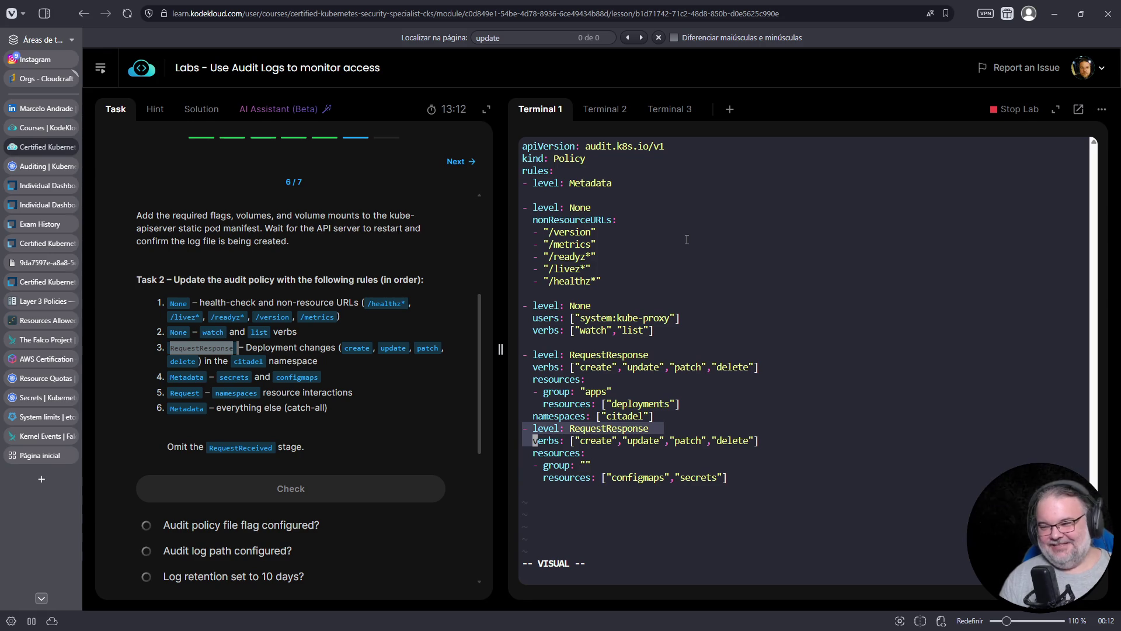
key(Escape)
key(Up)
key(i)
key(Home)
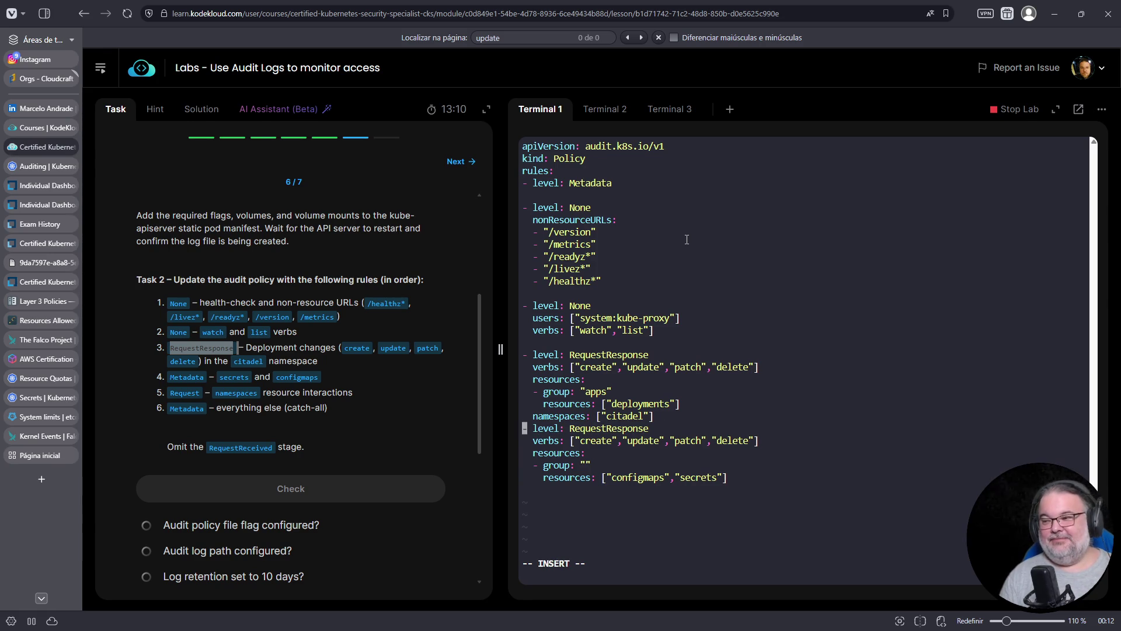
key(Return)
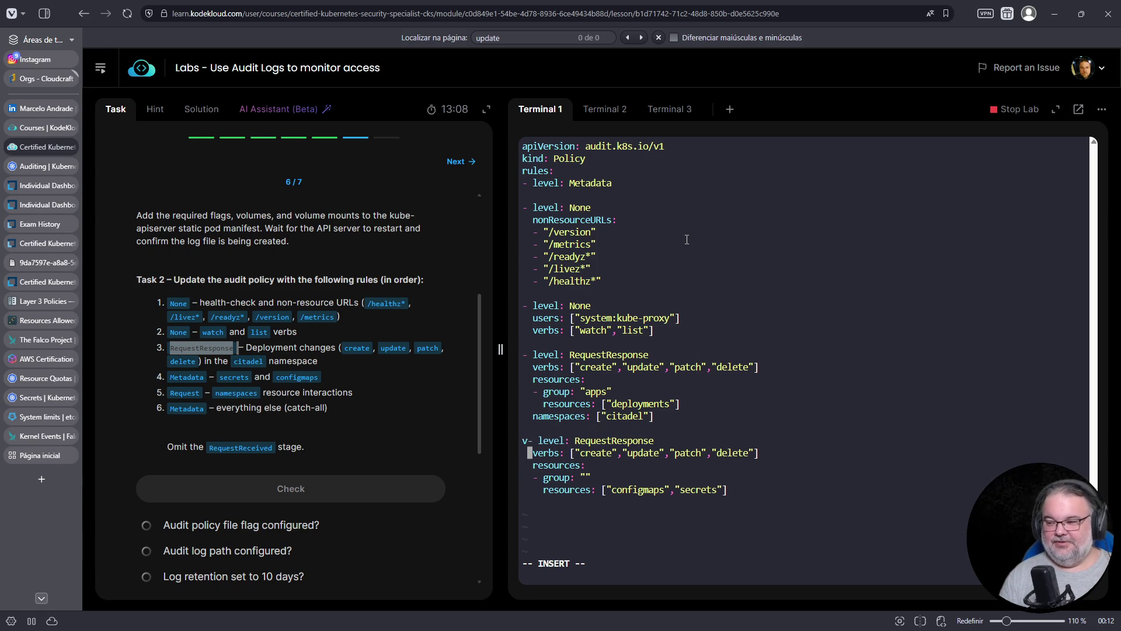
key(Escape)
Copy the configmaps rule and paste a third rule below it.
key(v)
key(Down)
key(Down)
key(Down)
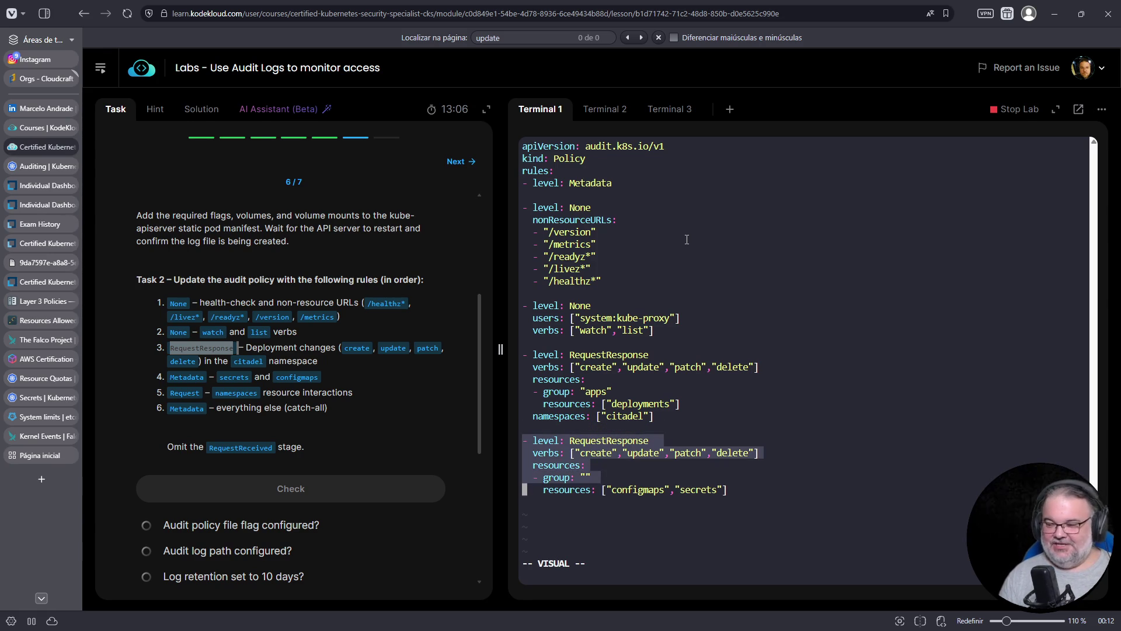
key(y)
key(Down)
key(Down)
key(Down)
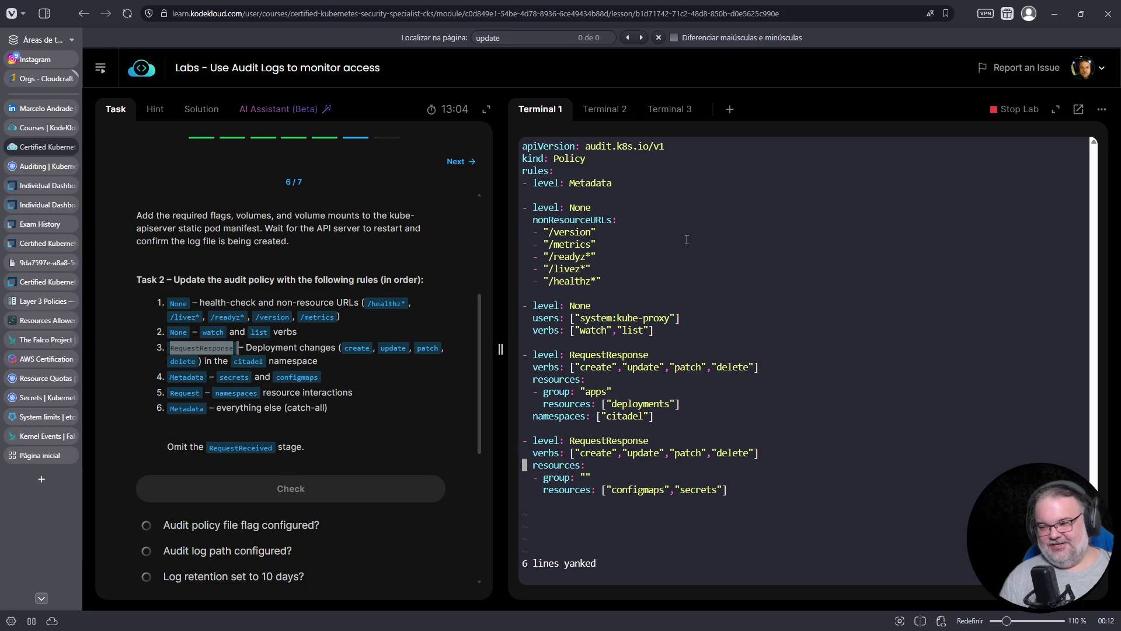
key(p)
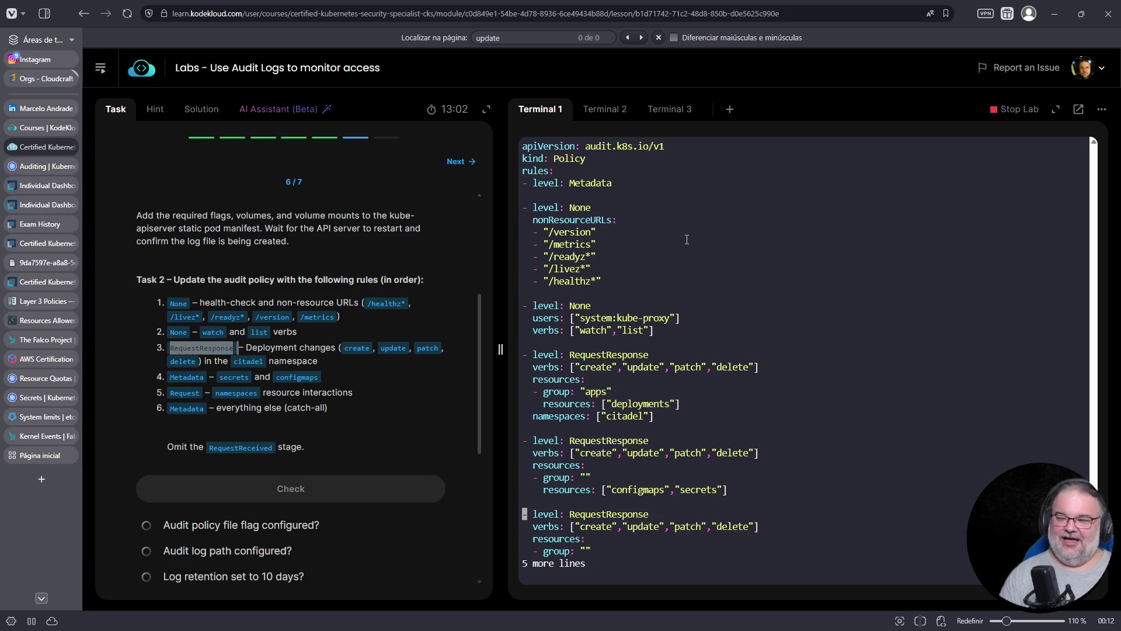
key(Down)
key(Down)
key(Down)
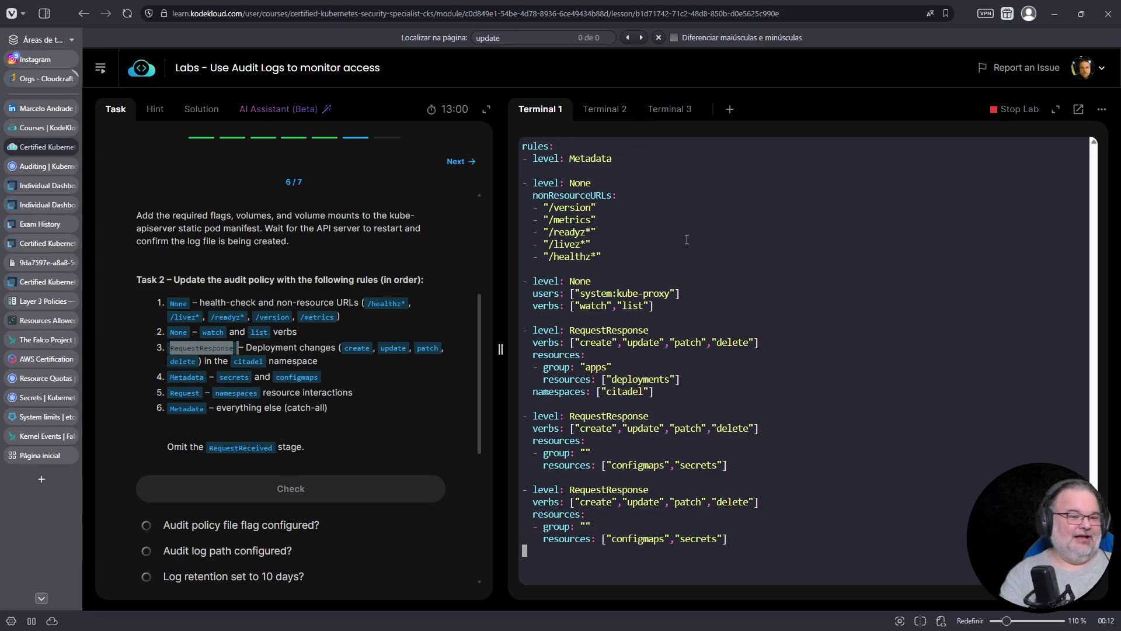
Make namespaces the only resource in the last rule.
key(Up)
key(Up)
key(Right)
key(Right)
key(Right)
key(Down)
key(Right)
key(Right)
key(Right)
key(Right)
key(Right)
key(Right)
key(Left)
text(inamespaces)
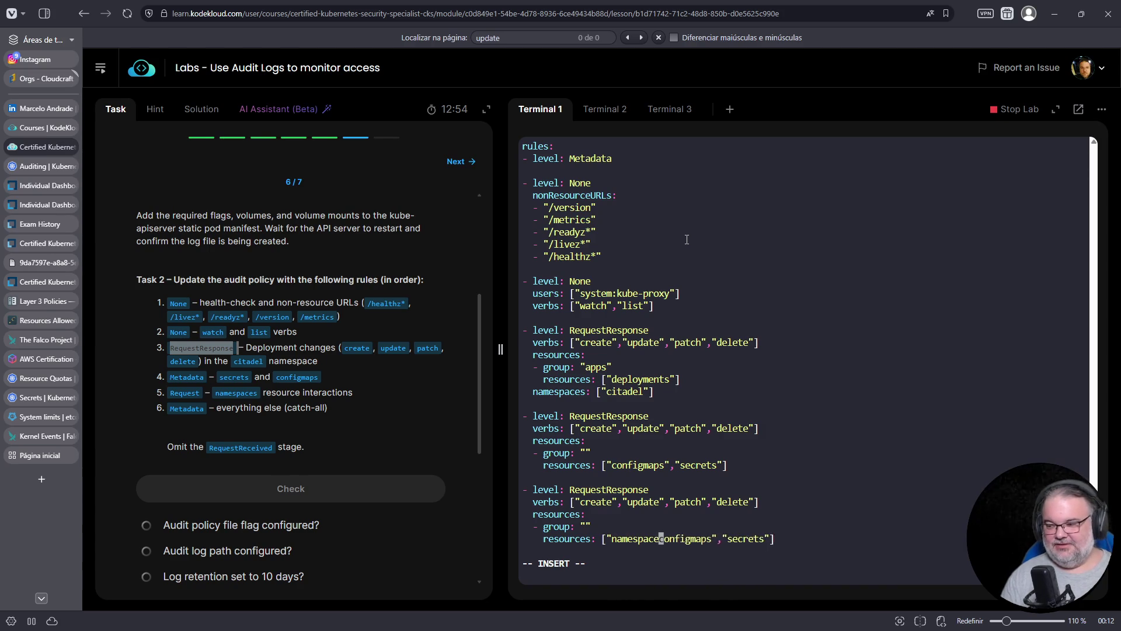
key(Delete)
key(Delete)
key(Delete)
key(Delete)
key(Delete)
key(Delete)
key(Up)
key(Up)
key(Up)
key(Up)
key(Up)
key(Up)
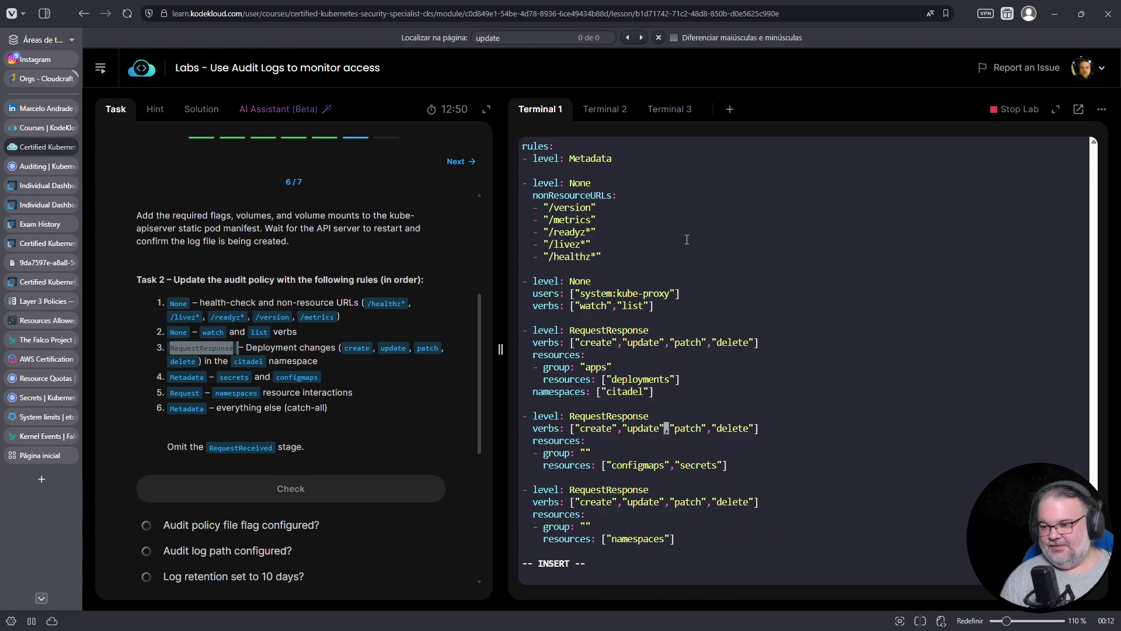
Delete the configmaps rule's verbs line.
key(Down)
key(Down)
key(Down)
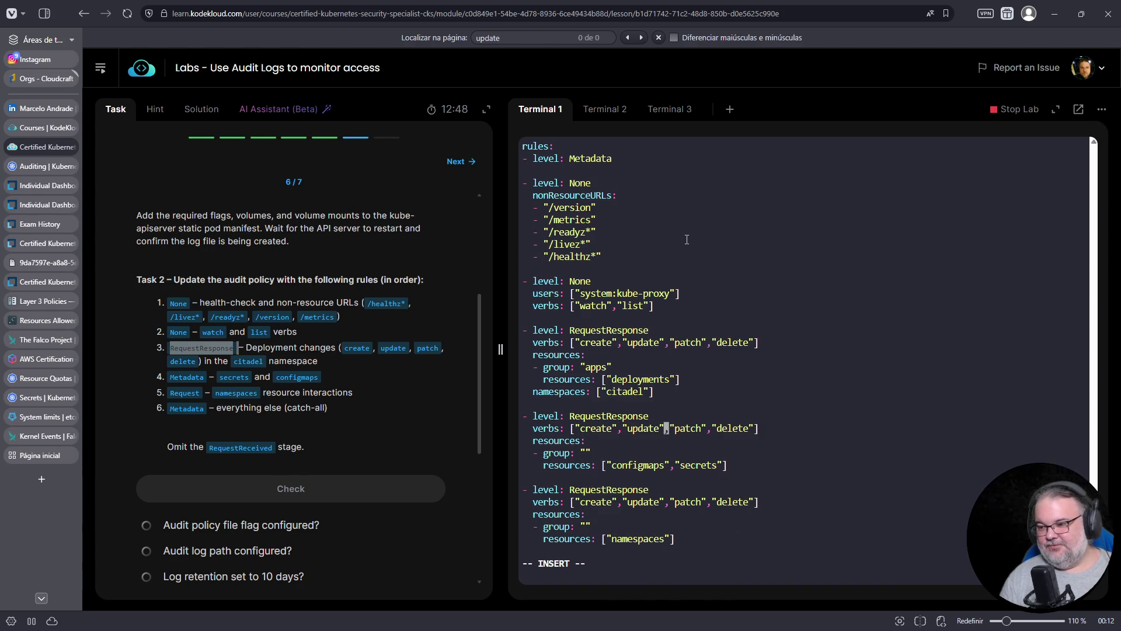
key(Up)
key(Up)
key(Up)
key(Up)
key(Up)
key(Down)
key(Down)
key(Down)
text(dd)
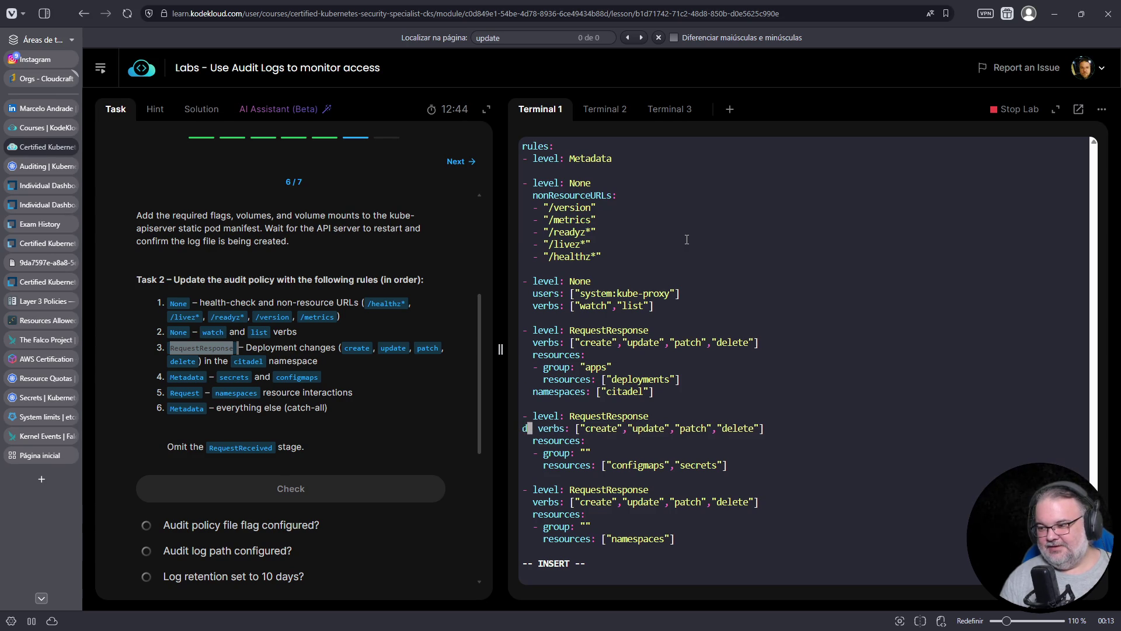
key(Escape)
key(d)
key(d)
Change the configmaps rule's level from RequestResponse to Metadata.
key(Up)
key(Right)
key(w)
key(w)
text(iMetadta)
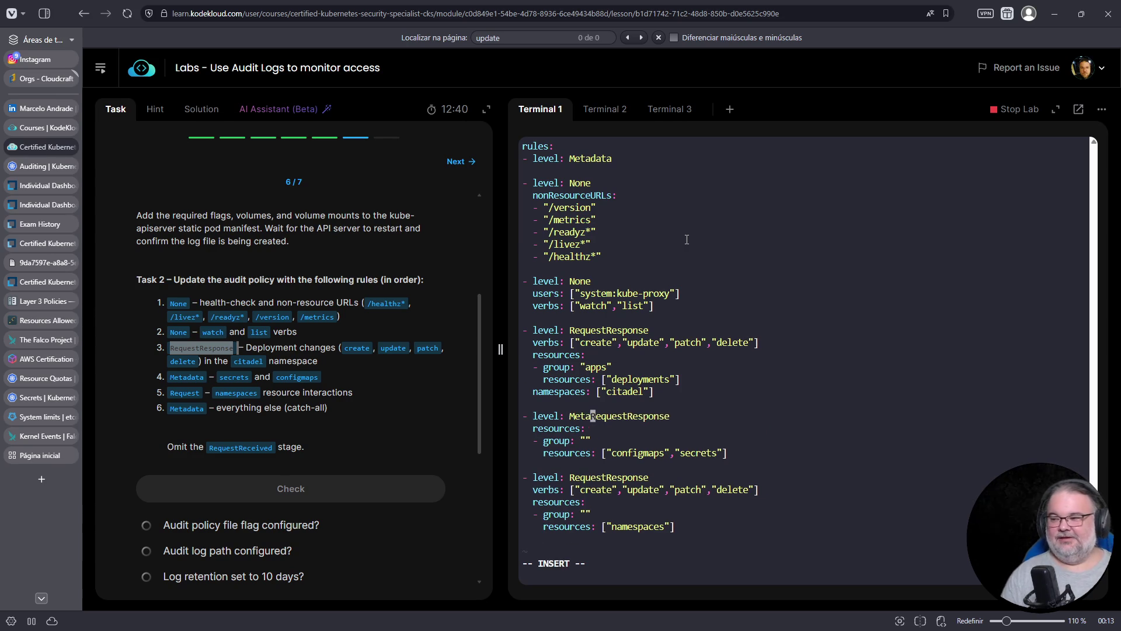
key(Left)
key(Left)
text(a)
key(Right)
key(Right)
key(Escape)
key(l)
key(shift+d)
key(j)
key(j)
key(j)
key(j)
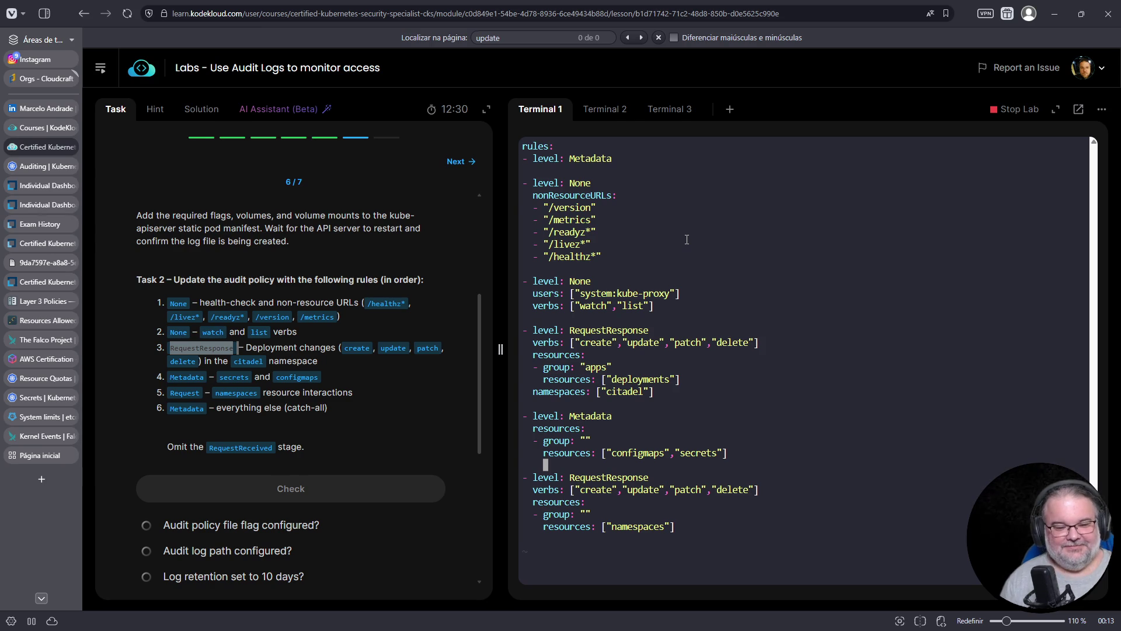
Delete the namespaces rule's verbs line.
key(j)
key(j)
key(j)
key(0)
key(k)
key(d)
key(d)
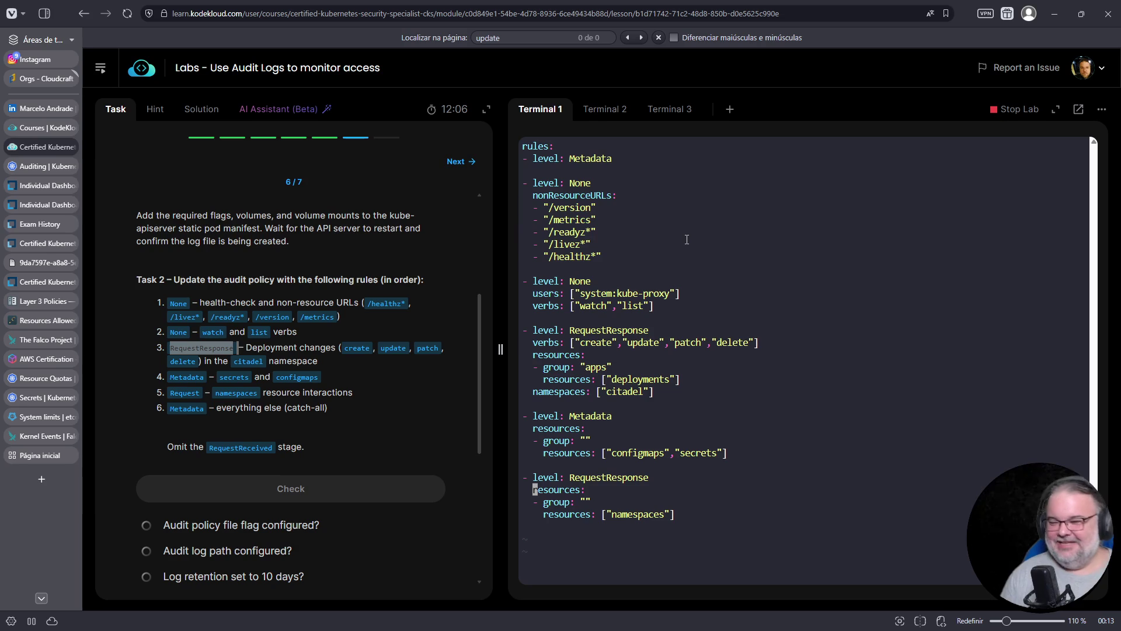
Change the namespaces rule's level from RequestResponse to Request.
key(Up)
key(Up)
key(Down)
key(Right)
key(Right)
key(Right)
key(Right)
key(Right)
key(Right)
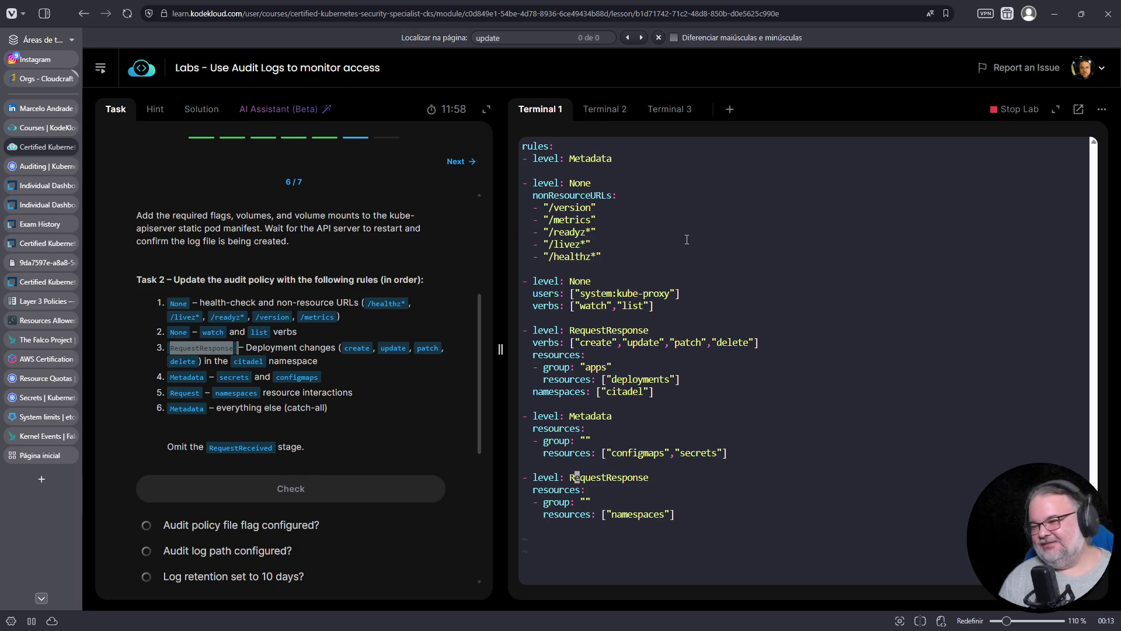
key(Left)
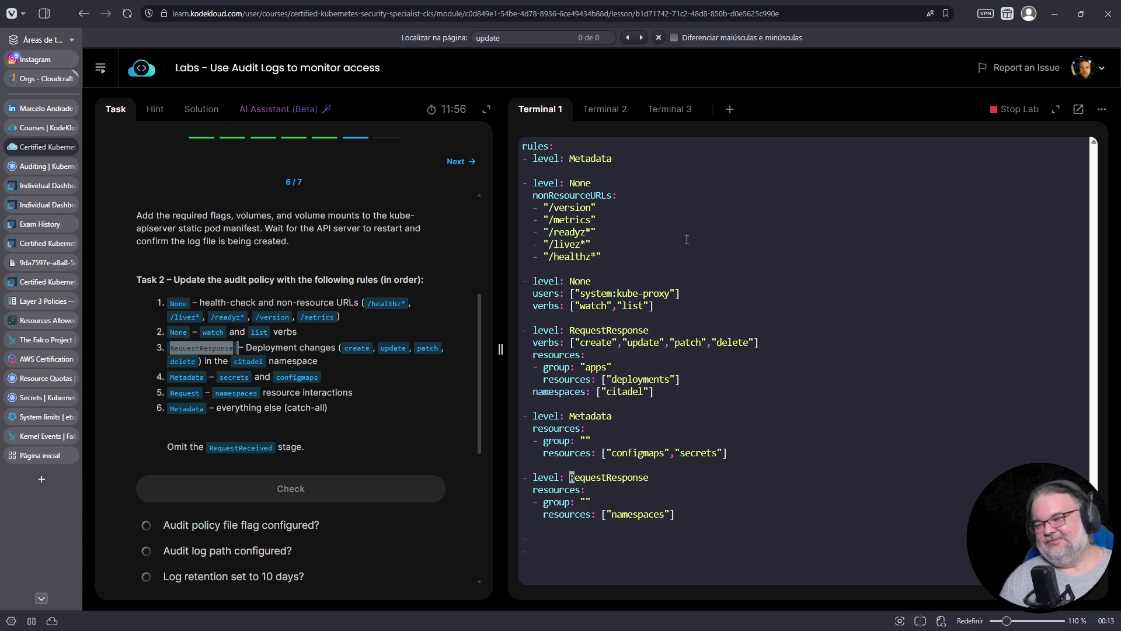
key(shift+d)
text(aRe)
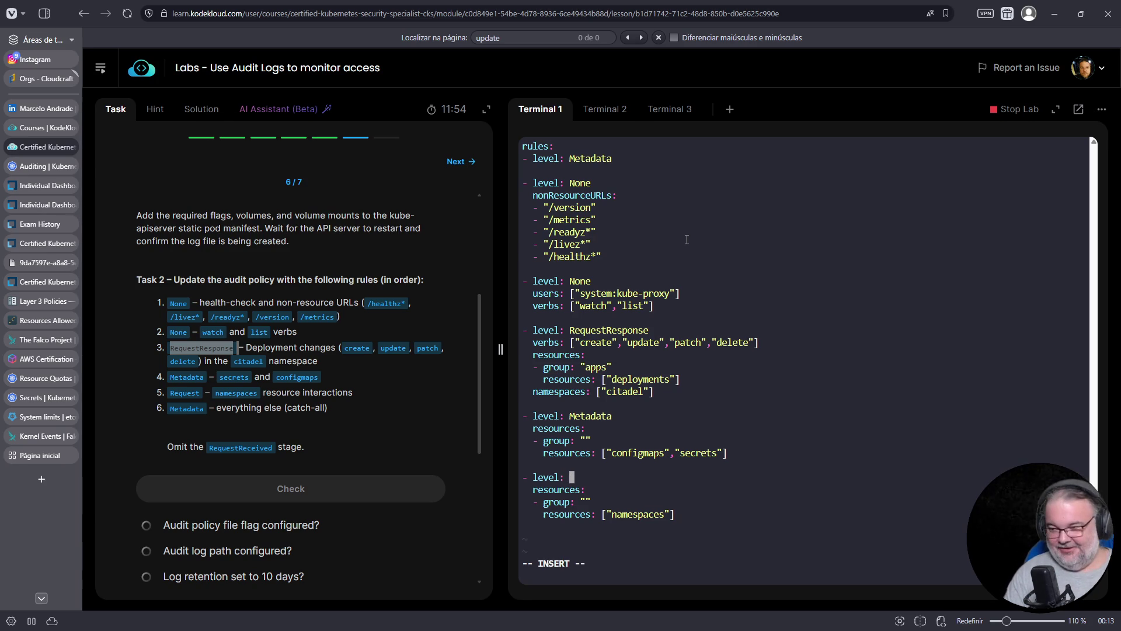
text(quests)
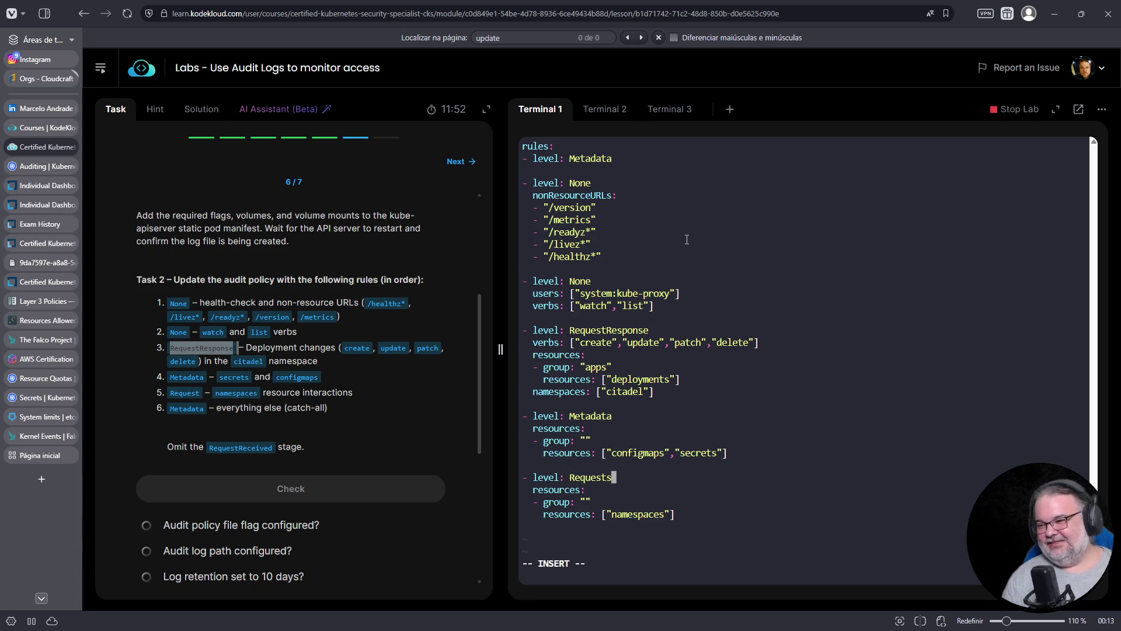
key(BackSpace)
key(Escape)
Save cluster-policy.yaml, quit vim, and start typing the mv command at the shell.
text(:w)
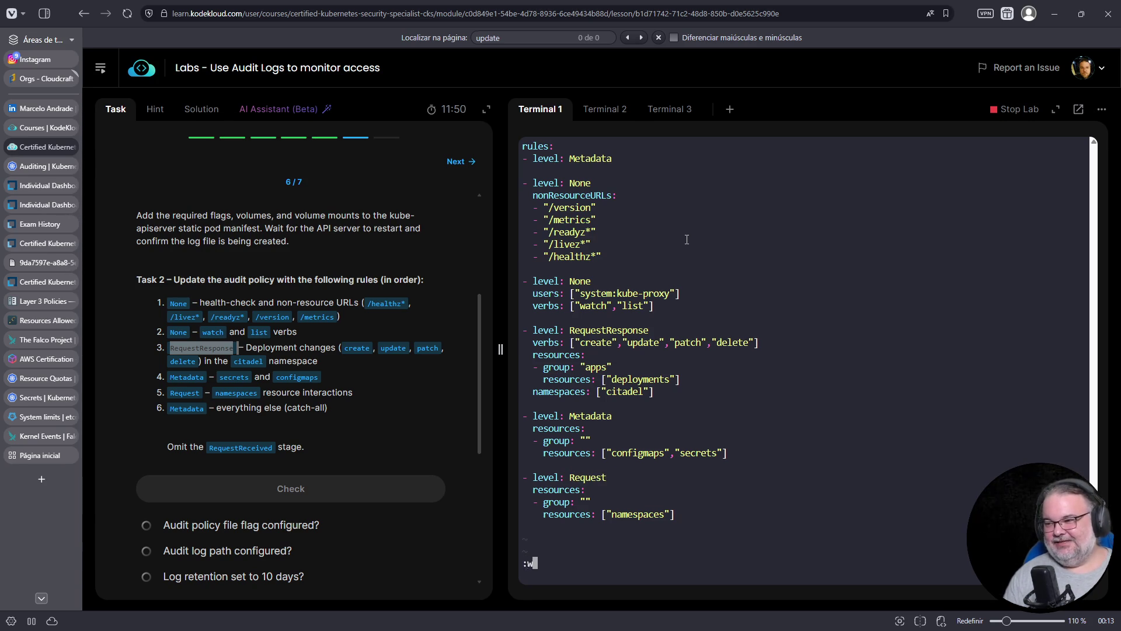
key(Return)
key(j)
key(j)
key(j)
key(j)
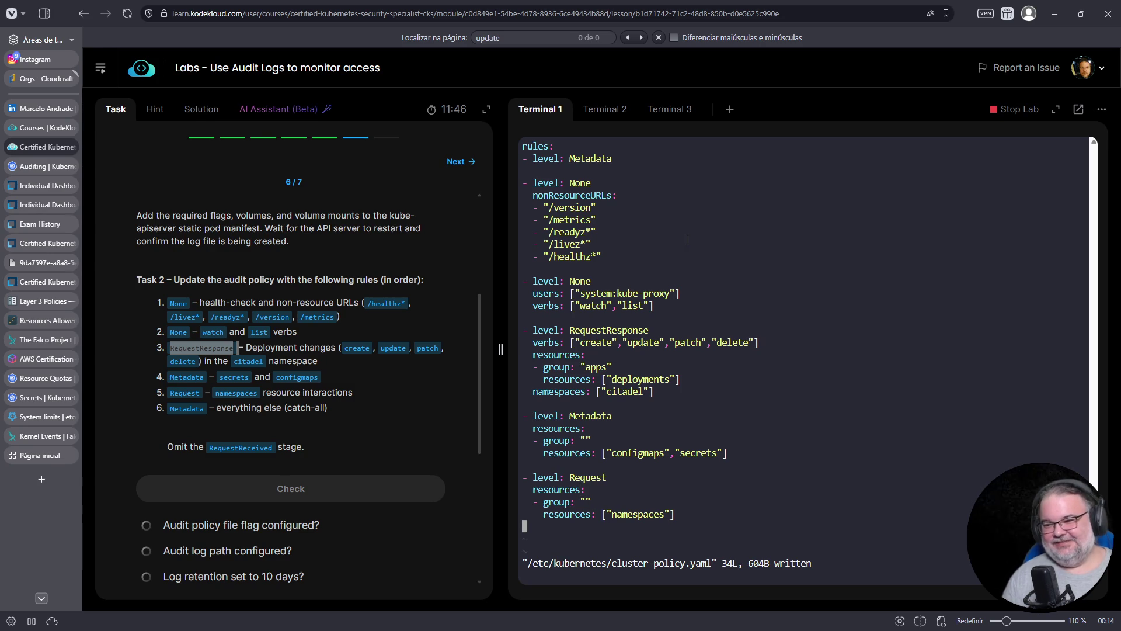
text(:q)
key(Return)
text(mv /etc/k)
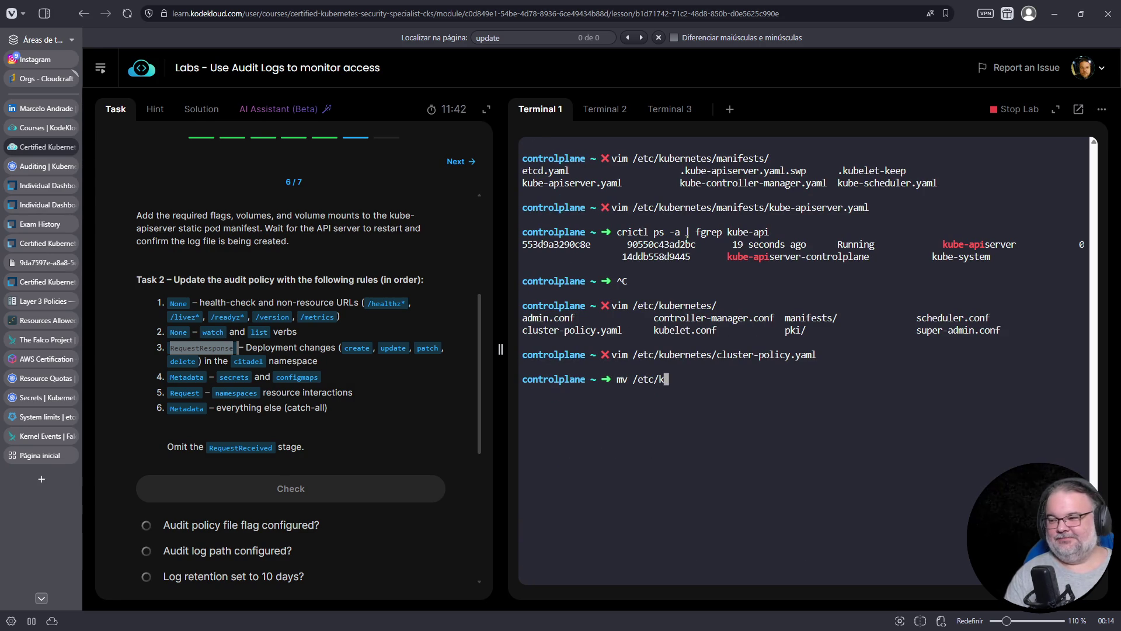
Move /etc/kubernetes/manifests/kube-apiserver.yaml to /tmp/, completing the path with Tab.
key(Tab)
text(kube-api)
key(BackSpace)
key(BackSpace)
key(BackSpace)
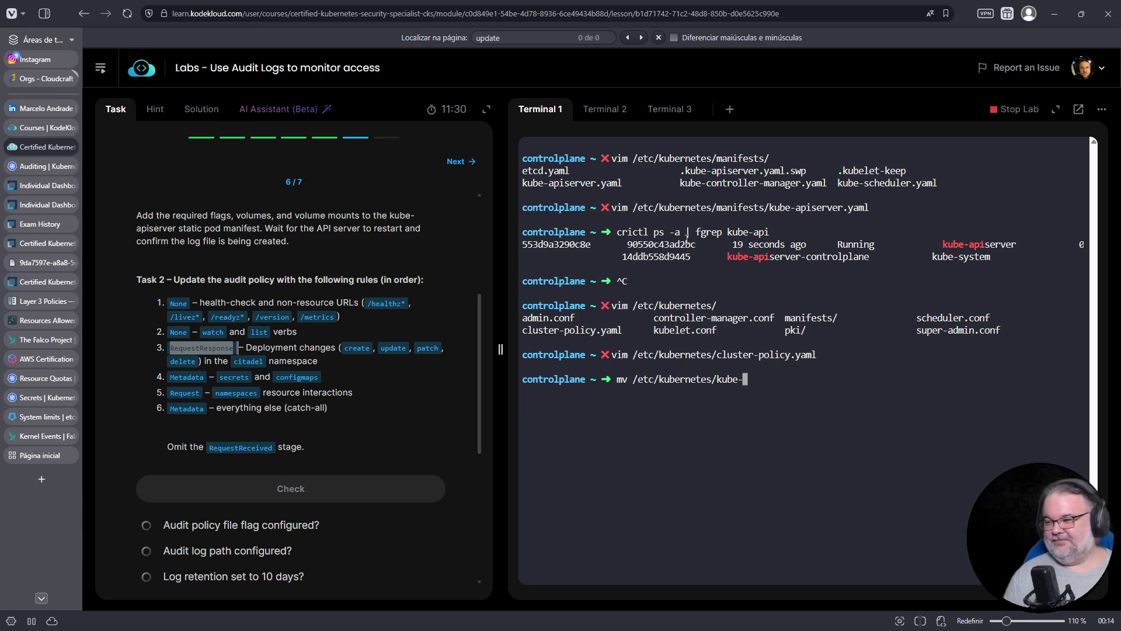
key(BackSpace)
key(BackSpace)
key(BackSpace)
text(mani)
key(Tab)
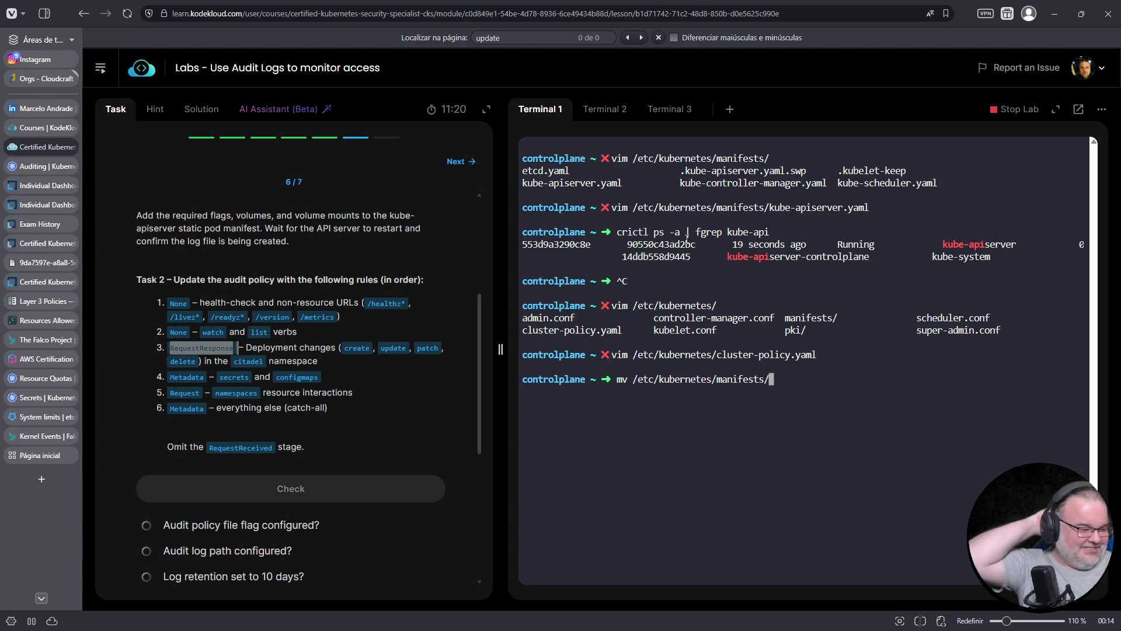
text(kube-api)
key(Tab)
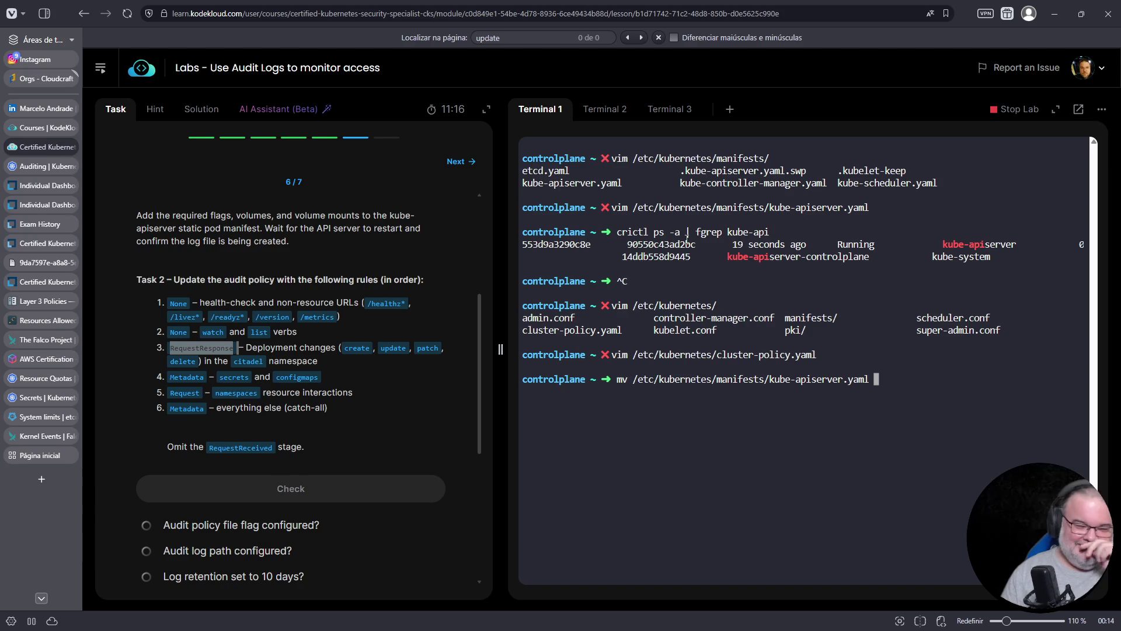
text(/tmp/)
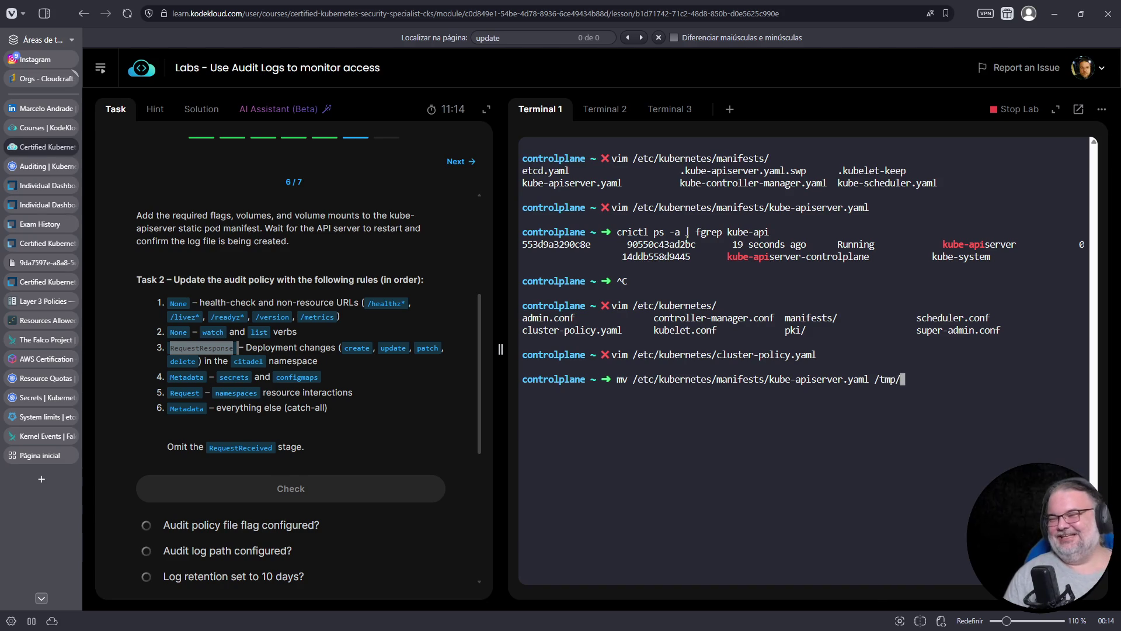
key(Return)
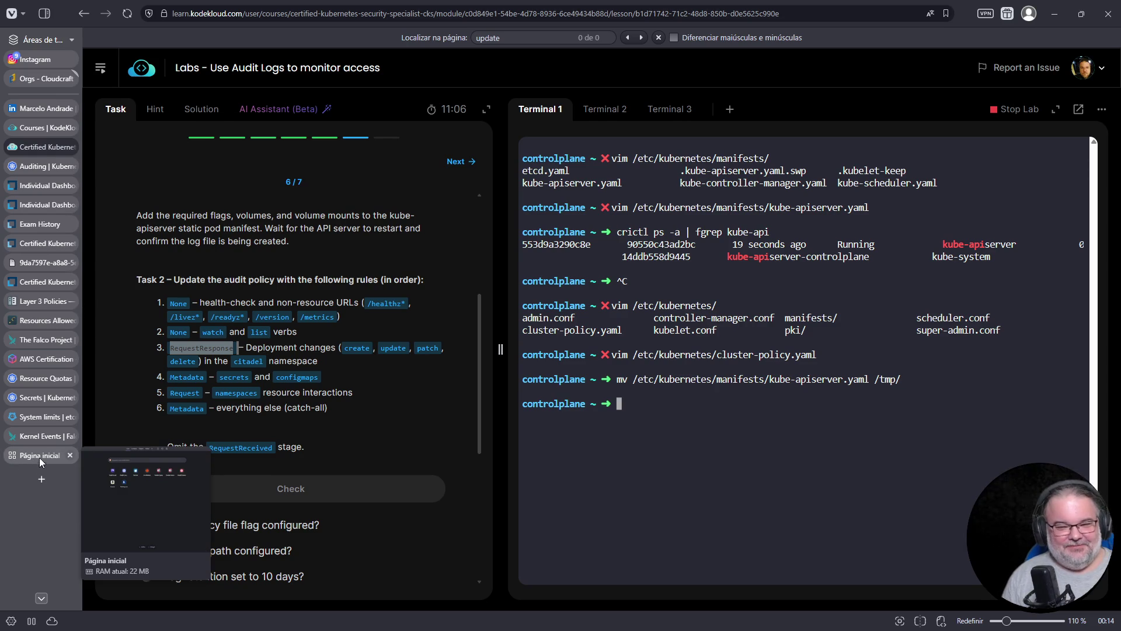
Search DuckDuckGo for okr from the start page tab, then for KR Estaleiro.
click(40, 457)
click(461, 11)
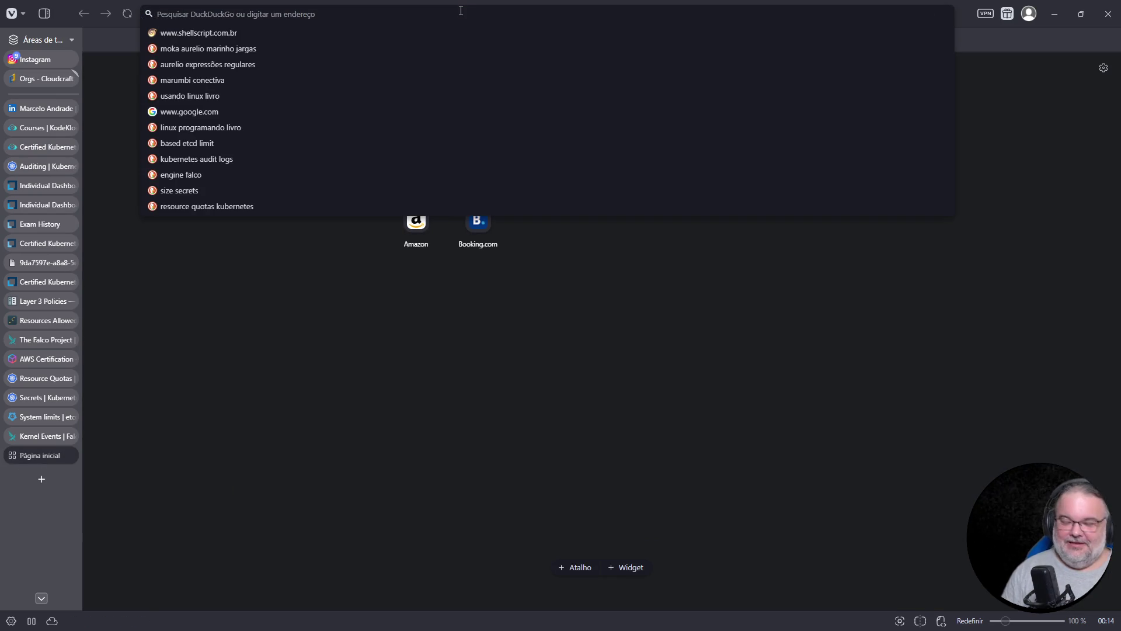
text(okr)
key(Return)
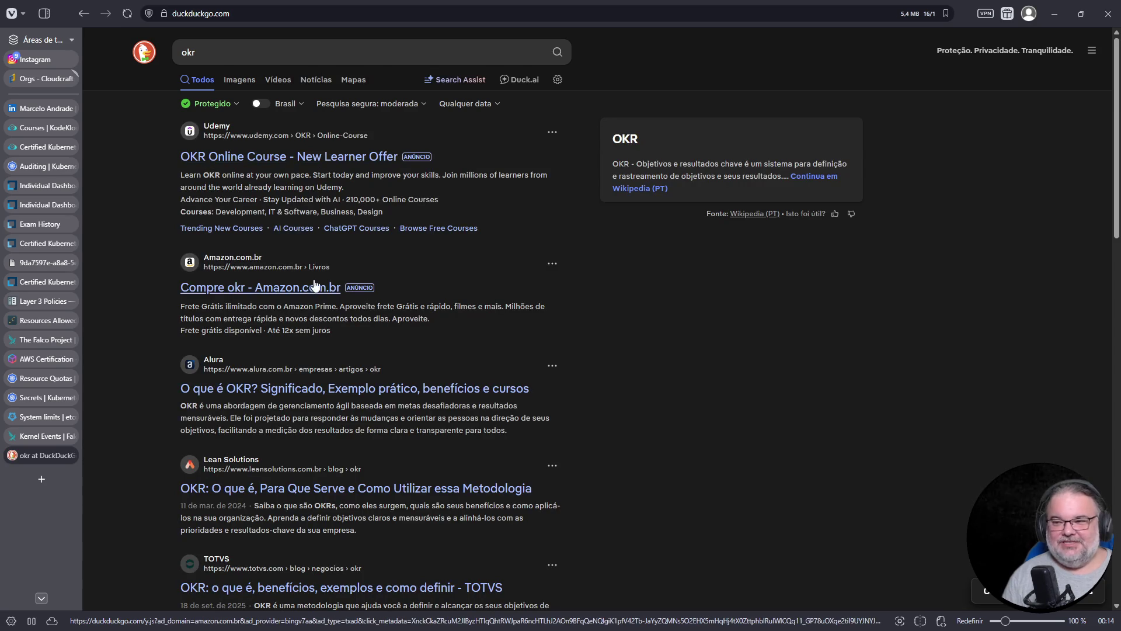
ctrl+scroll(327, 256, up, 2)
ctrl+scroll(327, 256, up, 1)
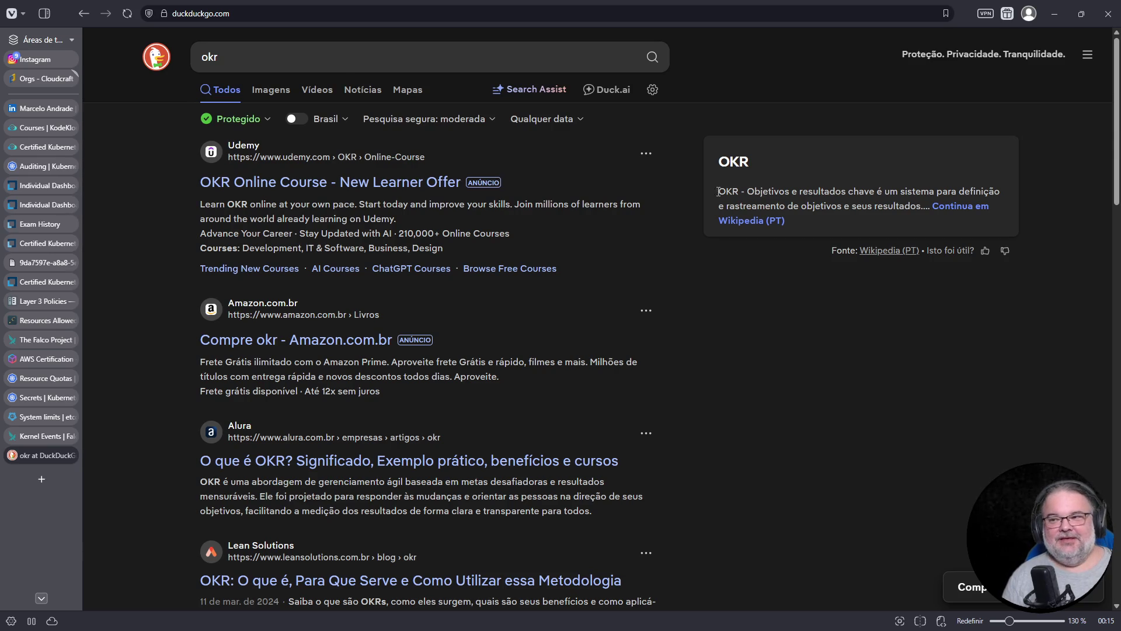
click(368, 57)
text(KR Estaleiro)
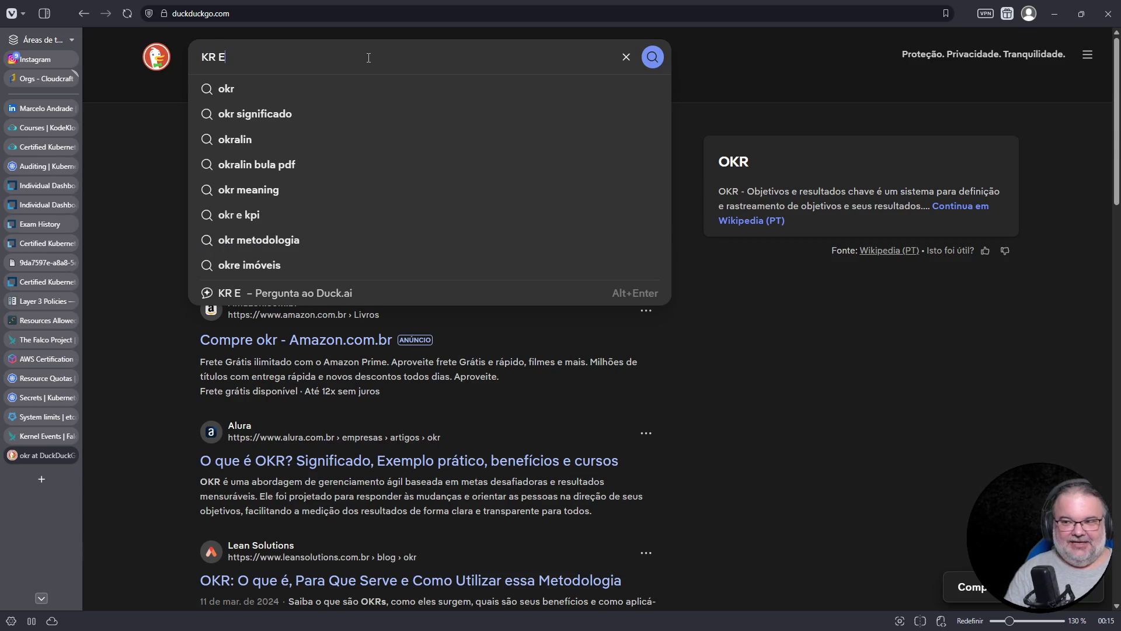
key(Return)
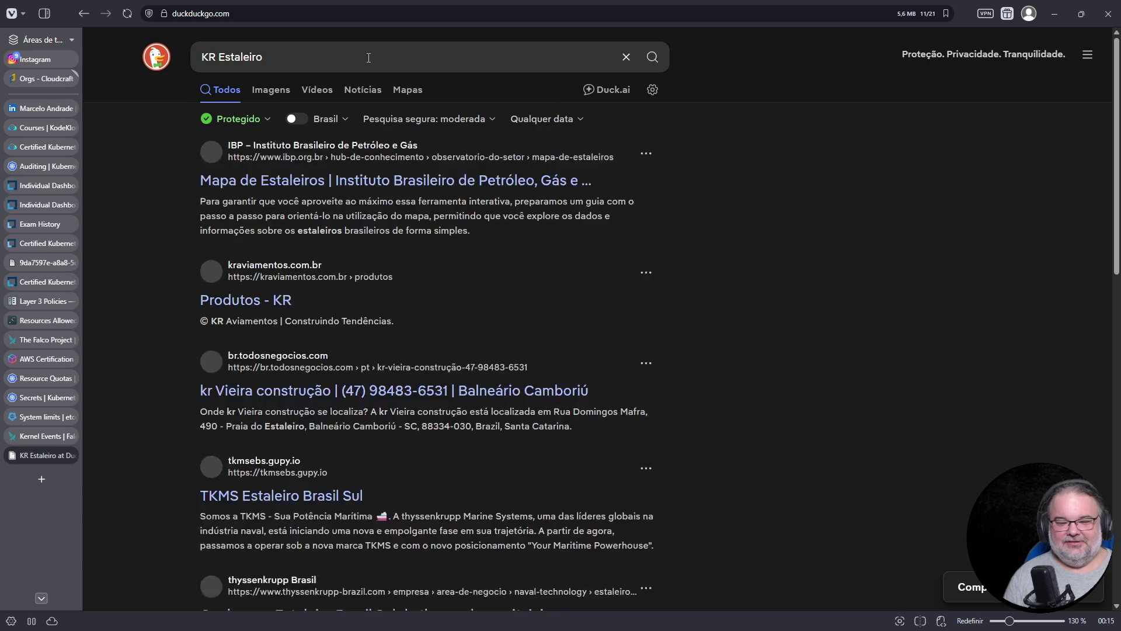
click(314, 18)
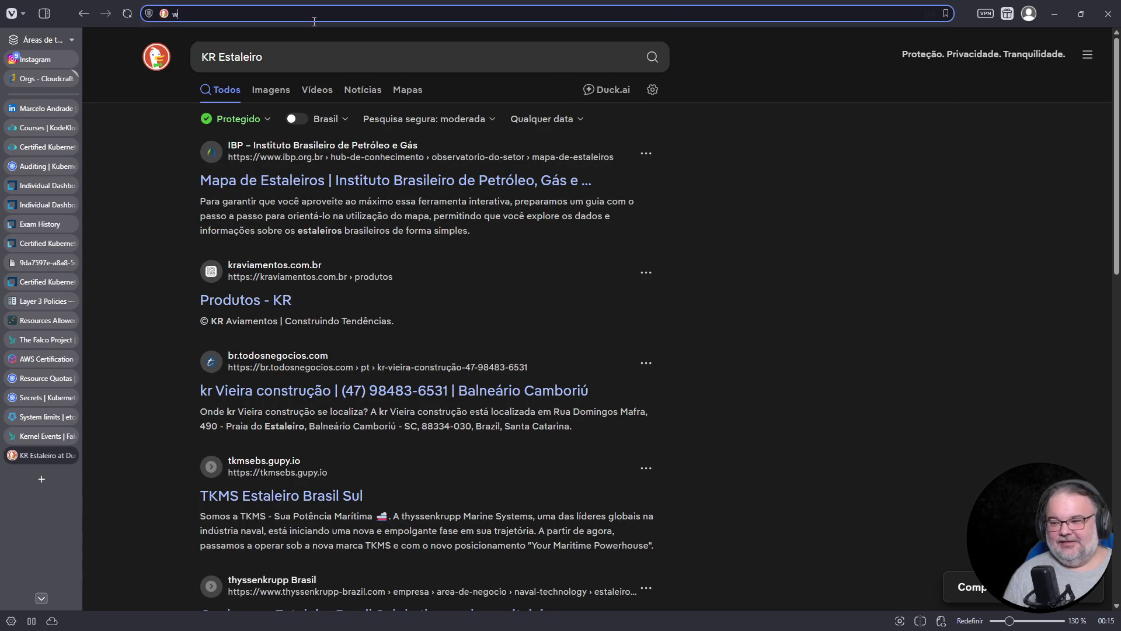
text(www.google.com)
key(Return)
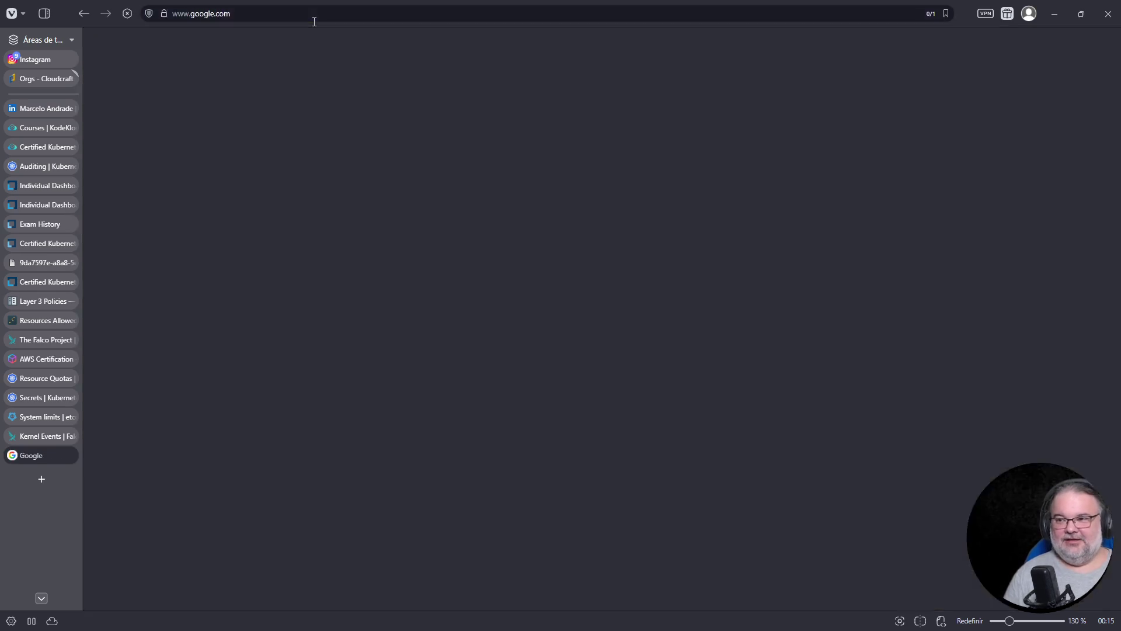
click(538, 285)
Search Google for 'serpro kr' and scan the results.
text(serpro kr)
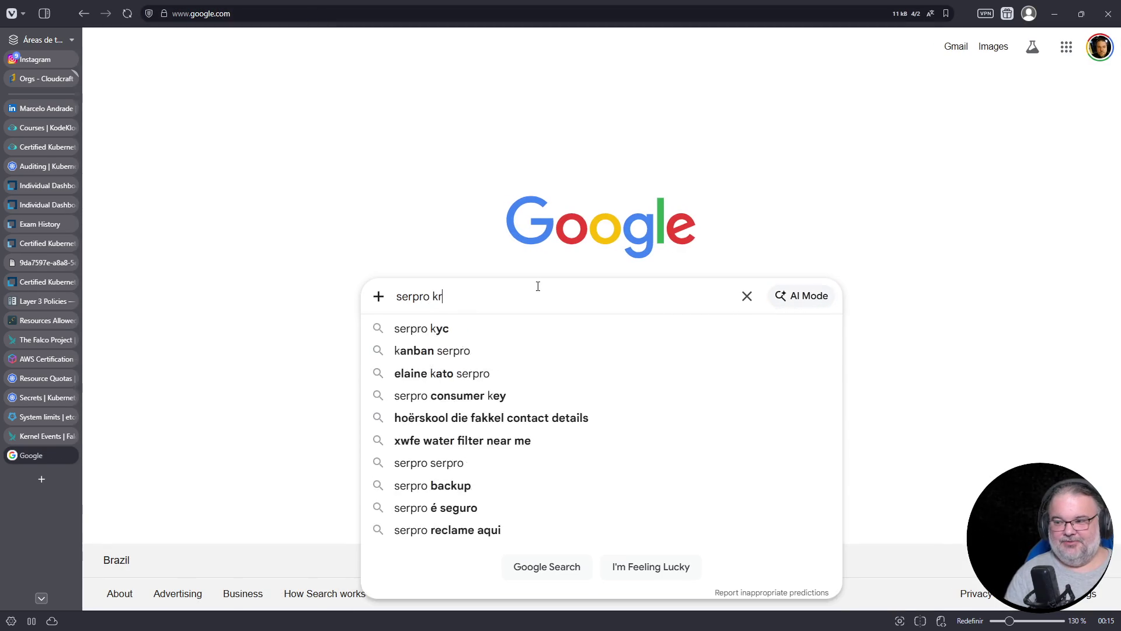
key(Return)
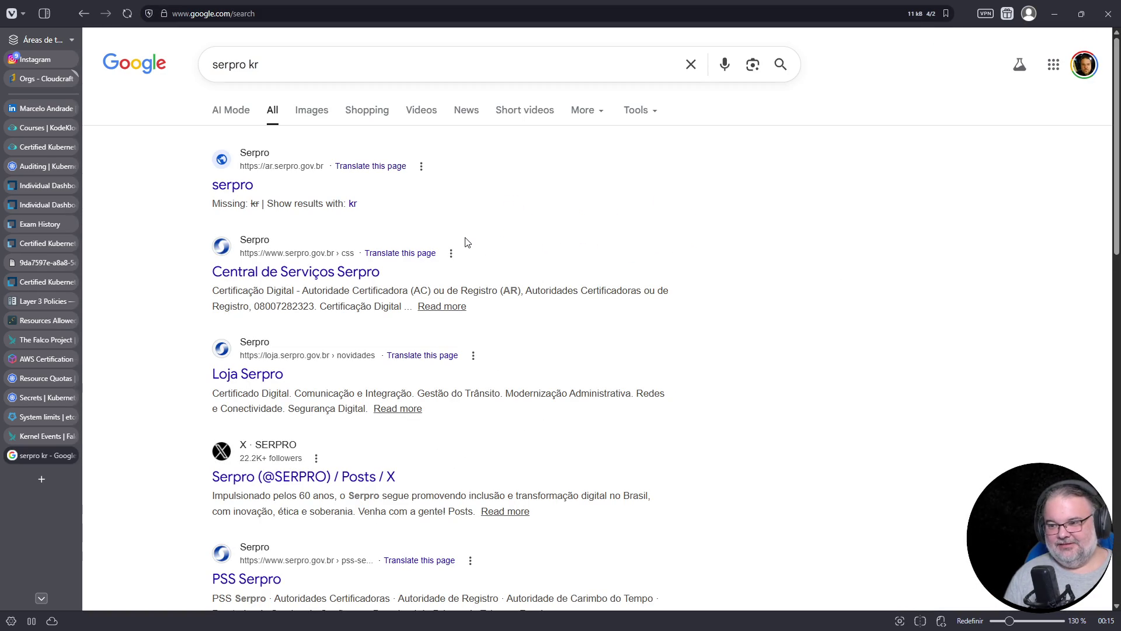
scroll(461, 235, down, 5)
scroll(463, 235, down, 3)
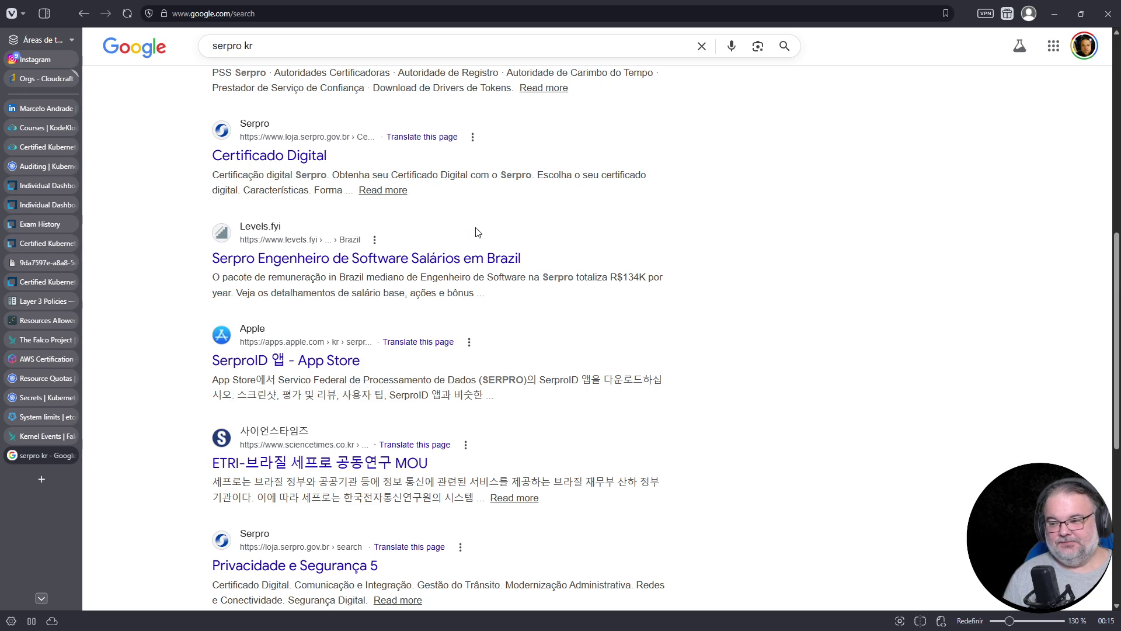
scroll(488, 226, up, 9)
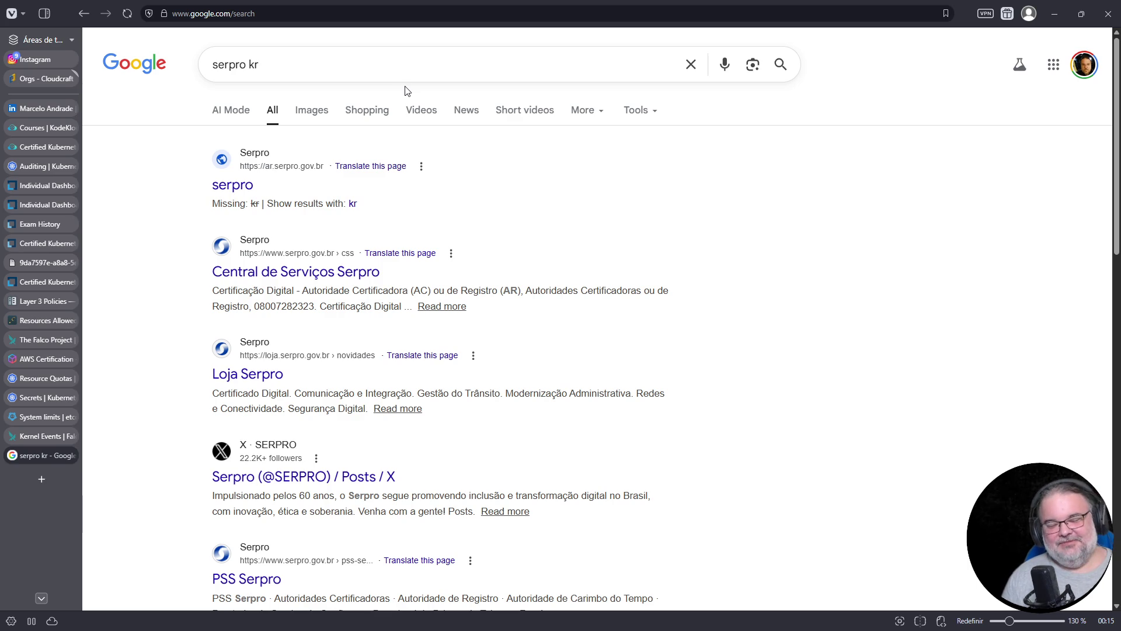
Refine the query to 'serpro key results' and open the Estratégia Institucional PDF.
click(340, 69)
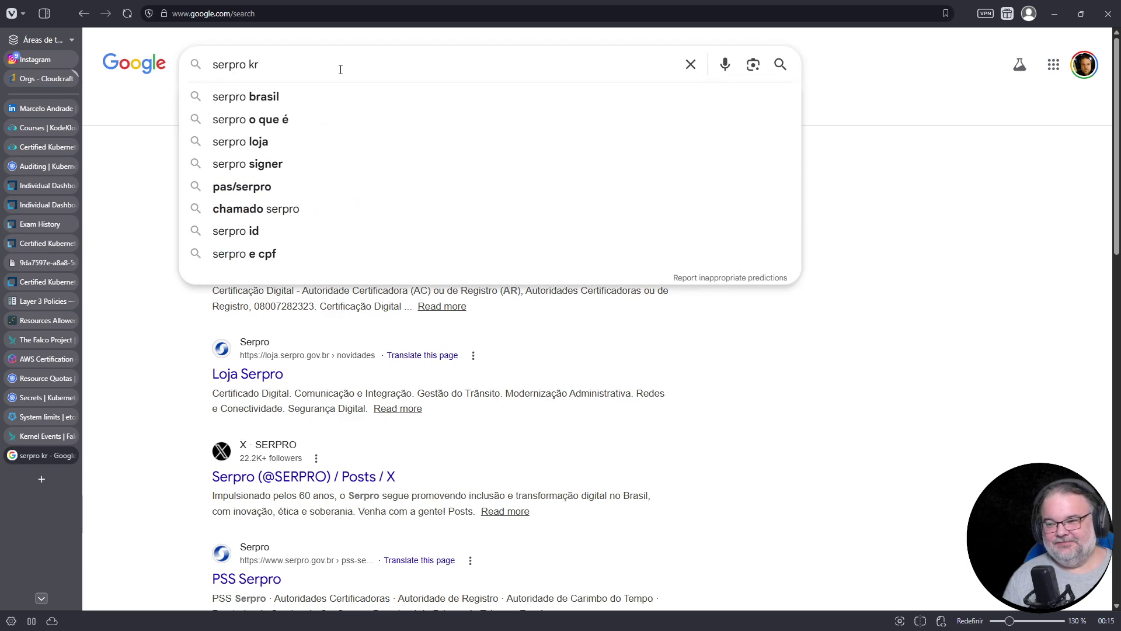
key(BackSpace)
text(ey results)
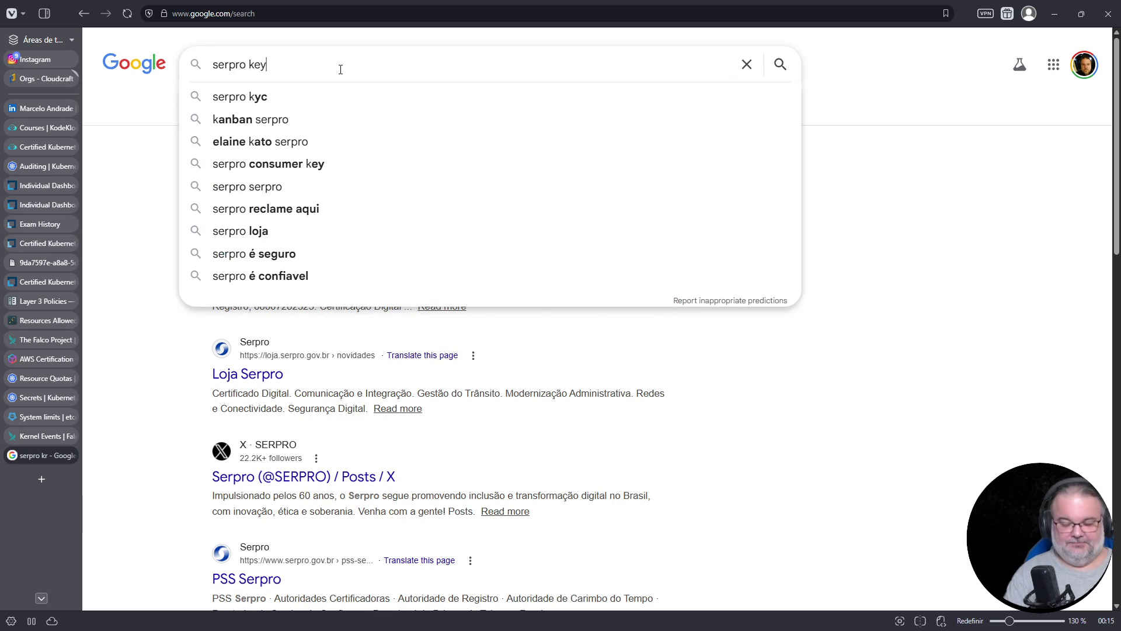
key(Return)
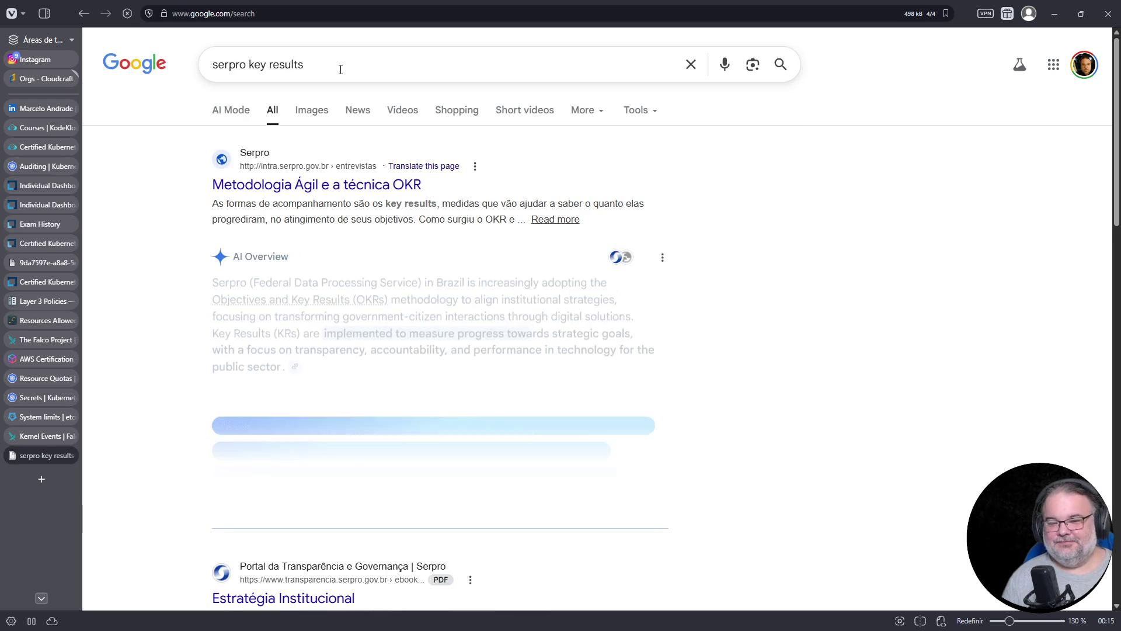
scroll(476, 230, down, 4)
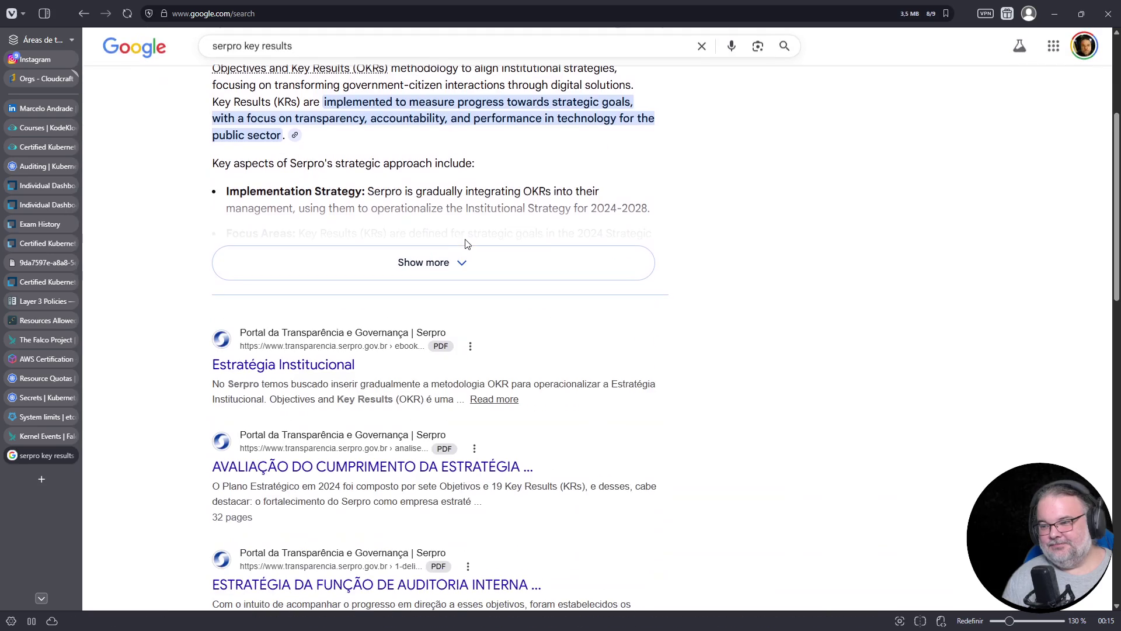
click(302, 375)
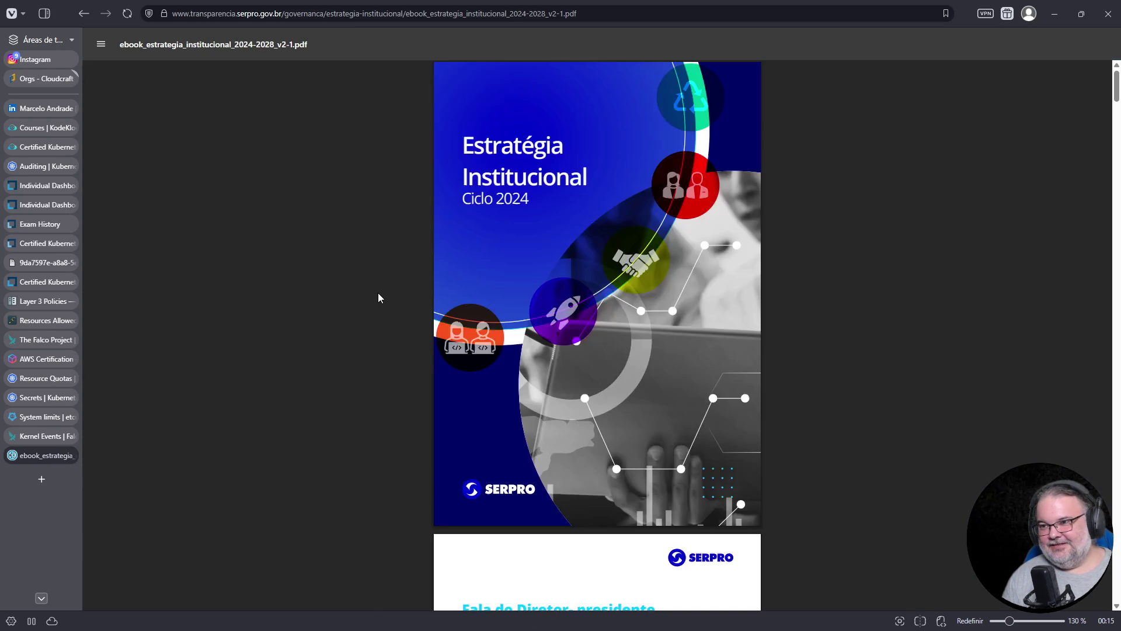
Find 'okr' in the SERPRO ebook and scroll to page 11's key results KRE1.1–KRE2.3.
scroll(518, 283, down, 5)
scroll(522, 283, down, 4)
key(ctrl+f)
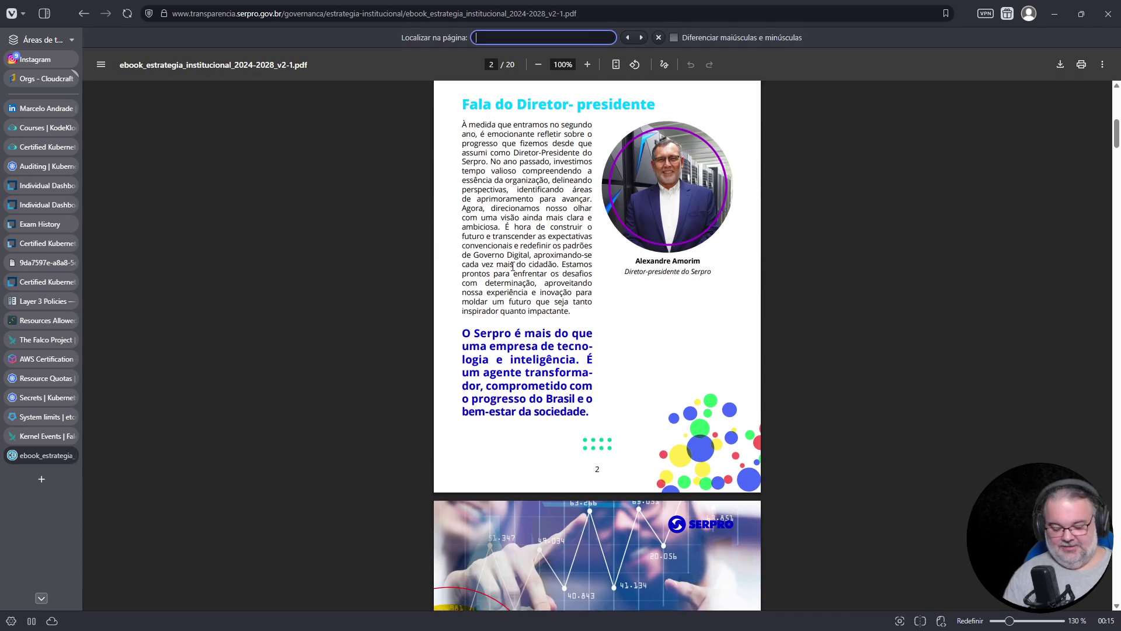
text(okr)
scroll(746, 375, up, 5)
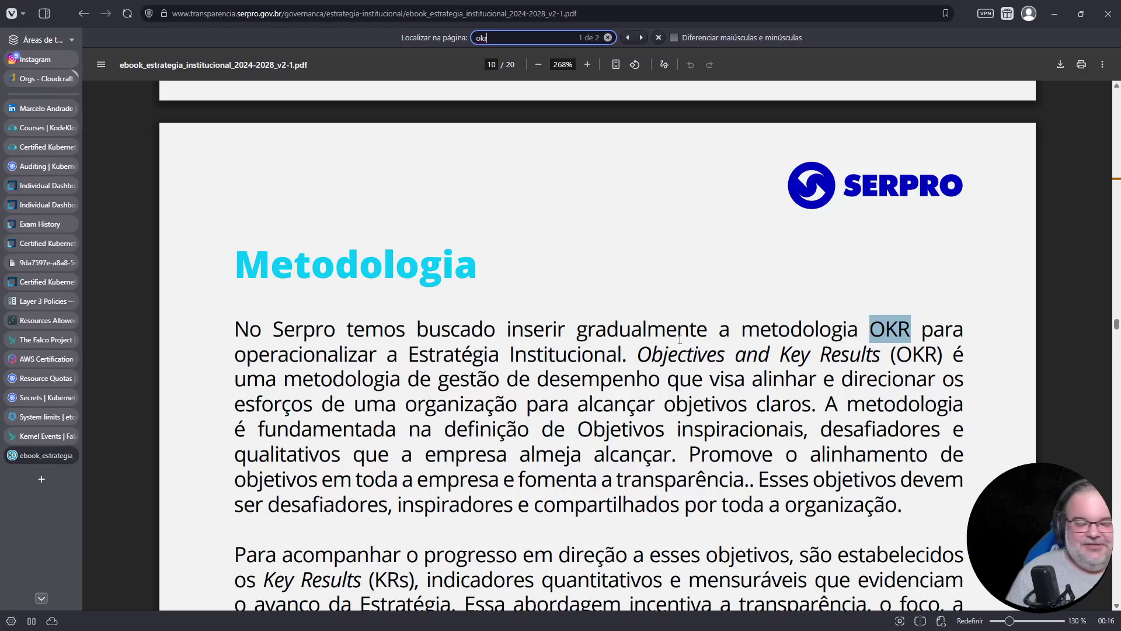
scroll(679, 339, down, 5)
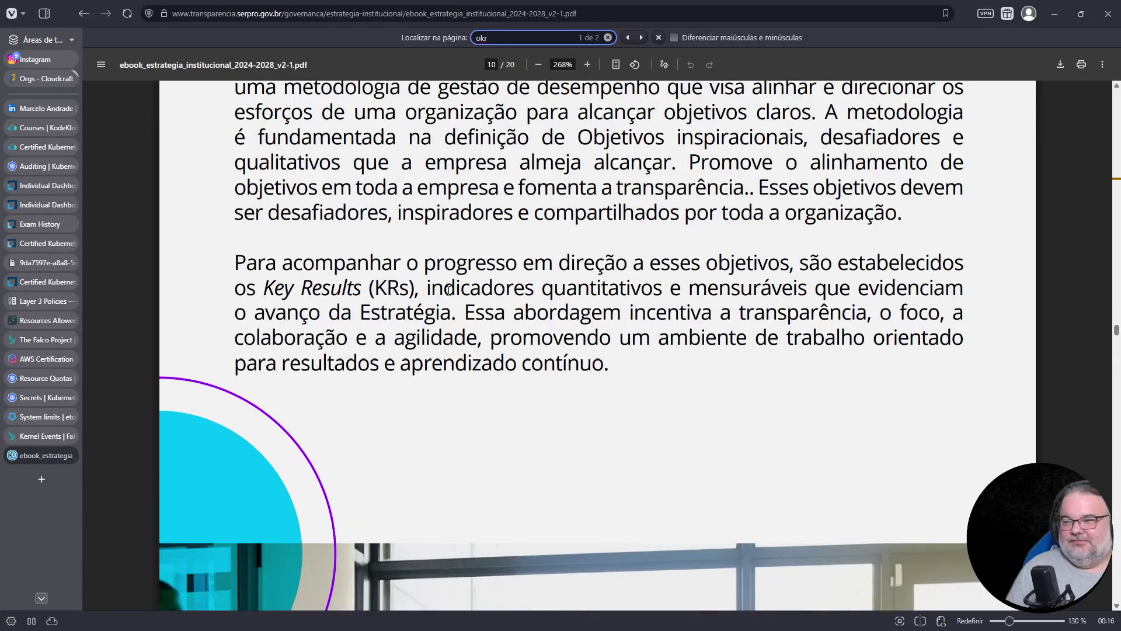
scroll(583, 292, up, 3)
click(876, 217)
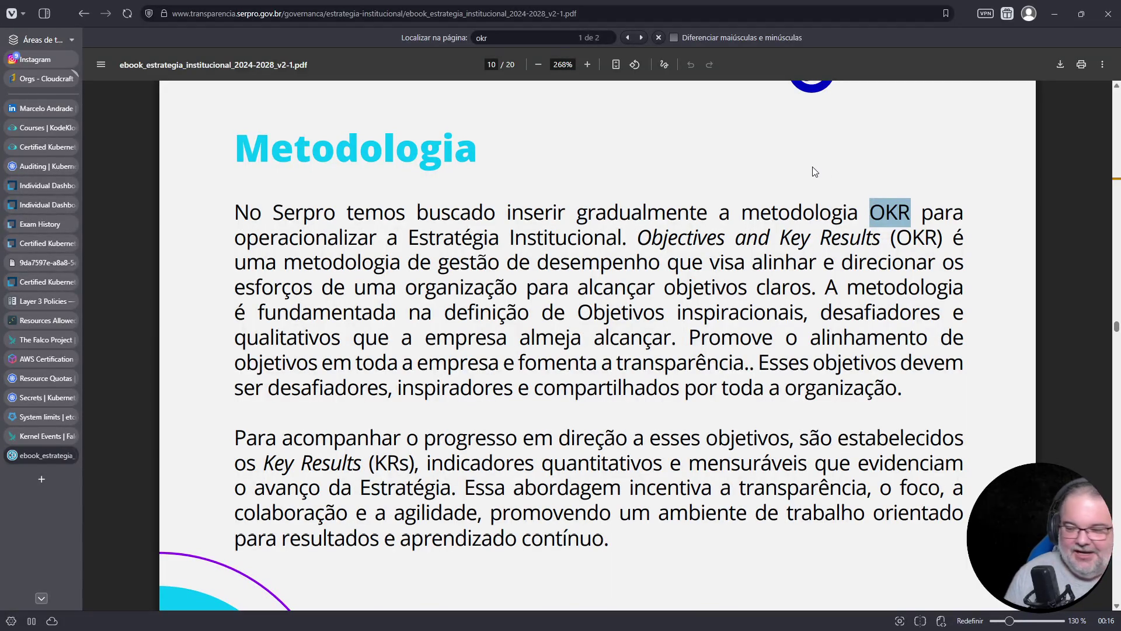
scroll(531, 327, down, 10)
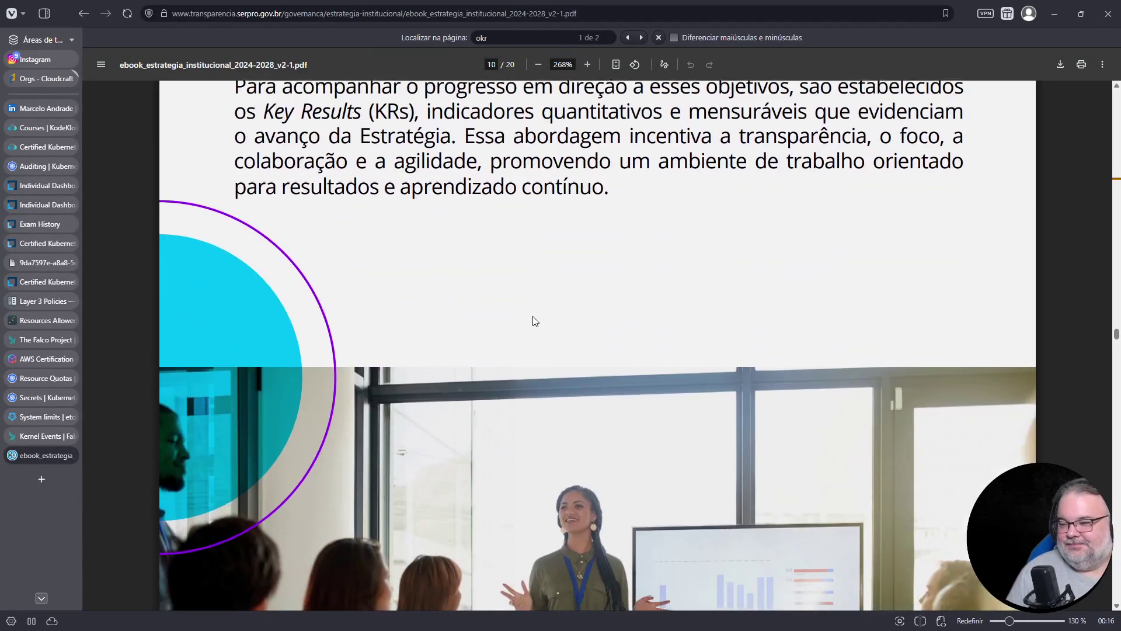
scroll(536, 312, down, 15)
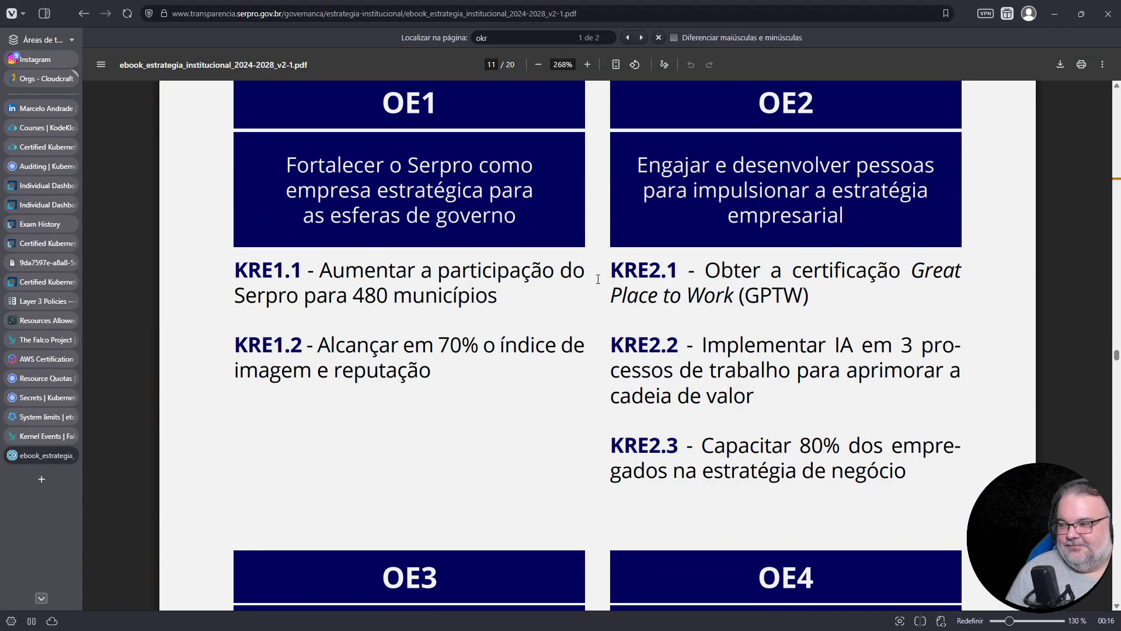
Select the KRE2.2 paragraph text and read onward through the KRE and KRN key results.
scroll(766, 402, up, 3)
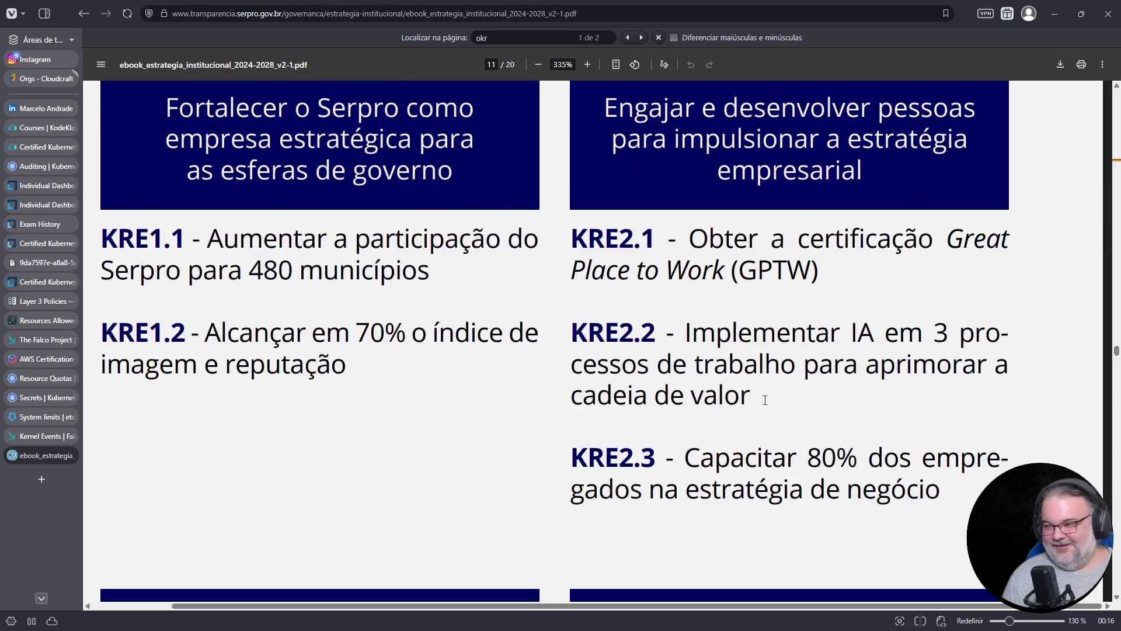
drag(478, 303, 768, 392)
scroll(775, 394, down, 2)
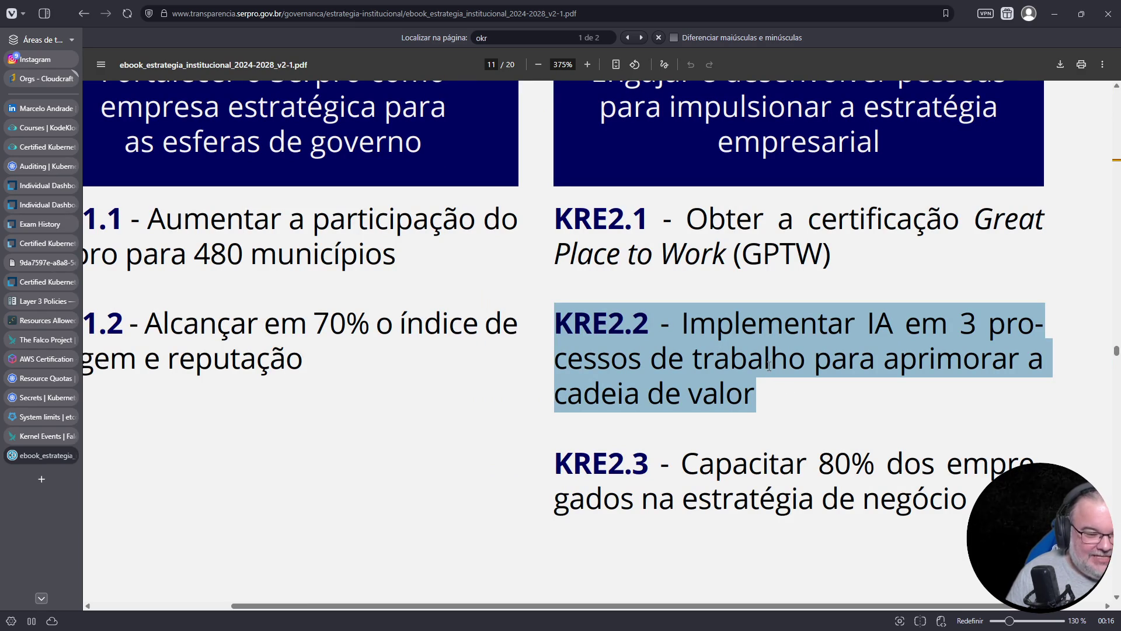
drag(565, 604, 498, 600)
scroll(796, 488, down, 8)
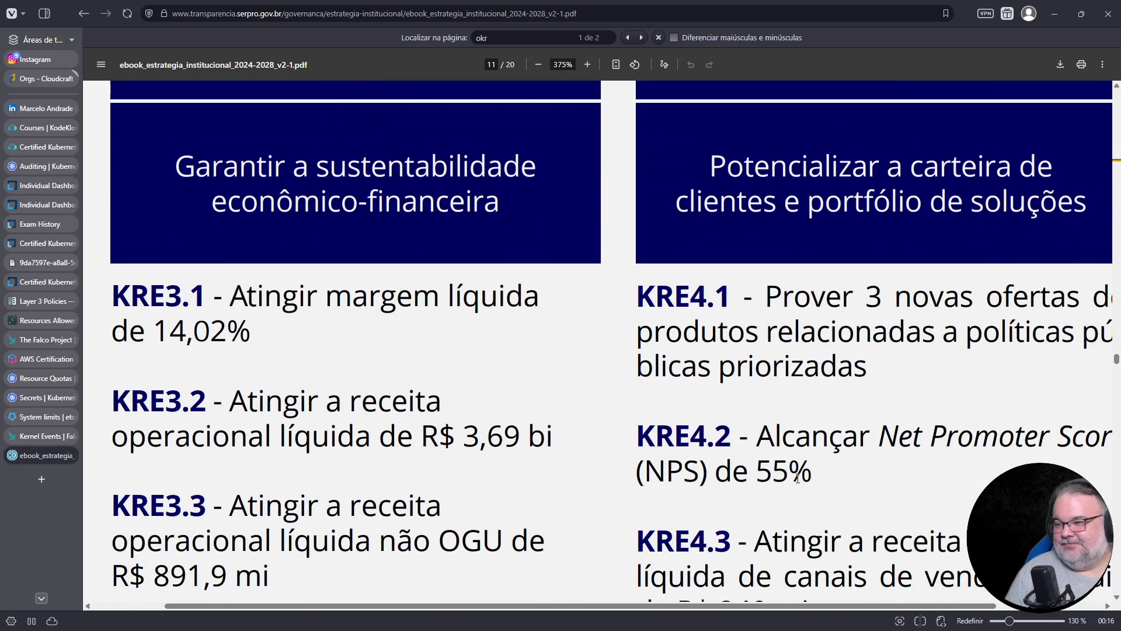
ctrl+scroll(750, 477, down, 2)
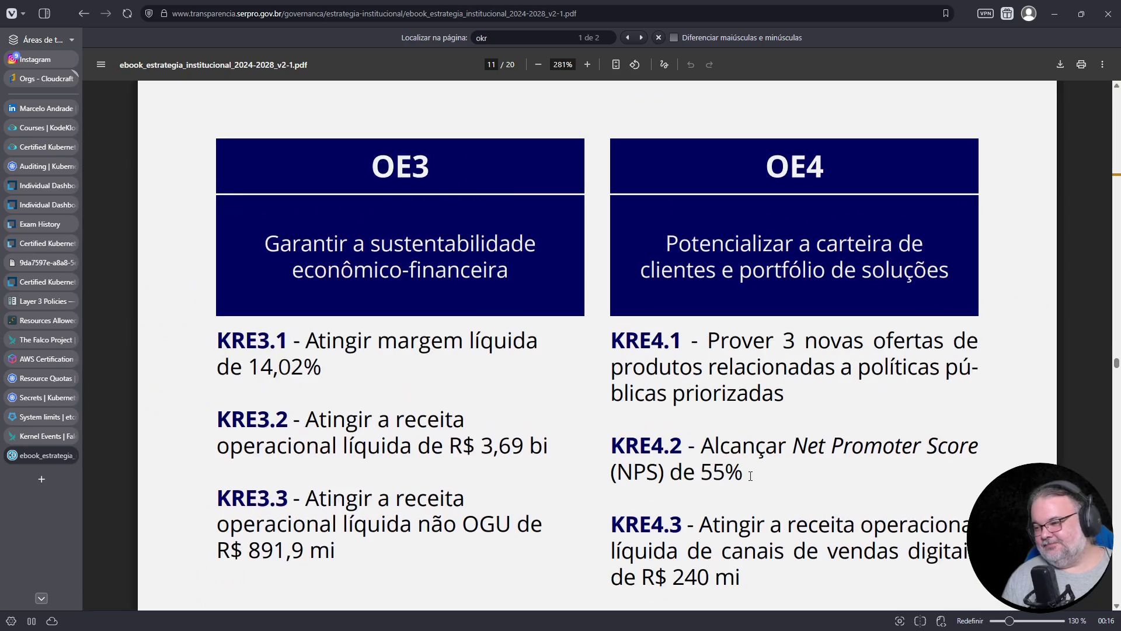
scroll(751, 477, down, 4)
scroll(750, 476, down, 8)
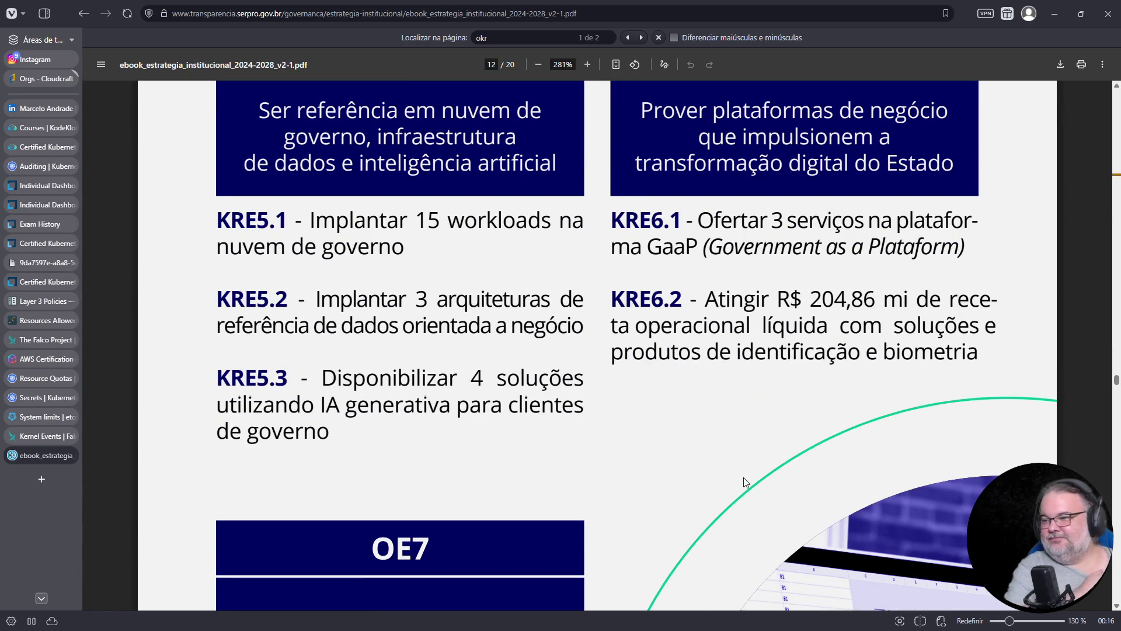
scroll(744, 476, down, 6)
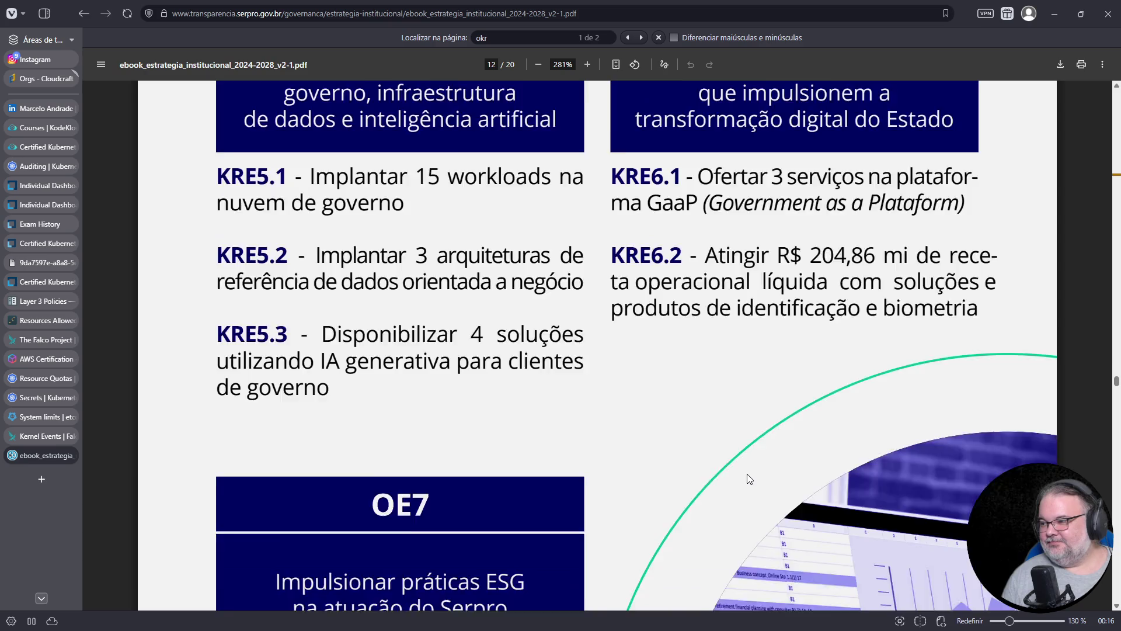
scroll(748, 471, down, 5)
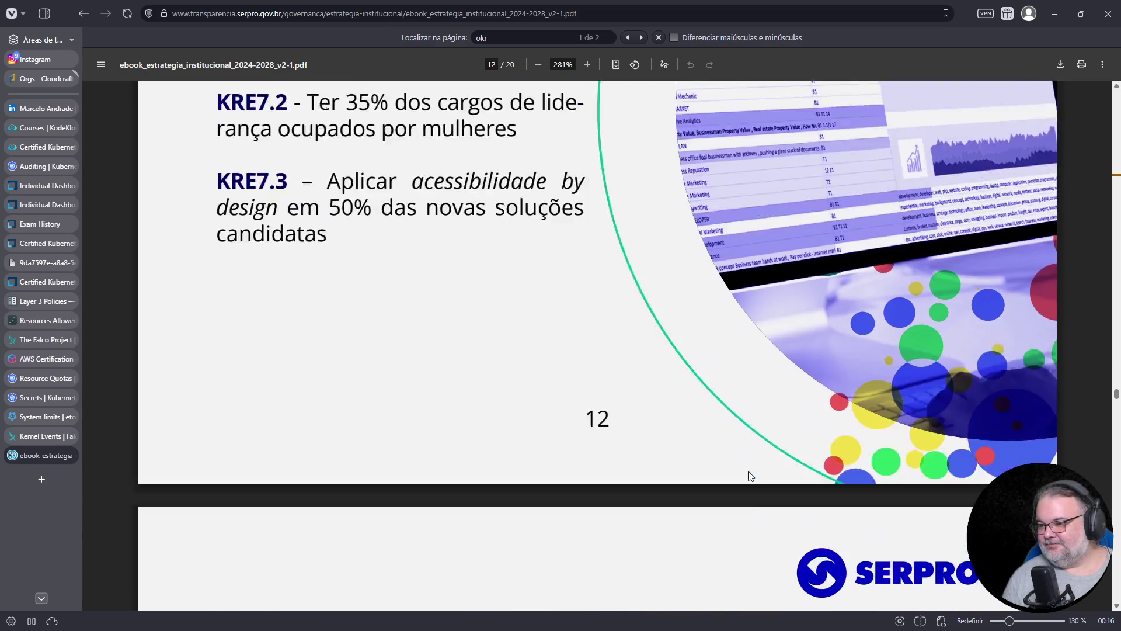
scroll(748, 467, up, 7)
scroll(748, 467, up, 3)
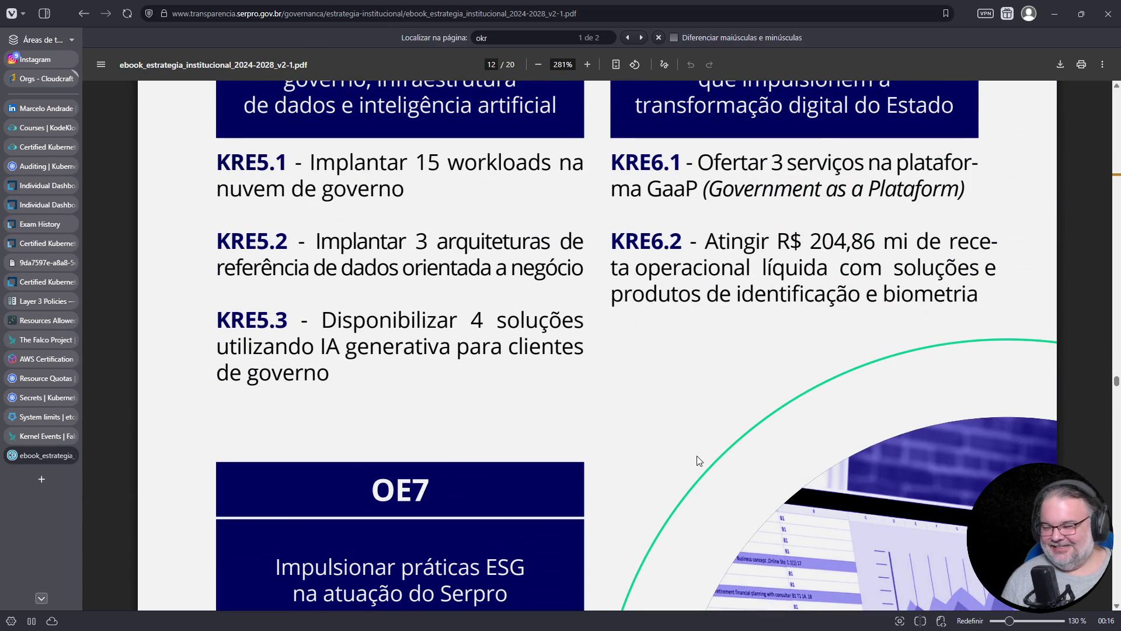
Read through the KRTI key results, settling on page 15's APM footnote.
scroll(694, 460, down, 10)
scroll(695, 462, down, 5)
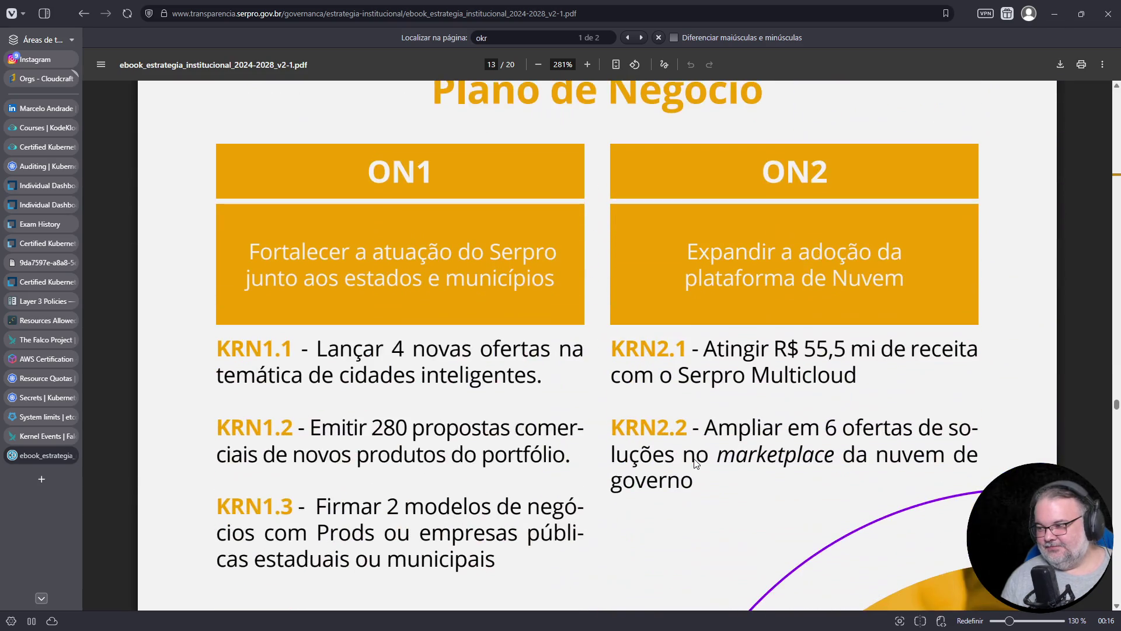
scroll(694, 458, down, 8)
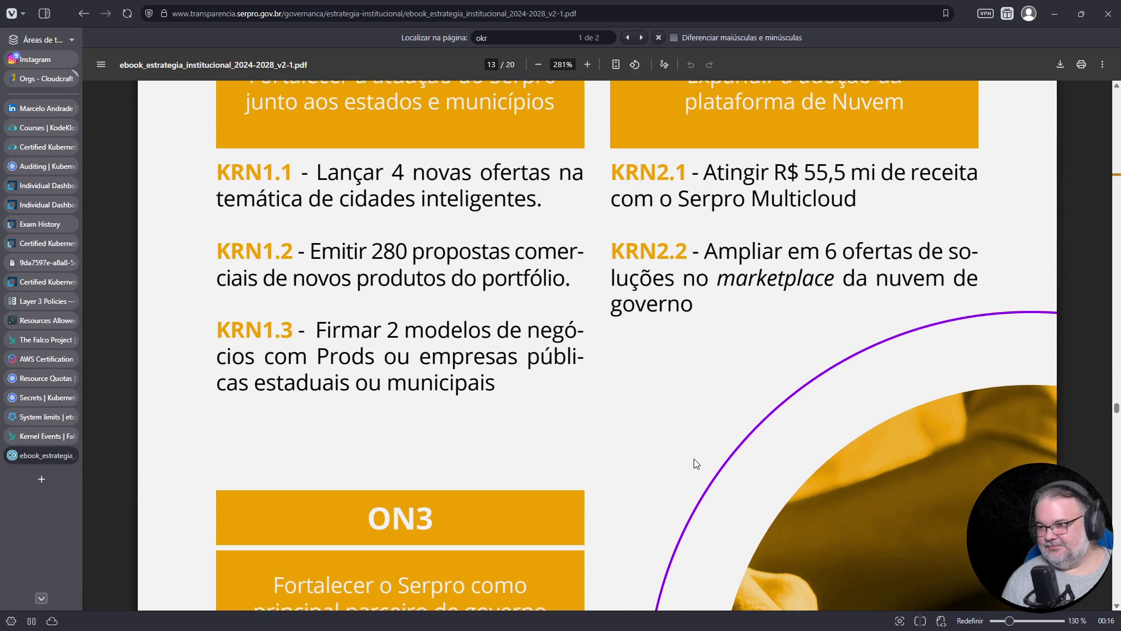
scroll(694, 456, down, 13)
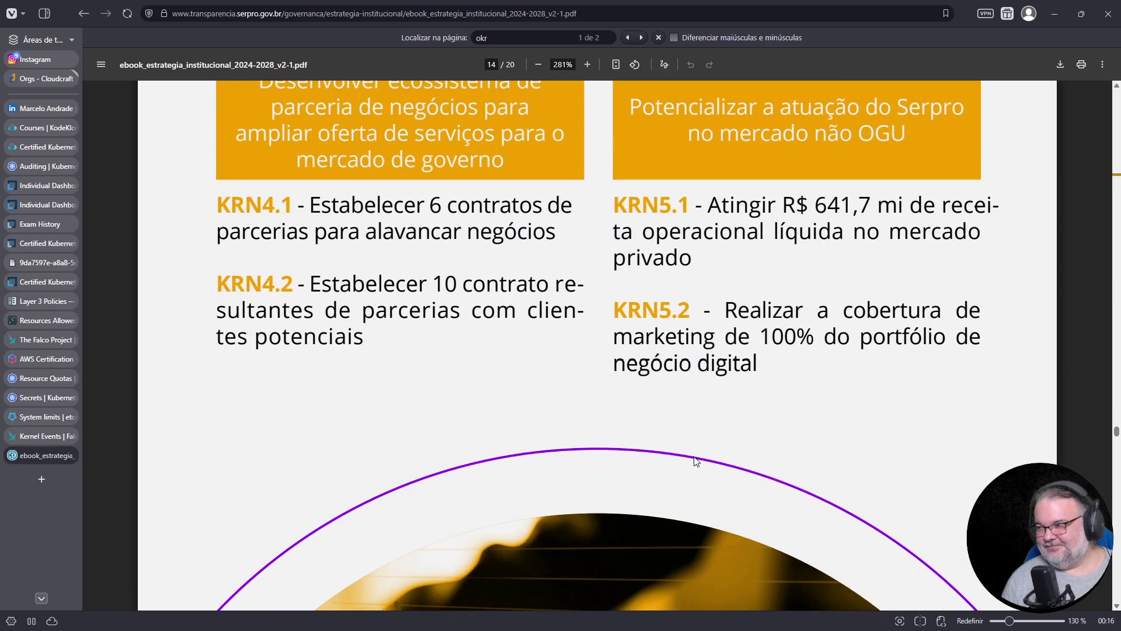
scroll(695, 461, down, 15)
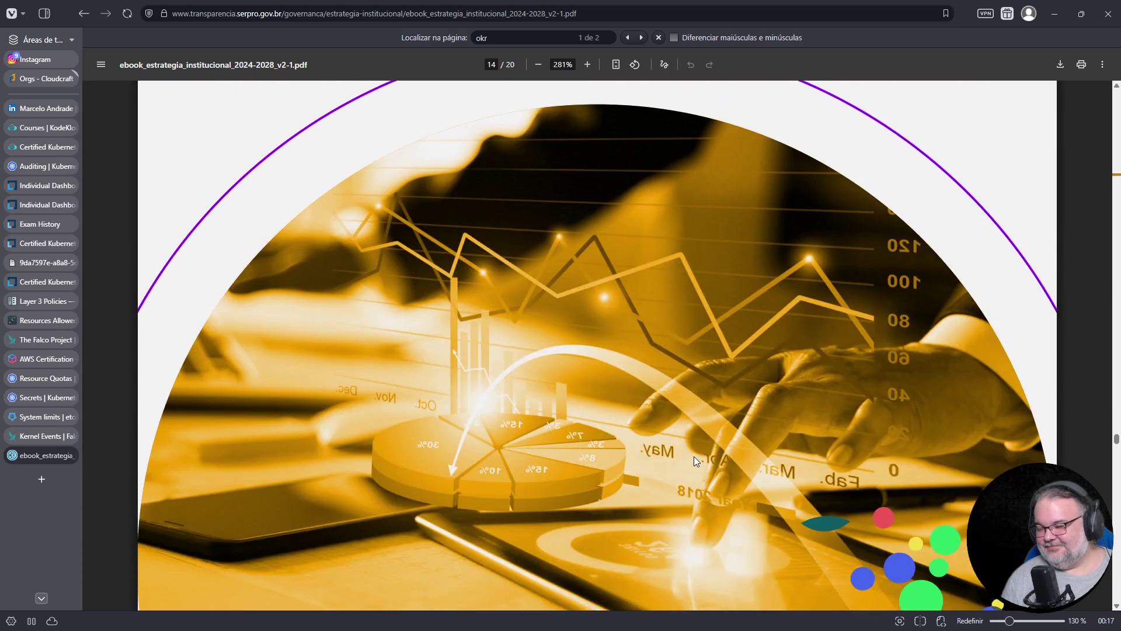
scroll(694, 457, down, 6)
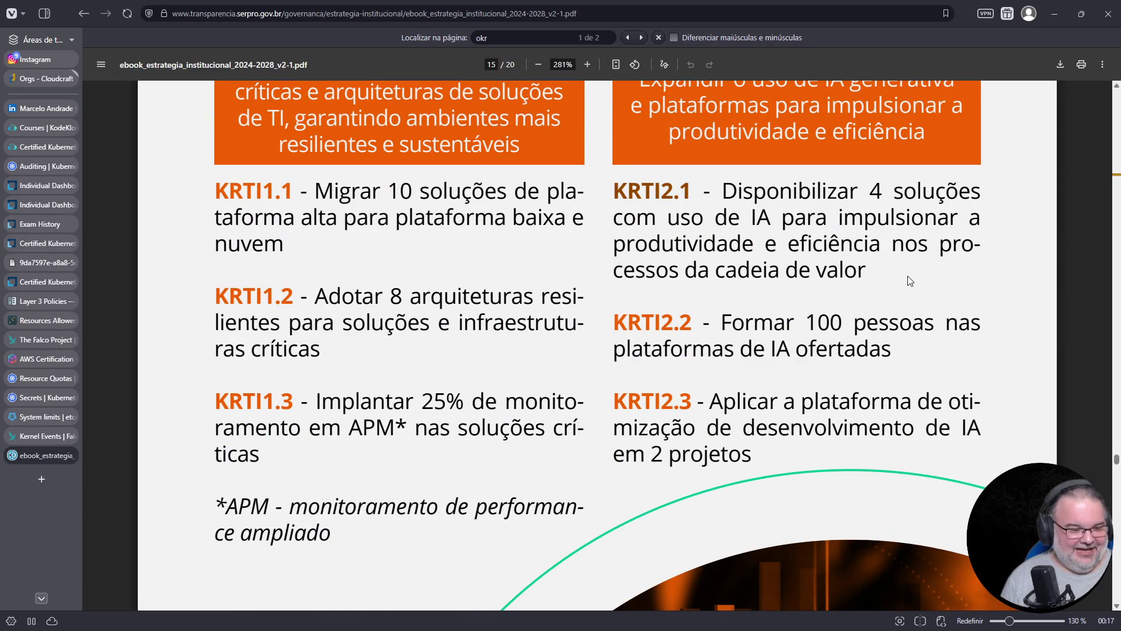
scroll(879, 321, up, 2)
scroll(877, 322, up, 1)
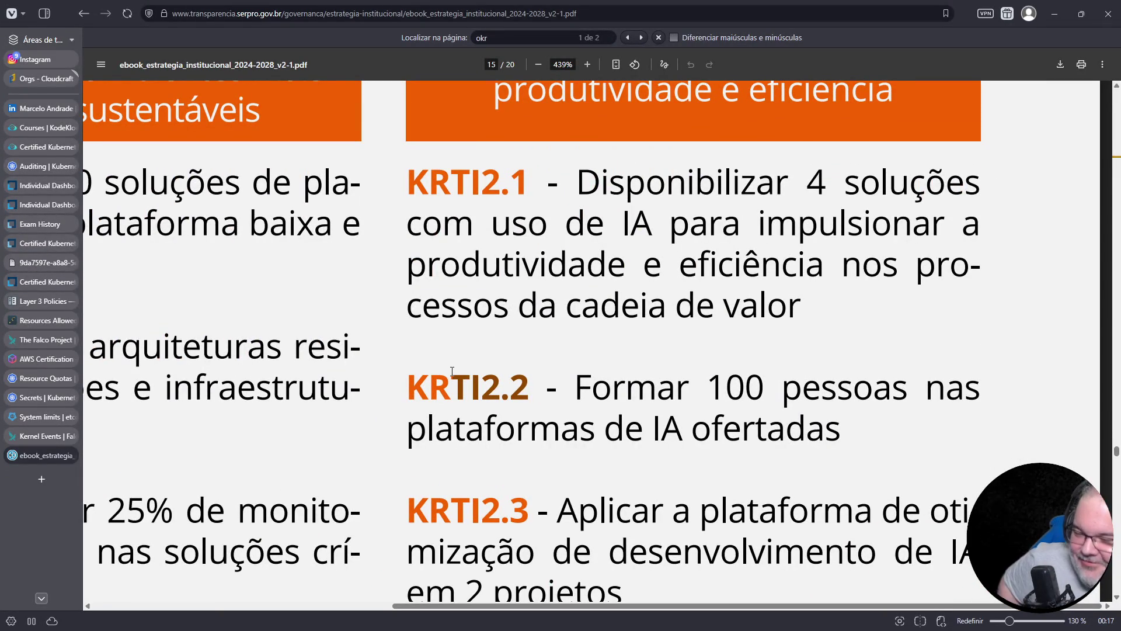
scroll(445, 367, down, 3)
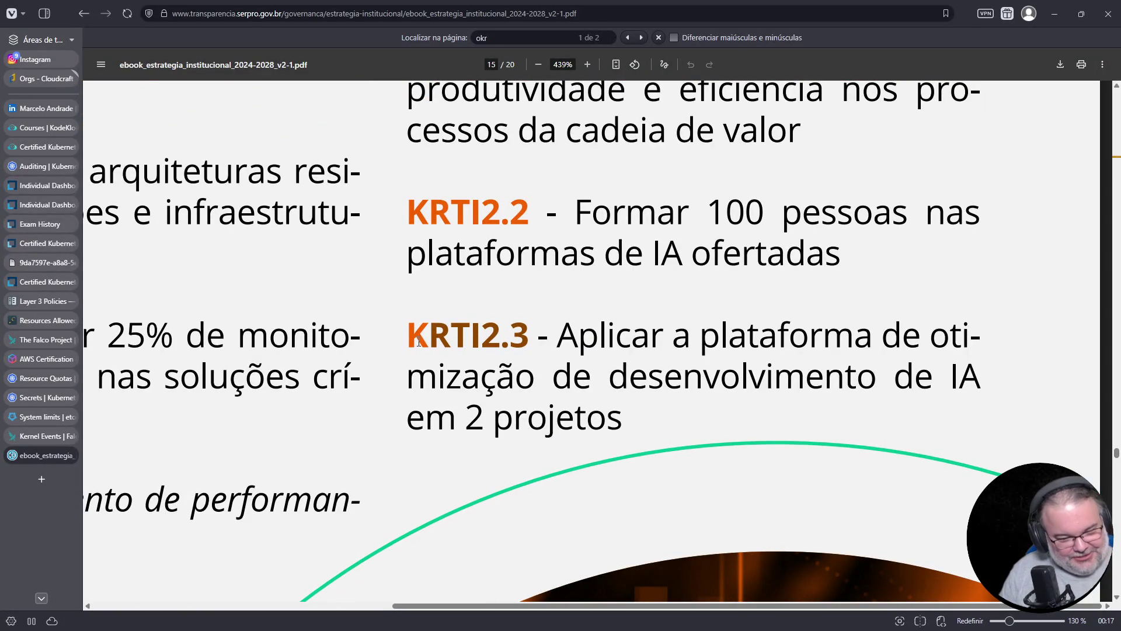
ctrl+scroll(519, 325, down, 3)
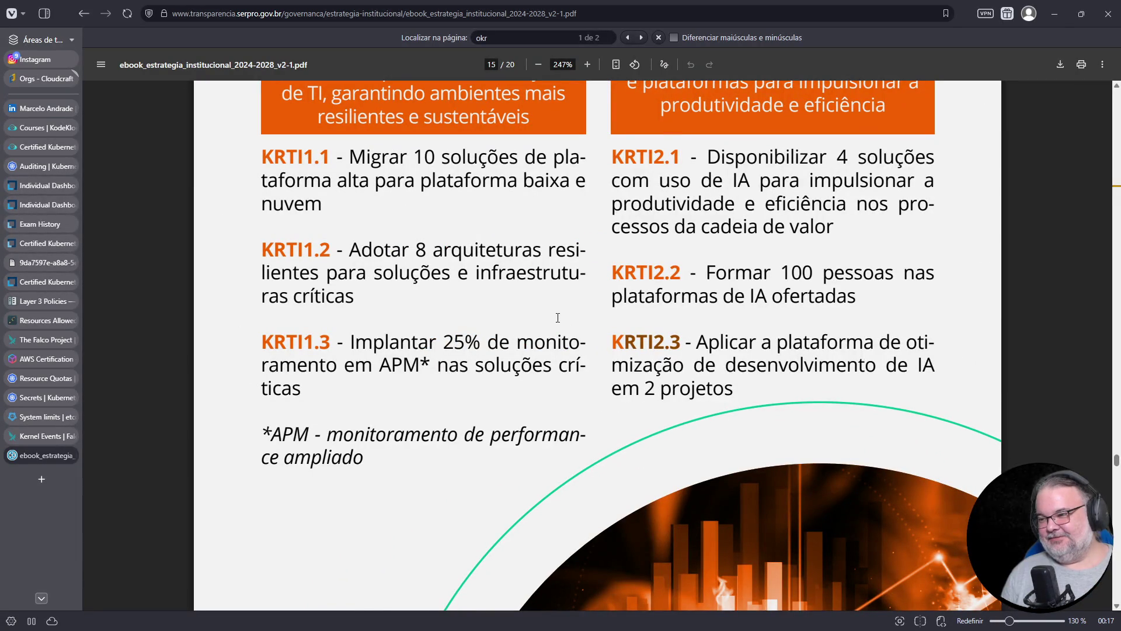
scroll(560, 321, down, 5)
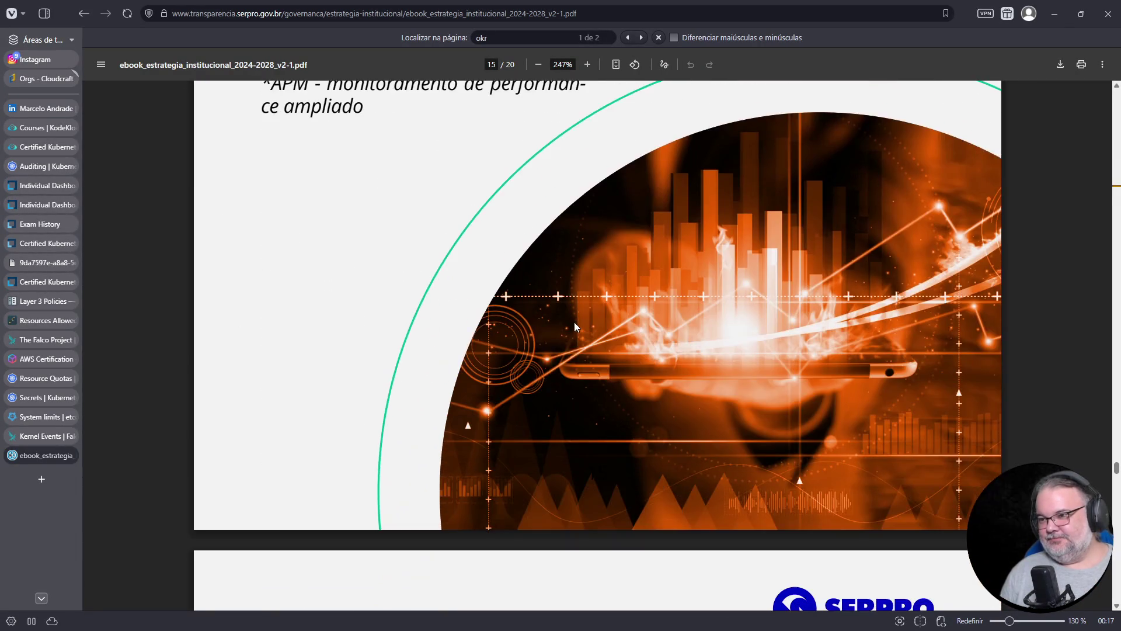
scroll(574, 325, down, 5)
scroll(574, 326, up, 5)
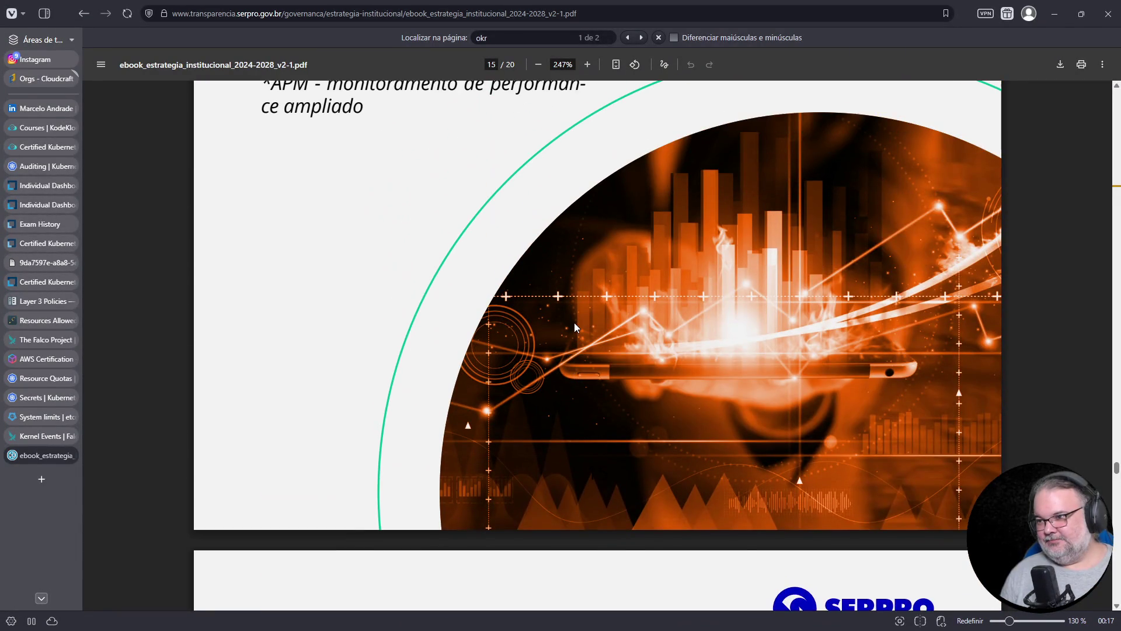
scroll(574, 325, up, 1)
scroll(575, 326, down, 8)
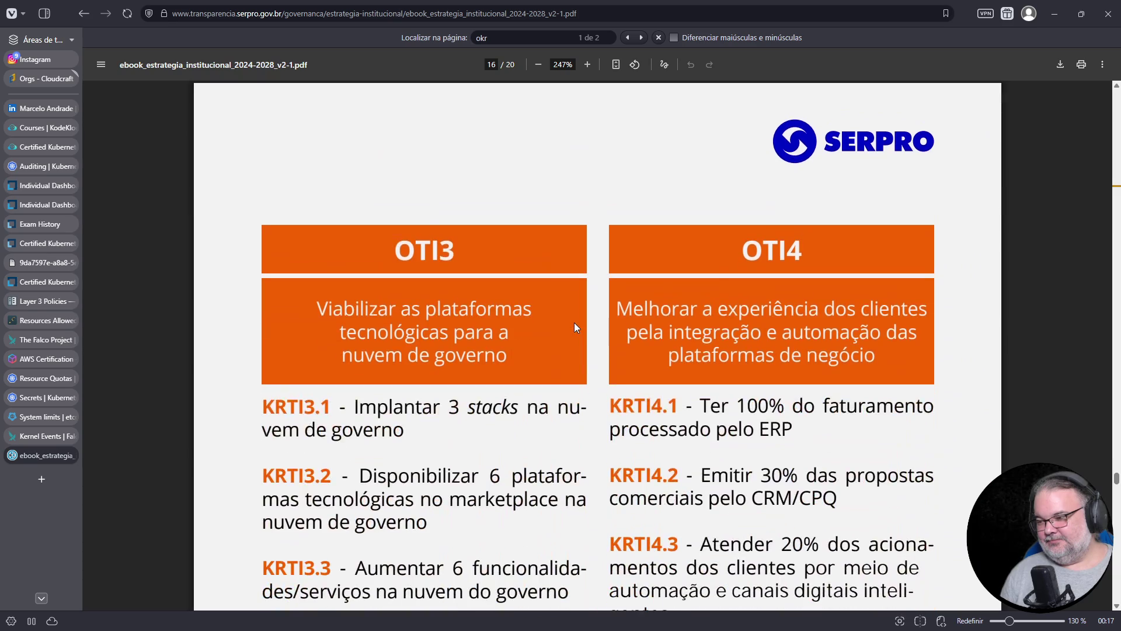
scroll(574, 327, up, 8)
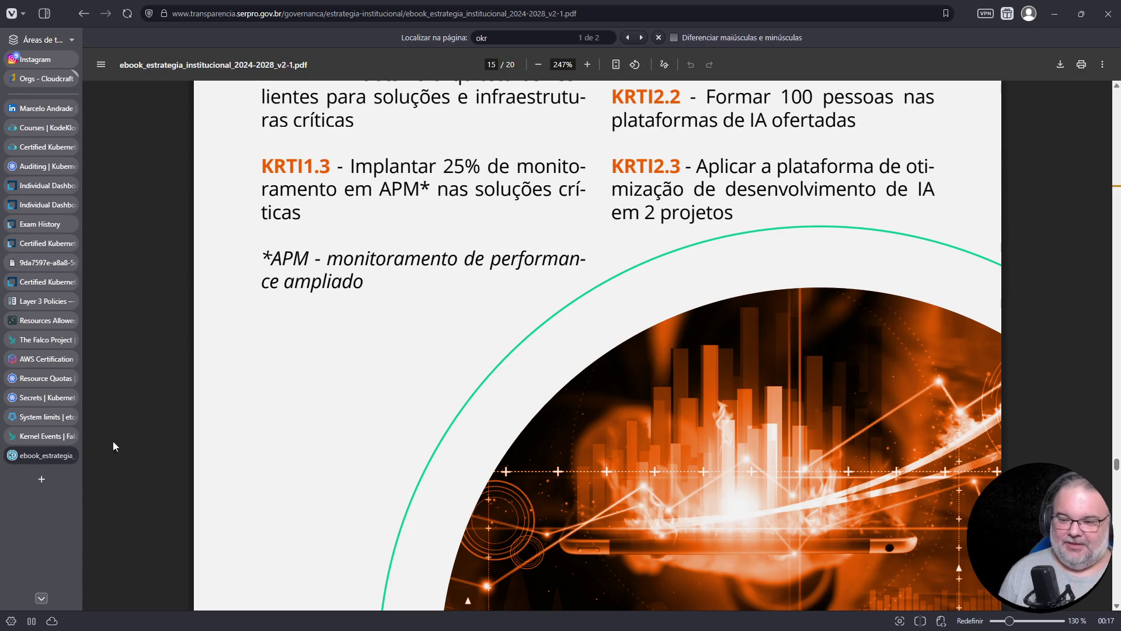
Search the web for 'apm' from a new tab's start page.
click(41, 479)
click(492, 102)
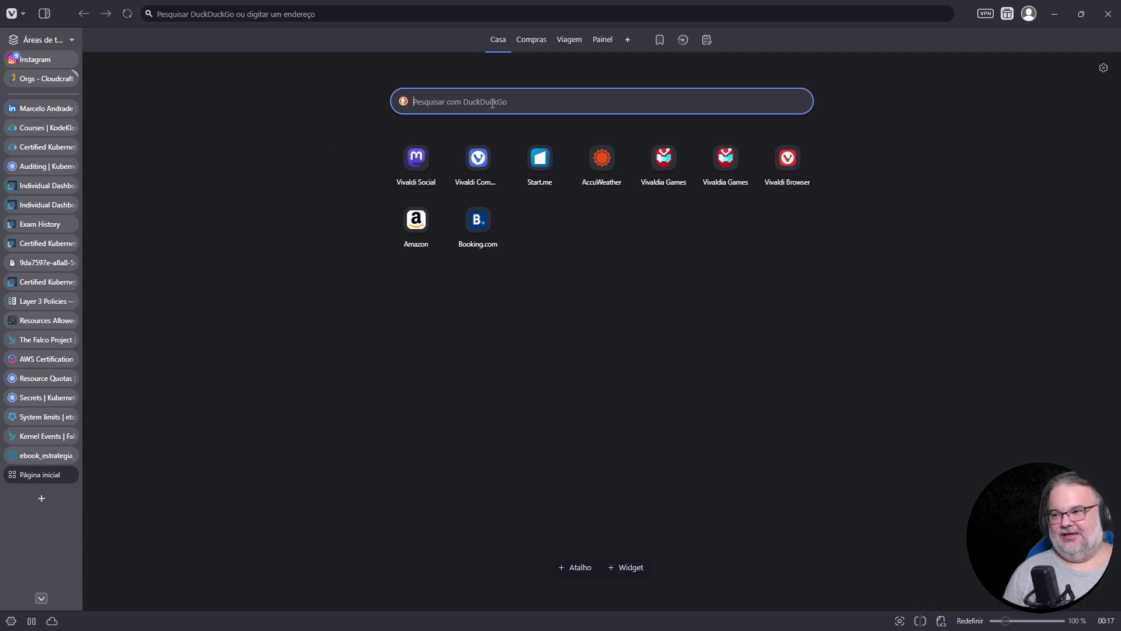
text(apm)
key(Return)
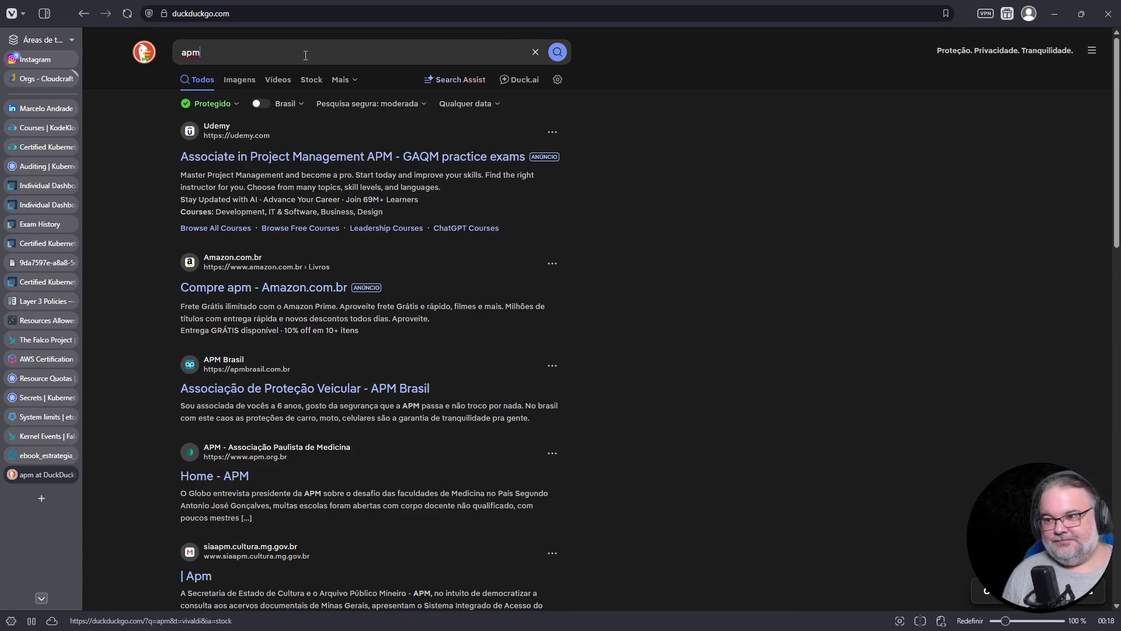
Load Google and search for 'apm tool'.
click(307, 53)
click(304, 13)
text(www.google)
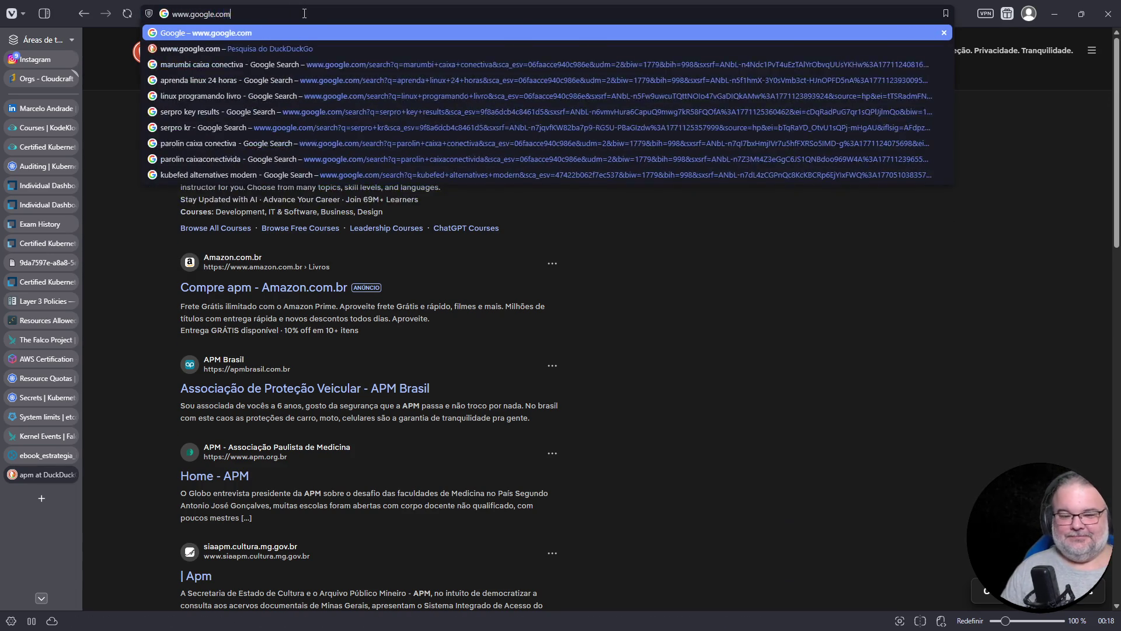
key(Return)
click(464, 260)
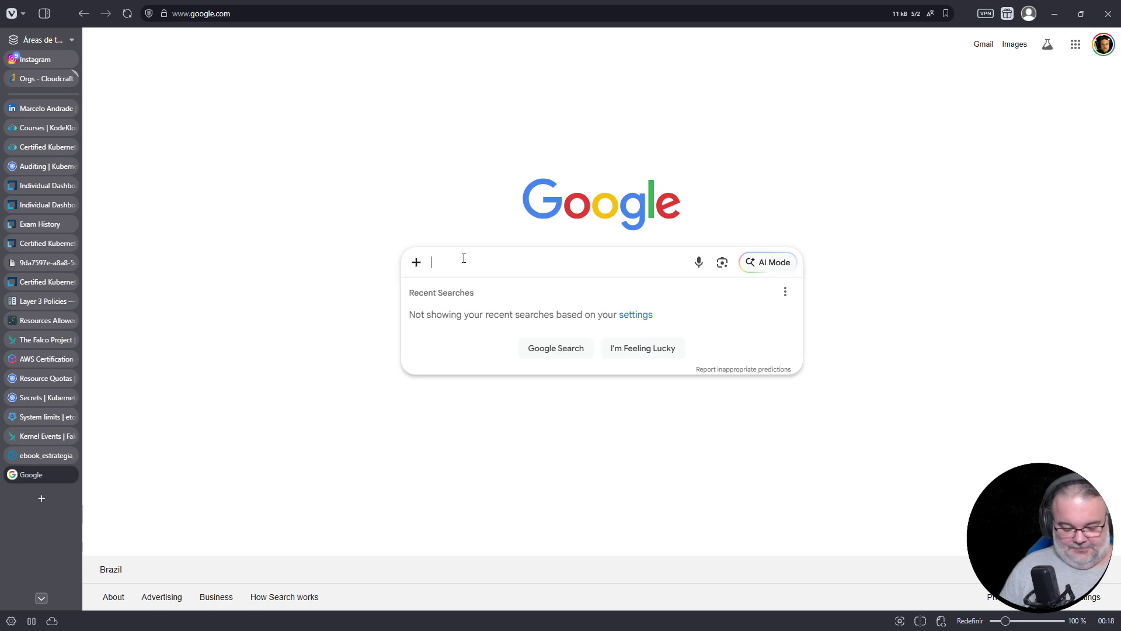
text(apm tool)
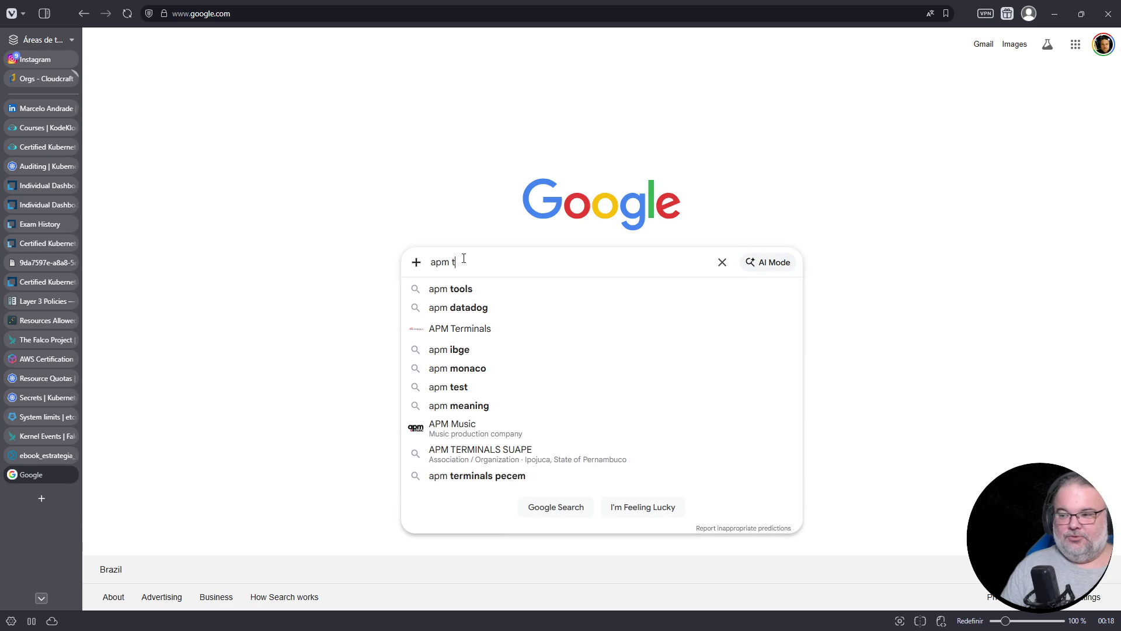
key(Return)
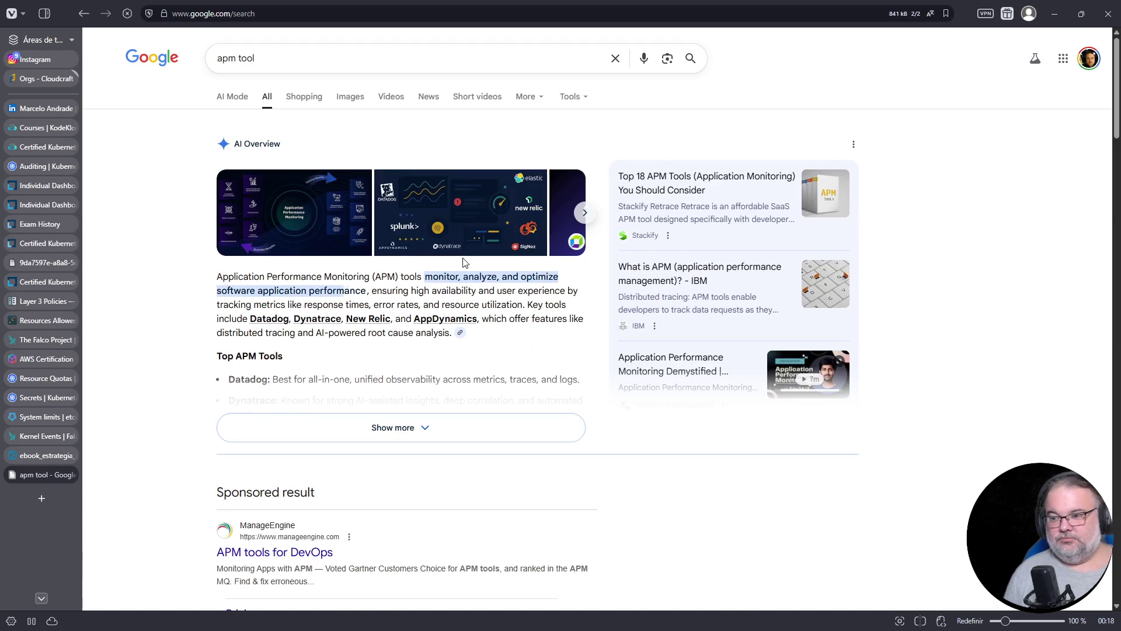
Zoom in, highlight 'Application Performance Monitoring', and return to the SERPRO ebook.
key(ctrl+plus)
key(ctrl+plus)
key(ctrl+plus)
key(ctrl+plus)
key(ctrl+plus)
key(ctrl+plus)
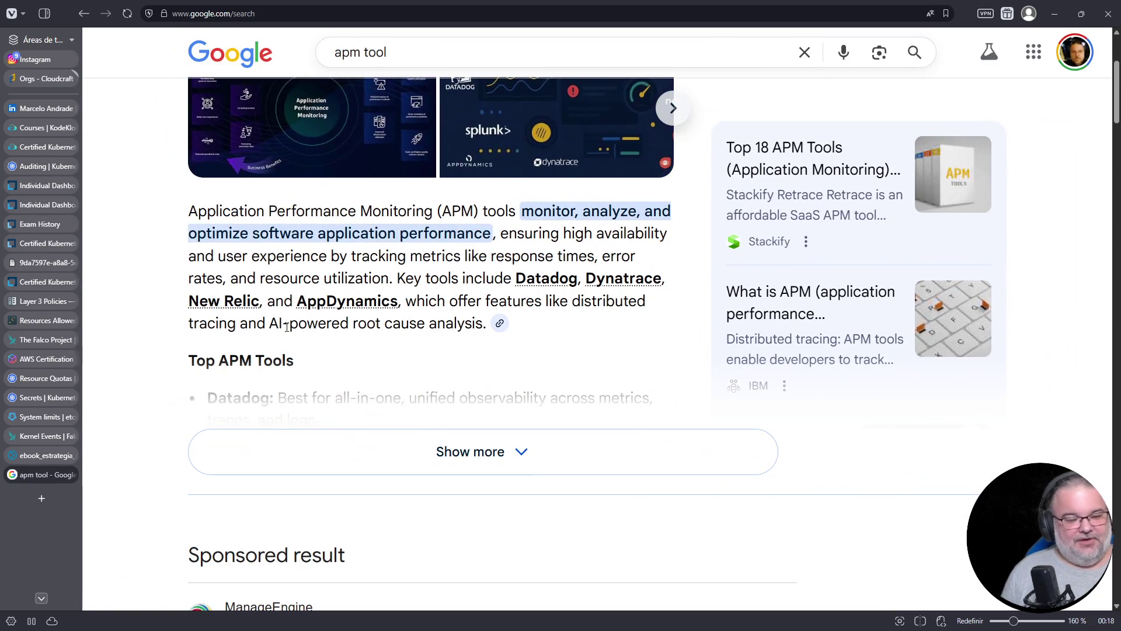
mouse_move(62, 459)
drag(189, 211, 433, 217)
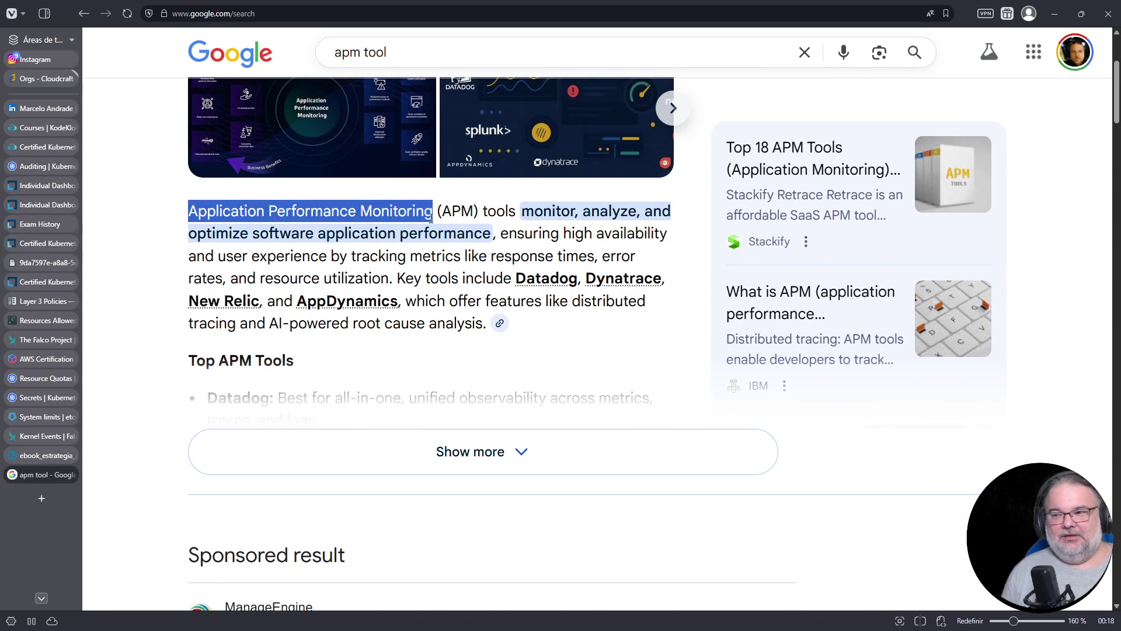
click(49, 455)
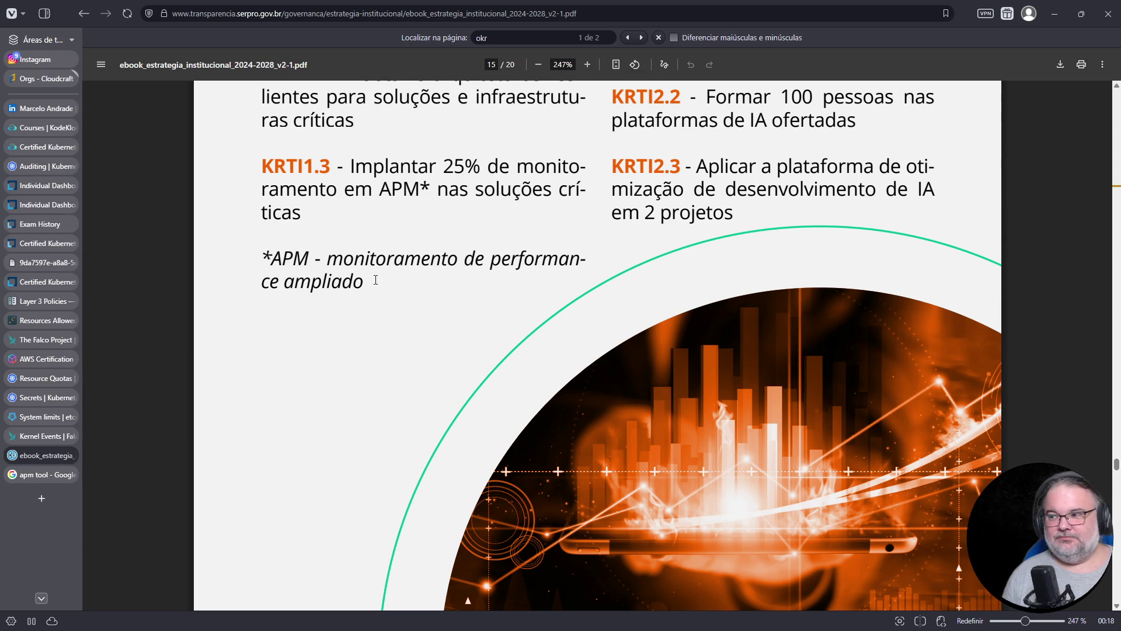
Scroll up to the KRTI1.1 and KRTI2.1 goals, then return to the apm tool results.
scroll(376, 280, up, 1)
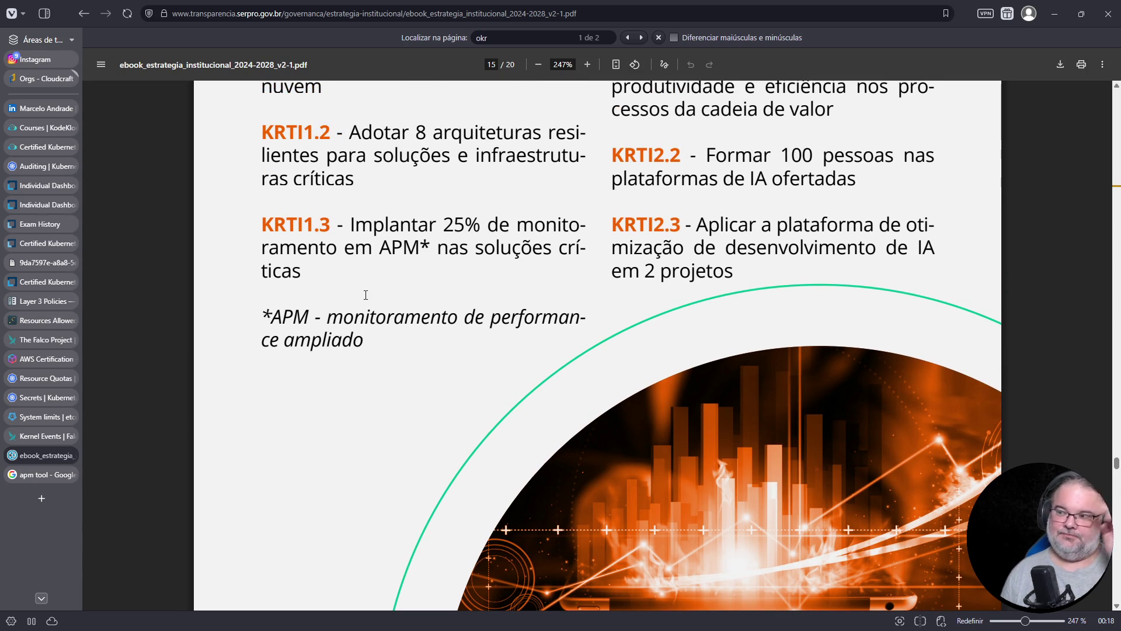
scroll(365, 294, up, 3)
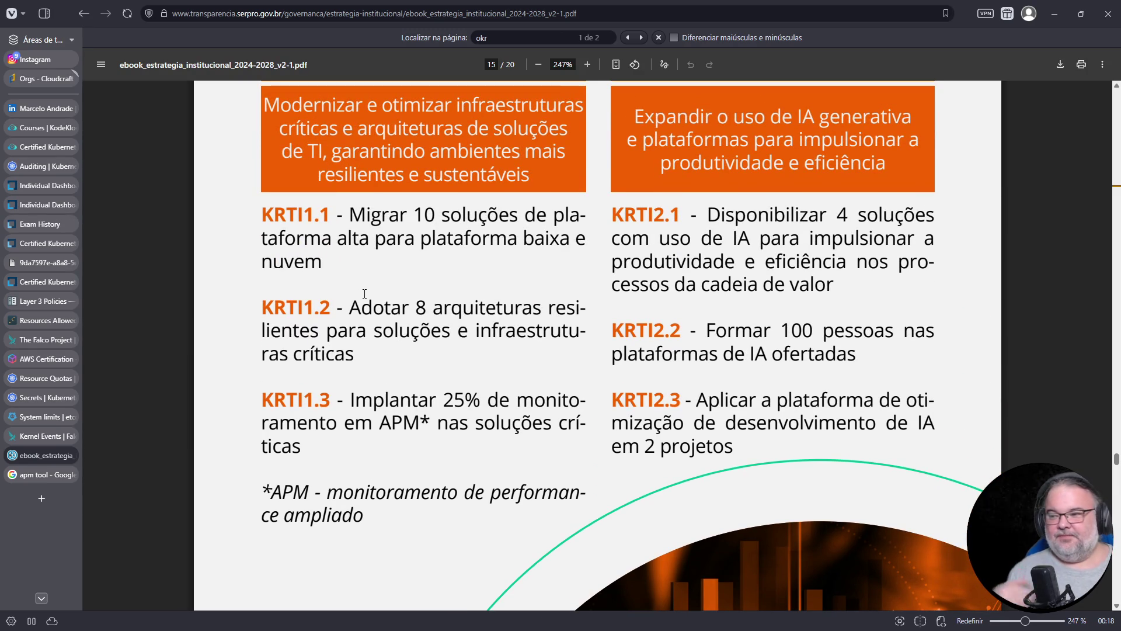
scroll(357, 309, down, 1)
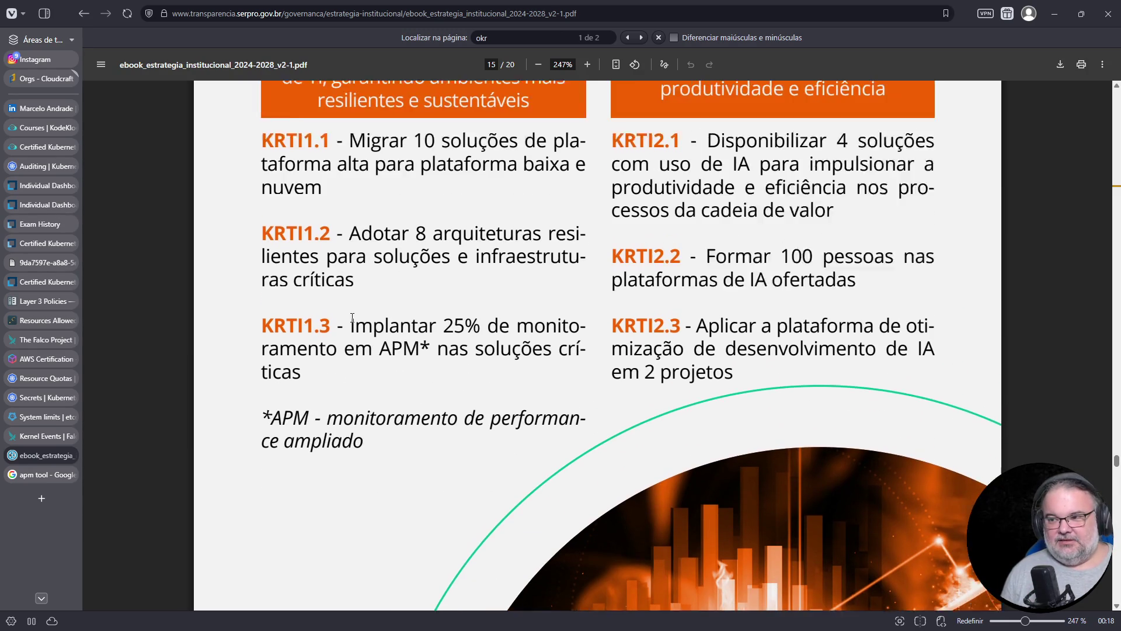
scroll(353, 318, up, 1)
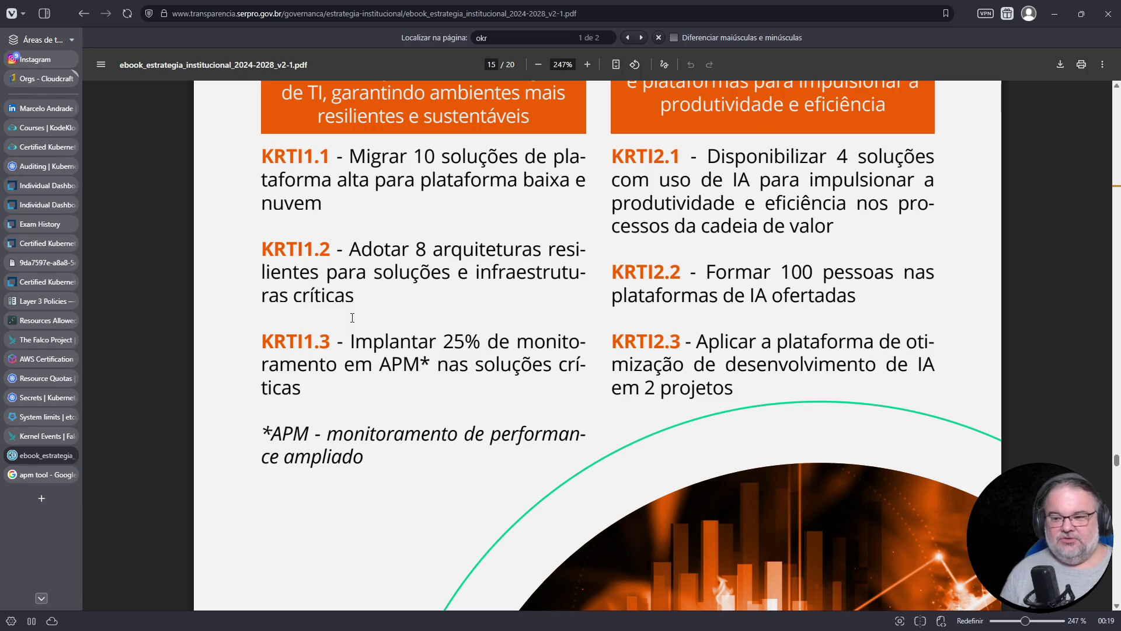
click(48, 474)
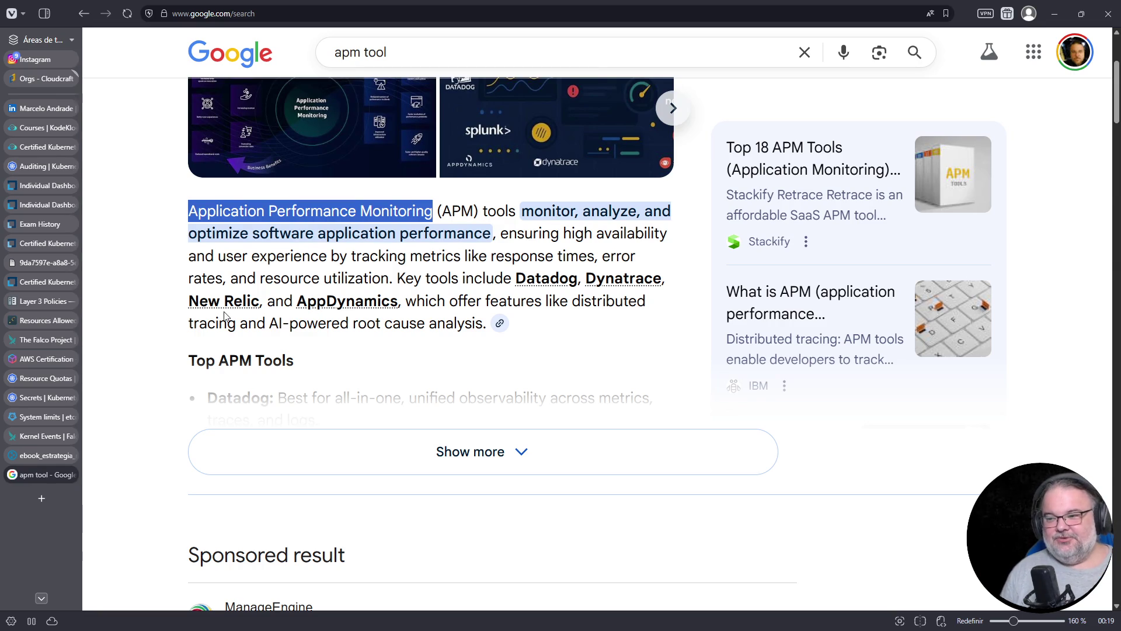
Switch to the ebook_estrategia PDF, back on page 15's APM footnote.
click(37, 456)
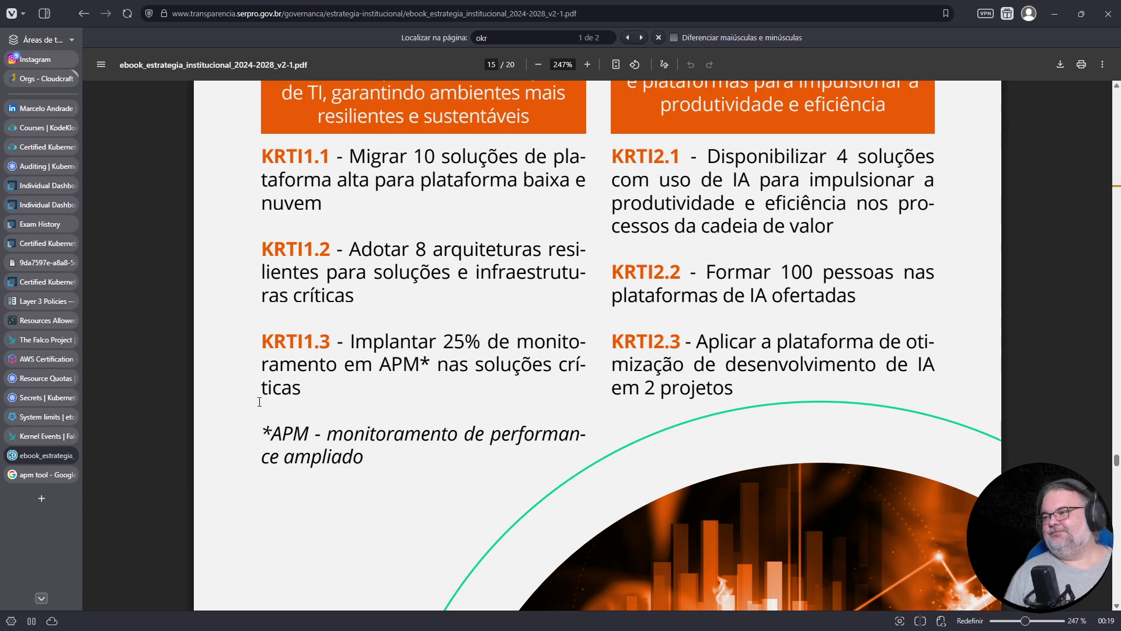
Scroll to page 16's OTI3–OTI5 goals, then switch to the KodeKloud audit-logs lab.
scroll(453, 370, up, 2)
scroll(453, 369, down, 2)
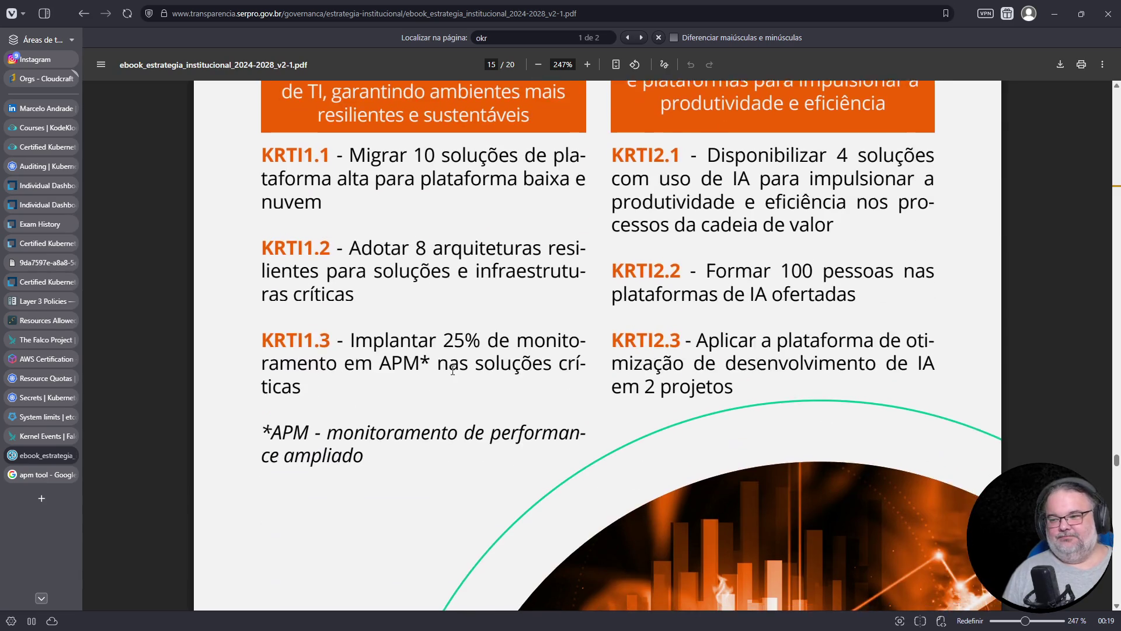
scroll(452, 370, down, 15)
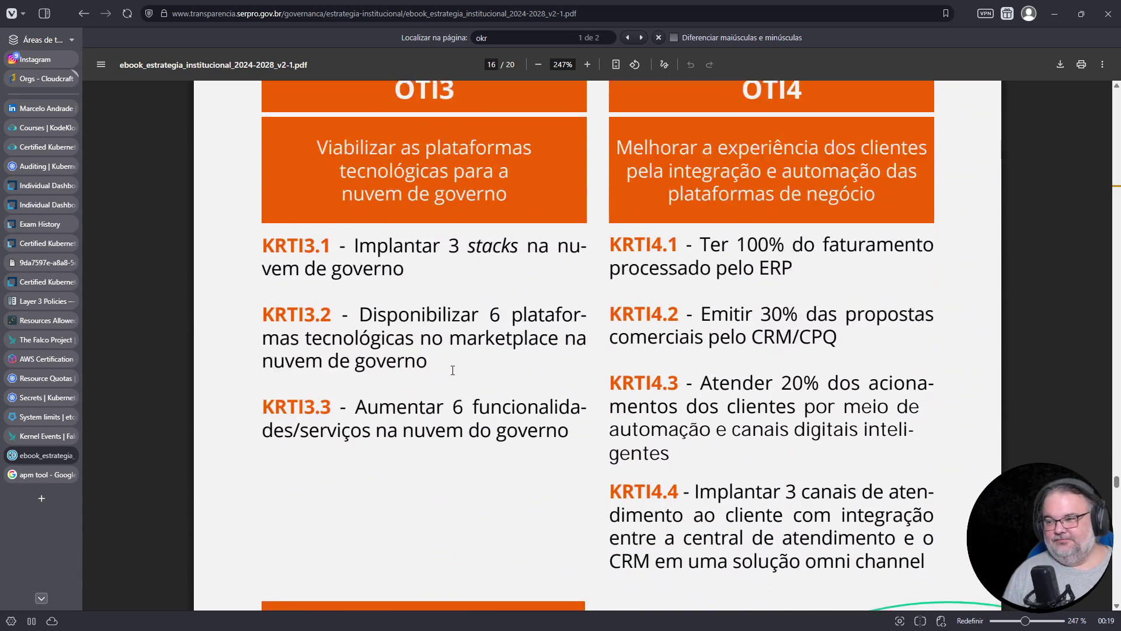
scroll(453, 369, down, 1)
scroll(452, 370, up, 2)
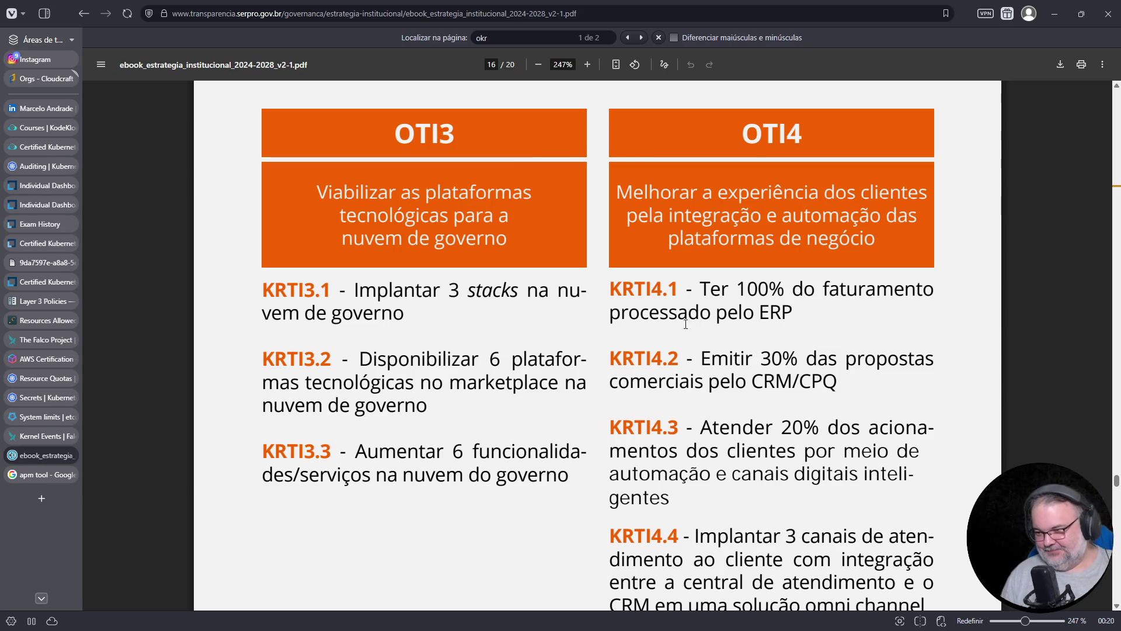
scroll(685, 316, down, 5)
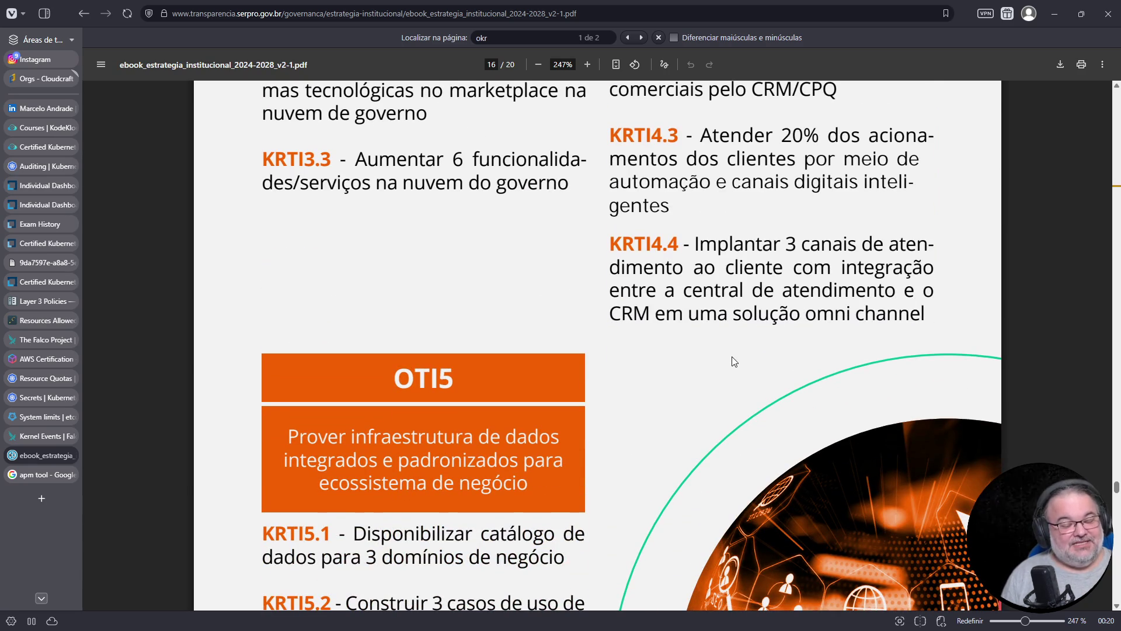
click(30, 149)
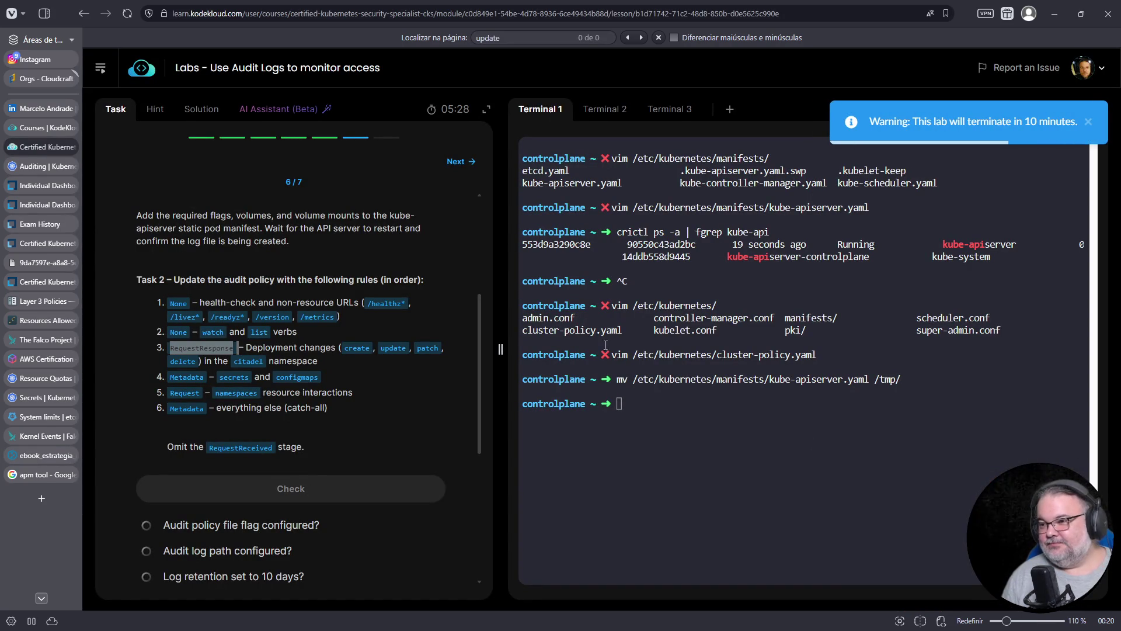
Run the lab's Check and review the results.
click(313, 494)
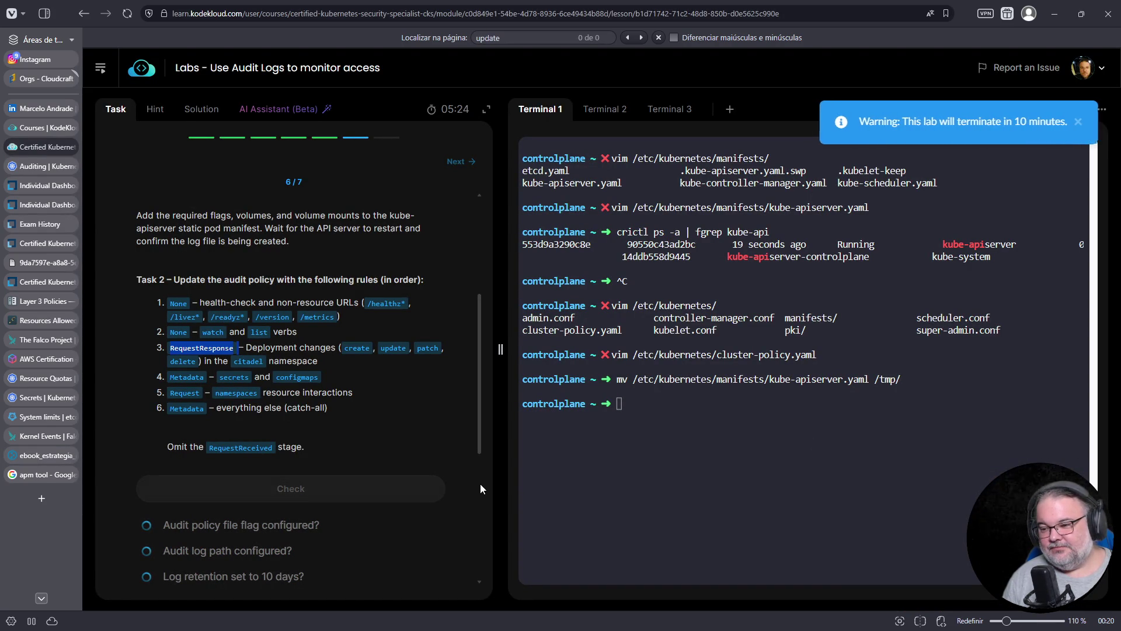
scroll(412, 435, down, 2)
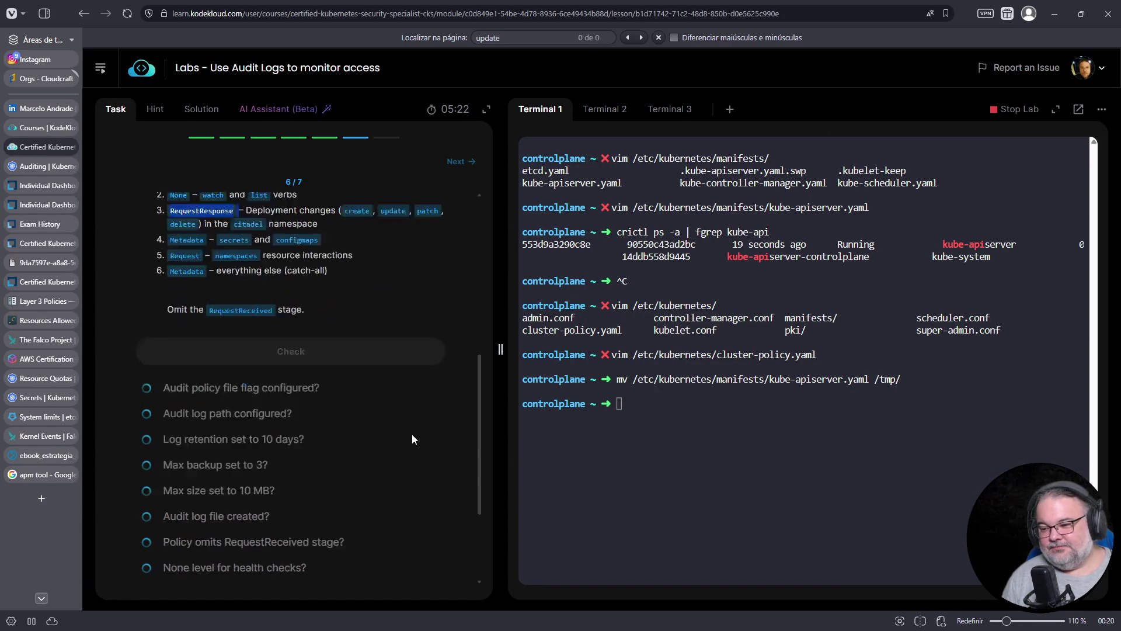
scroll(411, 433, down, 2)
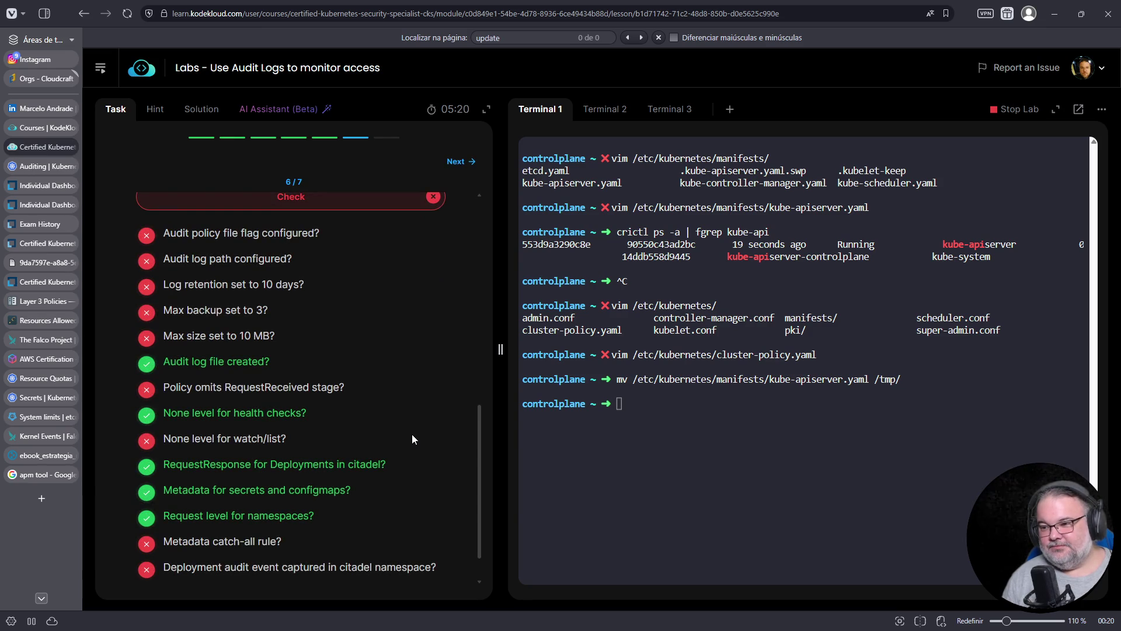
scroll(412, 433, down, 1)
Run mv /tmp/kube-apiserver.yaml /etc/kubernetes/manifests/ to restore the static manifest.
click(791, 429)
text(mv /etc/ku)
key(Tab)
text(kube-api)
key(BackSpace)
key(BackSpace)
key(BackSpace)
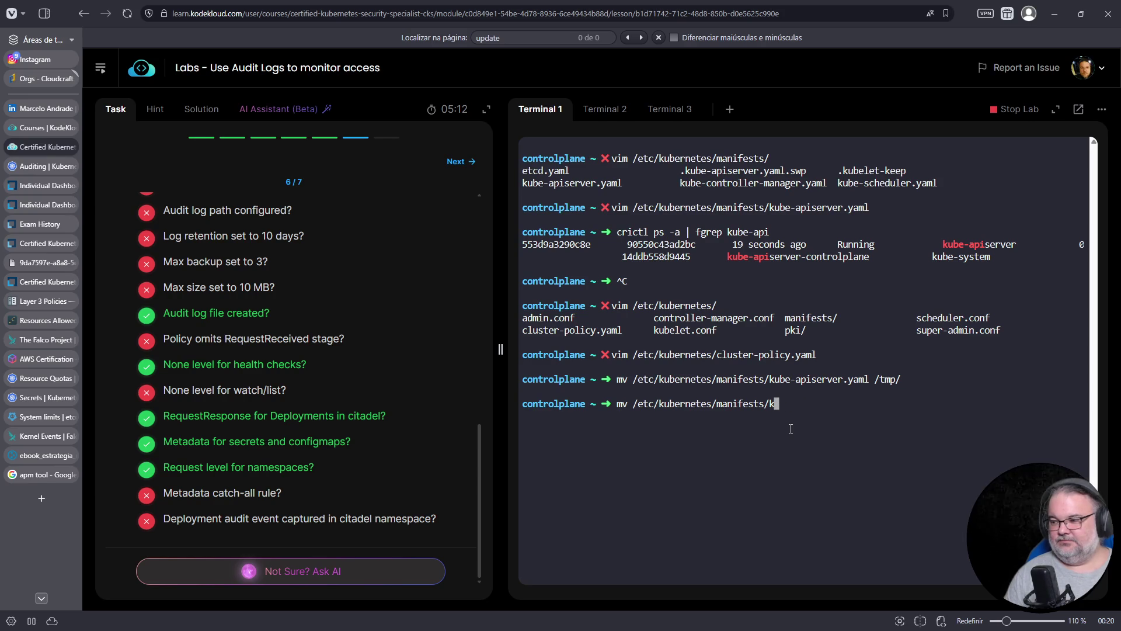
key(BackSpace)
key(ctrl+a)
key(Right)
key(Right)
key(Right)
text(/tmp/)
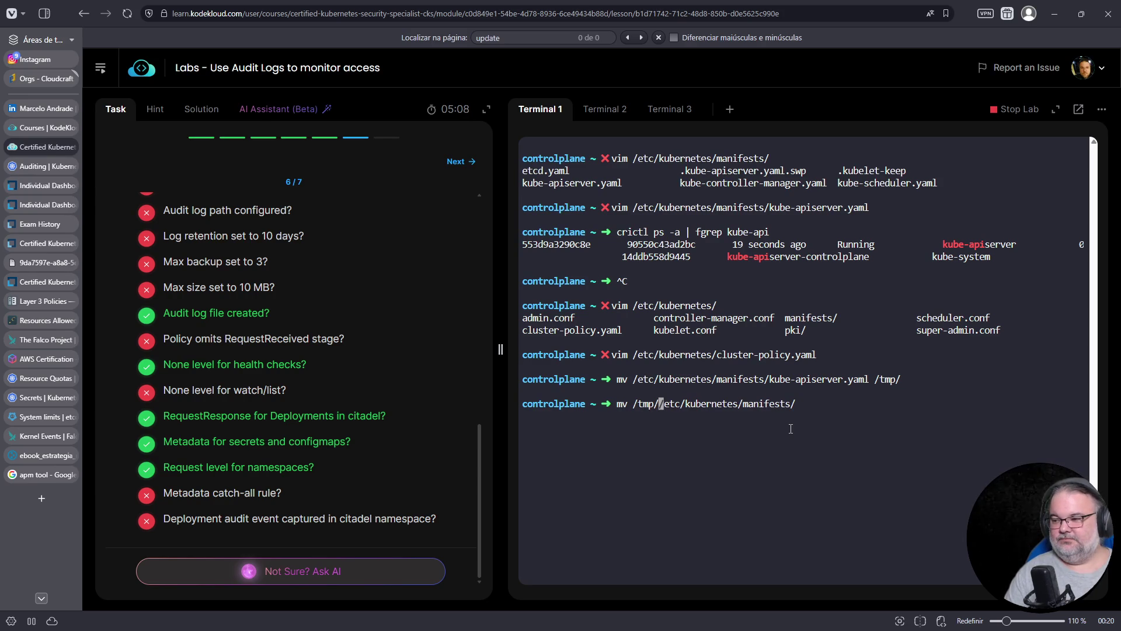
text(kube-apiserver.yaml)
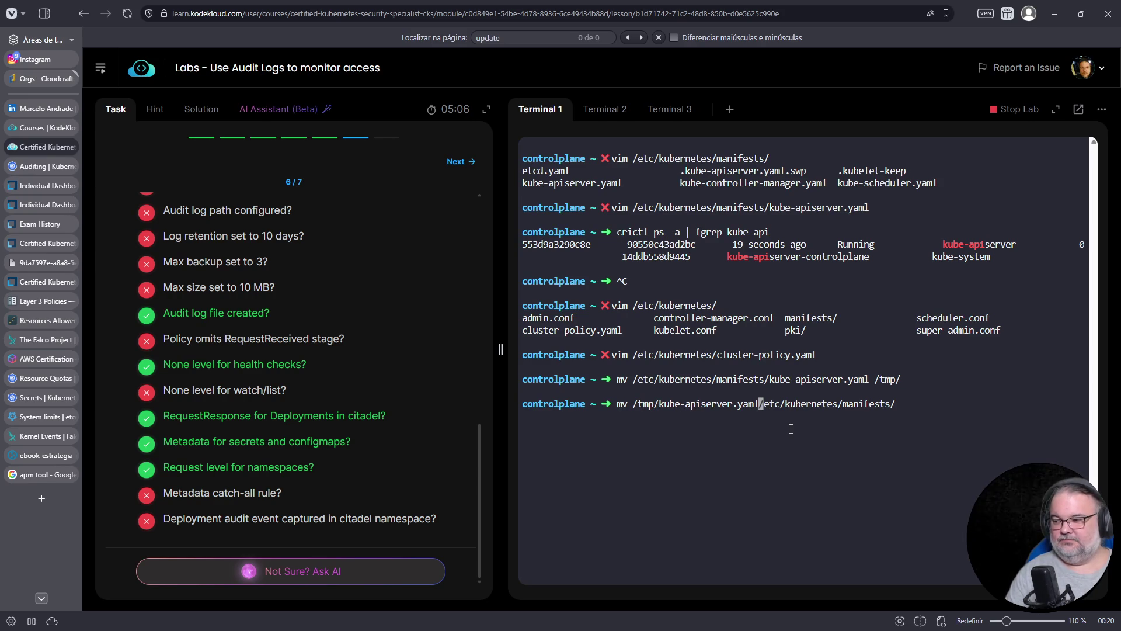
key(Return)
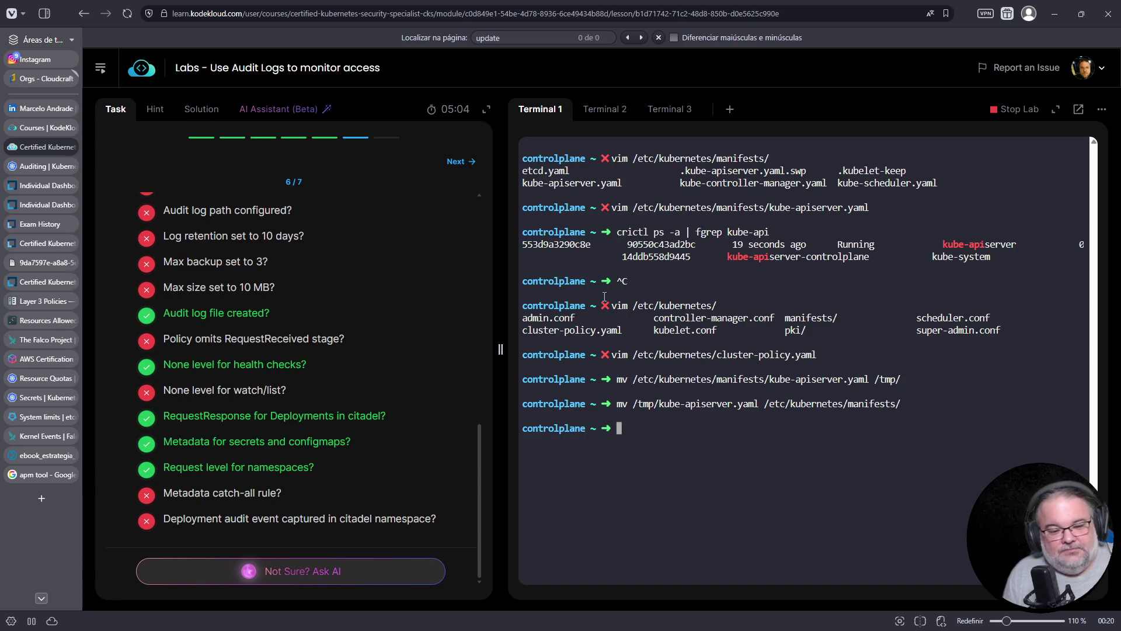
Rerun the lab checks and scroll through the results.
scroll(348, 384, up, 5)
click(318, 442)
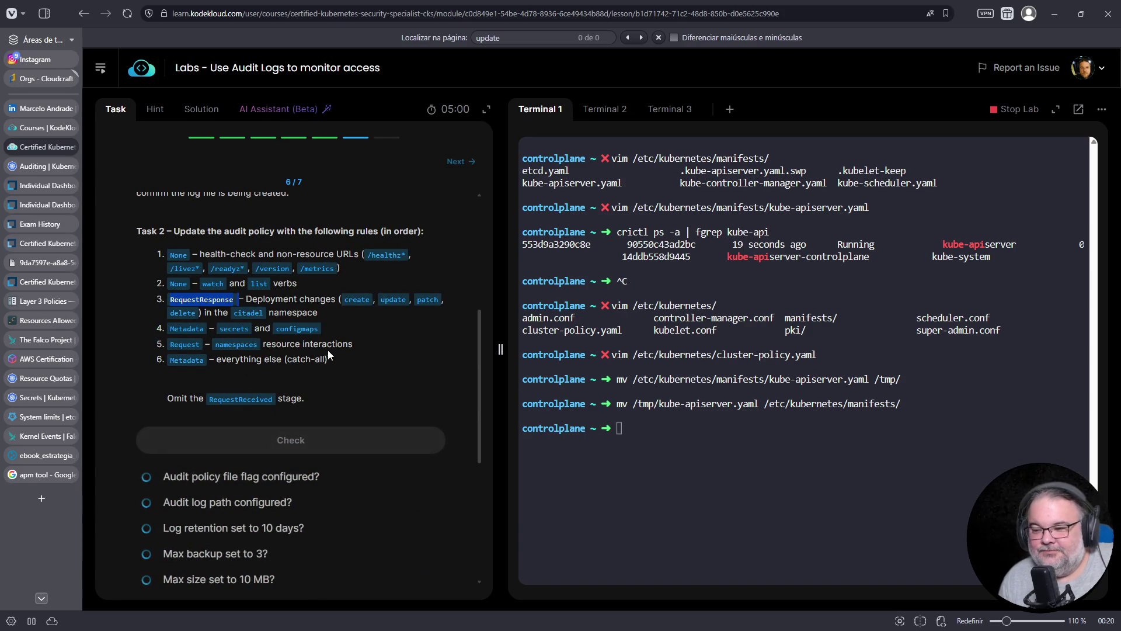
scroll(338, 346, down, 1)
scroll(340, 344, down, 1)
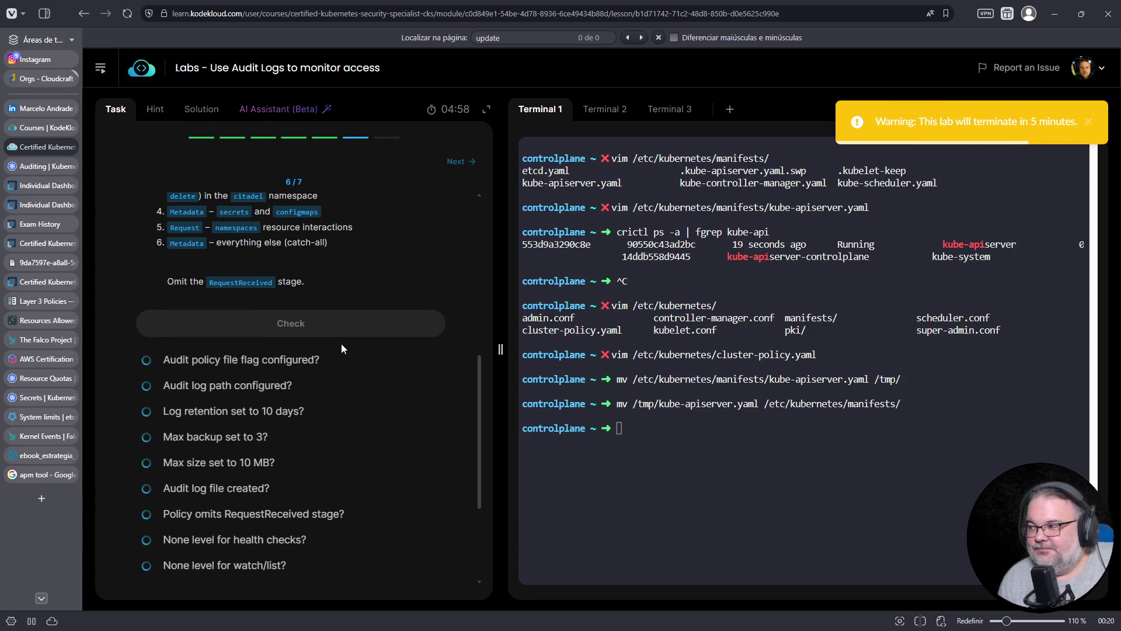
scroll(347, 342, down, 3)
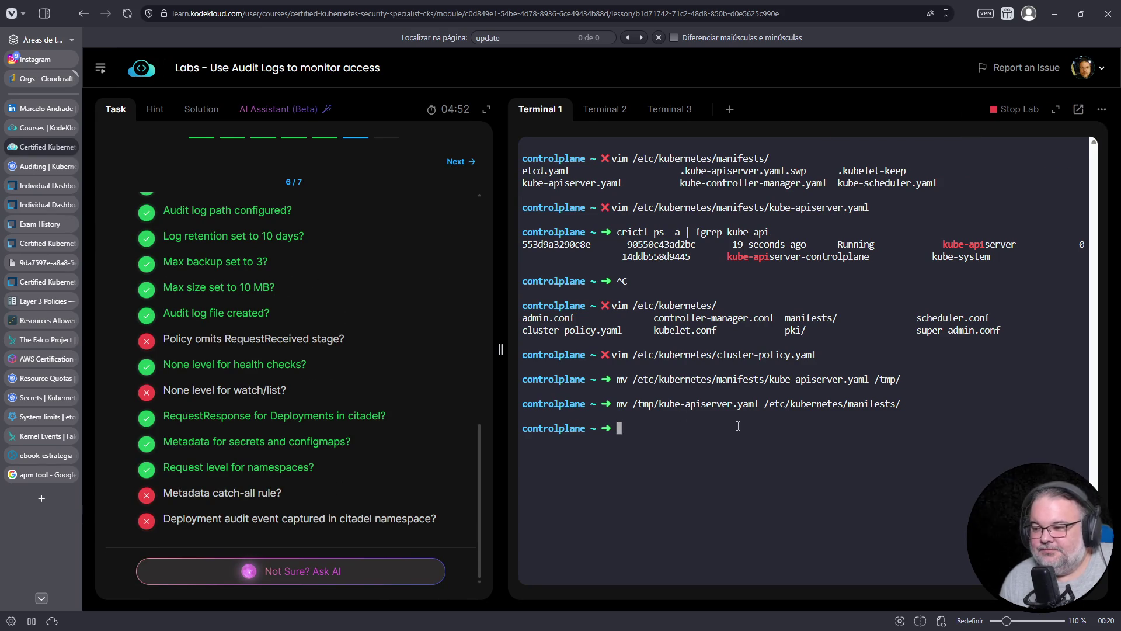
Reopen cluster-policy.yaml in vim and delete the kube-proxy users line.
key(Up)
key(Up)
key(Up)
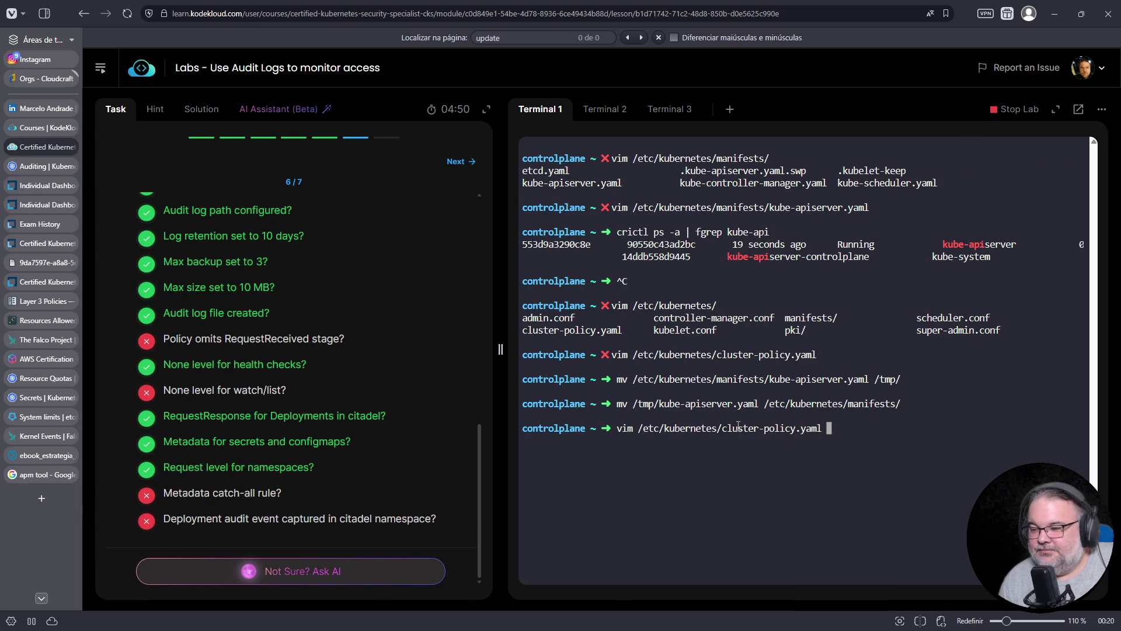
key(Return)
key(Down)
key(Down)
key(Down)
key(Up)
key(Up)
key(Up)
key(Up)
key(Up)
key(Up)
key(Down)
key(Down)
key(d)
key(d)
key(Up)
key(Up)
key(Up)
Move the '- level: Metadata' catch-all to the end, save with :wq, and recheck.
key(Down)
key(Down)
key(Down)
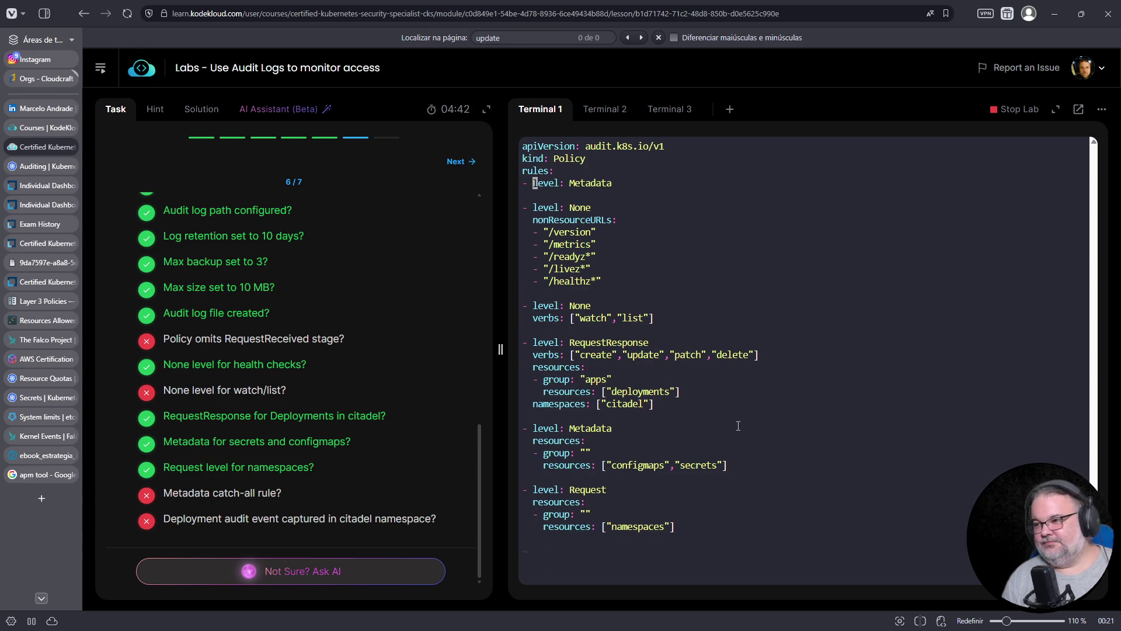
key(d)
key(d)
key(Down)
key(Down)
key(Down)
key(Down)
key(Down)
key(o)
key(Escape)
text(p:wq)
key(Return)
scroll(445, 441, up, 3)
click(250, 325)
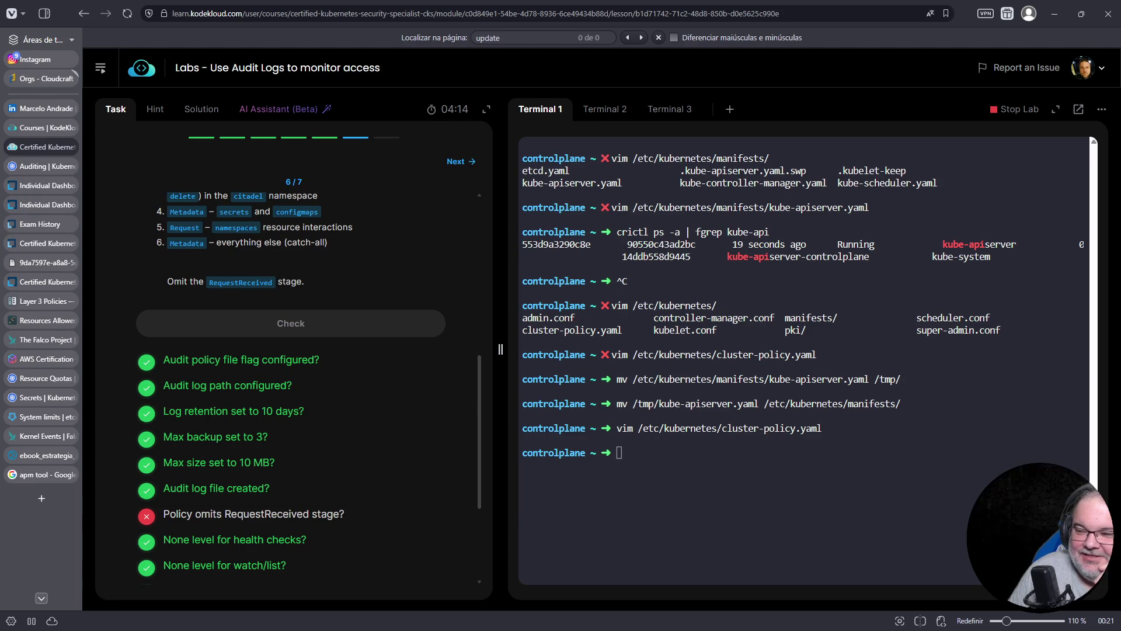
Review the remaining failing checks, then reopen cluster-policy.yaml in vim from the shell history.
scroll(346, 381, down, 3)
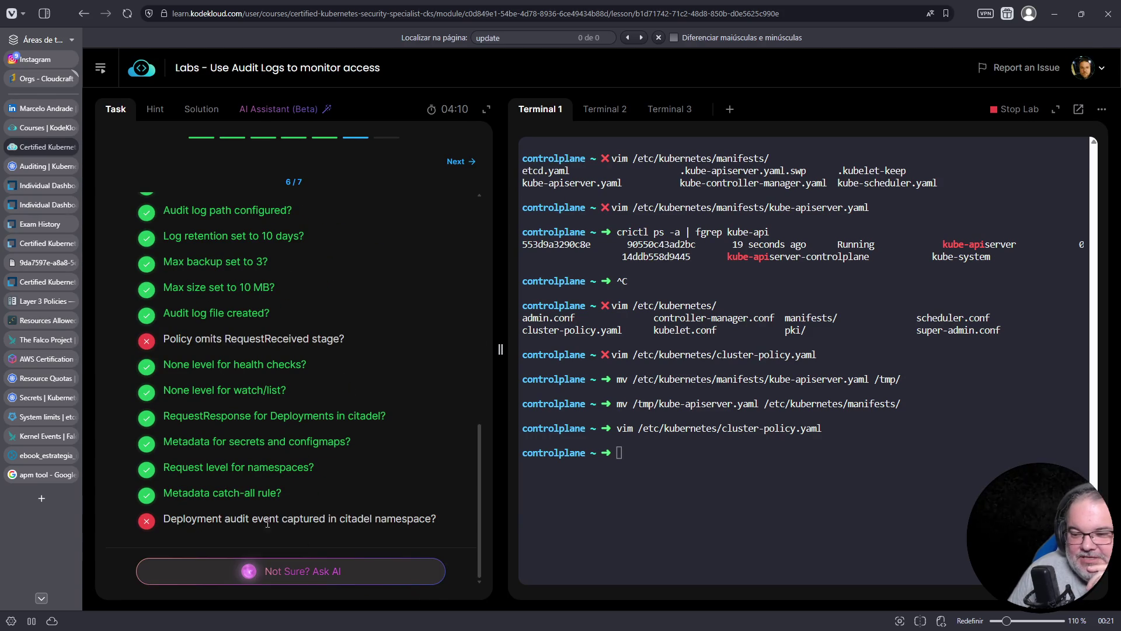
click(605, 501)
key(Up)
key(Up)
key(Down)
key(Return)
key(Down)
key(Down)
key(Down)
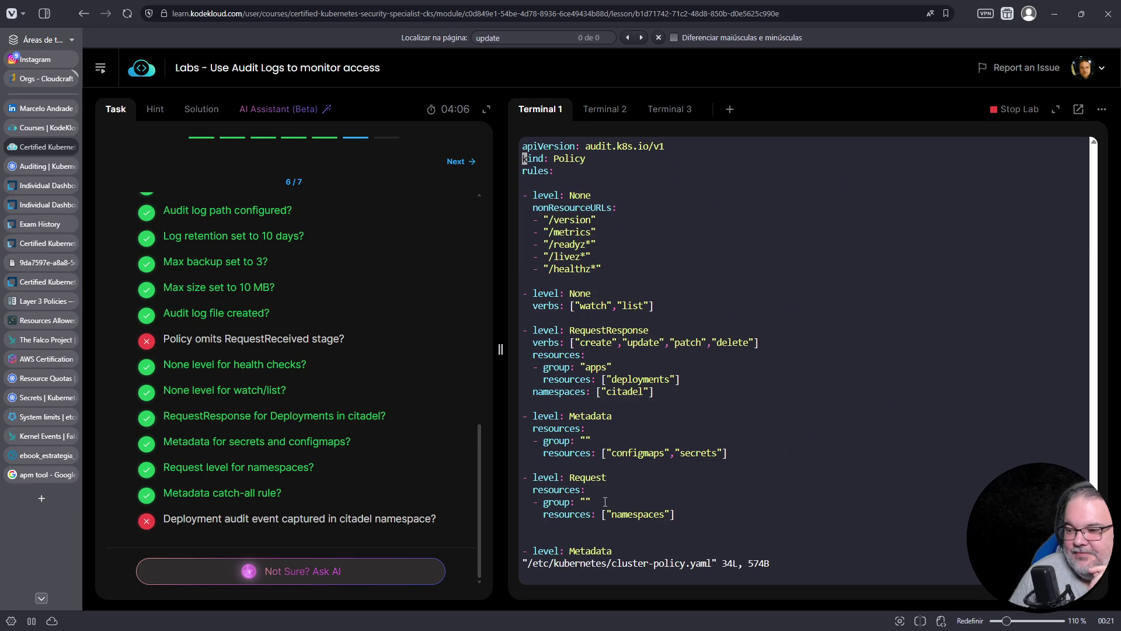